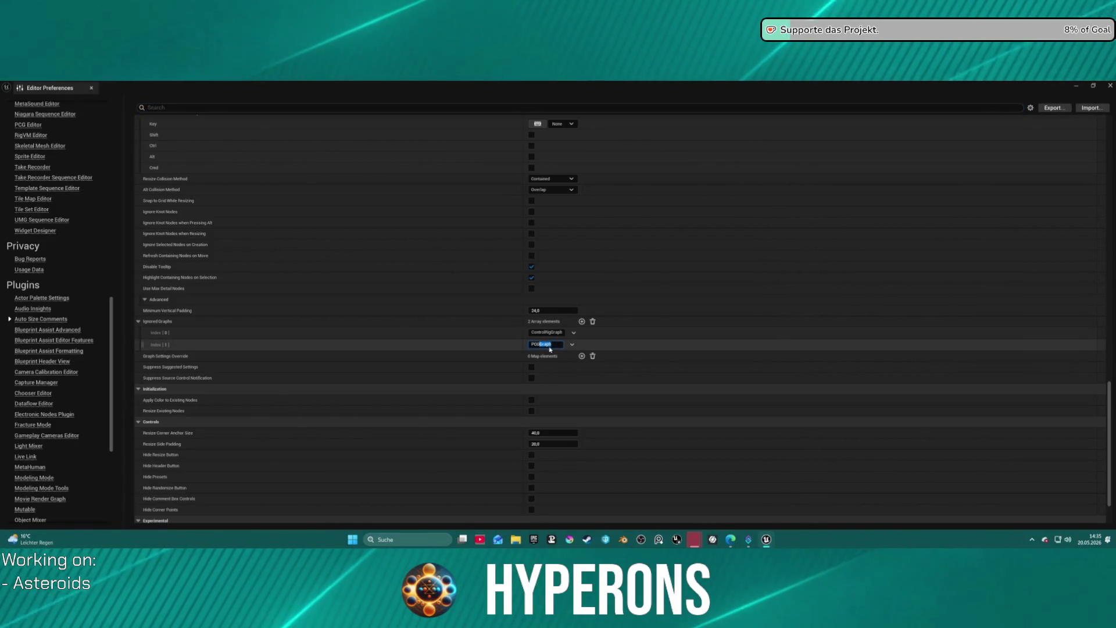
Enter PCGEditorGraphSchema as Ignored Graphs Index [1] and close Editor Preferences.
text(Editor)
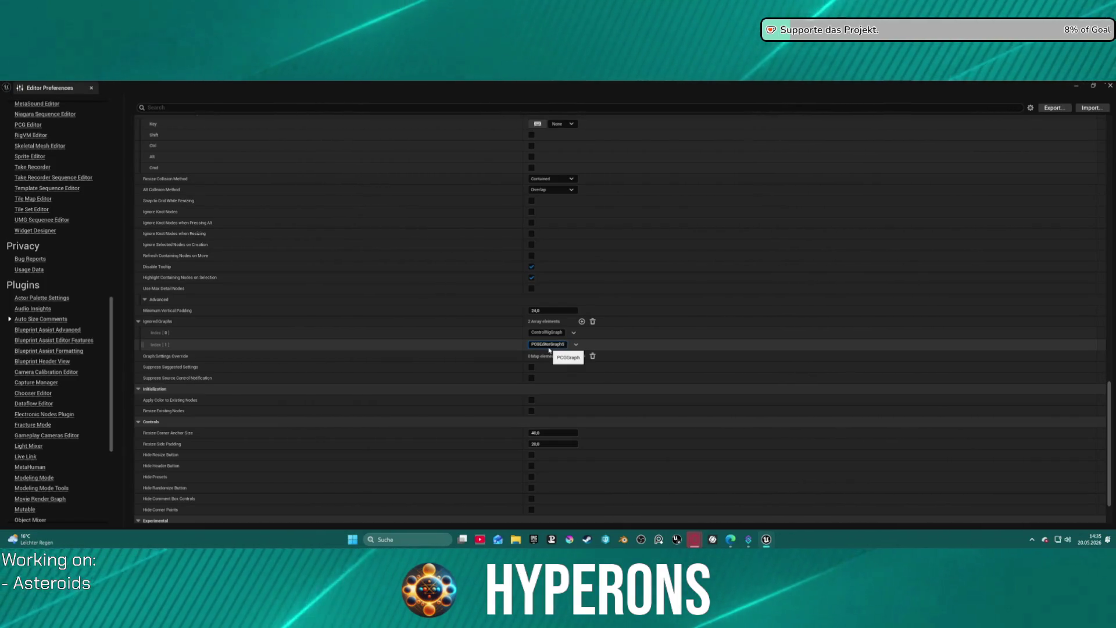
text(ma)
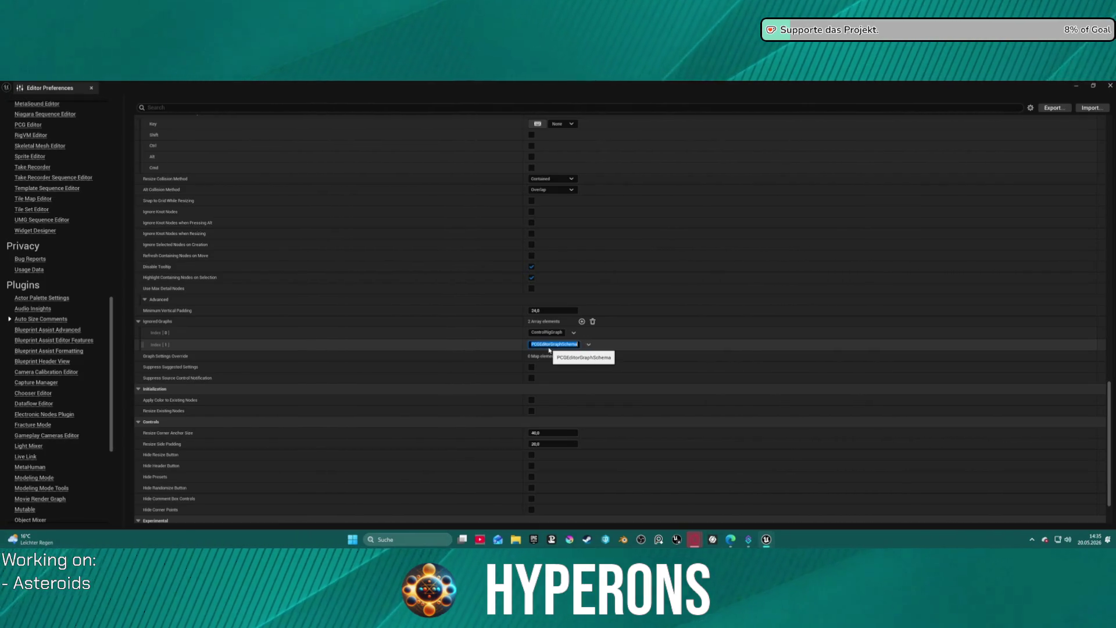
click(92, 89)
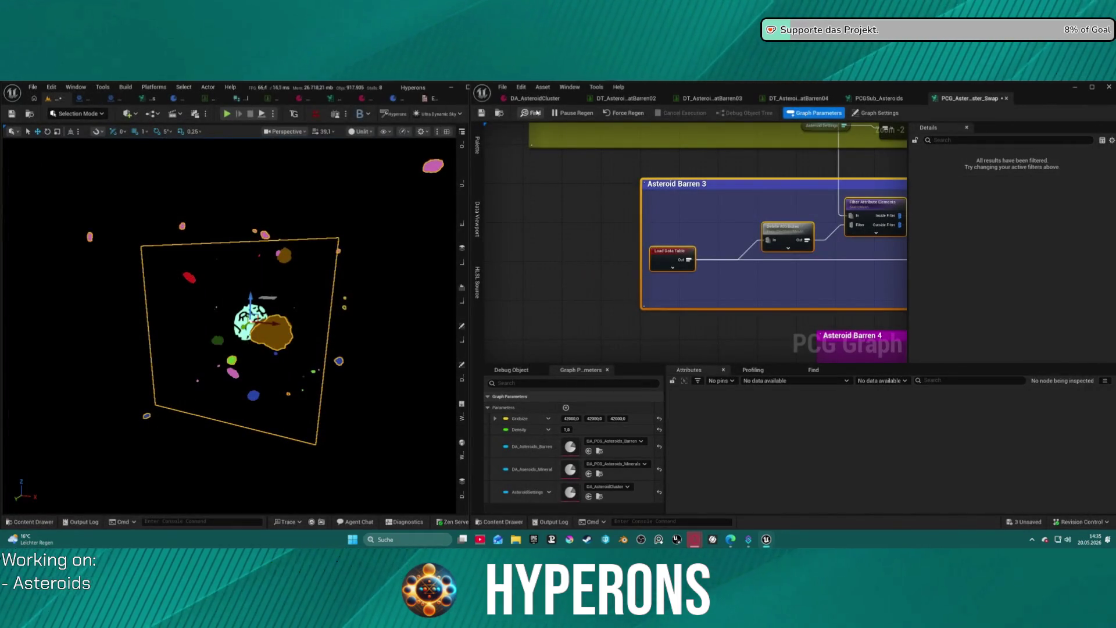
Save all modified assets and show the graph's own settings in Details.
key(ctrl+s)
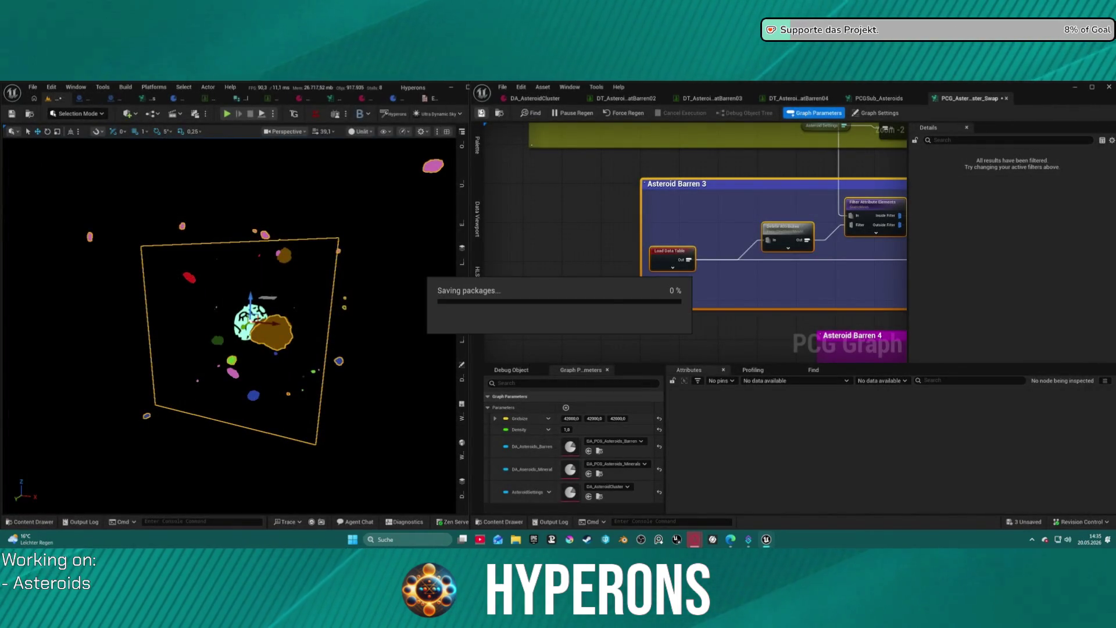
key(ctrl+s)
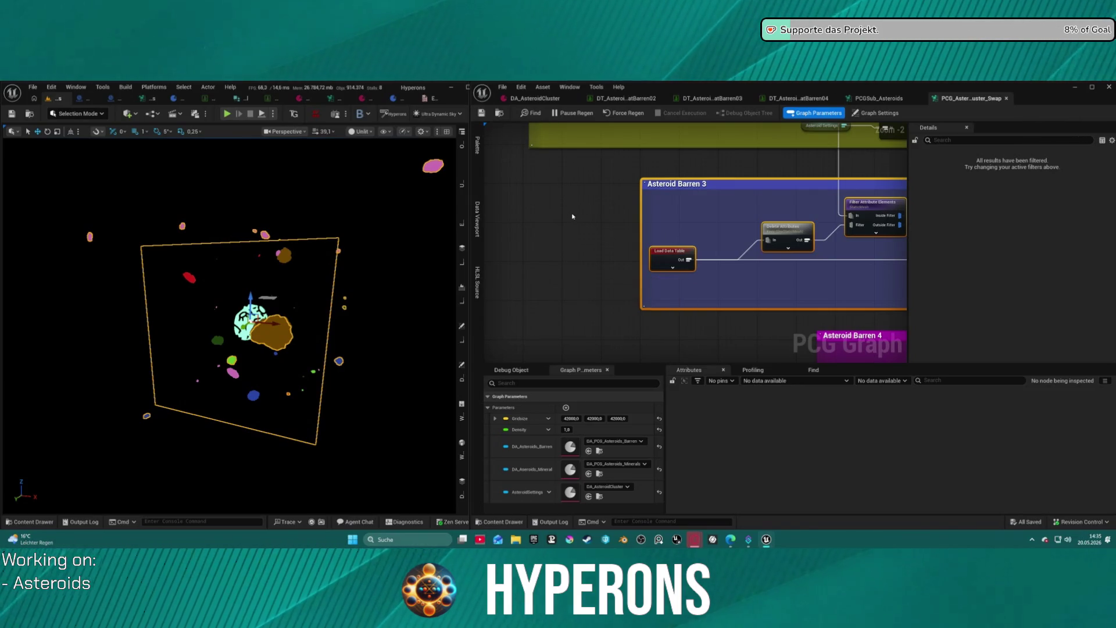
scroll(583, 200, down, 3)
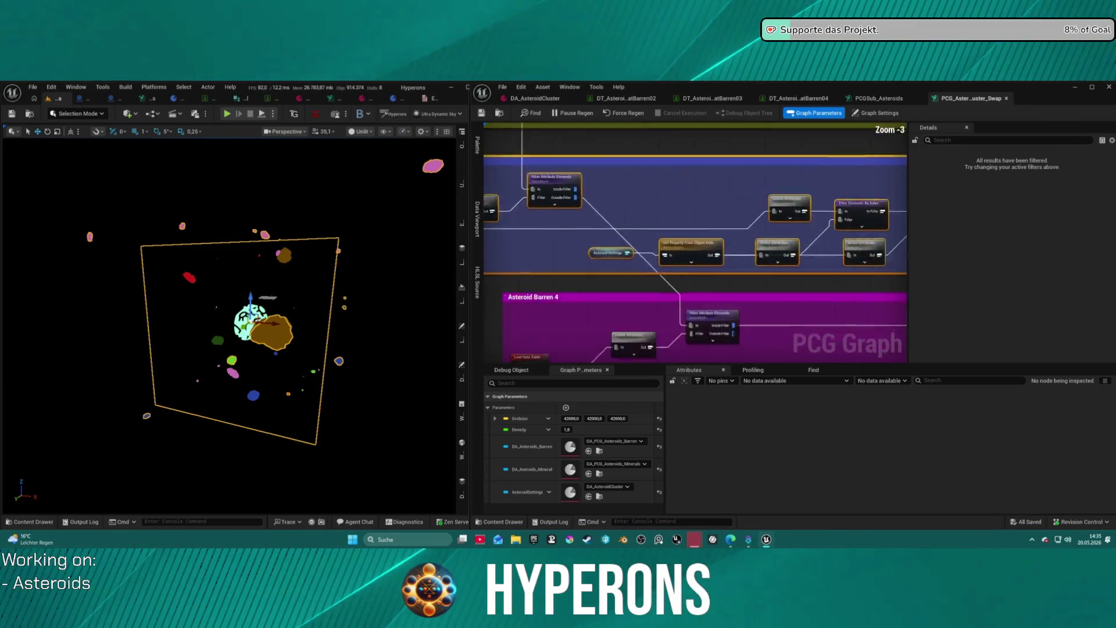
click(594, 231)
scroll(556, 227, up, 3)
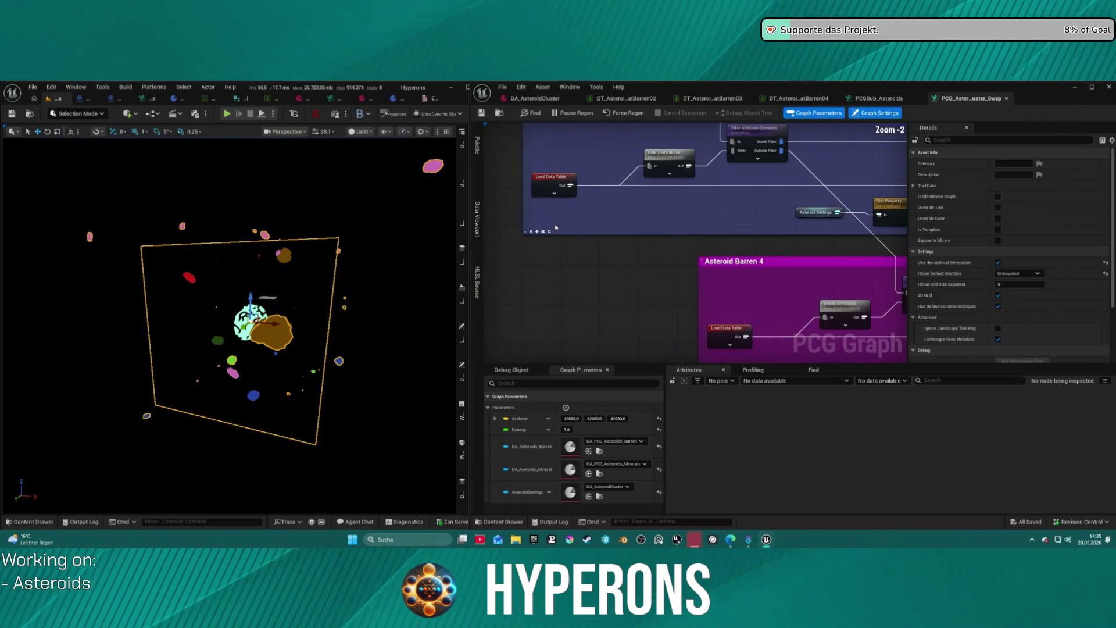
scroll(550, 223, down, 4)
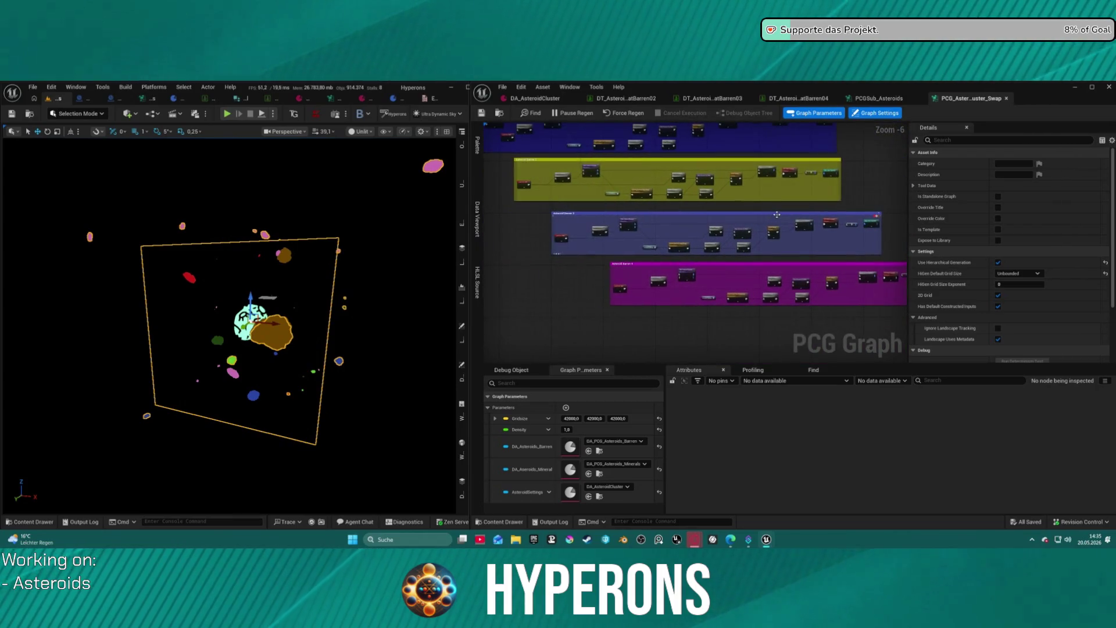
Close the PCGSub_Asteroids and cluster swap tabs, then reopen PCG_AsteroidBelt_Cluster_Swap from the Content Drawer.
middle_click(887, 103)
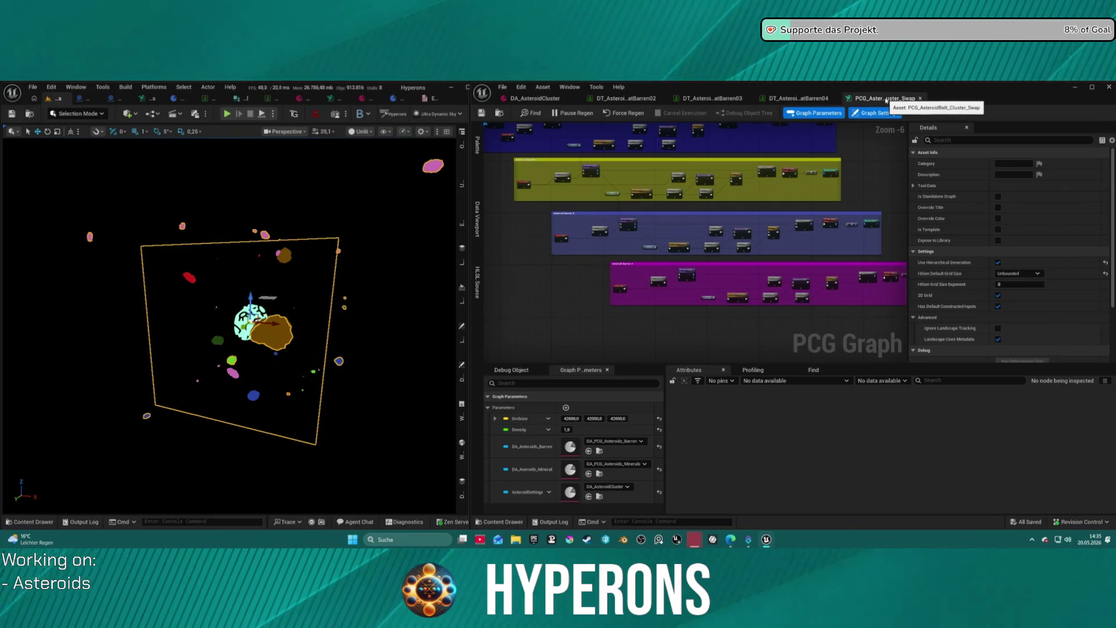
middle_click(887, 101)
key(ctrl+space)
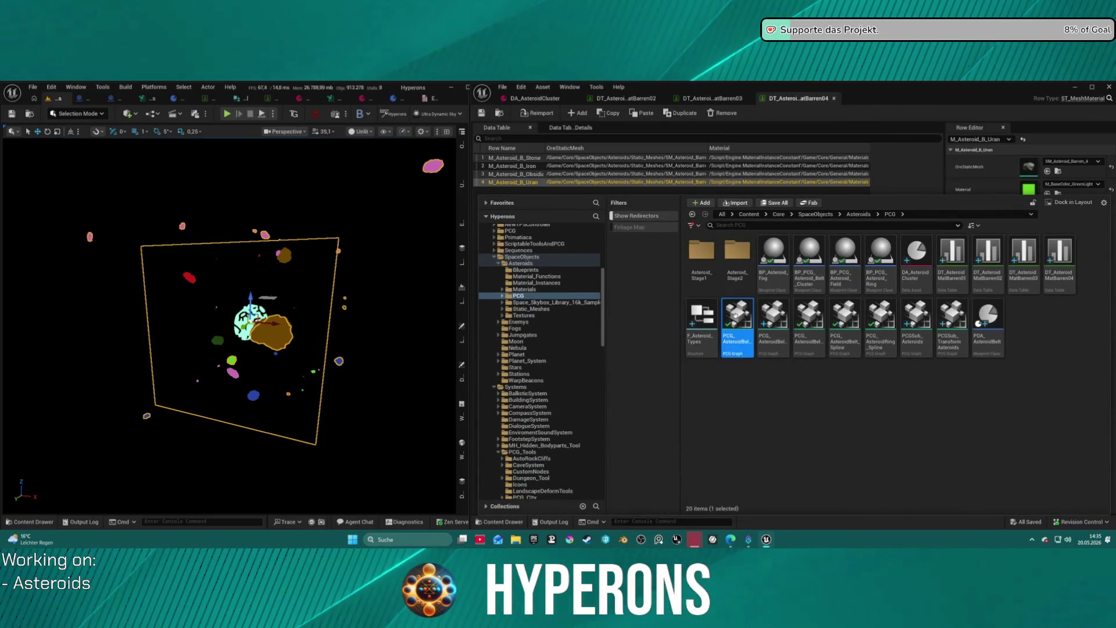
double_click(736, 318)
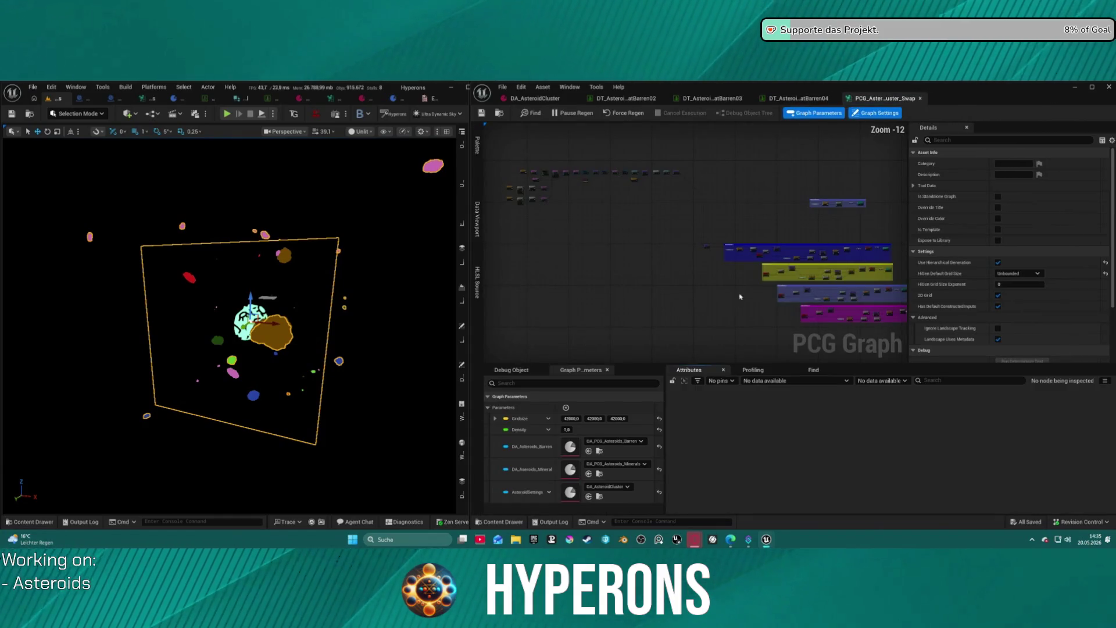
scroll(740, 296, up, 11)
scroll(655, 211, down, 2)
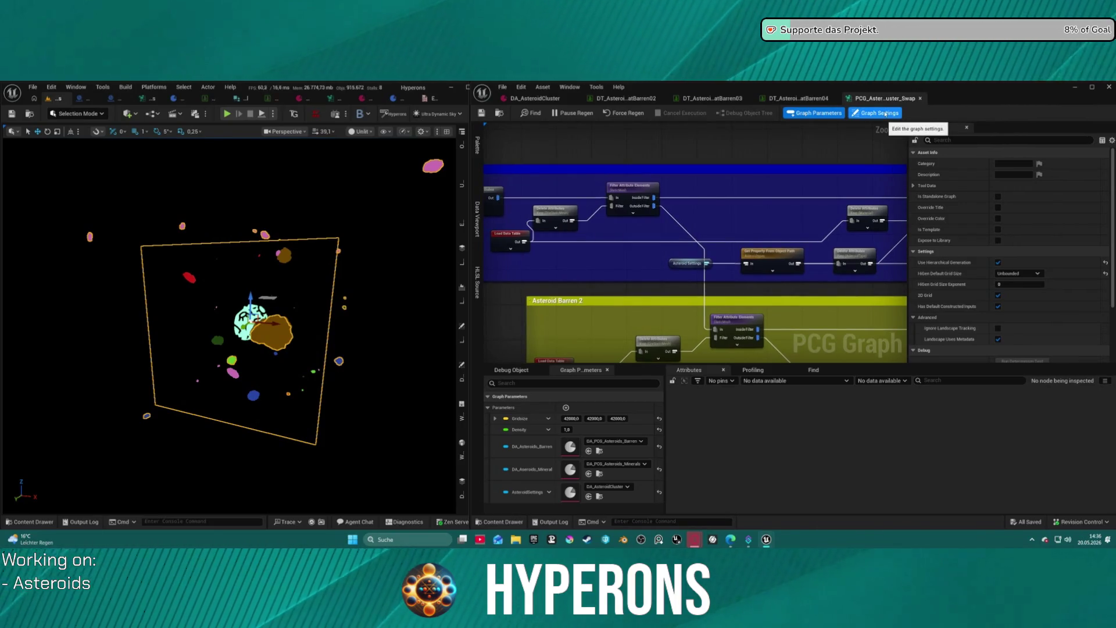
click(51, 87)
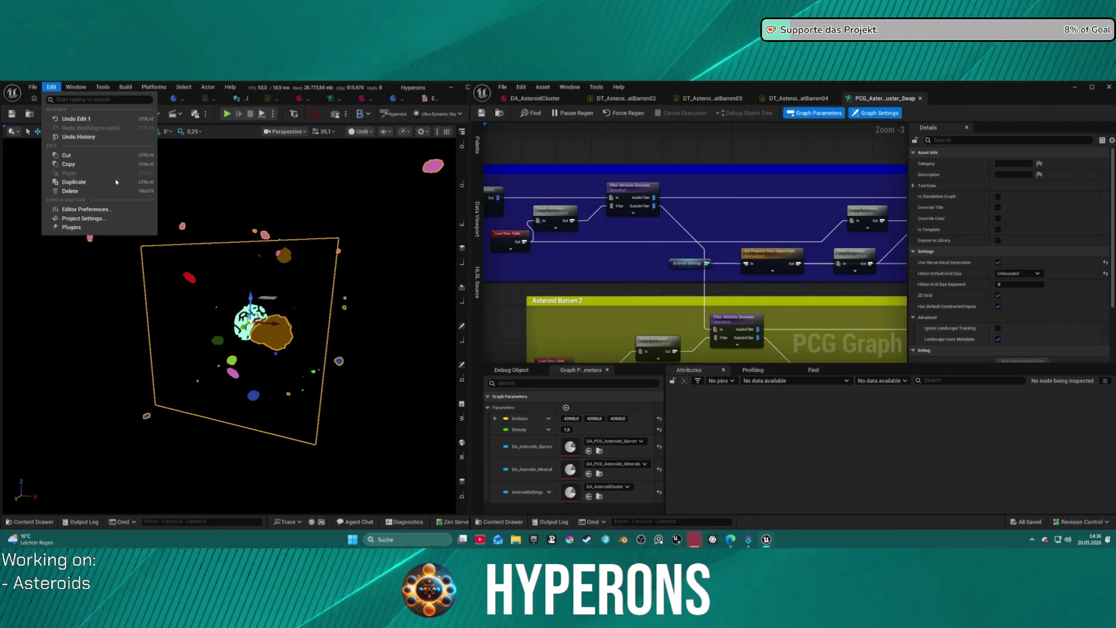
Open Editor Preferences and go to the Auto Size Comments plugin settings.
click(101, 208)
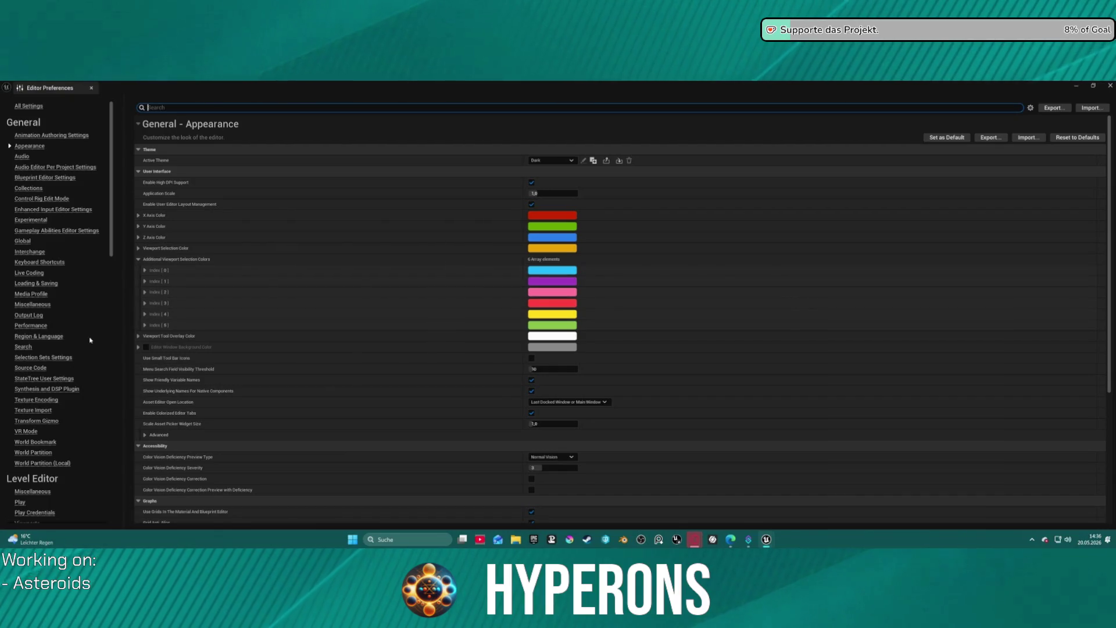
scroll(42, 295, down, 15)
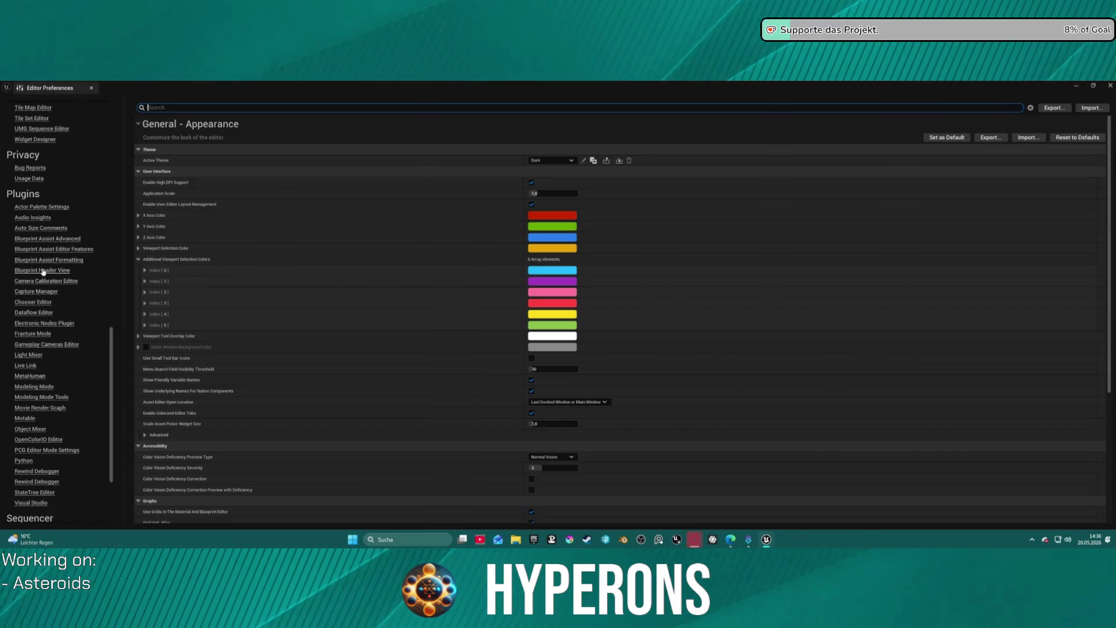
scroll(43, 271, down, 2)
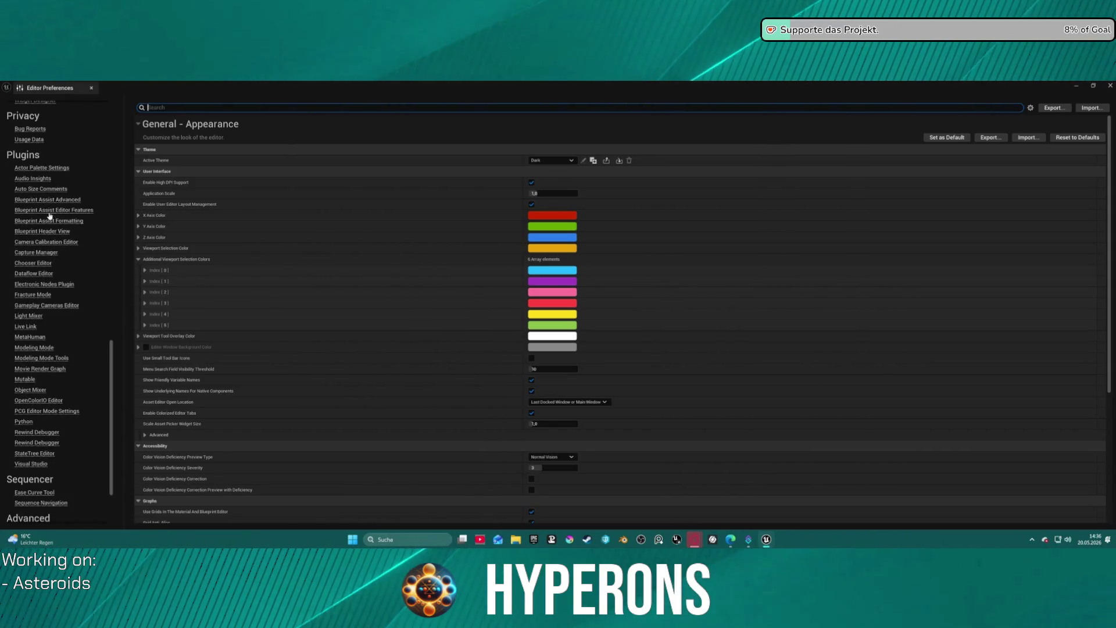
click(41, 285)
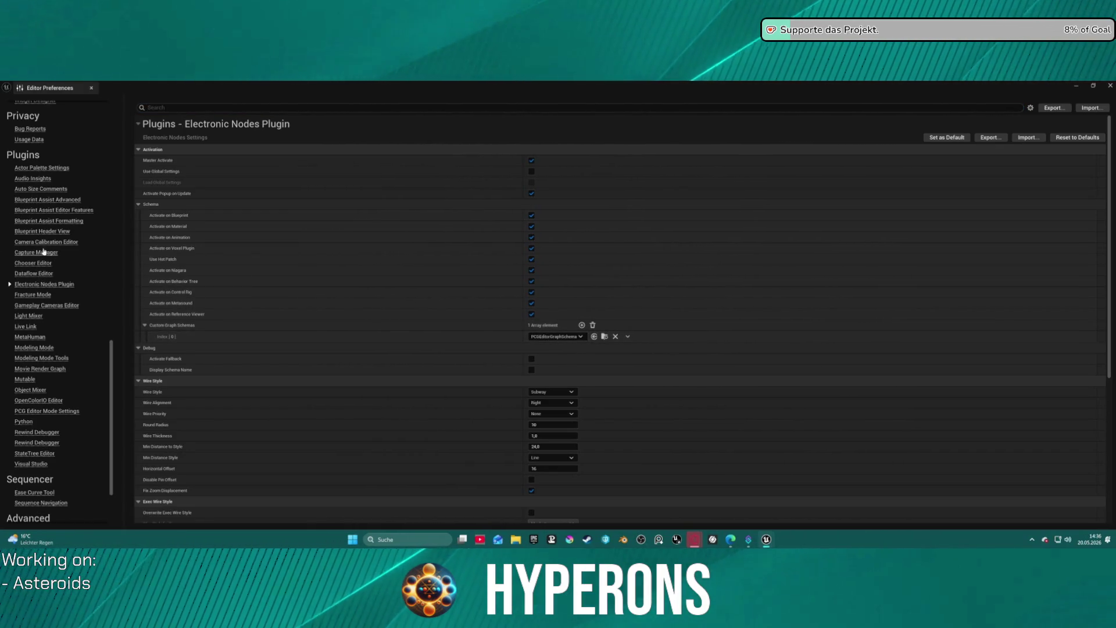
click(35, 189)
scroll(483, 378, down, 15)
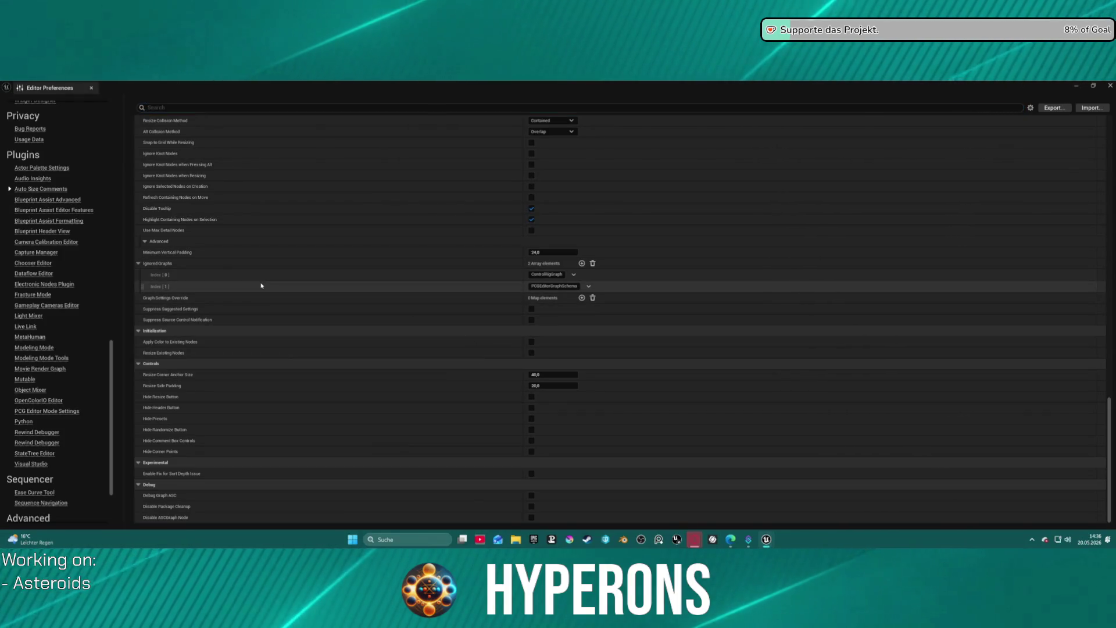
Trim Ignored Graphs Index [1] to plain PCGEditorGraphSchema, then minimize the preferences window.
click(167, 287)
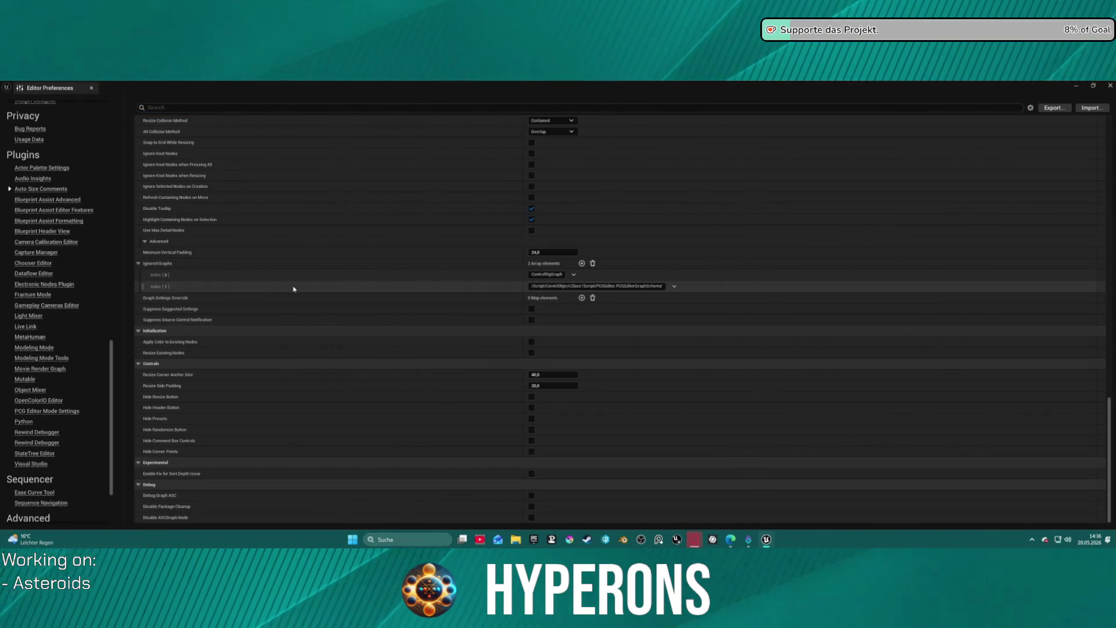
drag(615, 286, 422, 284)
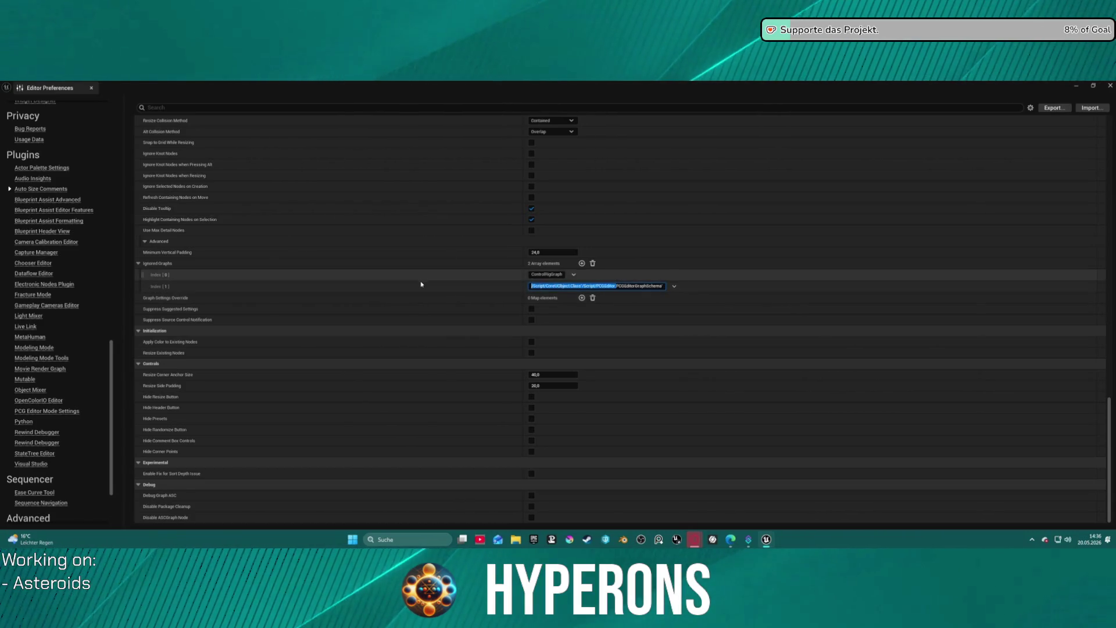
key(BackSpace)
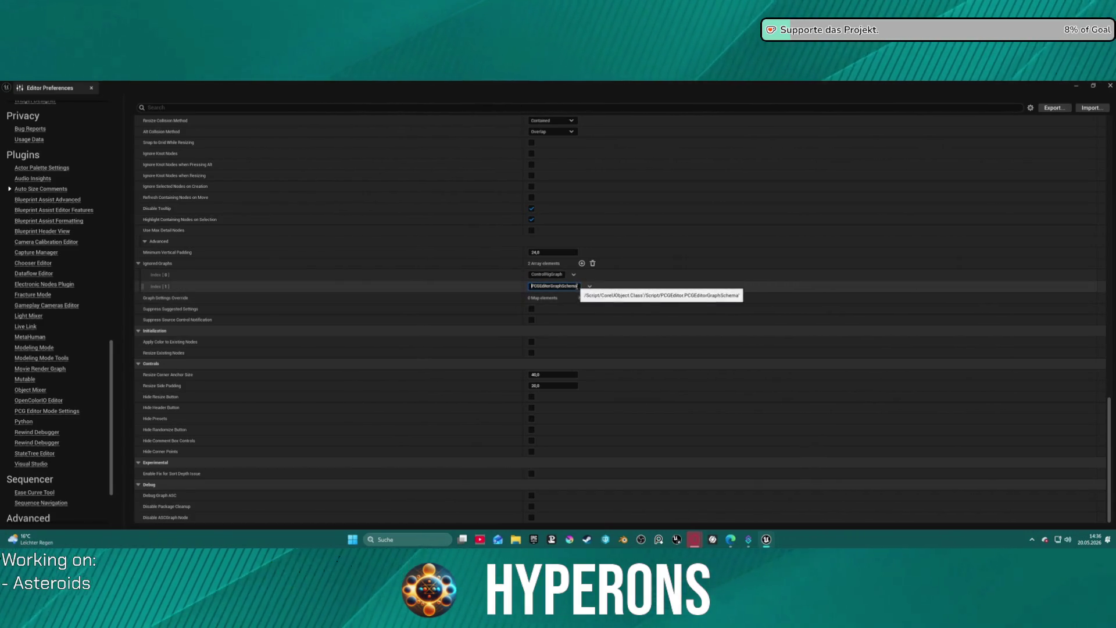
key(BackSpace)
key(Return)
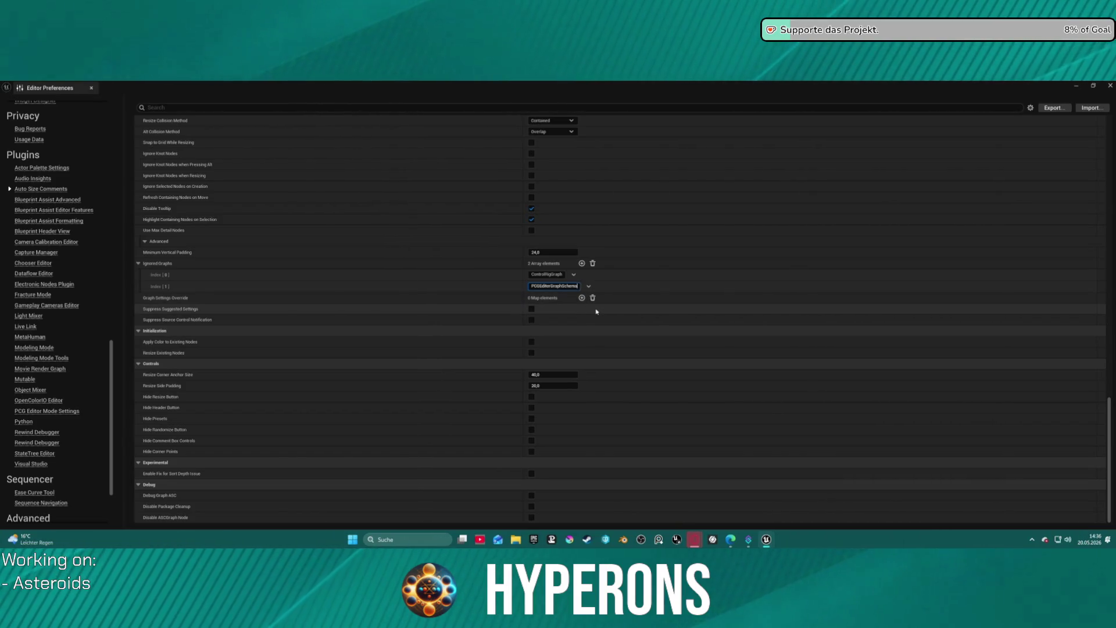
click(158, 294)
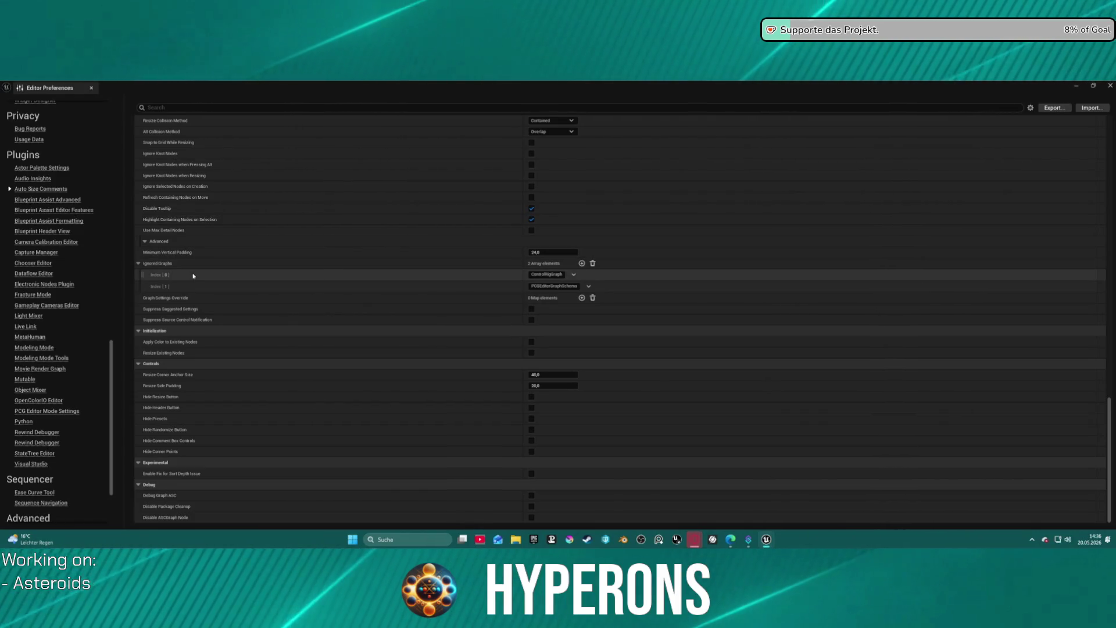
scroll(356, 200, up, 15)
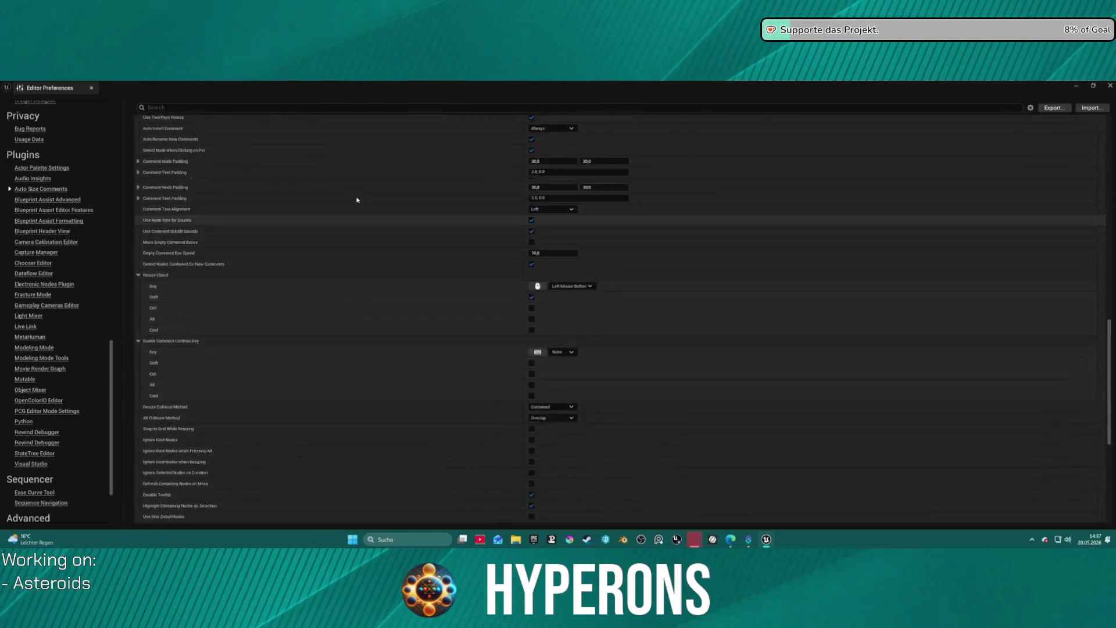
click(1077, 86)
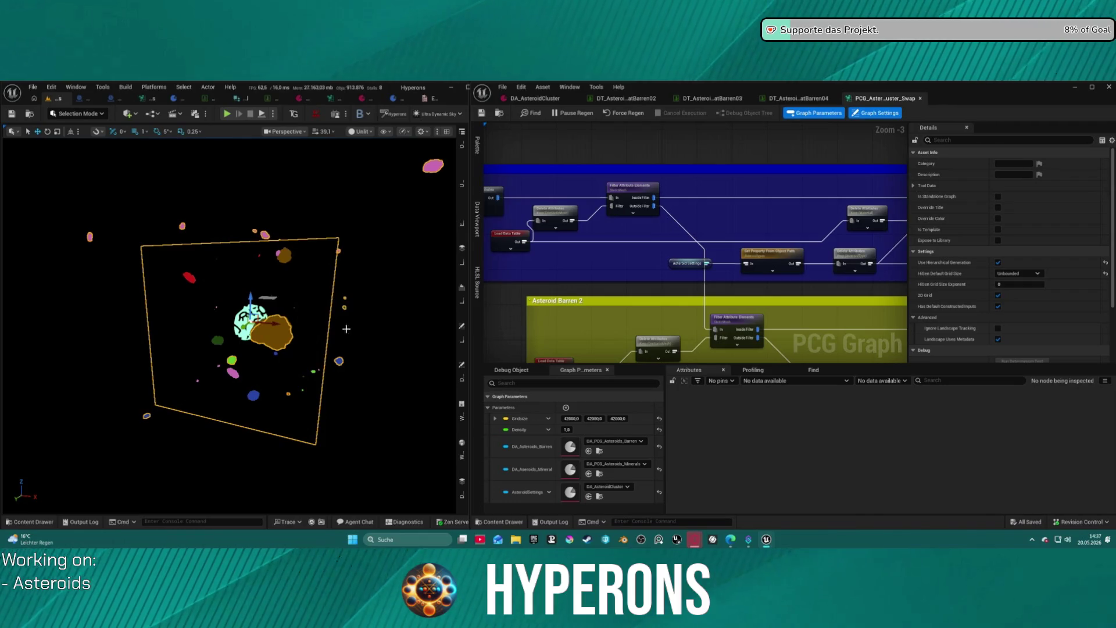
Center the graph's comment groups and switch the level viewport from Unlit to Lit.
scroll(680, 172, down, 4)
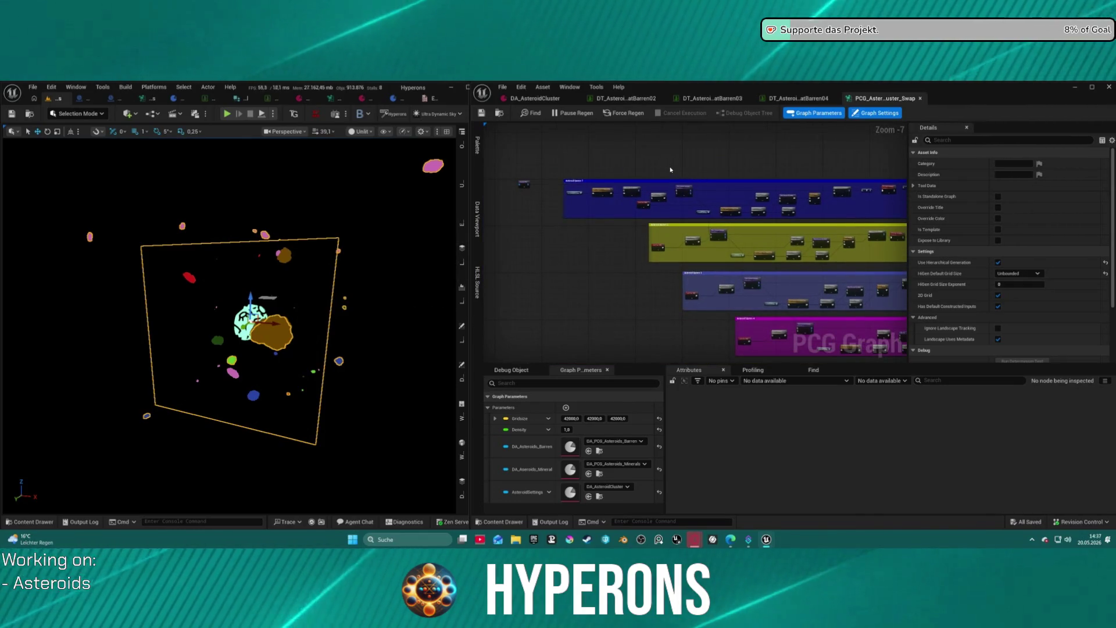
scroll(680, 168, down, 4)
drag(694, 164, 564, 170)
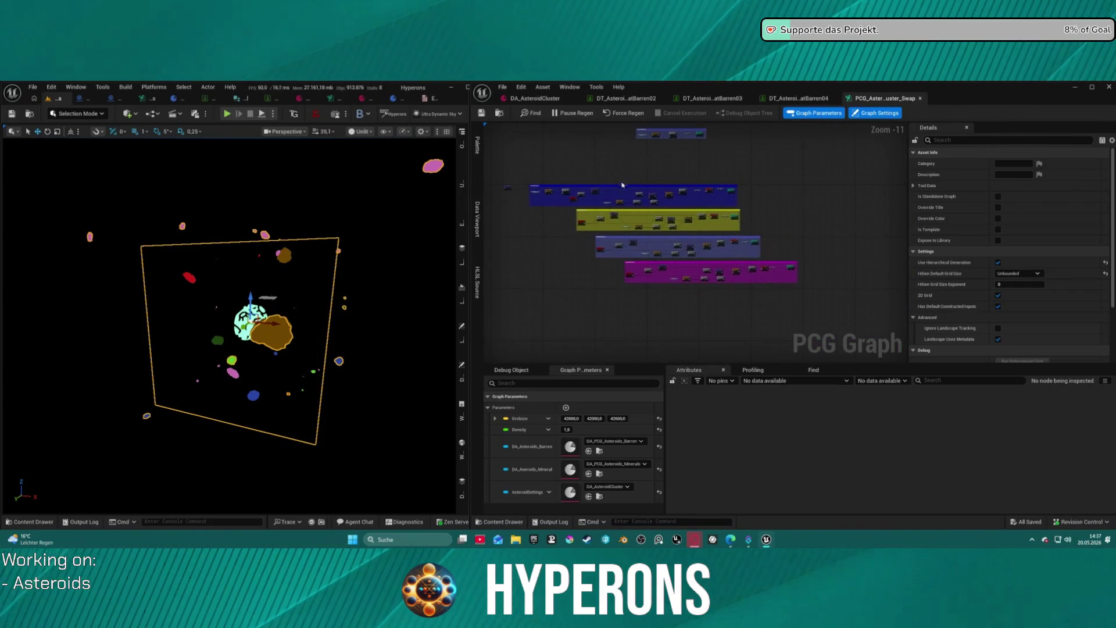
scroll(587, 209, up, 4)
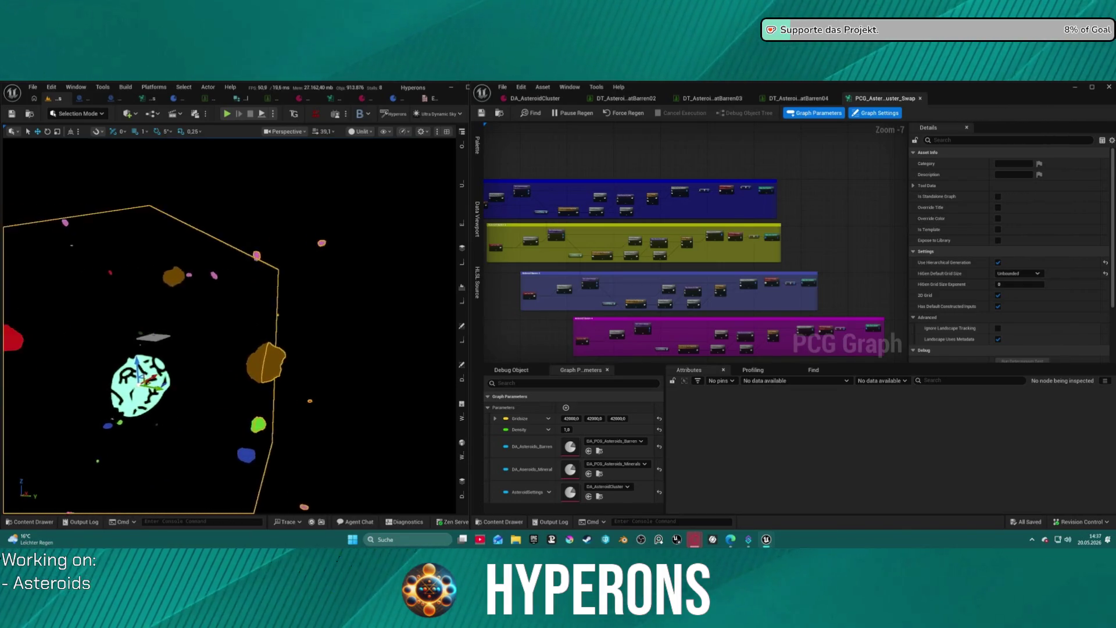
click(360, 131)
click(376, 164)
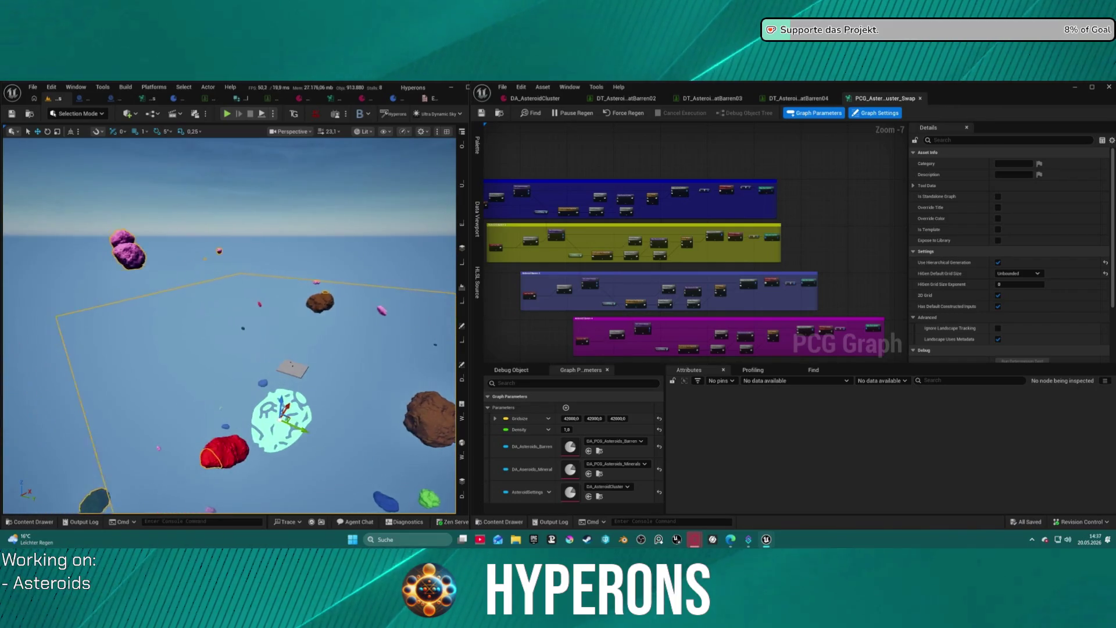
Disable the Density Filter node in the Asteroid Barren 1 area.
mouse_move(569, 151)
mouse_down()
mouse_move(584, 179)
mouse_move(709, 200)
mouse_up()
scroll(608, 198, up, 4)
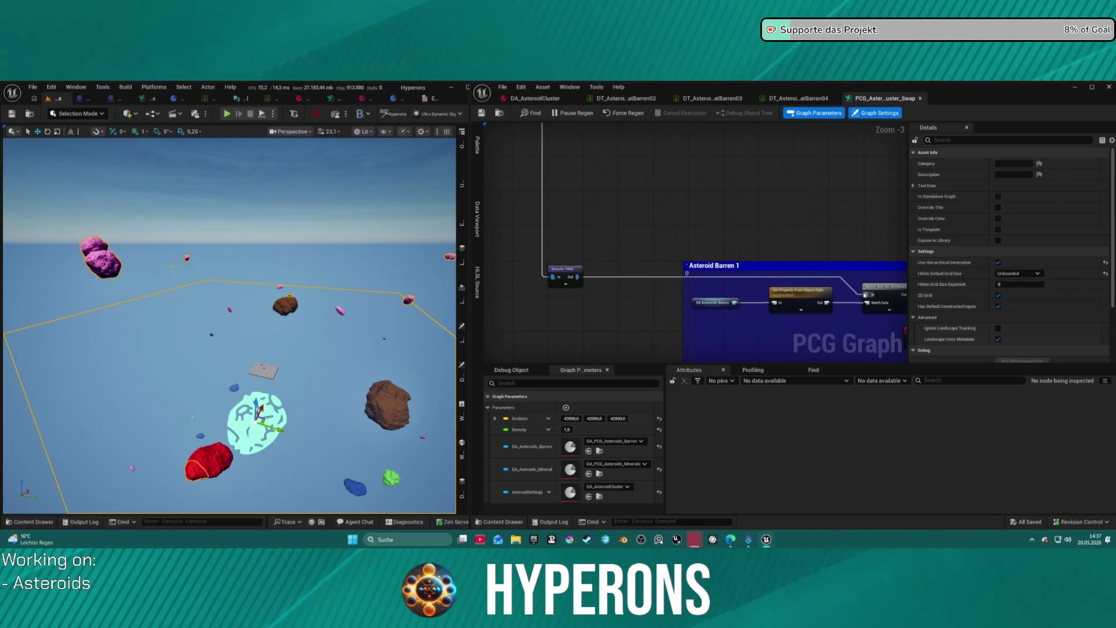
click(565, 272)
key(e)
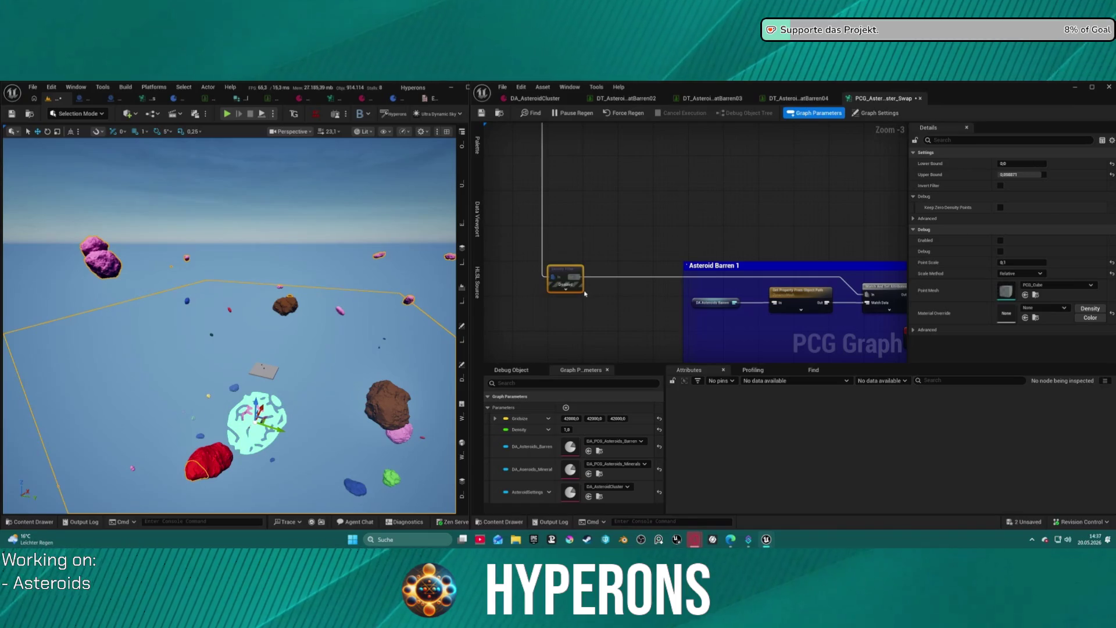
Fly the camera among the asteroids, center Asteroid Barren 2, and open the Content Drawer.
drag(229, 326, 229, 351)
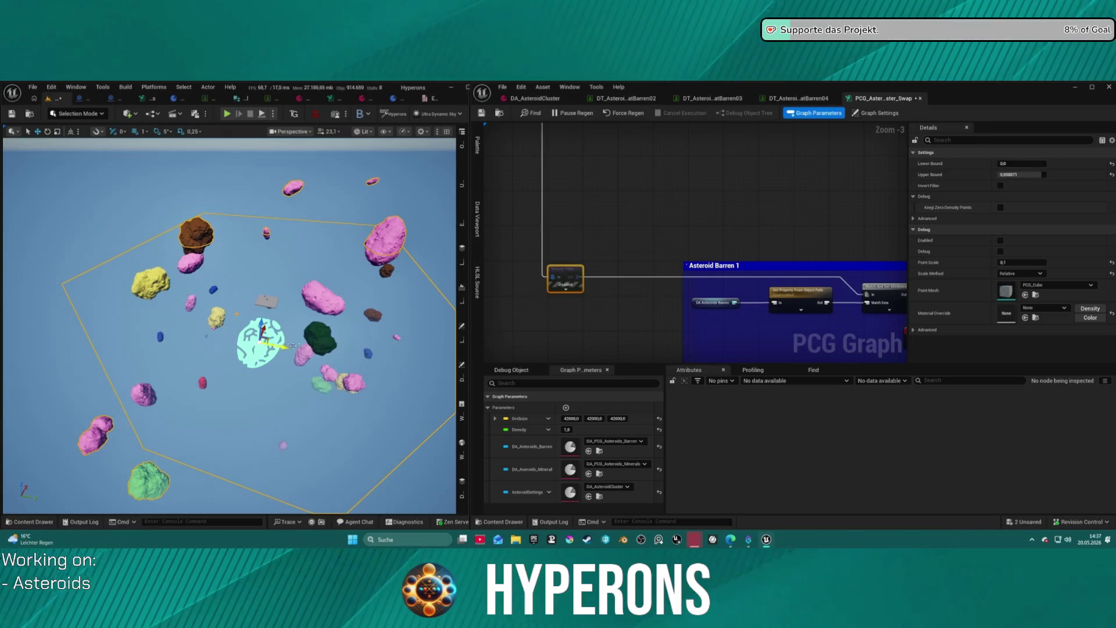
mouse_move(321, 325)
mouse_down()
mouse_move(322, 279)
mouse_move(291, 268)
mouse_move(291, 305)
mouse_move(279, 262)
mouse_move(270, 283)
mouse_move(254, 285)
mouse_up()
scroll(674, 172, down, 1)
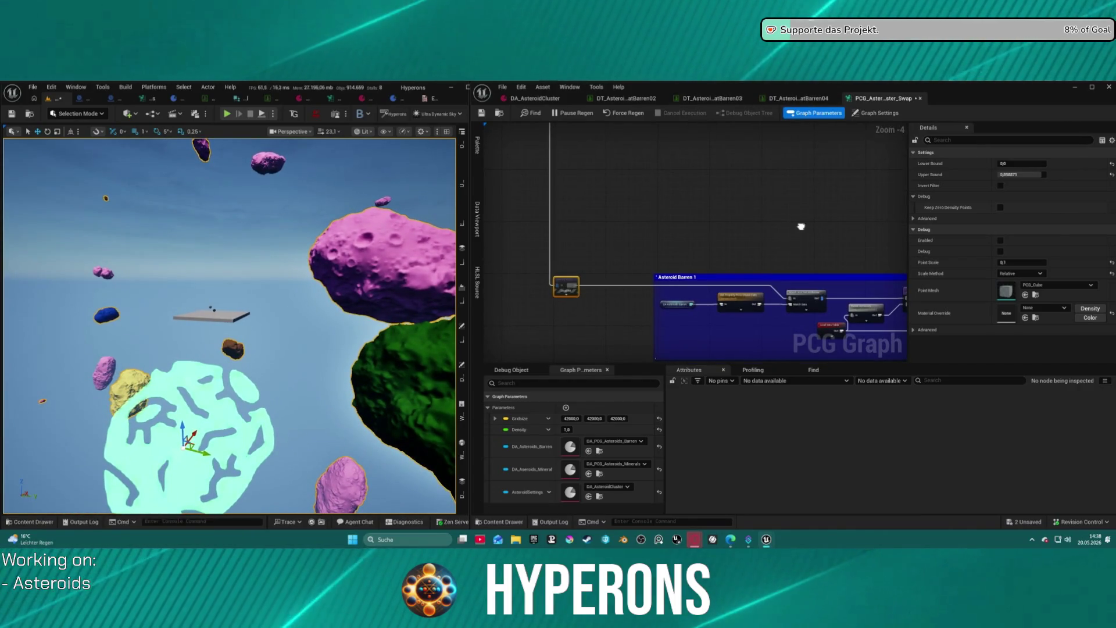
drag(797, 220, 702, 141)
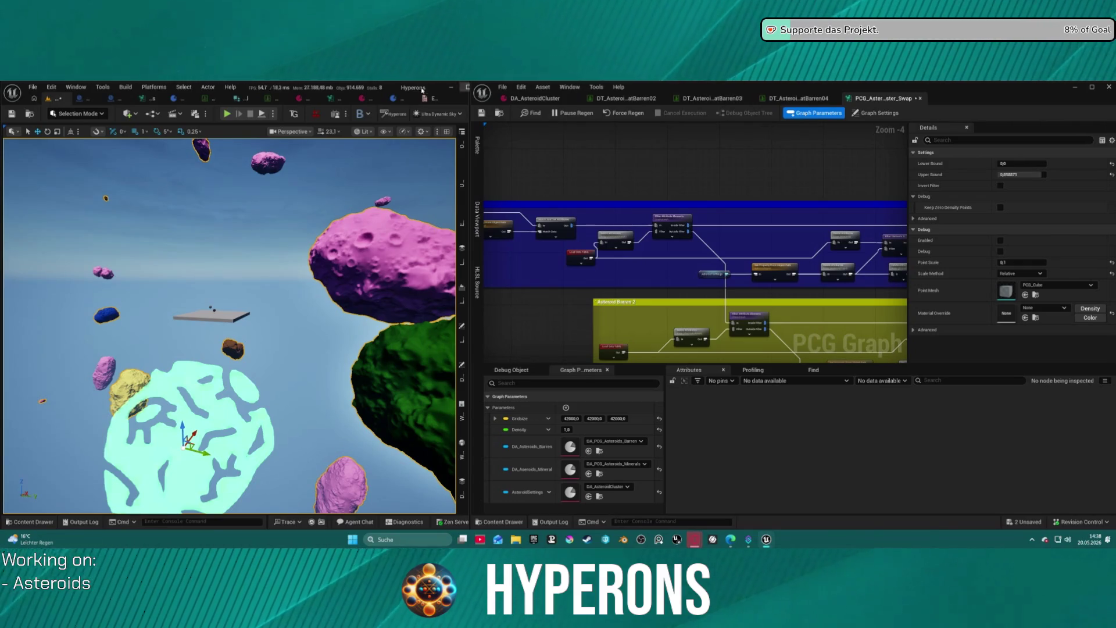
key(ctrl+space)
scroll(829, 476, down, 1)
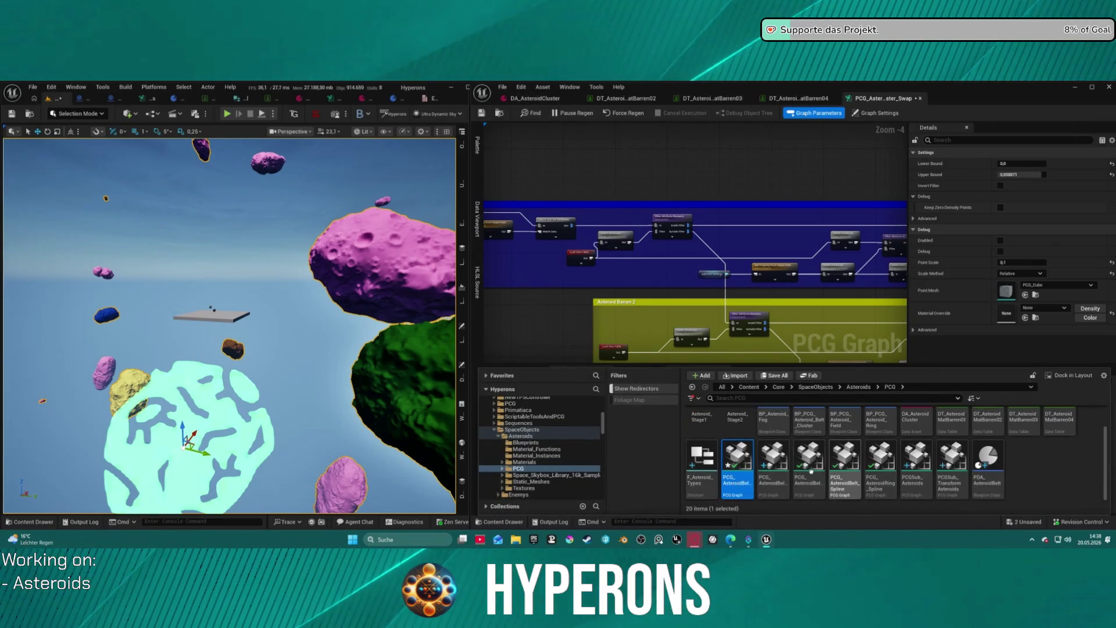
Delete the PCGSub_TransformAsteroids asset.
click(949, 490)
key(Delete)
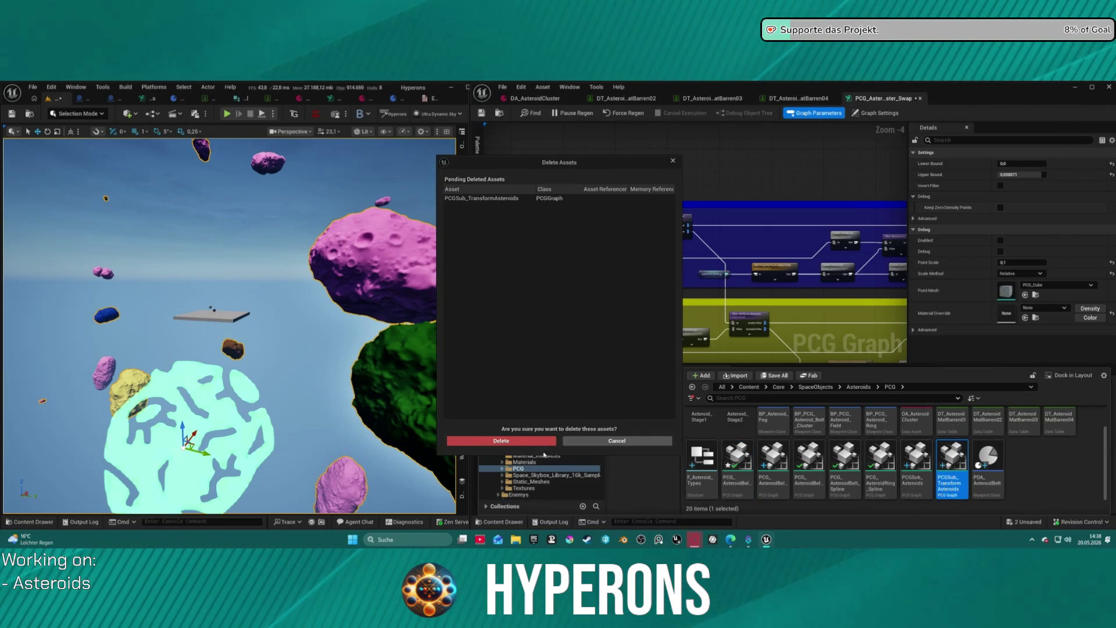
click(543, 442)
In PCGSub_Asteroids, set the Transform Points maximum scale to 5 and save.
double_click(916, 459)
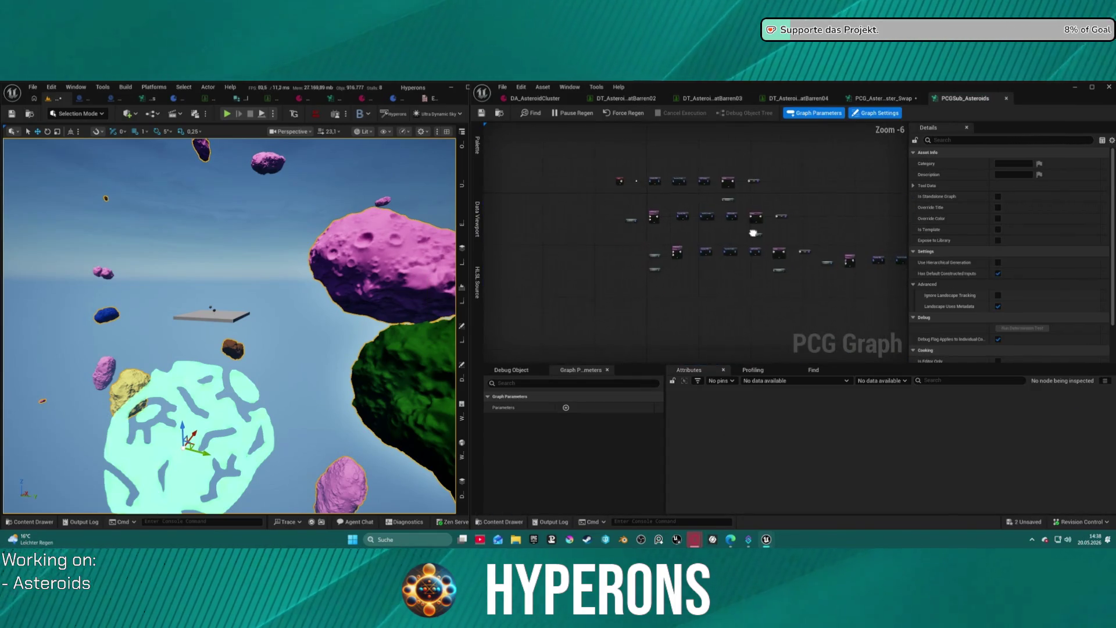
scroll(721, 188, up, 4)
mouse_move(631, 262)
mouse_down()
mouse_move(697, 292)
mouse_move(700, 259)
mouse_move(692, 262)
mouse_up()
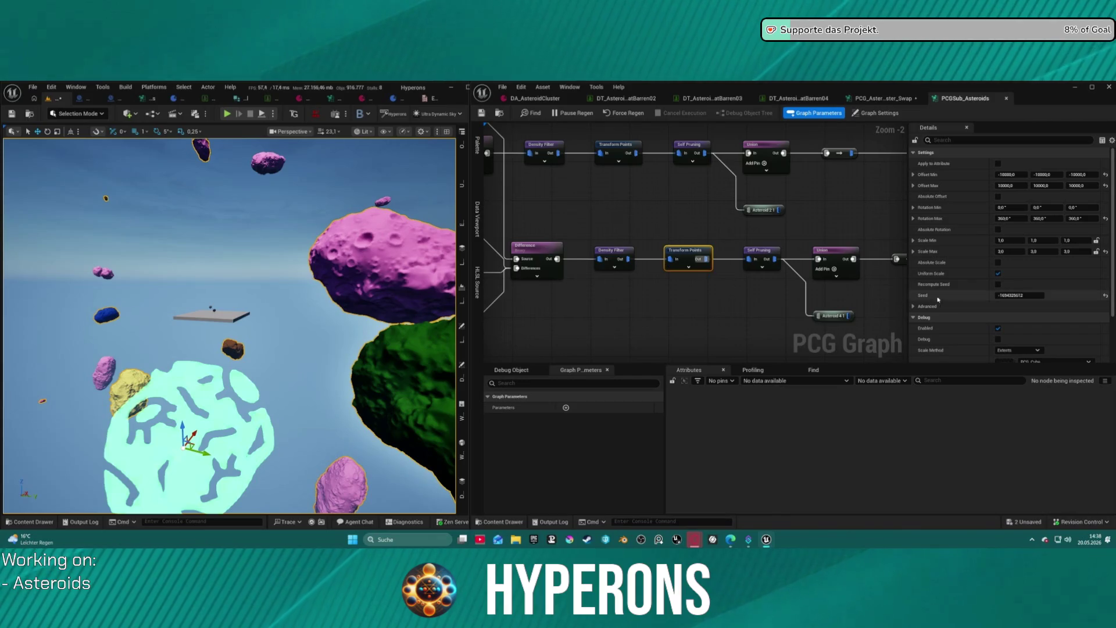
mouse_move(639, 233)
mouse_down()
mouse_move(625, 116)
mouse_move(702, 194)
mouse_move(653, 158)
mouse_move(662, 172)
mouse_up()
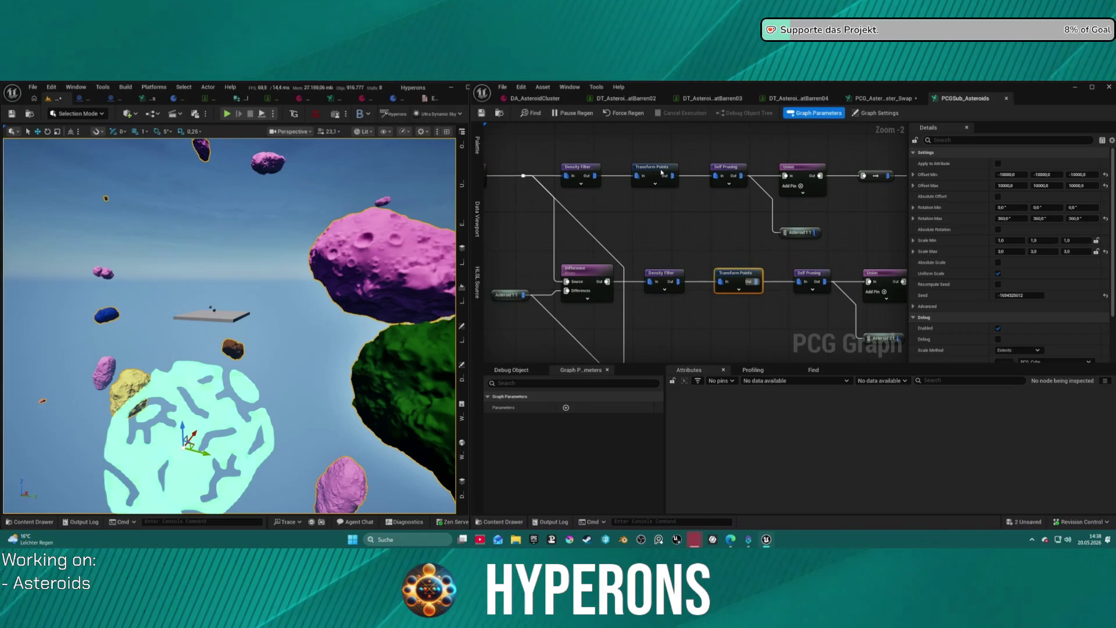
scroll(693, 201, down, 1)
scroll(792, 221, up, 3)
text(5)
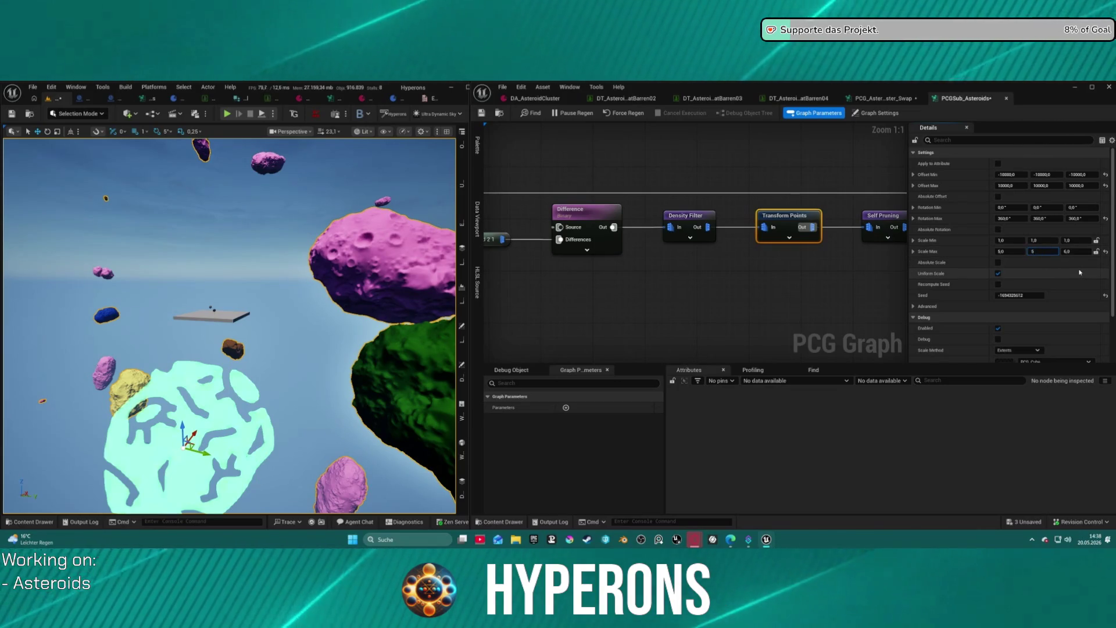
key(Tab)
text(1)
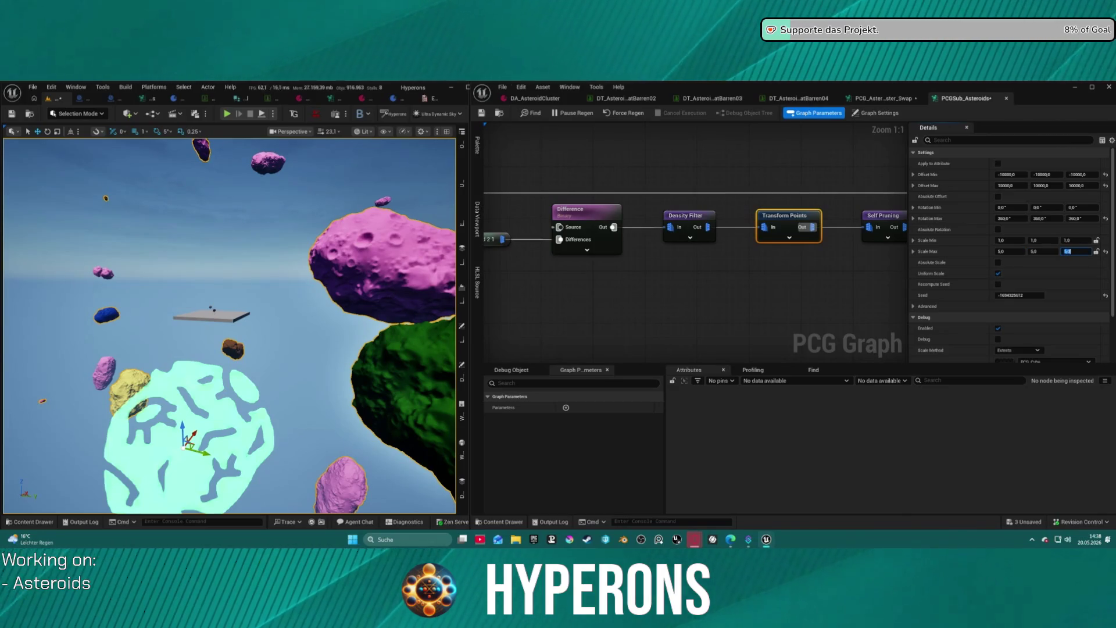
click(483, 114)
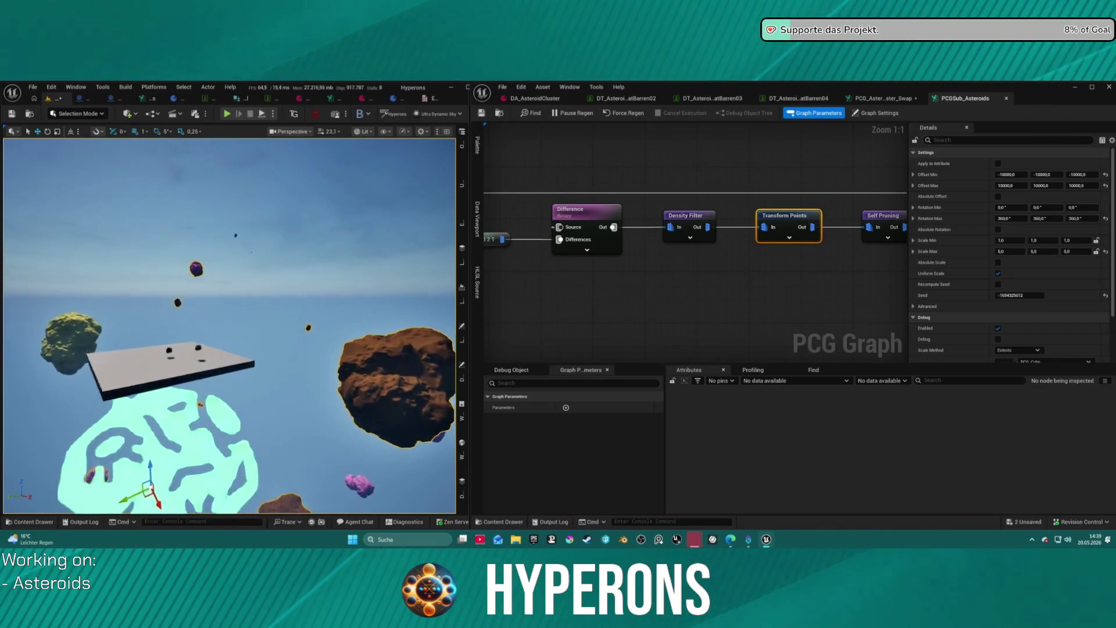
Frame the cyan asteroid and select the Difference node in the Transform Points chain.
key(f)
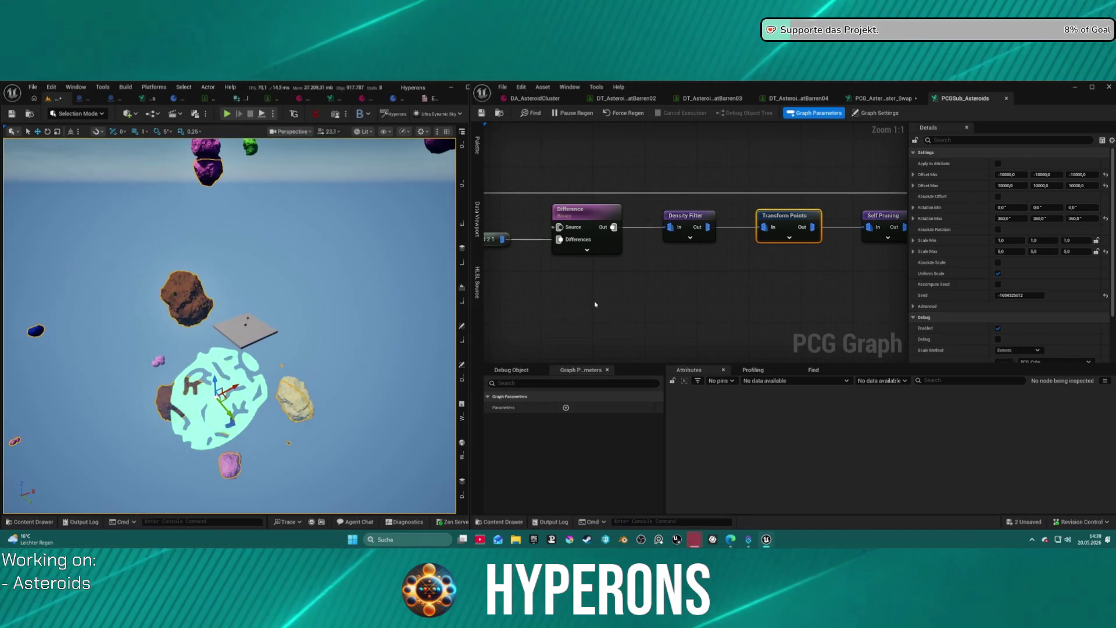
scroll(641, 233, down, 3)
scroll(641, 233, down, 3)
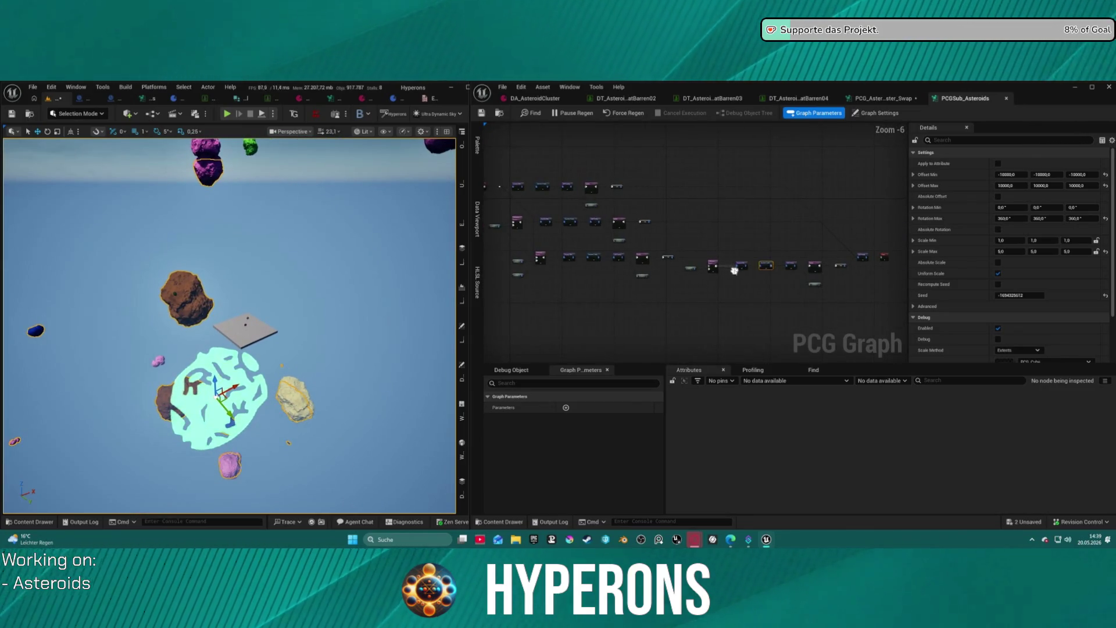
scroll(734, 271, up, 4)
scroll(697, 277, down, 2)
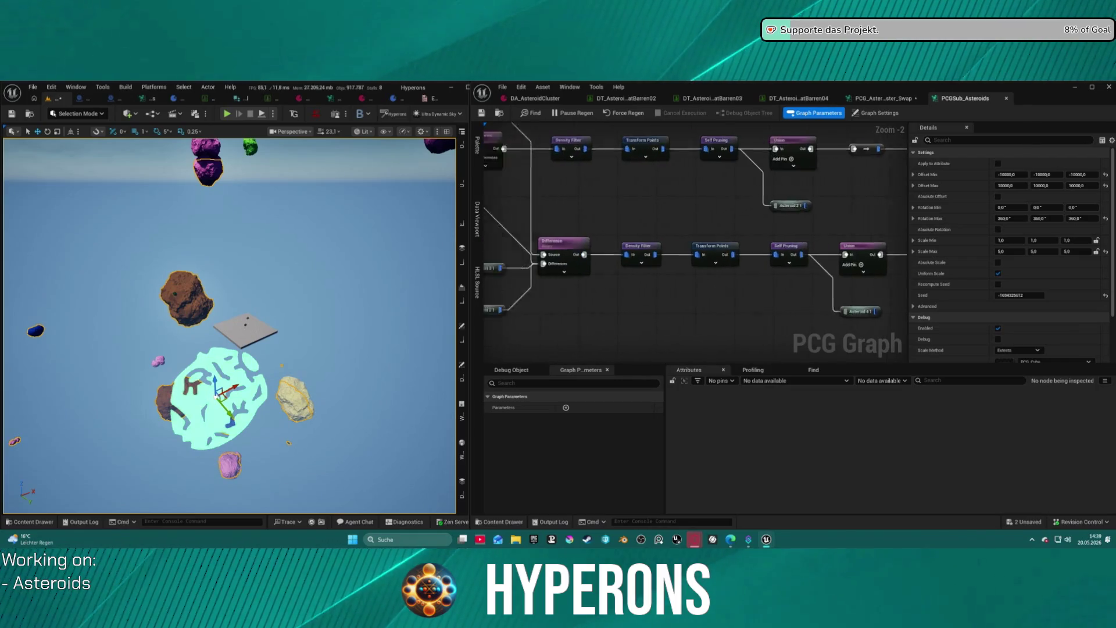
mouse_move(734, 212)
mouse_down()
mouse_move(572, 227)
mouse_move(506, 262)
mouse_up()
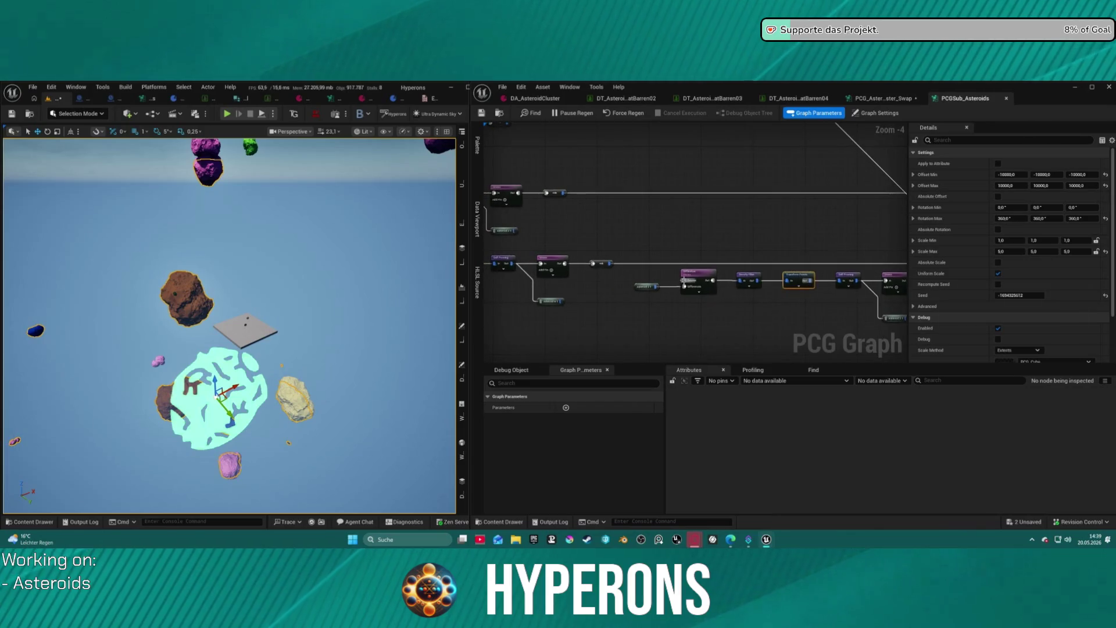
click(735, 270)
mouse_move(735, 269)
mouse_down()
mouse_move(679, 140)
mouse_move(727, 146)
mouse_move(872, 229)
mouse_move(600, 264)
mouse_move(630, 229)
mouse_up()
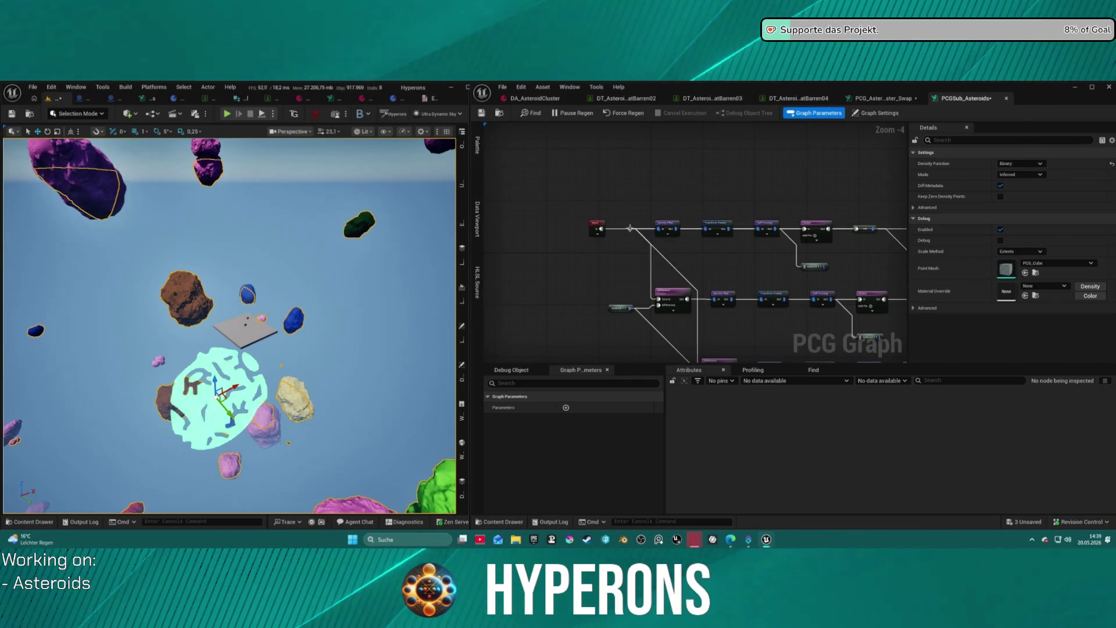
Orbit the asteroid cluster and undo the accidental Transform Points node move.
scroll(229, 325, down, 5)
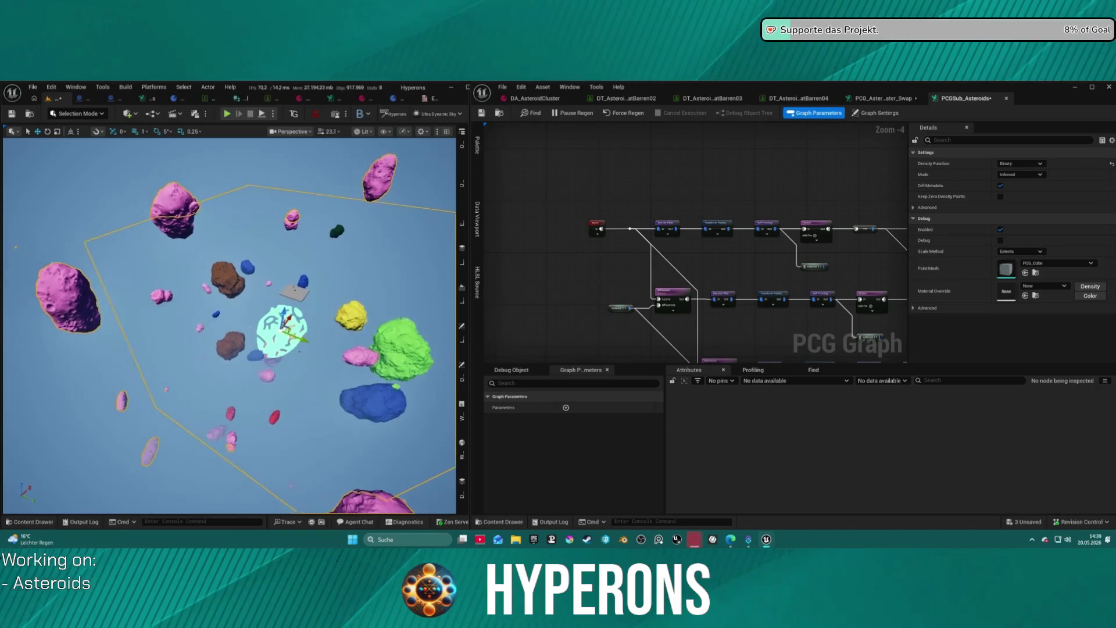
drag(230, 326, 389, 296)
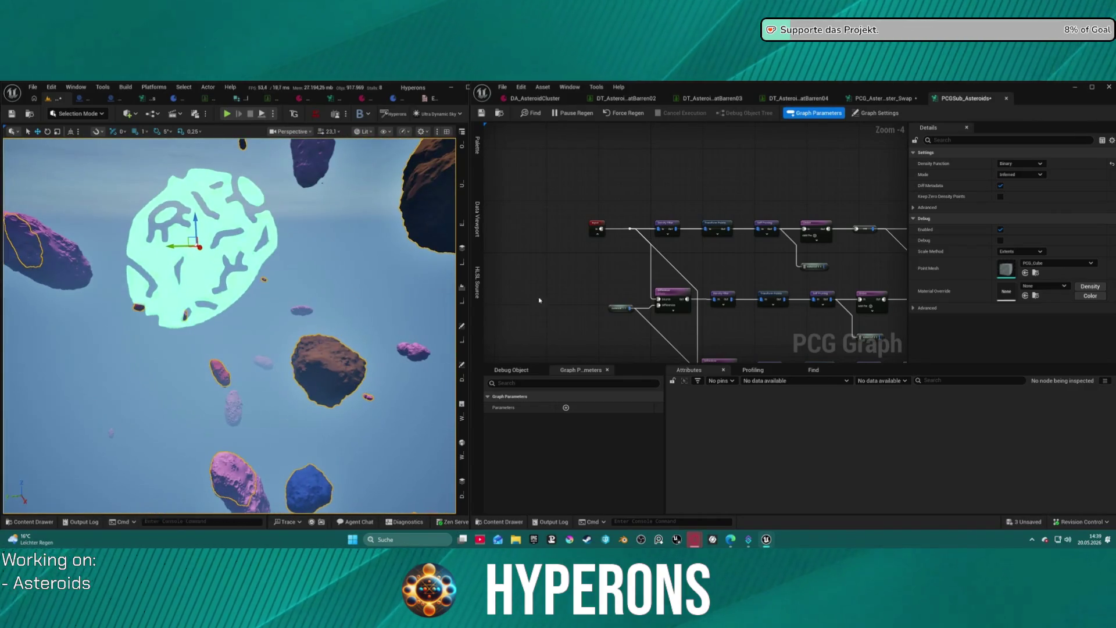
drag(716, 231, 717, 245)
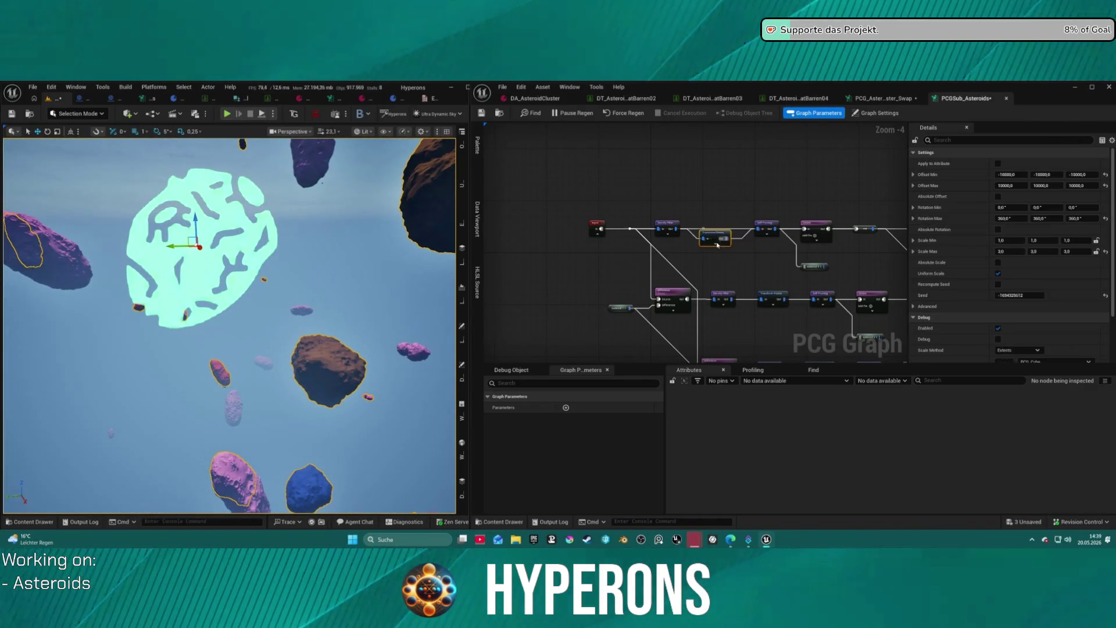
click(662, 226)
click(597, 227)
key(ctrl+z)
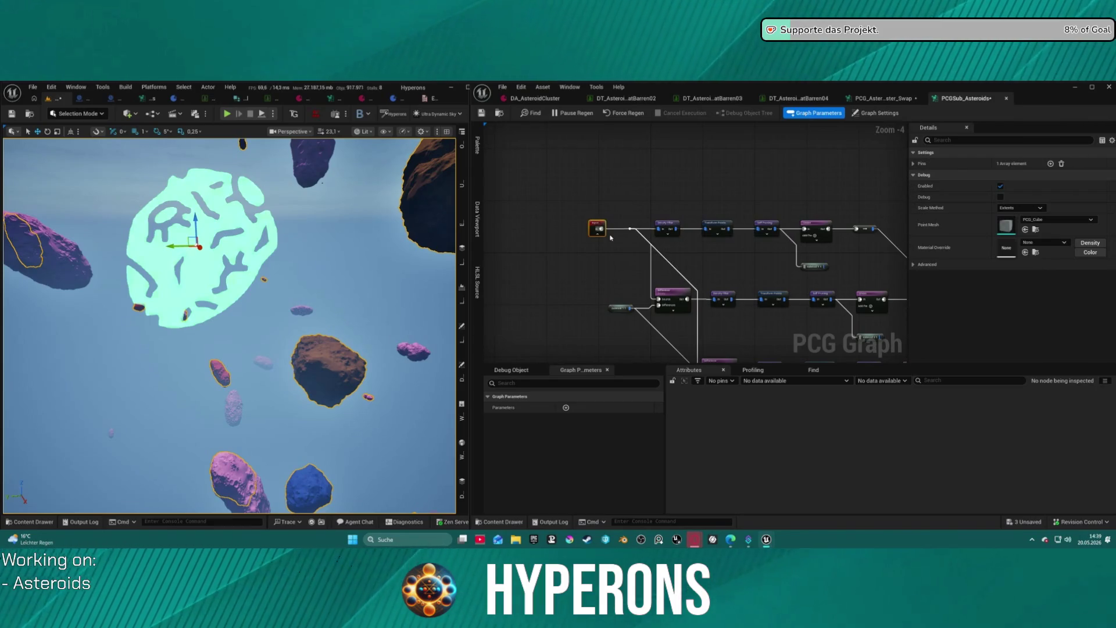
Shift the Output and Self Pruning nodes to the right to make room.
mouse_move(672, 231)
mouse_down()
mouse_move(622, 172)
mouse_move(779, 213)
mouse_move(684, 216)
mouse_move(674, 250)
mouse_move(838, 292)
mouse_move(787, 212)
mouse_move(767, 230)
mouse_up()
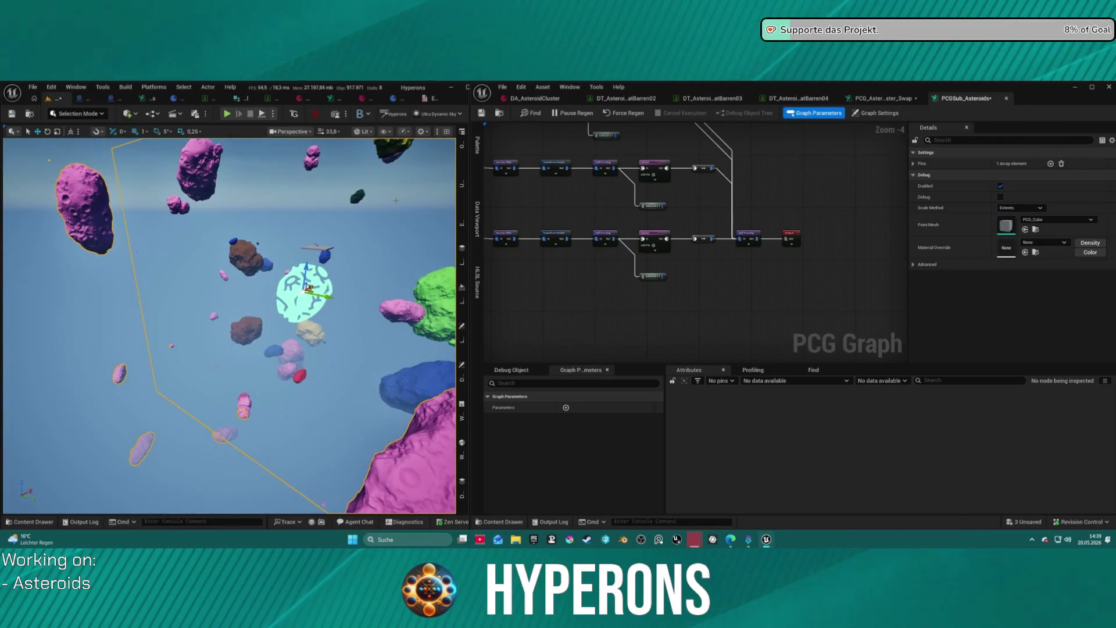
scroll(692, 232, up, 1)
drag(693, 232, 638, 228)
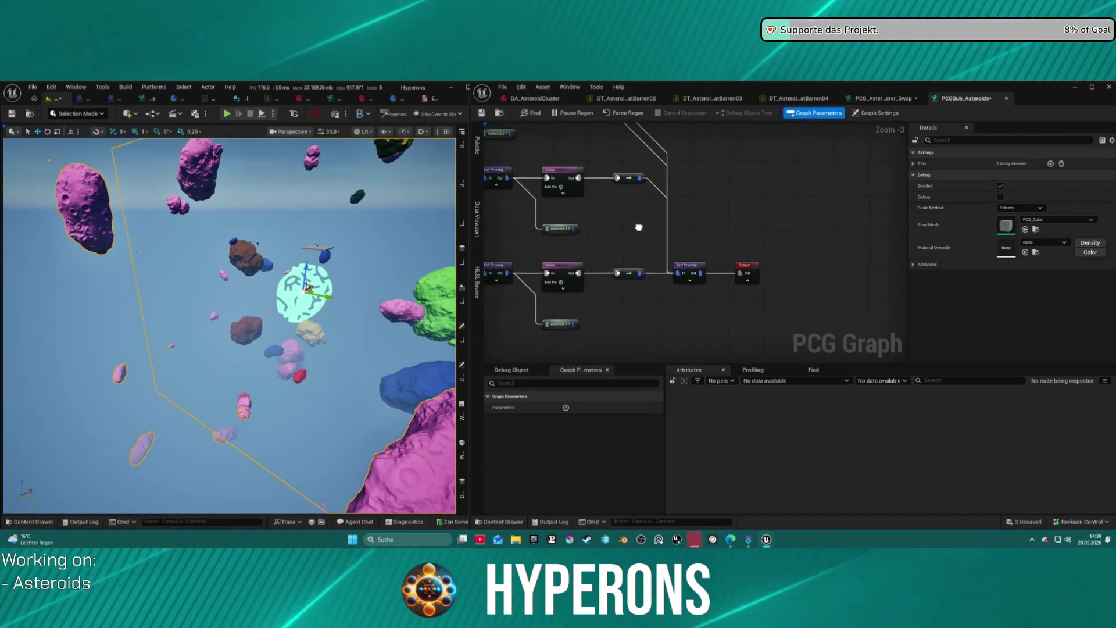
click(702, 269)
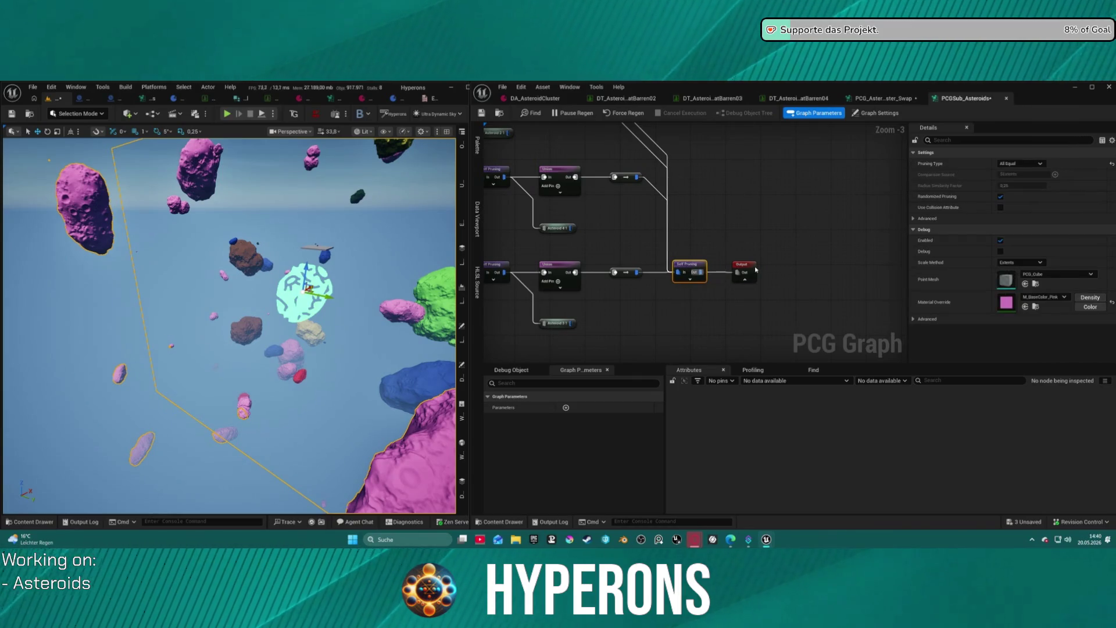
drag(756, 270, 835, 270)
mouse_move(695, 265)
mouse_down()
mouse_move(788, 269)
mouse_move(768, 261)
mouse_up()
right_click(764, 209)
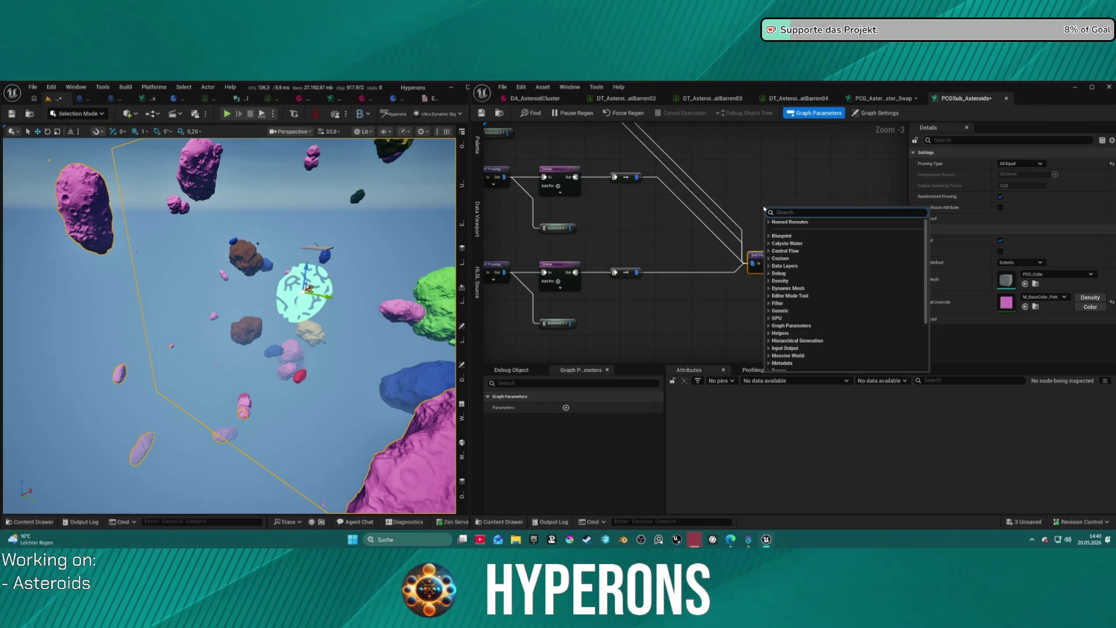
Add a Bounds Modifier (Scale, max 2.0) and wire it in just before Self Pruning.
text(b)
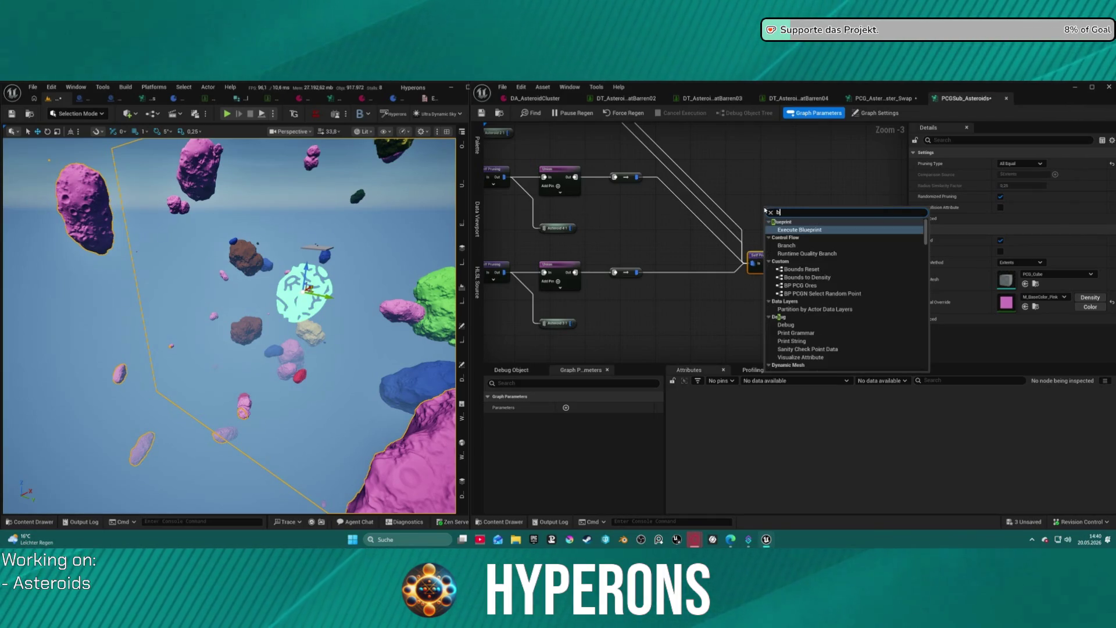
text(ound)
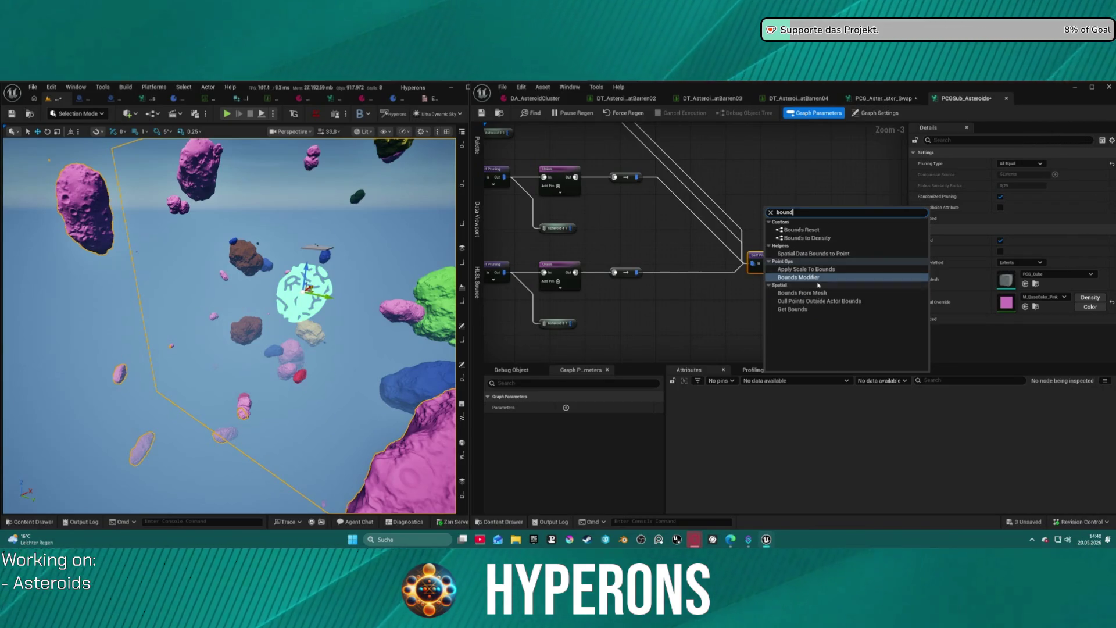
click(820, 279)
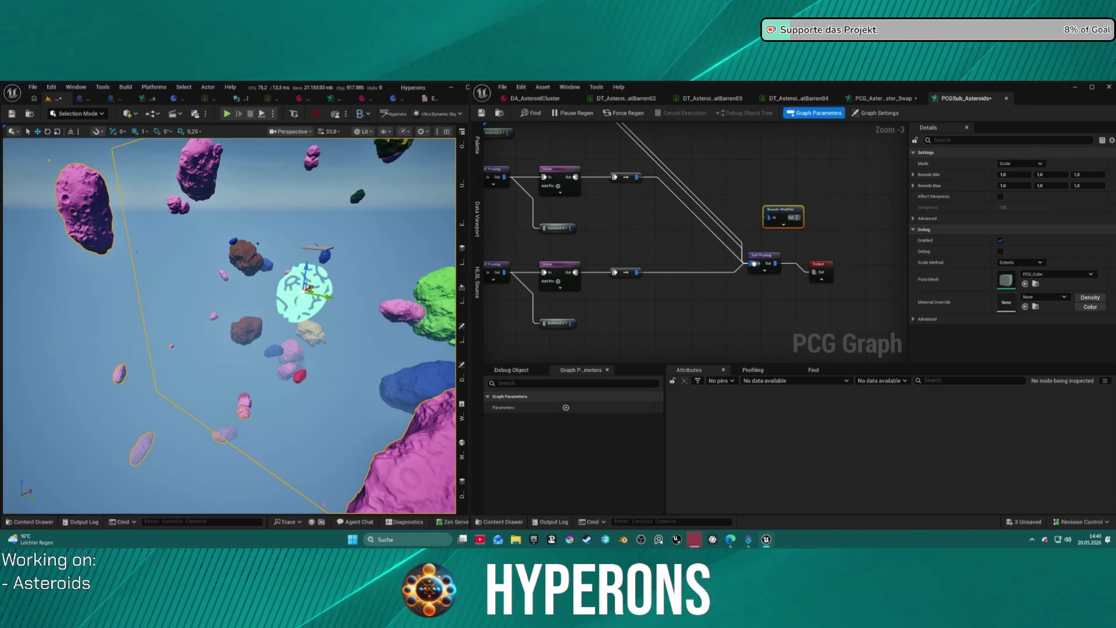
mouse_move(753, 263)
mouse_down()
mouse_move(772, 221)
mouse_move(752, 265)
mouse_up()
drag(770, 219, 698, 251)
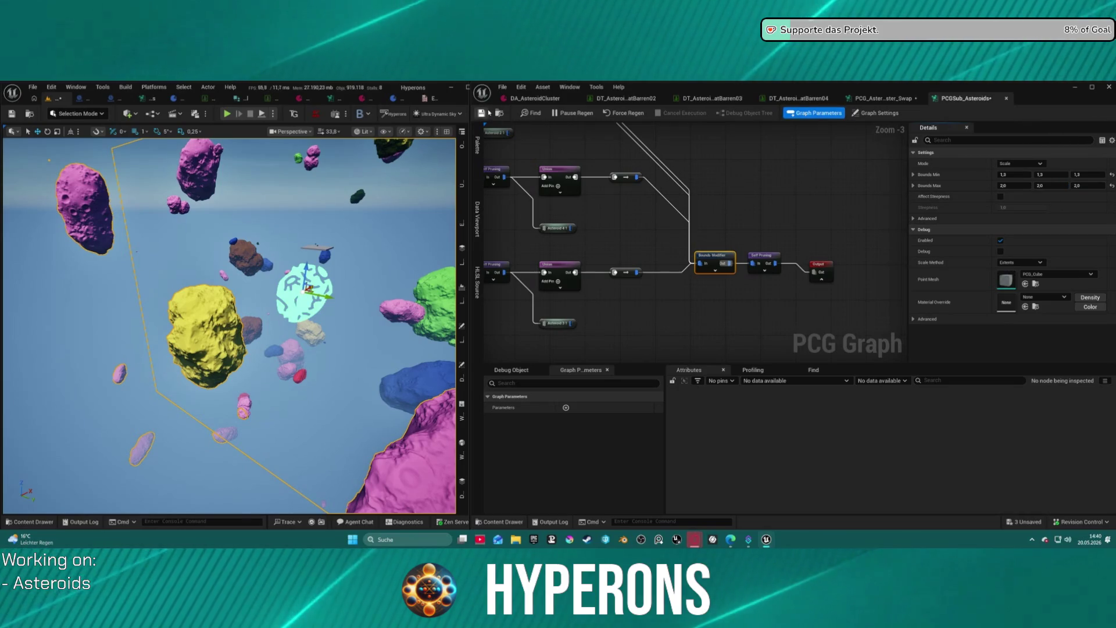
key(ctrl+s)
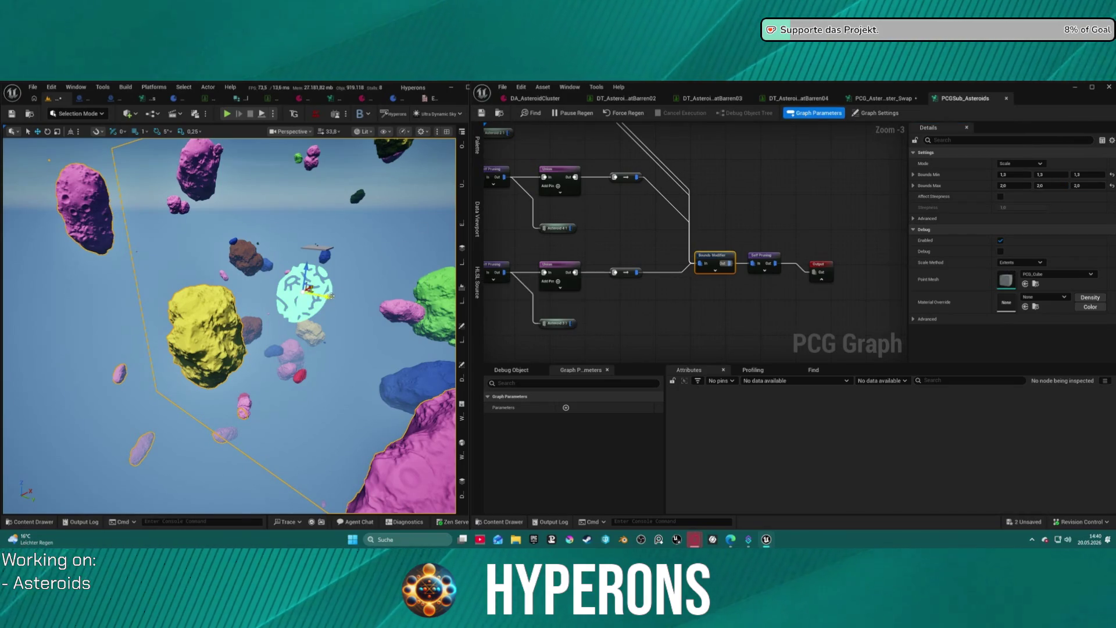
scroll(230, 325, down, 10)
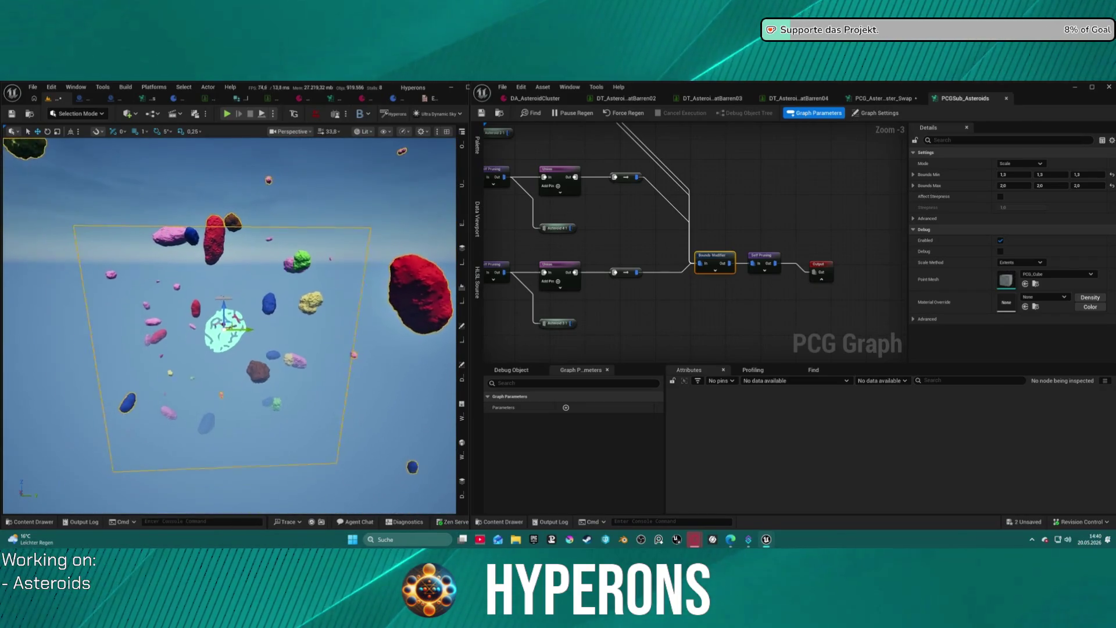
scroll(230, 326, up, 10)
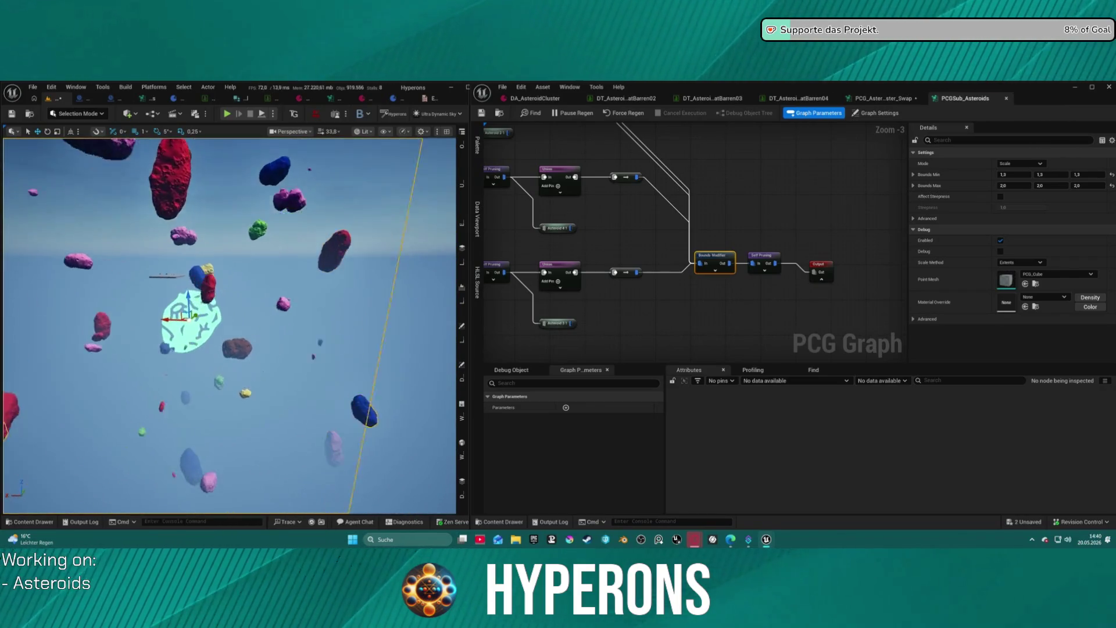
drag(230, 325, 174, 285)
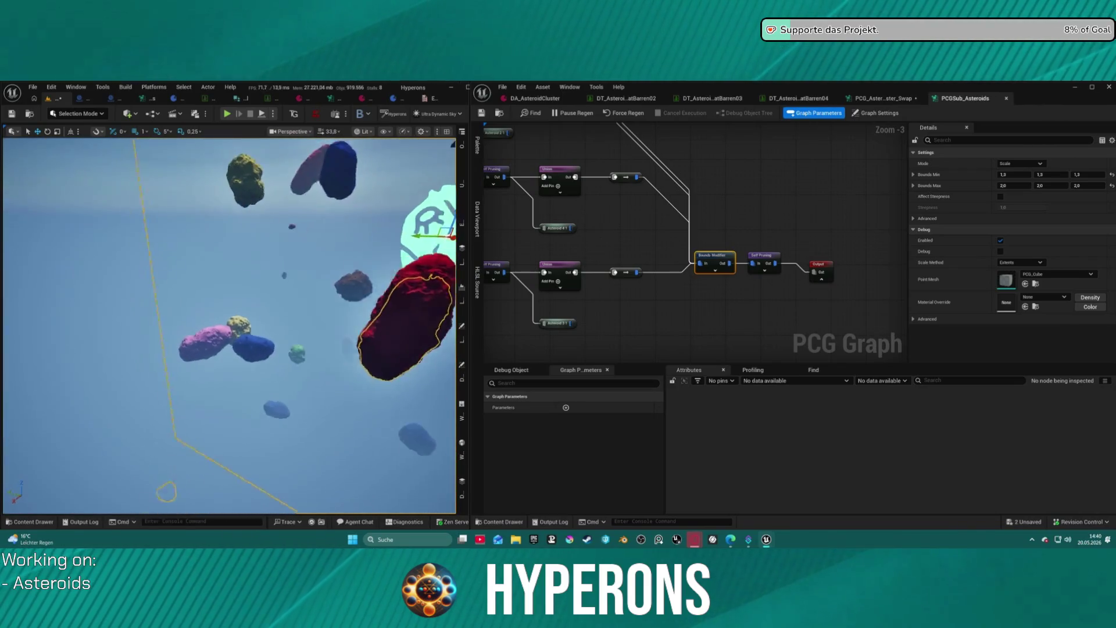
click(200, 343)
key(f)
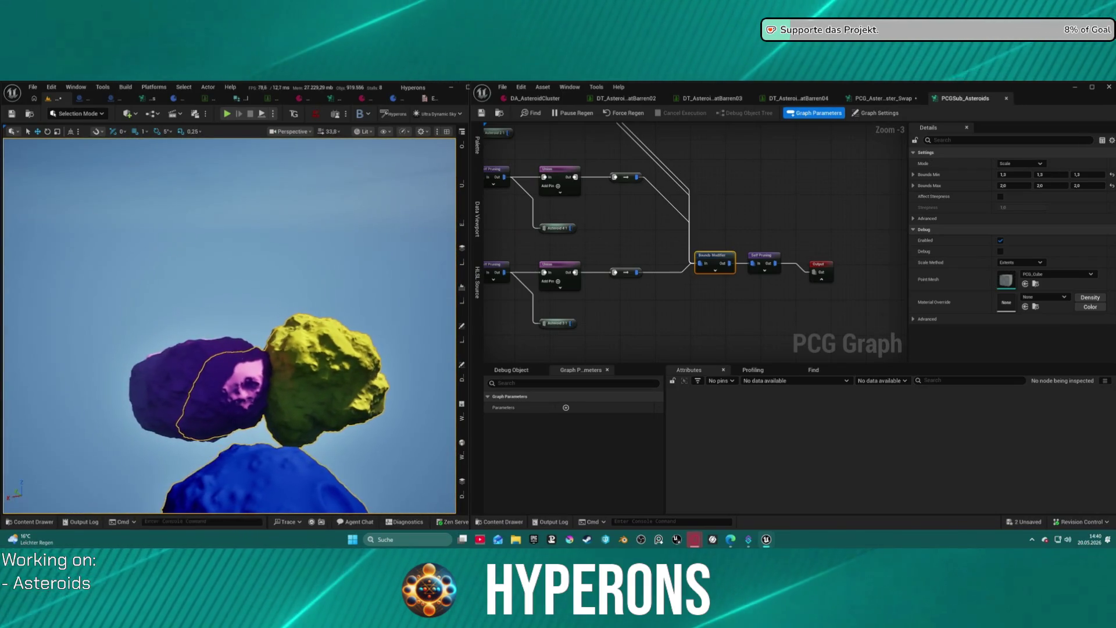
mouse_move(230, 325)
mouse_down()
mouse_move(192, 317)
mouse_move(221, 323)
mouse_move(212, 320)
mouse_up()
scroll(229, 326, down, 5)
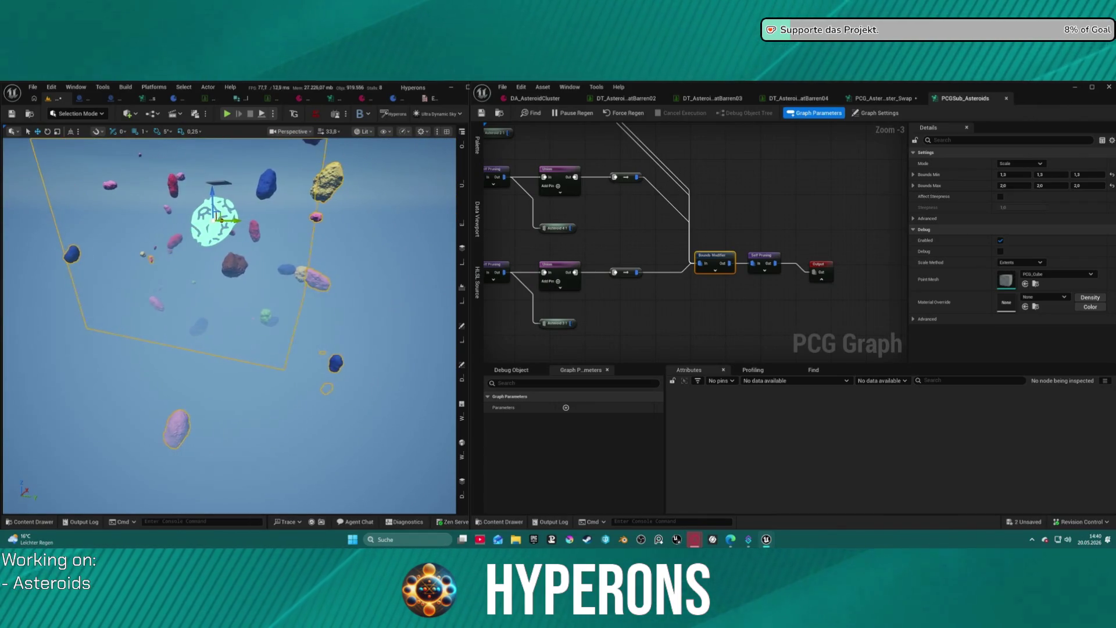
drag(231, 249, 215, 191)
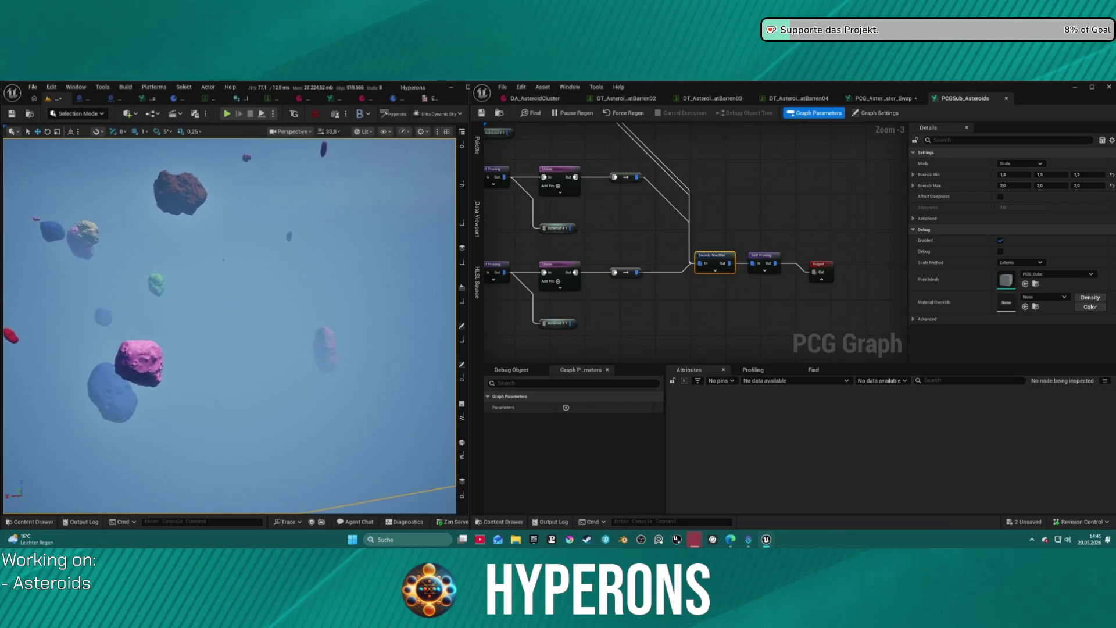
drag(215, 192, 192, 139)
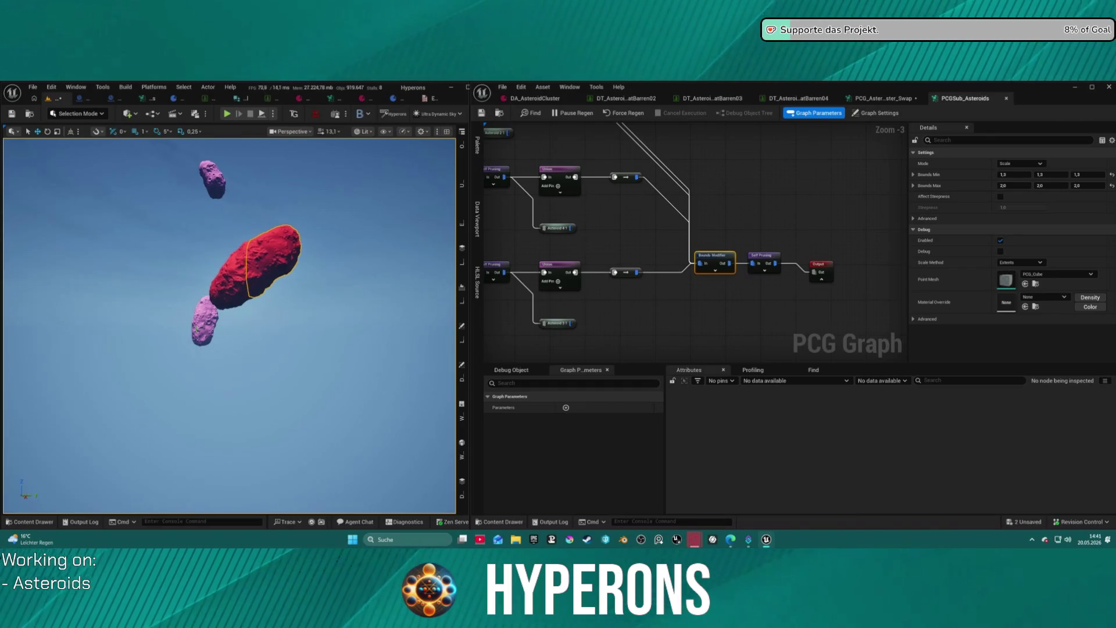
drag(192, 139, 177, 139)
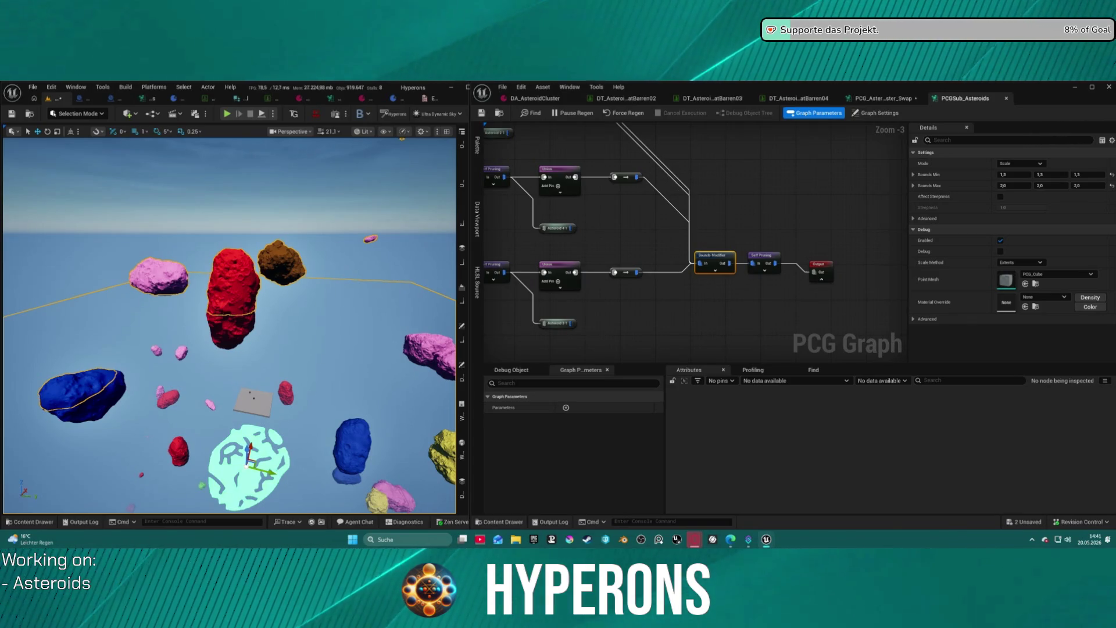
drag(178, 140, 177, 139)
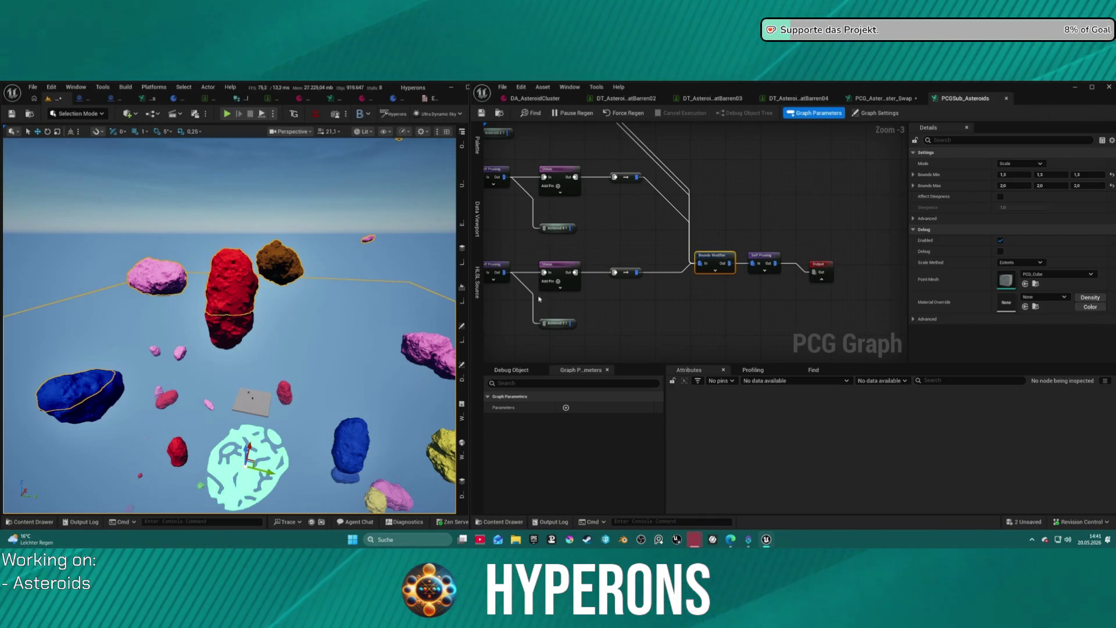
scroll(634, 247, down, 5)
drag(651, 277, 686, 314)
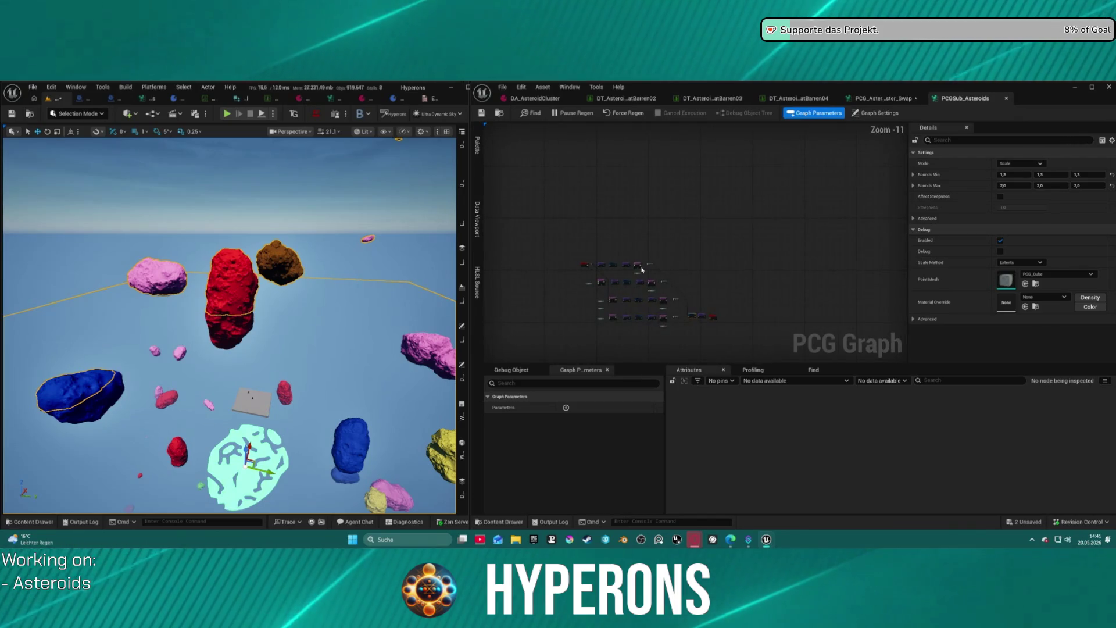
In the cluster swap graph, select the PCGSub Asteroids node, undoing a trial delete.
click(884, 99)
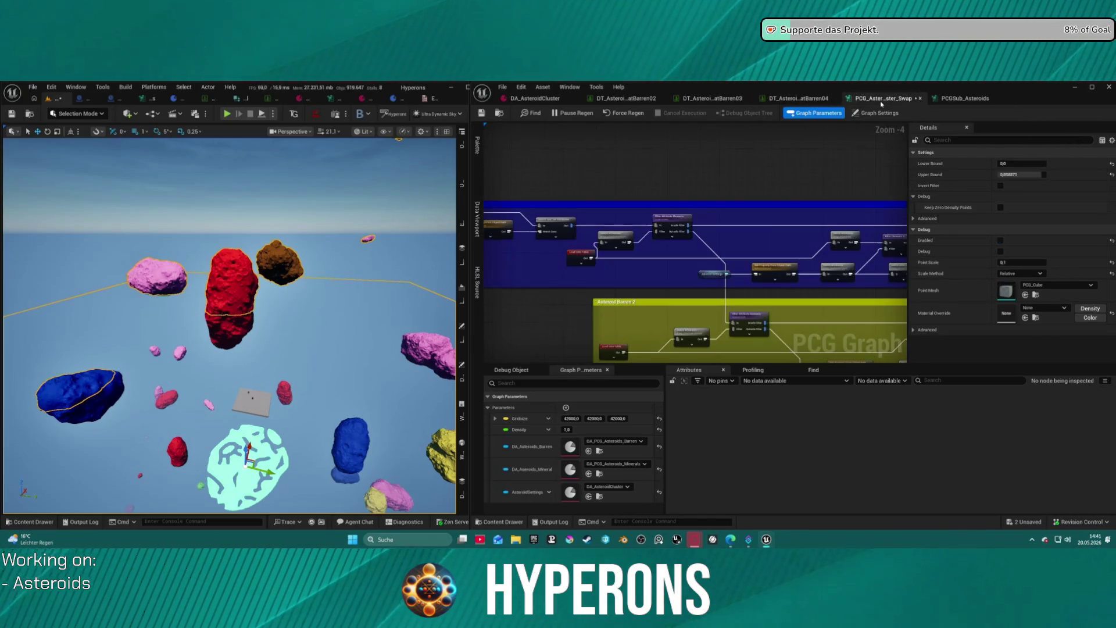
scroll(812, 171, down, 4)
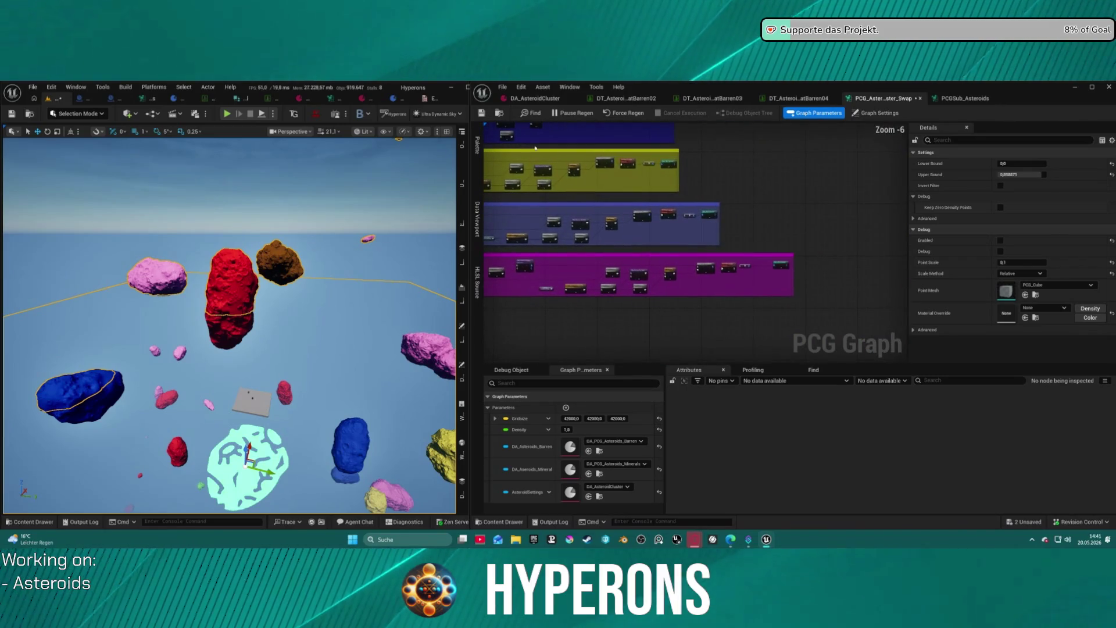
scroll(685, 214, up, 4)
scroll(685, 213, up, 1)
drag(613, 228, 633, 276)
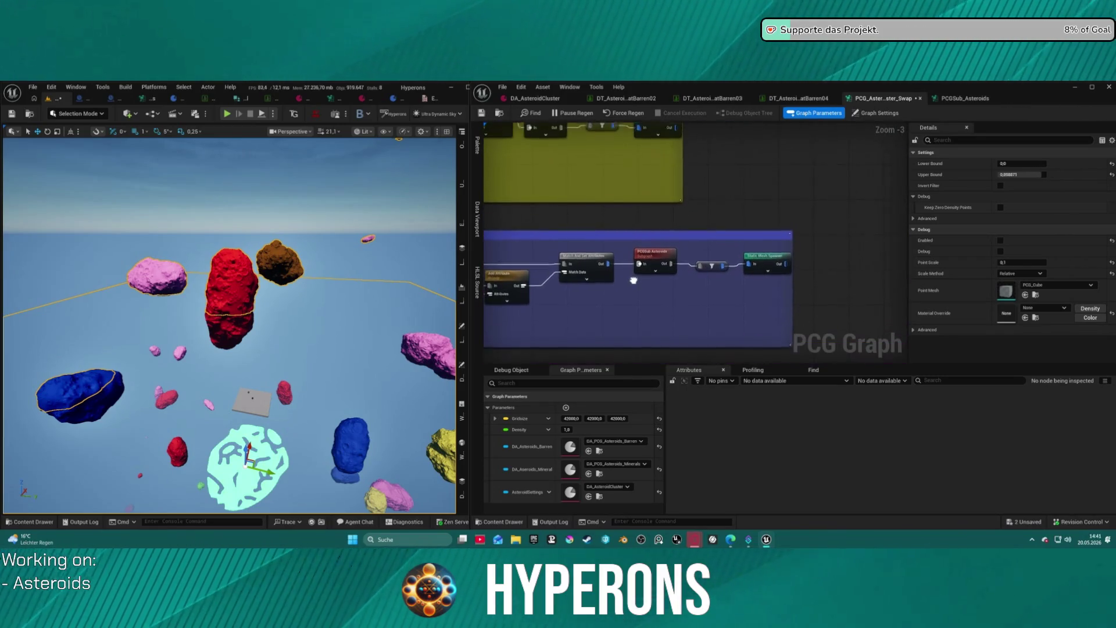
click(661, 263)
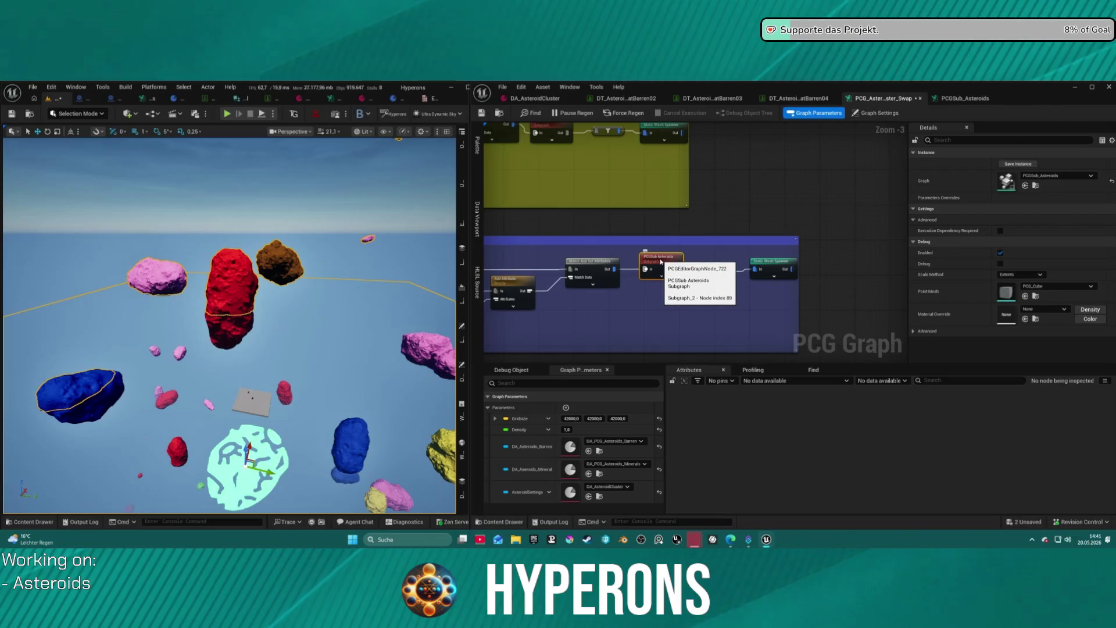
key(Delete)
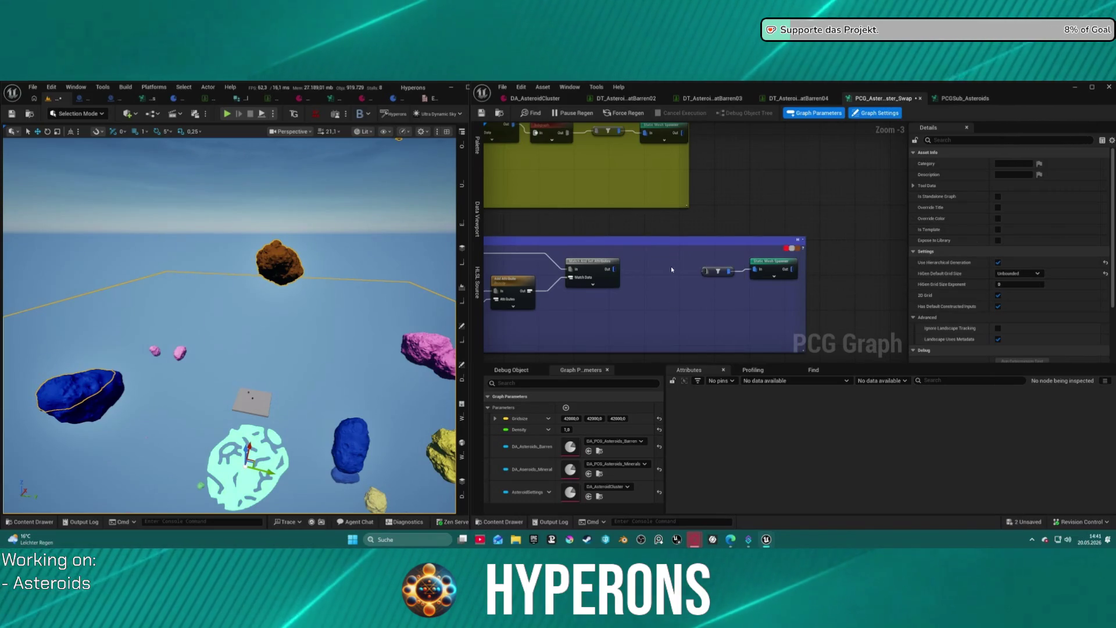
key(ctrl+z)
Paste a copy of the PCGSub Asteroids node beside the Density Filter.
click(665, 257)
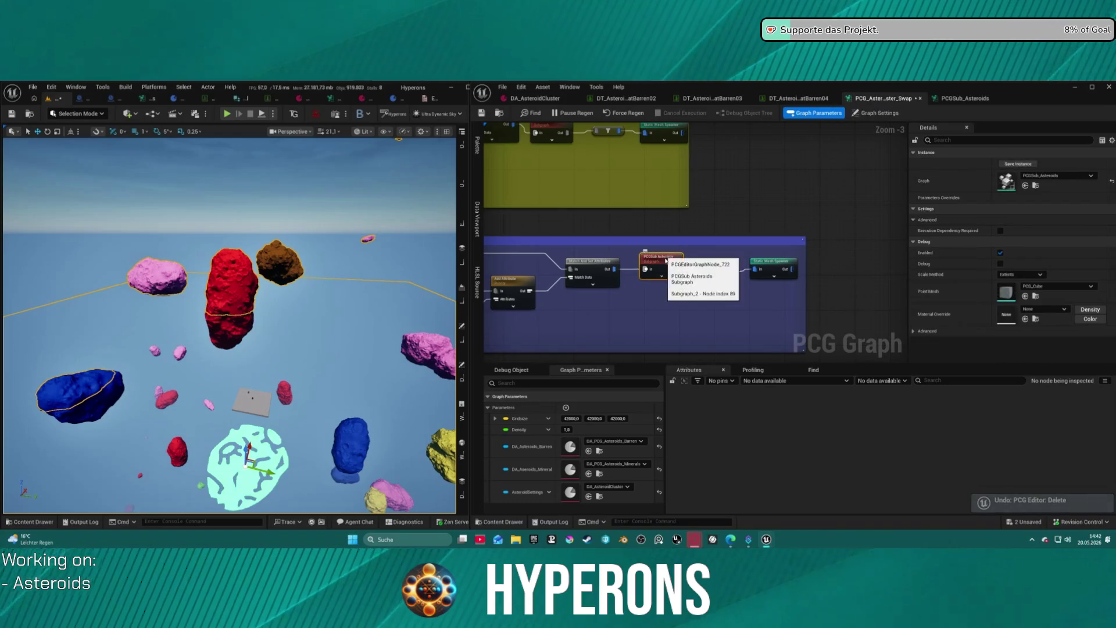
double_click(665, 258)
scroll(744, 266, up, 5)
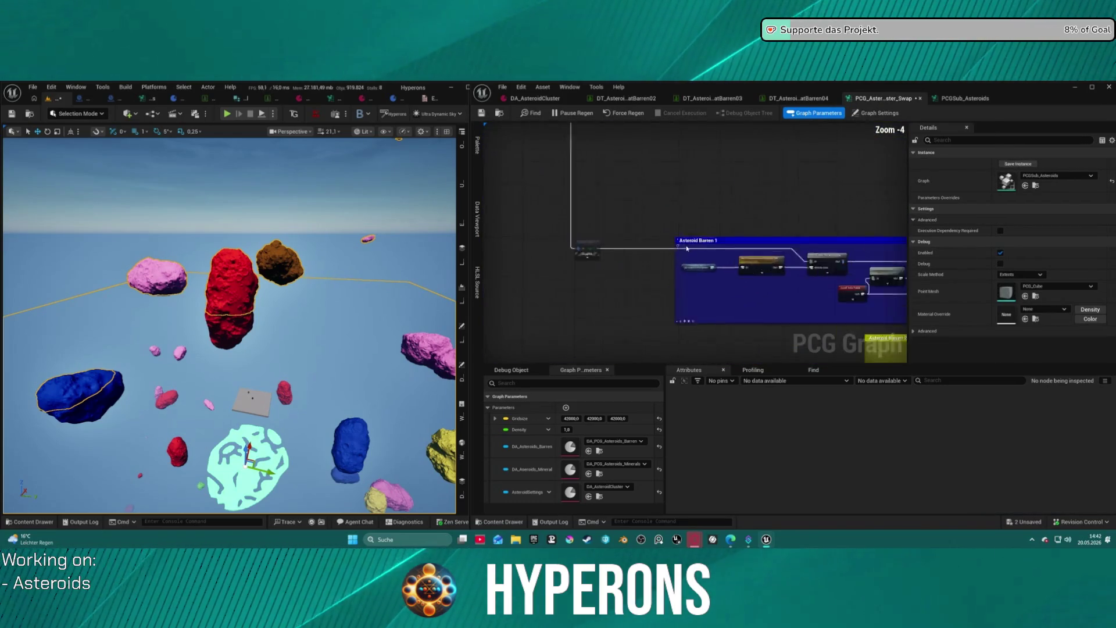
key(ctrl+v)
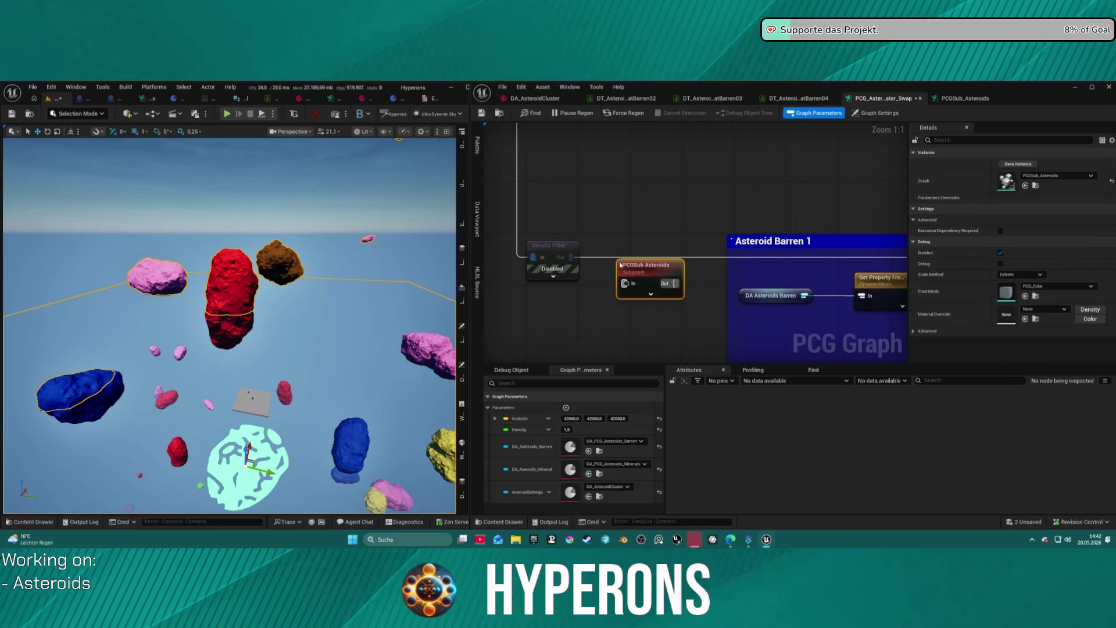
drag(640, 272, 620, 253)
Disable one node each in the blue and magenta Asteroid Barren groups.
scroll(697, 272, down, 4)
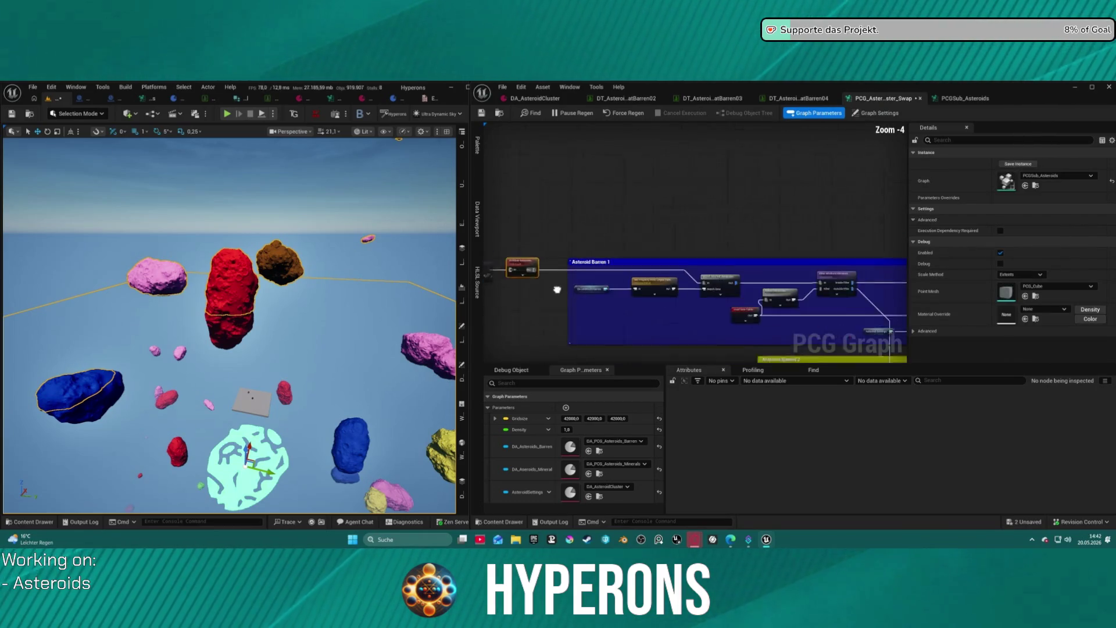
mouse_move(697, 272)
mouse_down()
mouse_move(667, 242)
mouse_move(501, 193)
mouse_up()
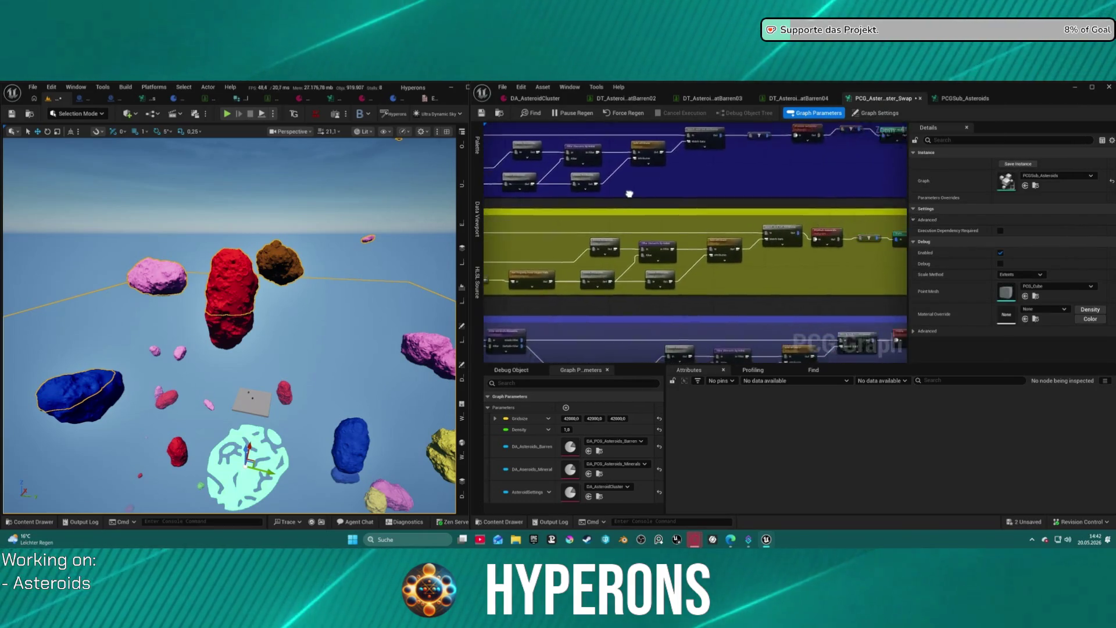
scroll(628, 192, down, 1)
scroll(643, 218, up, 1)
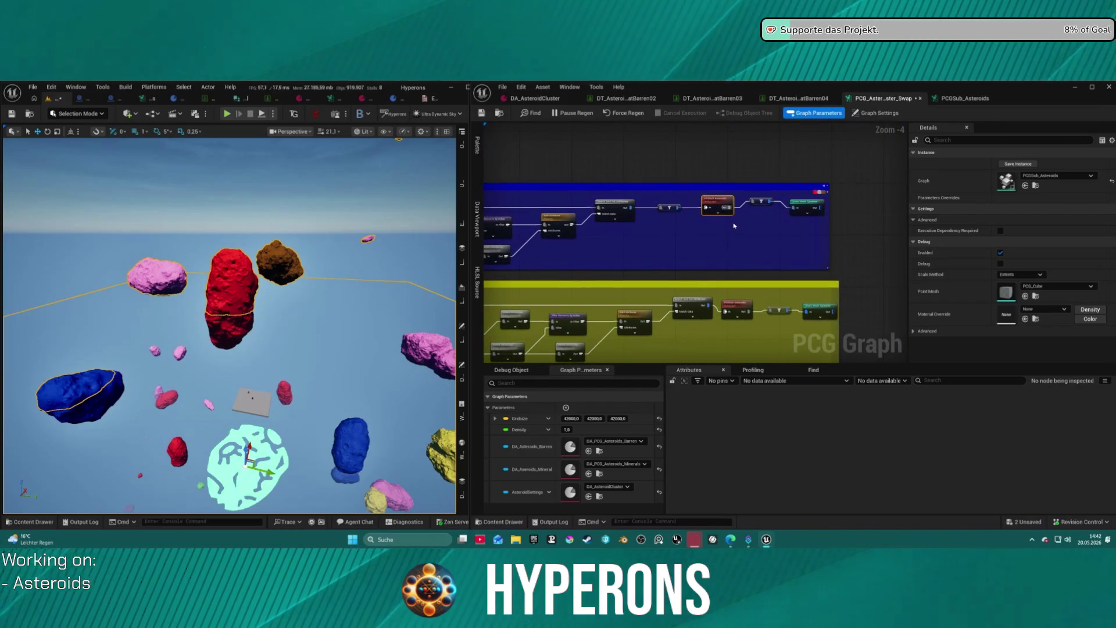
key(e)
drag(745, 324, 683, 182)
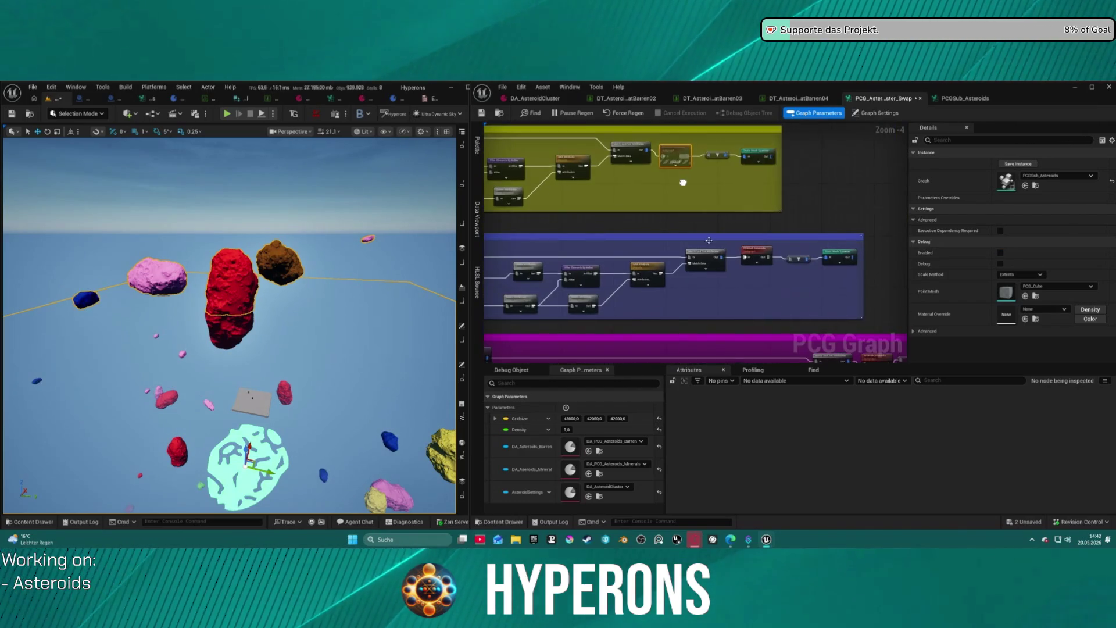
drag(763, 252, 752, 247)
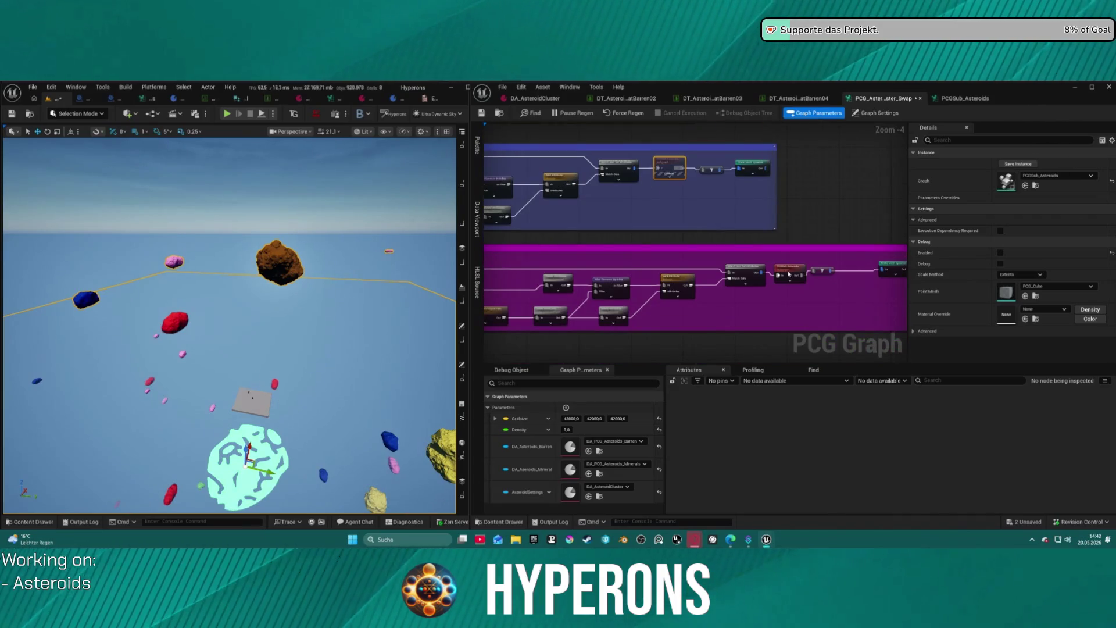
click(789, 274)
key(e)
scroll(732, 257, down, 3)
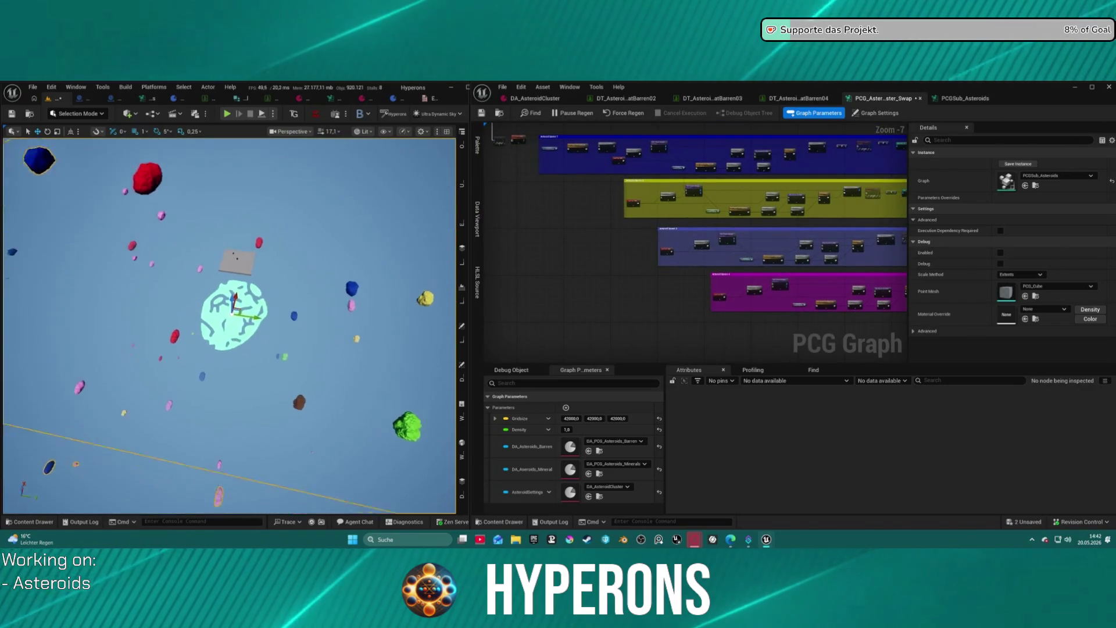
drag(717, 222, 684, 251)
scroll(684, 251, up, 6)
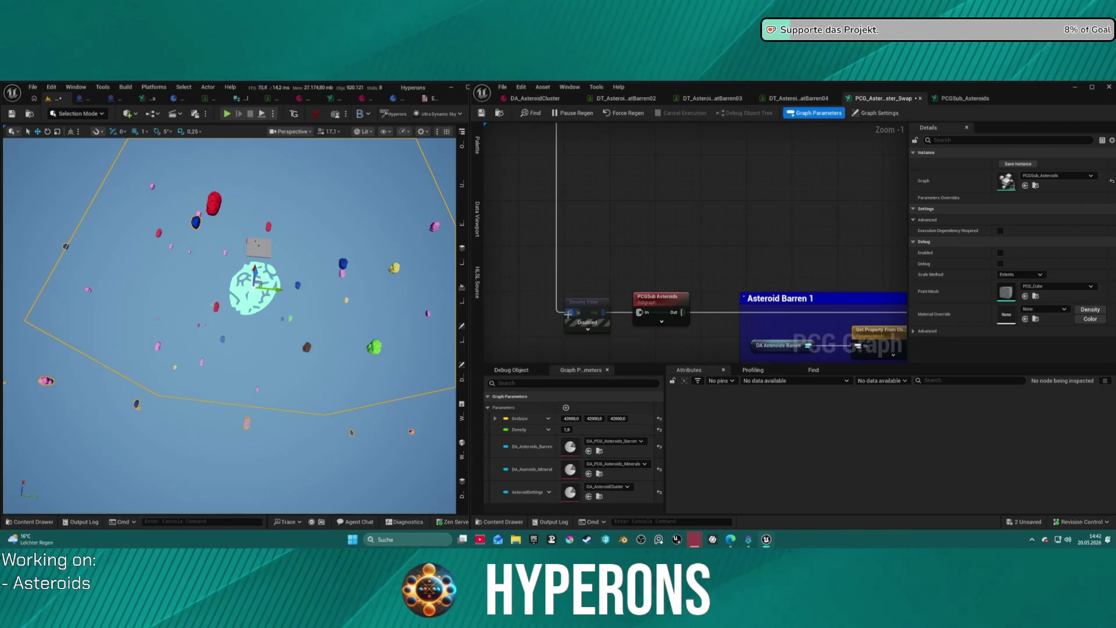
Detach the Density Filter input and feed Asteroid Barren 1 from PCGSub Asteroids' output.
drag(570, 313, 639, 313)
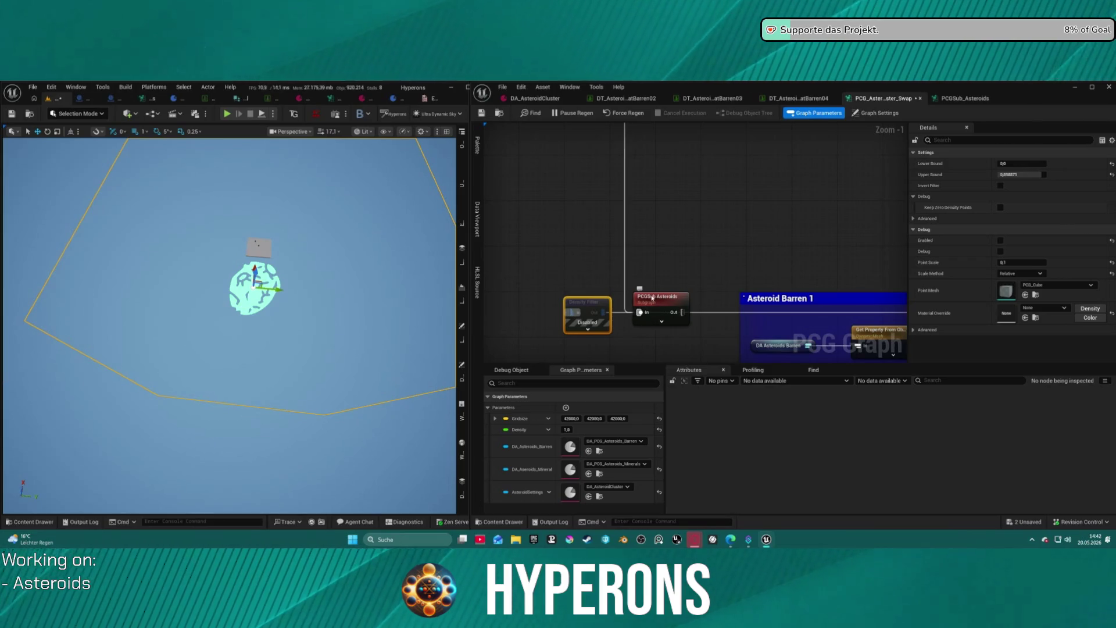
drag(653, 298, 640, 256)
drag(605, 312, 671, 274)
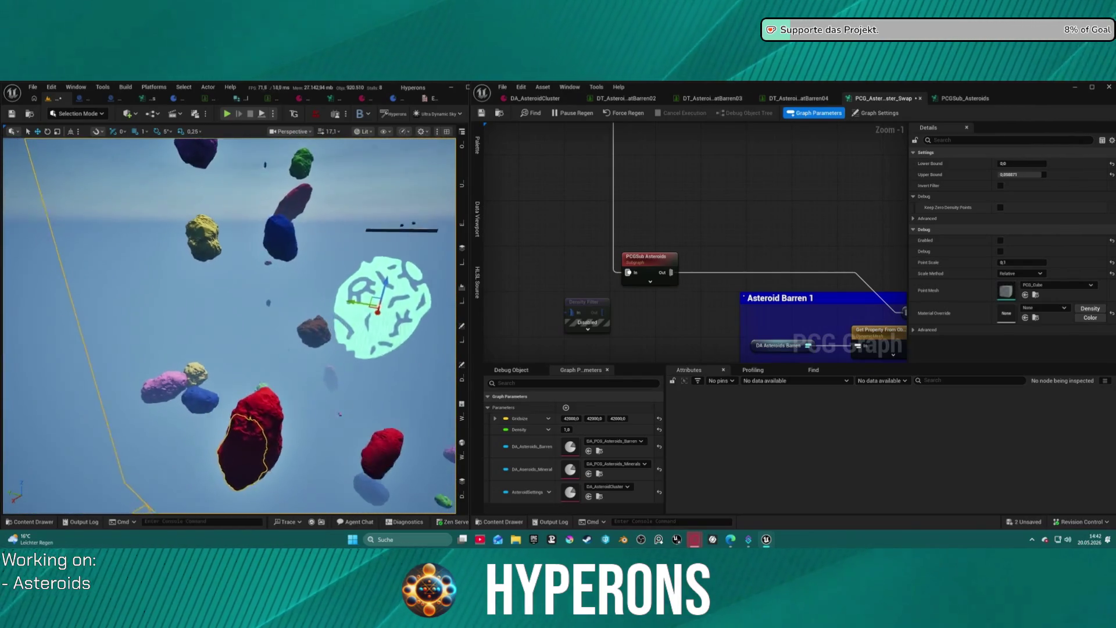
scroll(694, 245, down, 4)
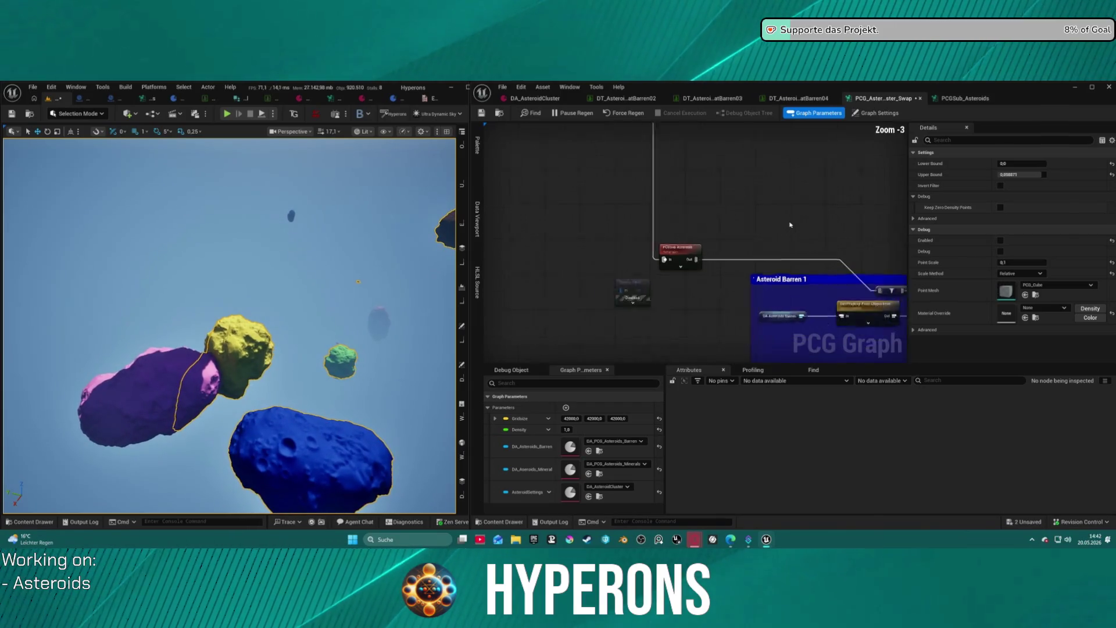
Wire Set Attributes into the blue group's filter node input.
scroll(622, 233, up, 5)
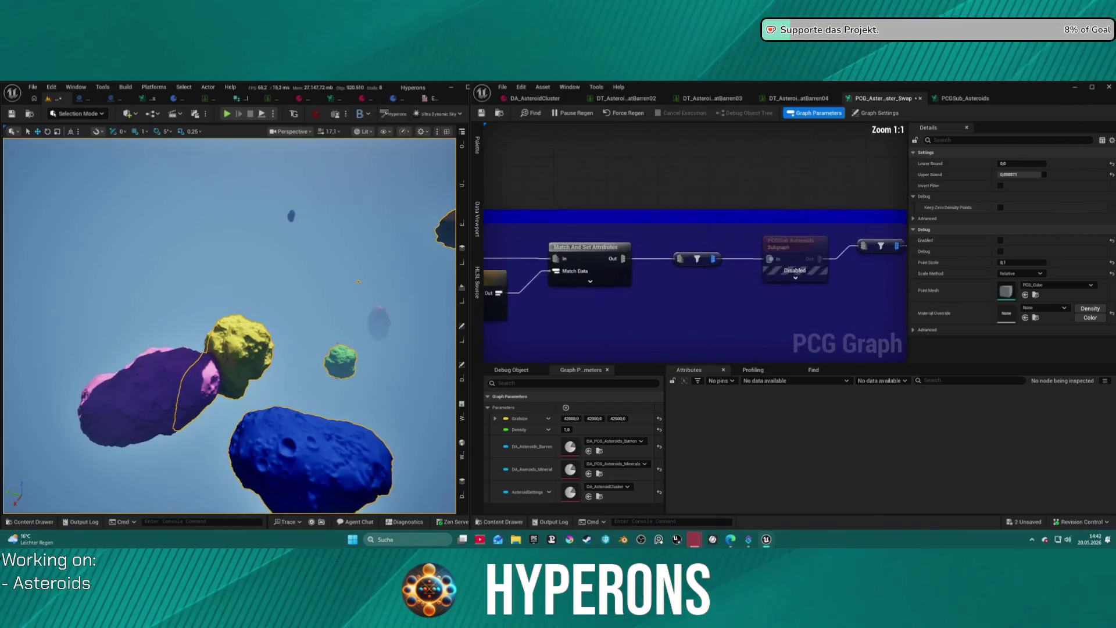
click(606, 254)
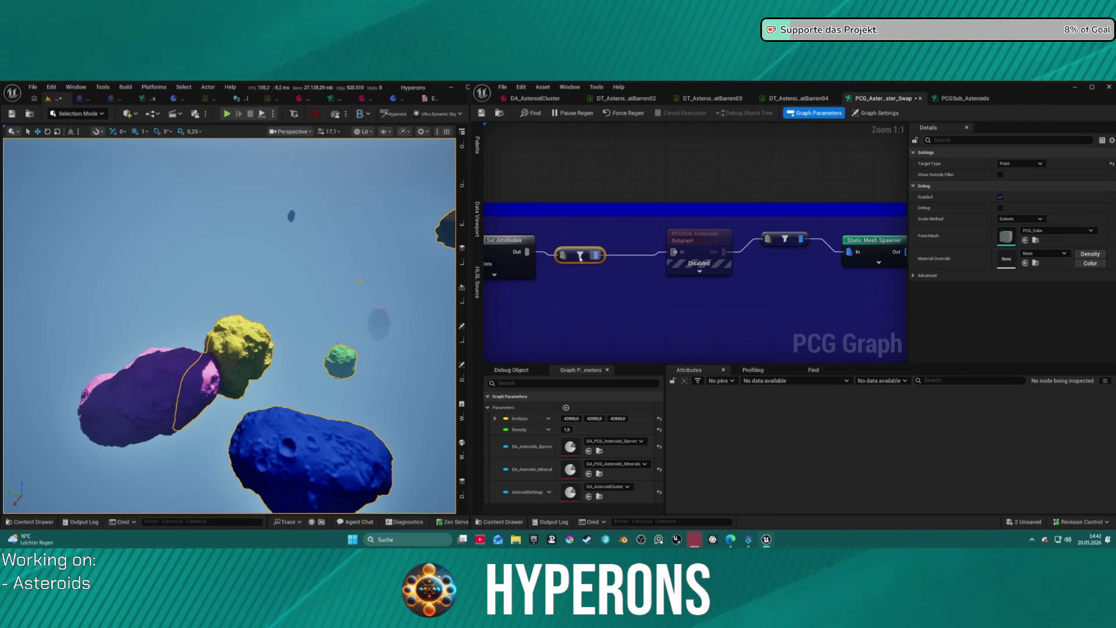
drag(524, 253, 617, 257)
drag(759, 243, 766, 239)
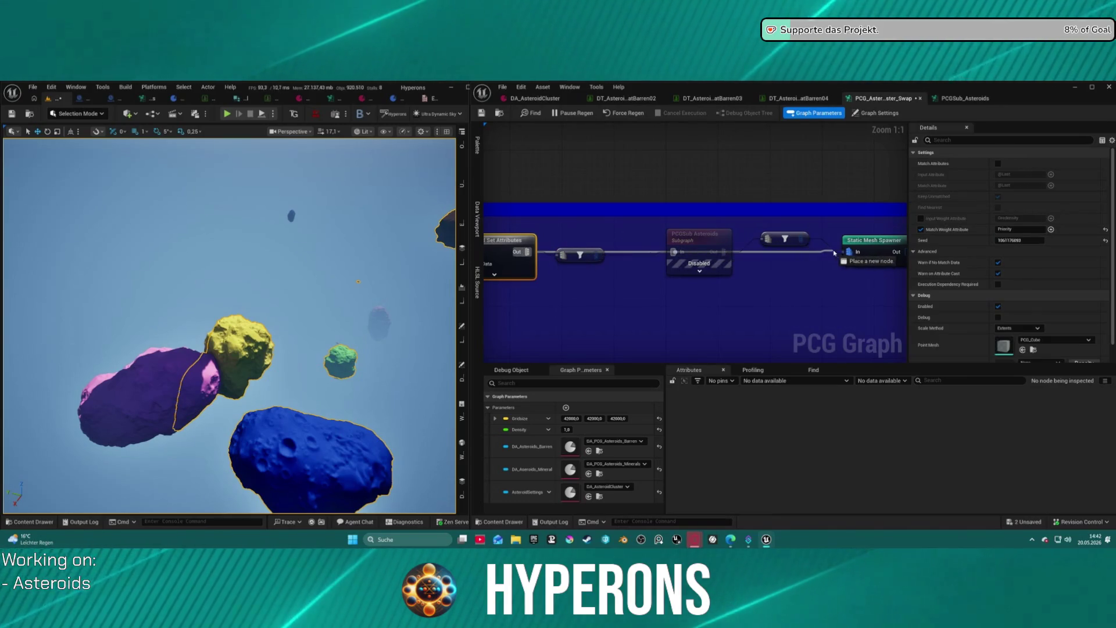
Trial-delete the filter and subgraph nodes, undo, and nudge the filter node left.
mouse_move(802, 306)
mouse_down()
mouse_move(575, 238)
mouse_move(725, 250)
mouse_move(595, 248)
mouse_up()
key(Delete)
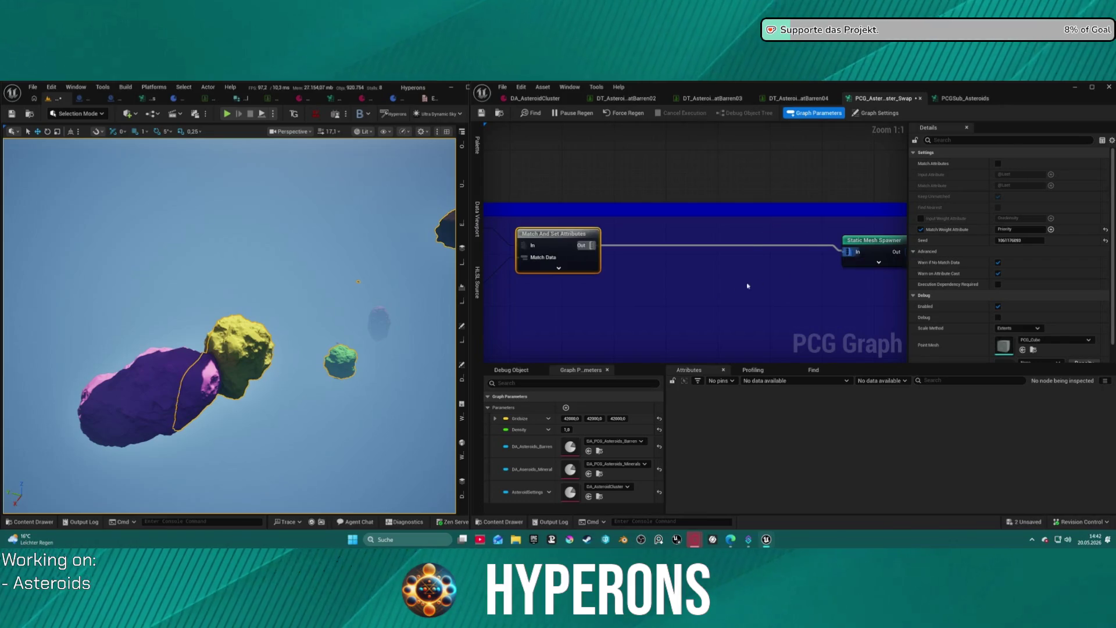
key(ctrl+z)
drag(771, 241, 749, 250)
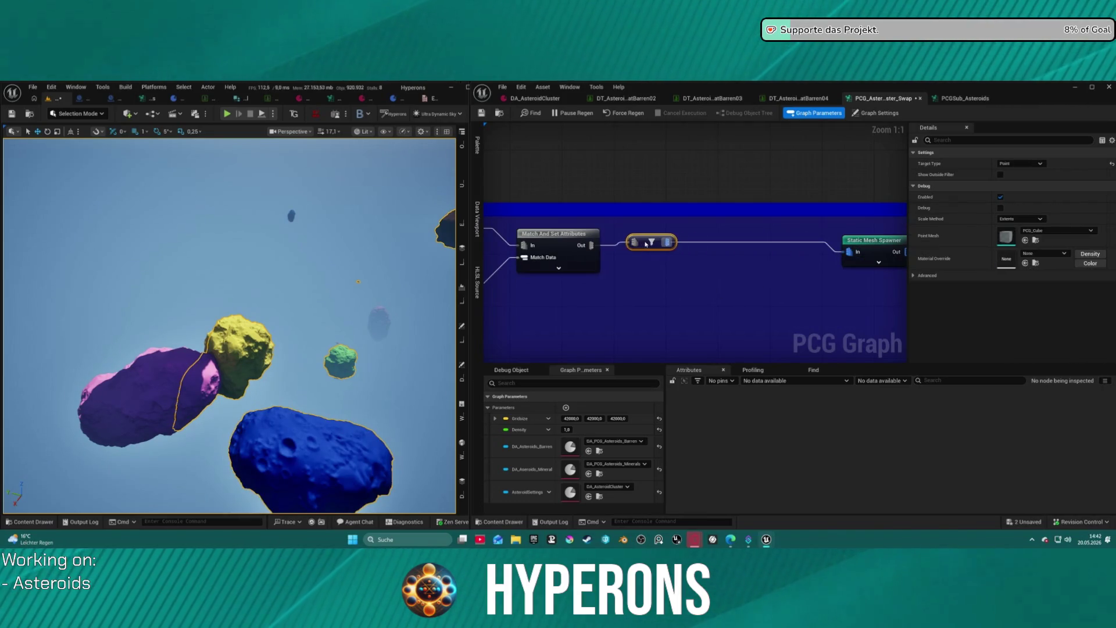
scroll(792, 242, down, 1)
key(ctrl+z)
Delete and restore the subgraph and filter nodes, keeping the filter feeding Static Mesh Spawner.
drag(707, 197, 792, 242)
key(Delete)
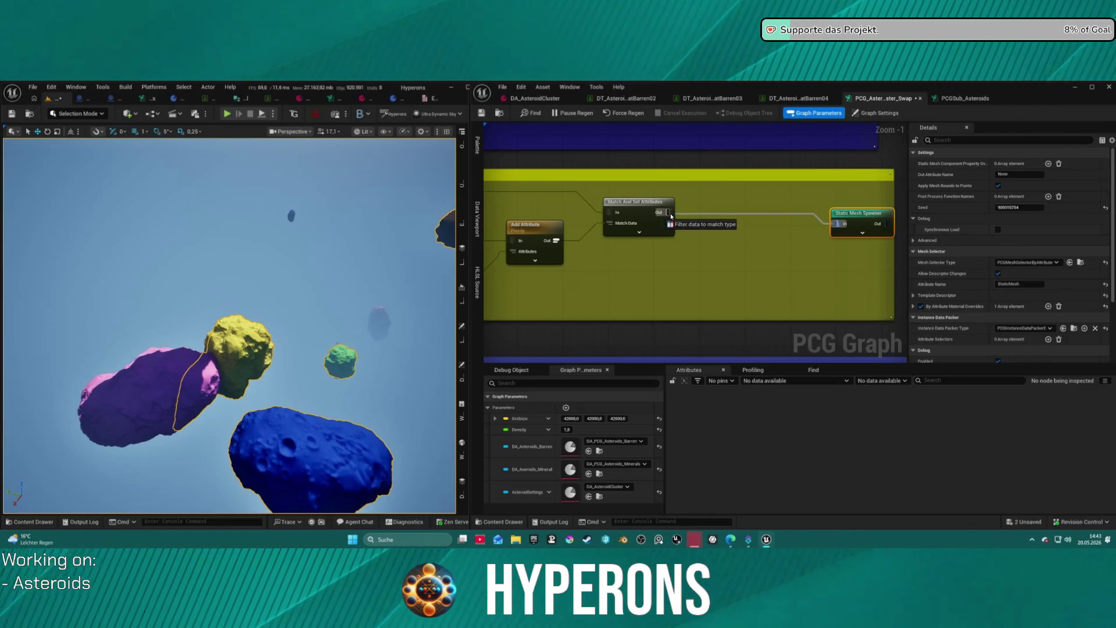
key(ctrl+z)
key(ctrl+z)
key(ctrl+z)
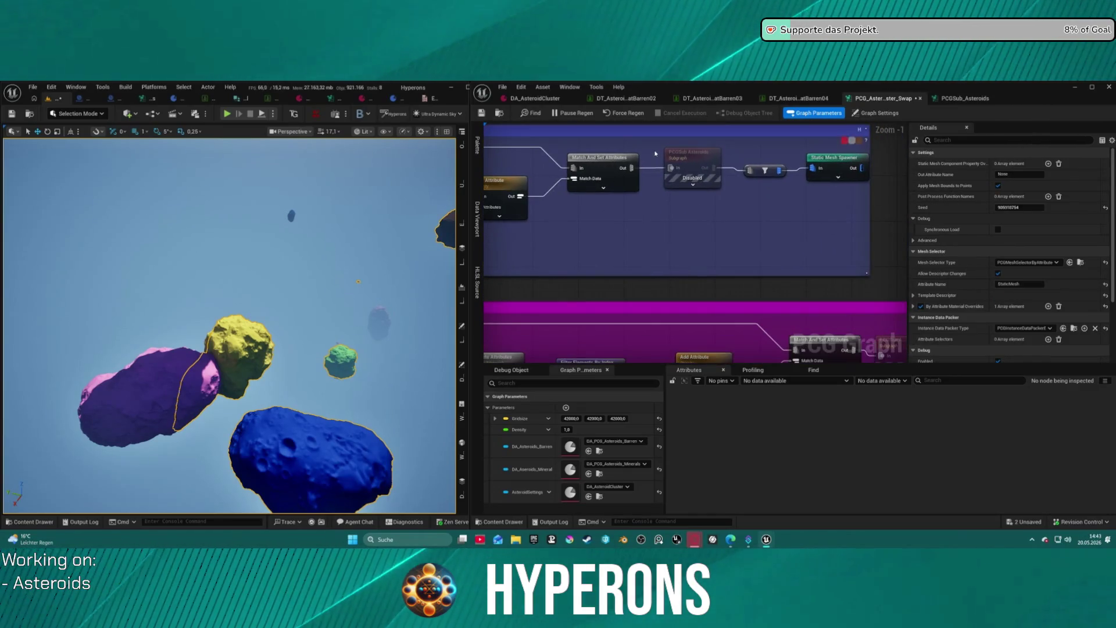
key(ctrl+z)
key(ctrl+z)
key(ctrl+z)
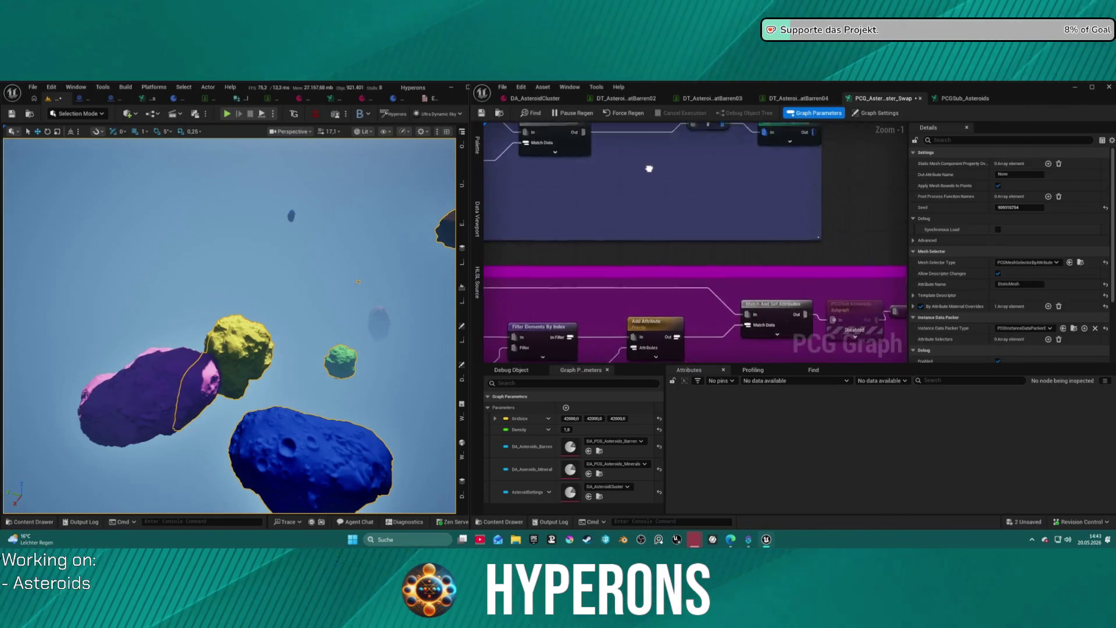
drag(829, 272, 650, 224)
key(Delete)
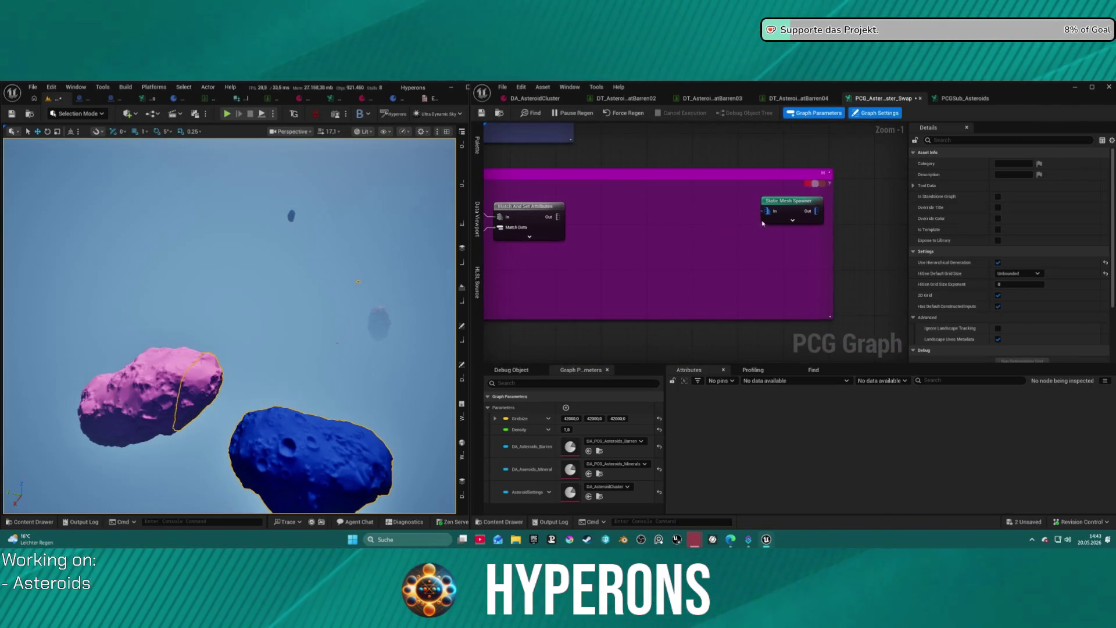
key(ctrl+z)
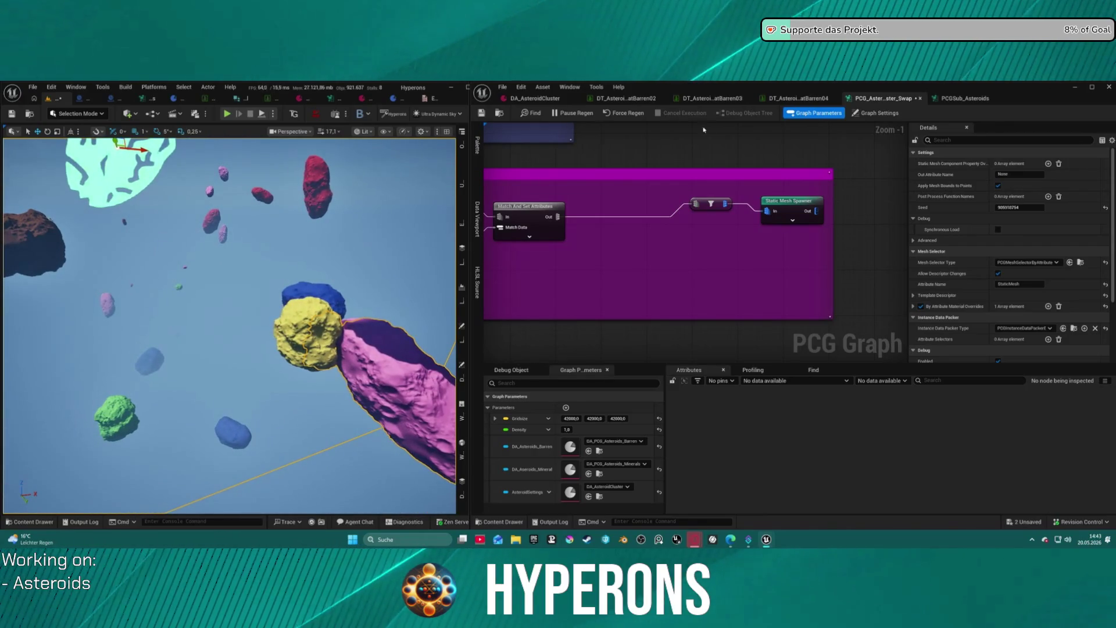
click(968, 99)
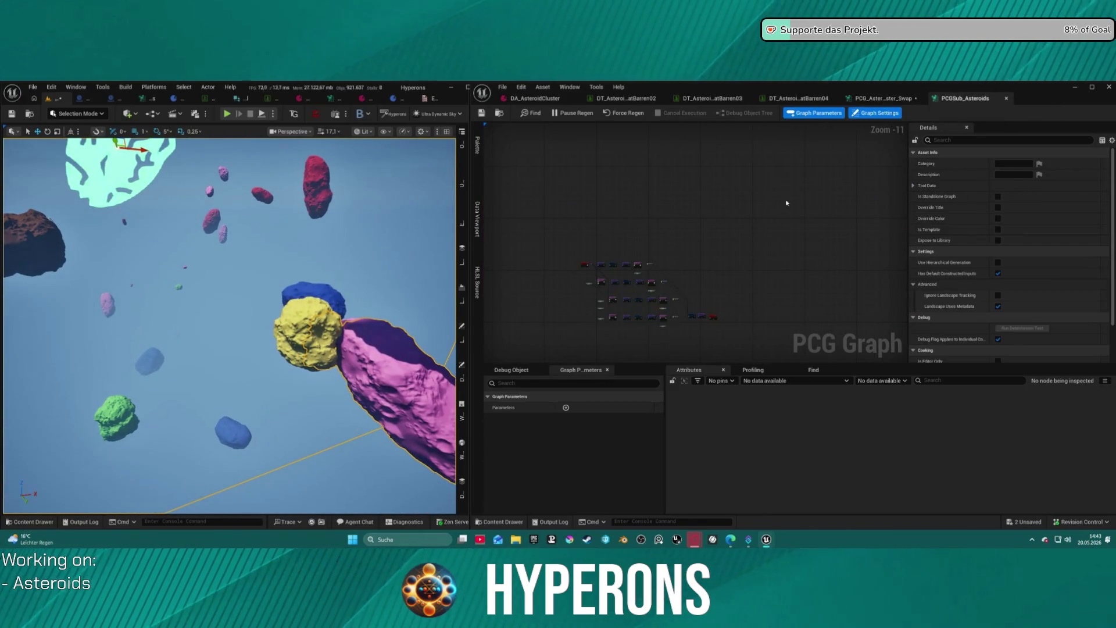
Edit the Bounds Modifier's Bounds Min values in the PCGSub_Asteroids graph and commit the change.
scroll(581, 267, up, 5)
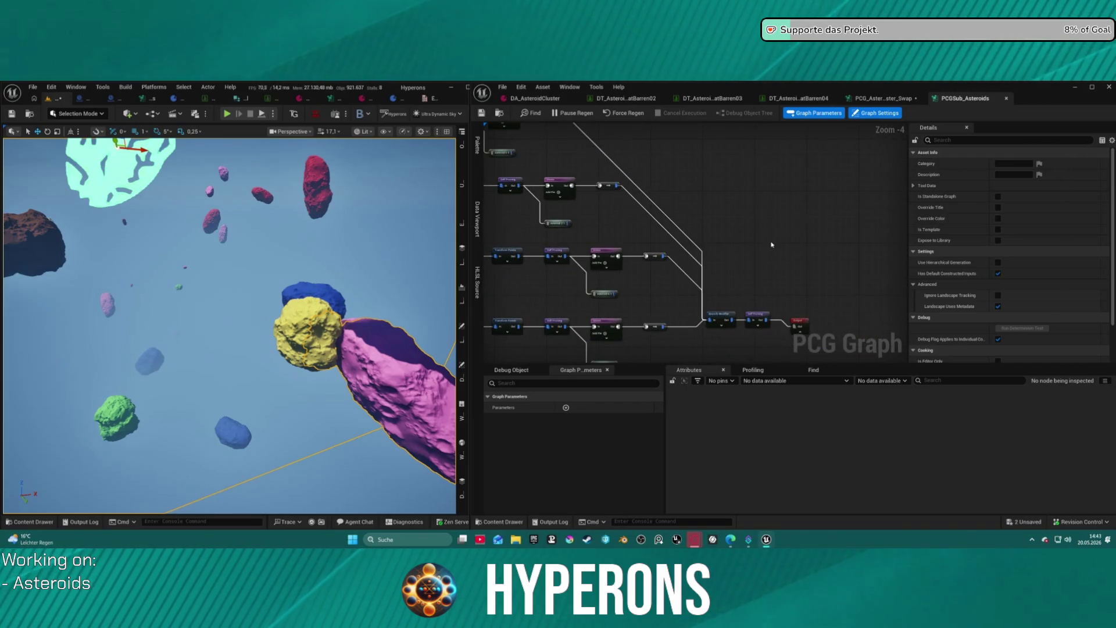
scroll(739, 329, up, 5)
click(712, 306)
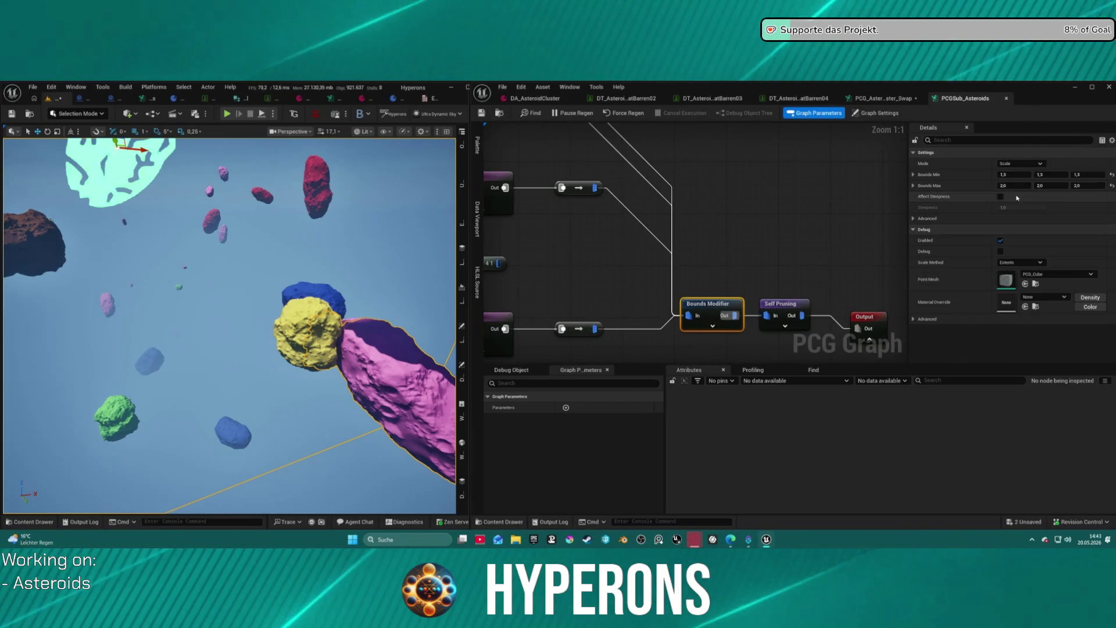
click(1015, 175)
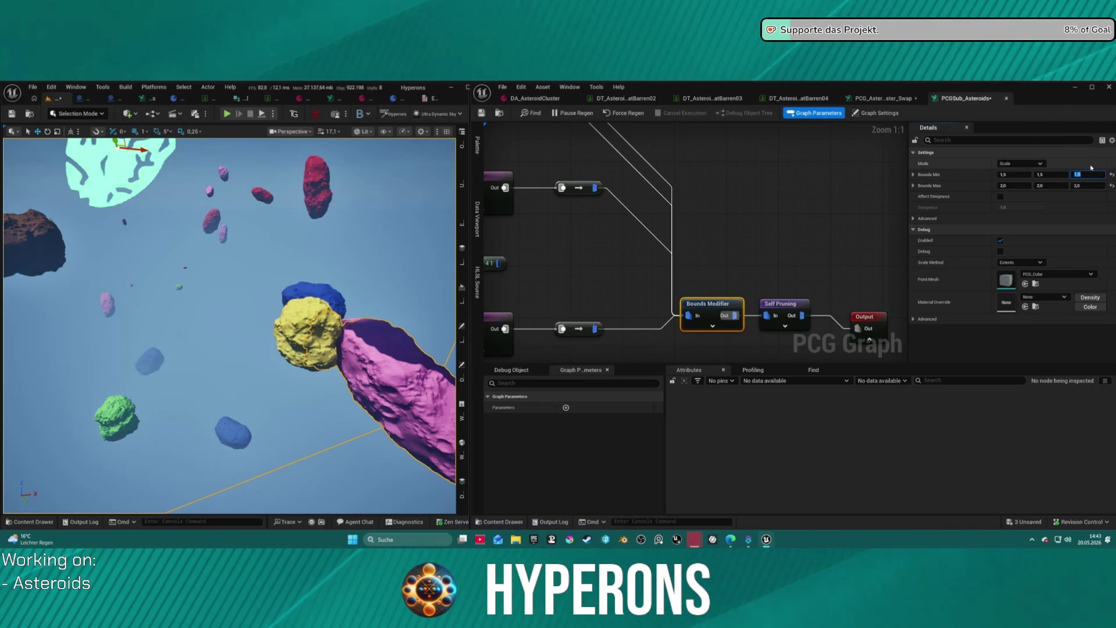
click(808, 202)
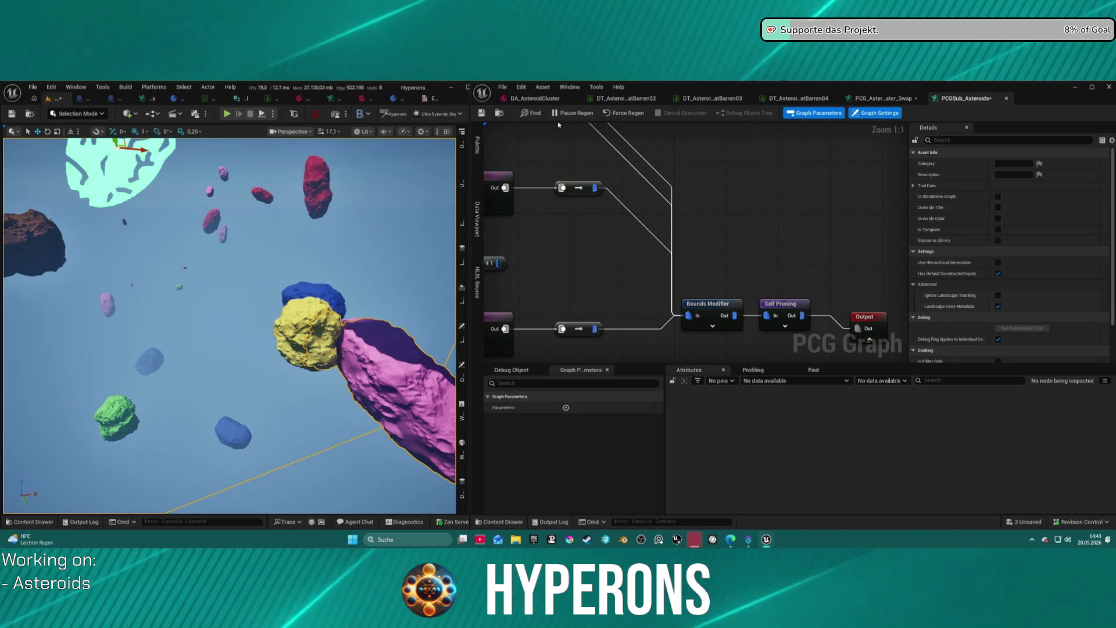
Save DA_AsteroidCluster and PCGSub_Asteroids, then return to PCG_AsteroidBelt_Cluster_Swap.
click(535, 98)
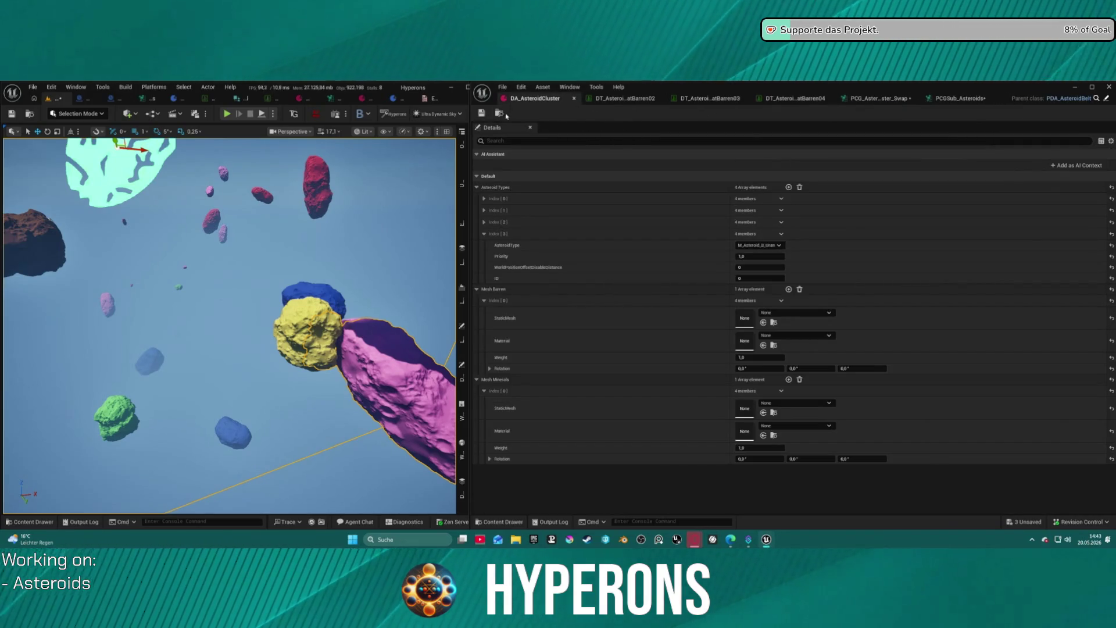
click(483, 112)
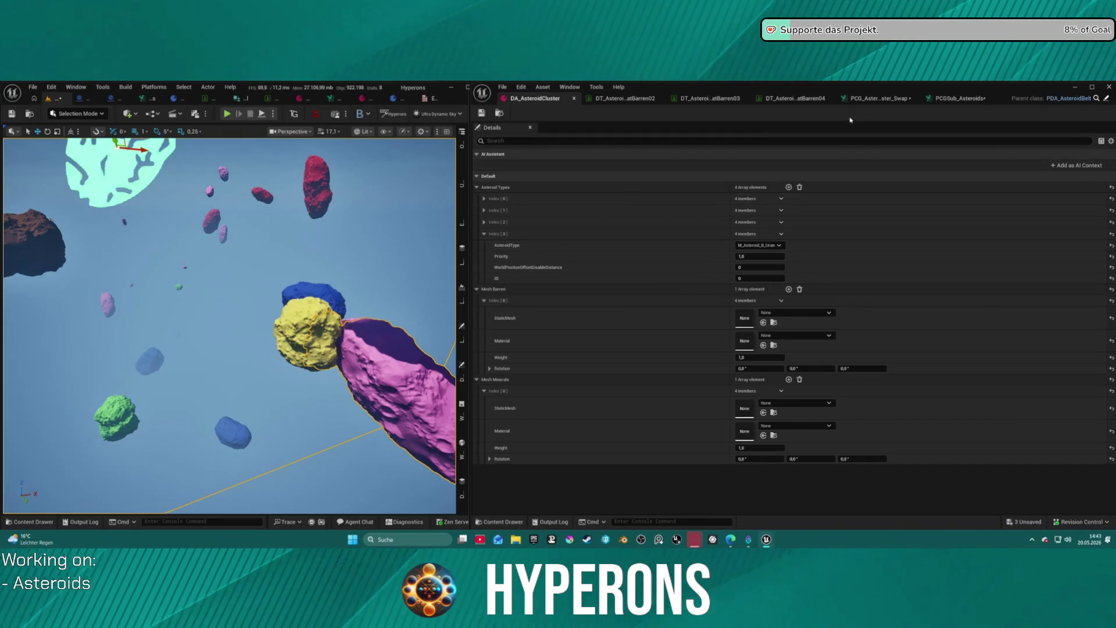
click(961, 99)
click(481, 114)
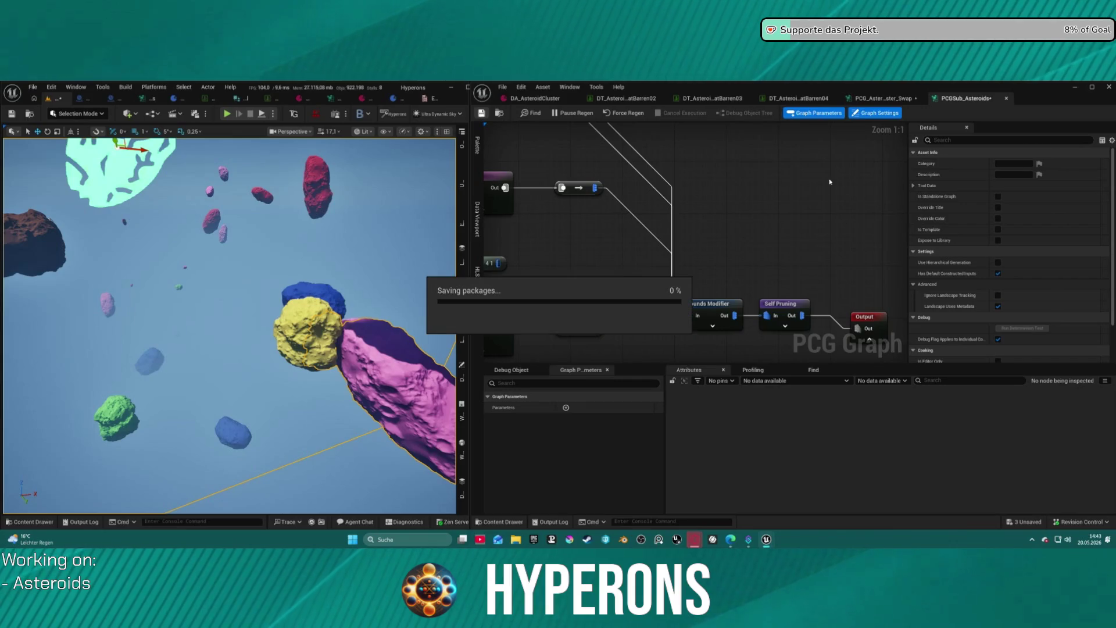
click(881, 98)
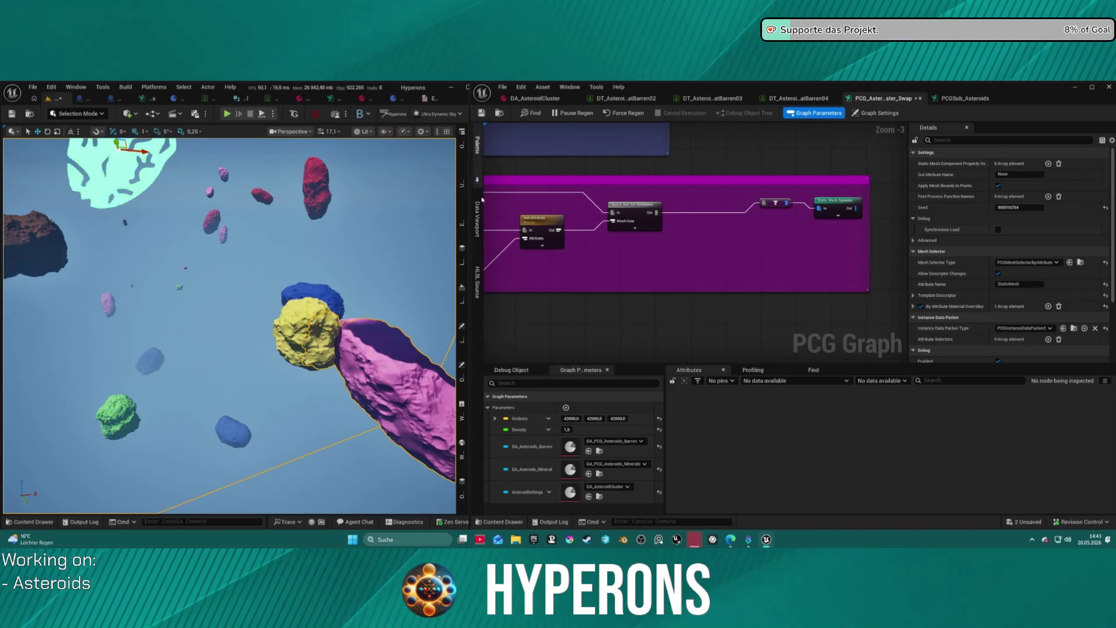
Show the cluster actor's PCG component, with seed 42 and graph overrides, in a widened Details panel.
click(461, 386)
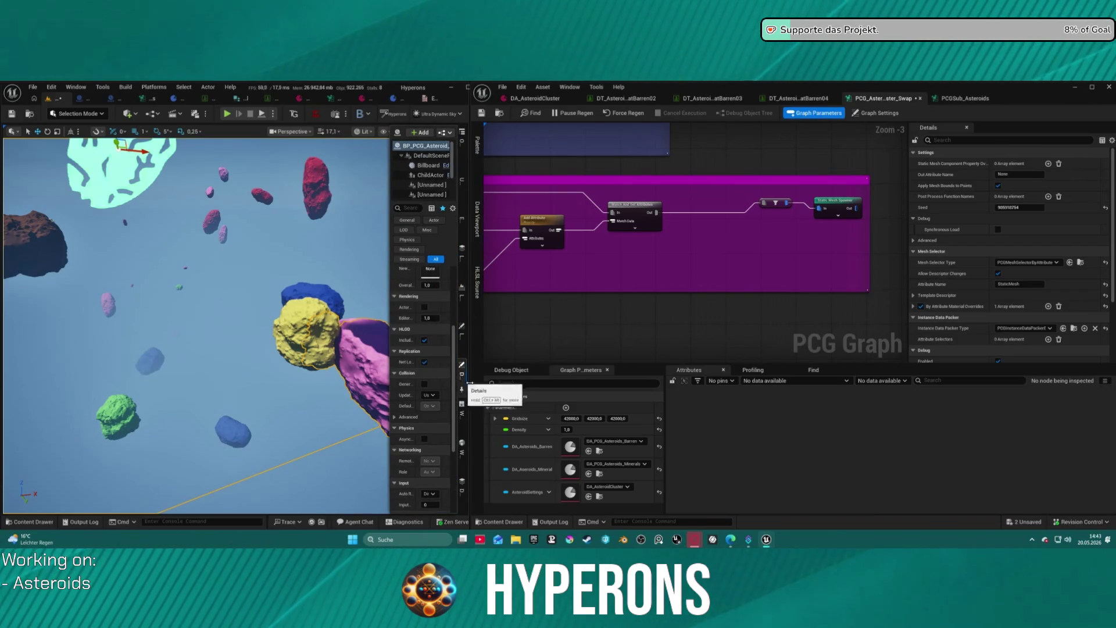
scroll(229, 326, up, 5)
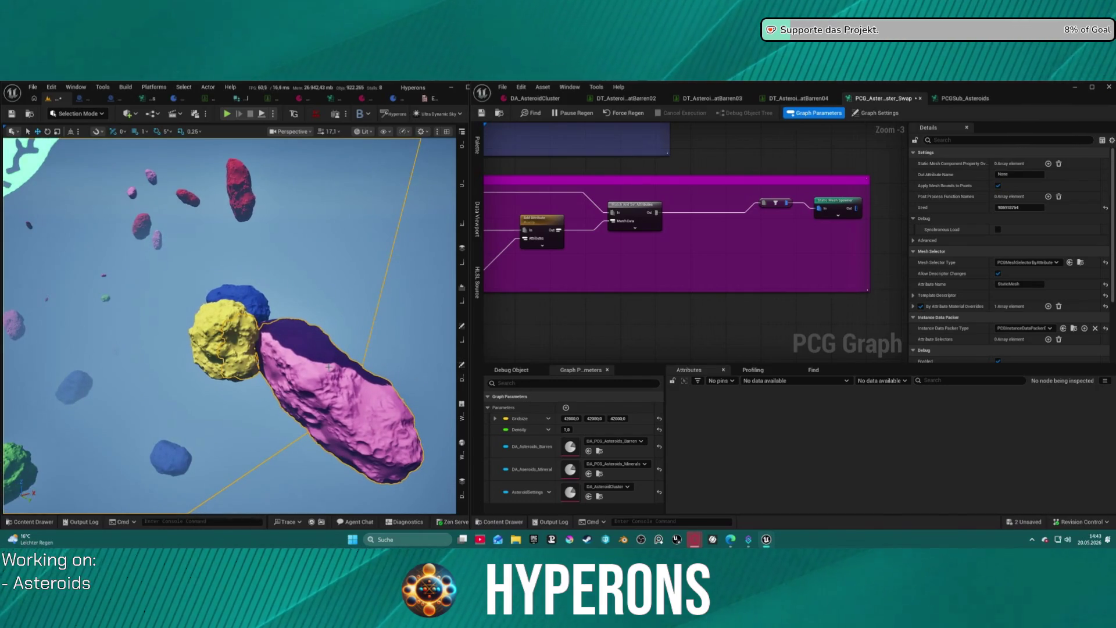
click(463, 382)
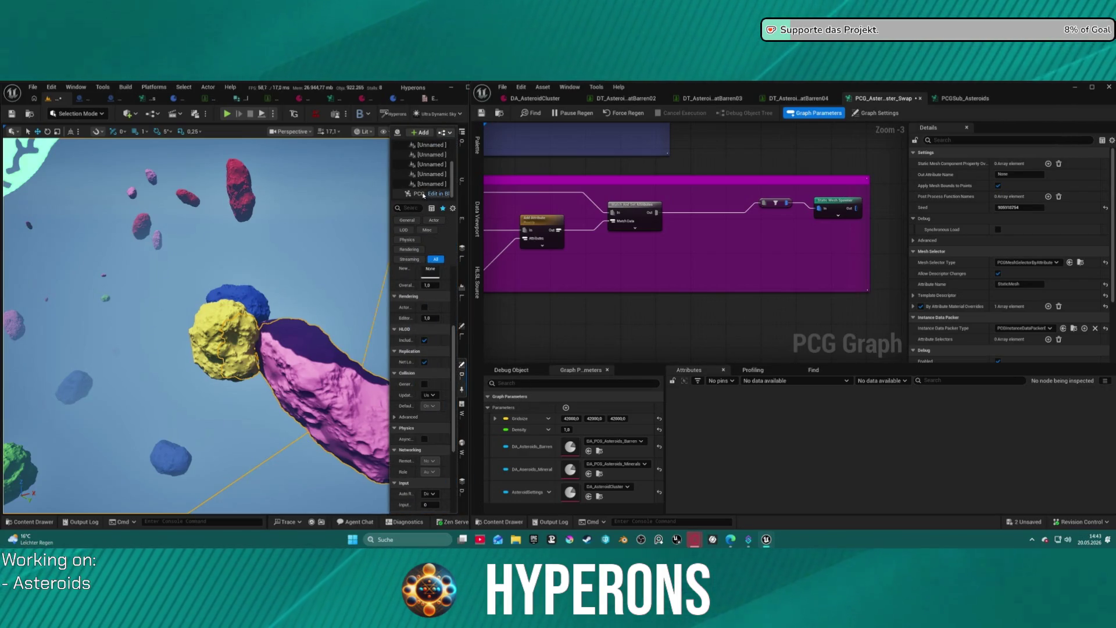
click(422, 193)
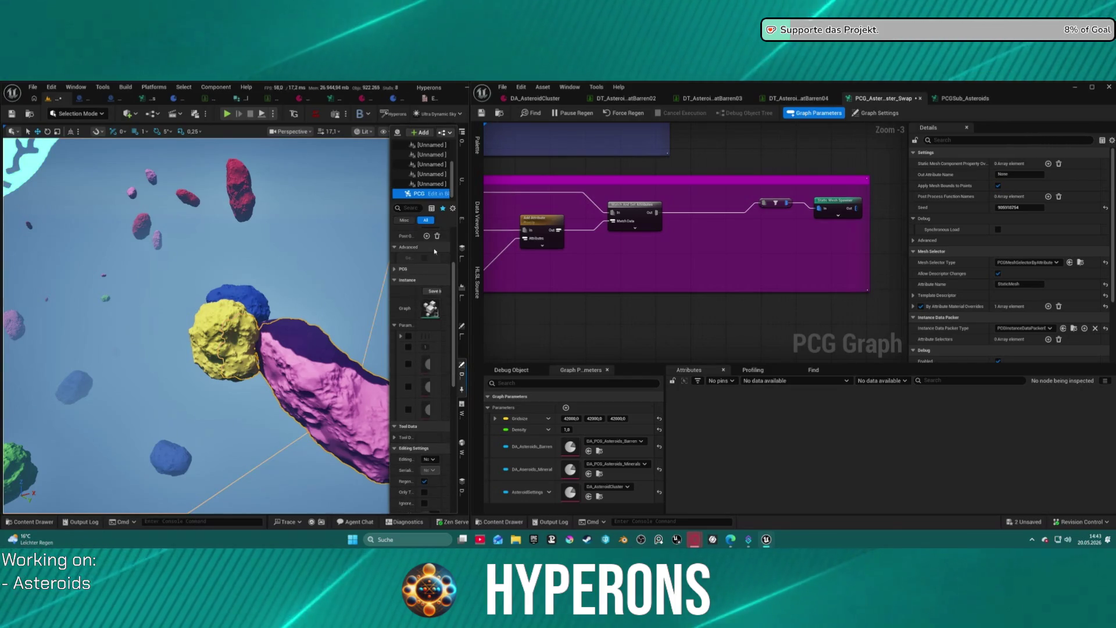
mouse_move(390, 308)
mouse_down()
mouse_move(229, 317)
mouse_move(372, 325)
mouse_up()
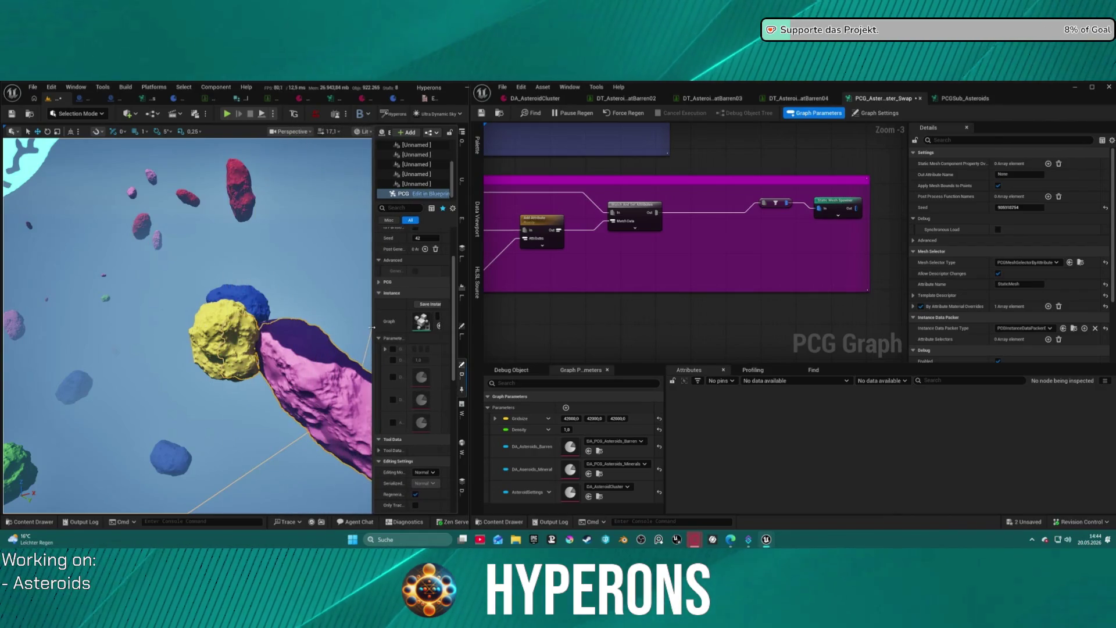
scroll(403, 301, up, 2)
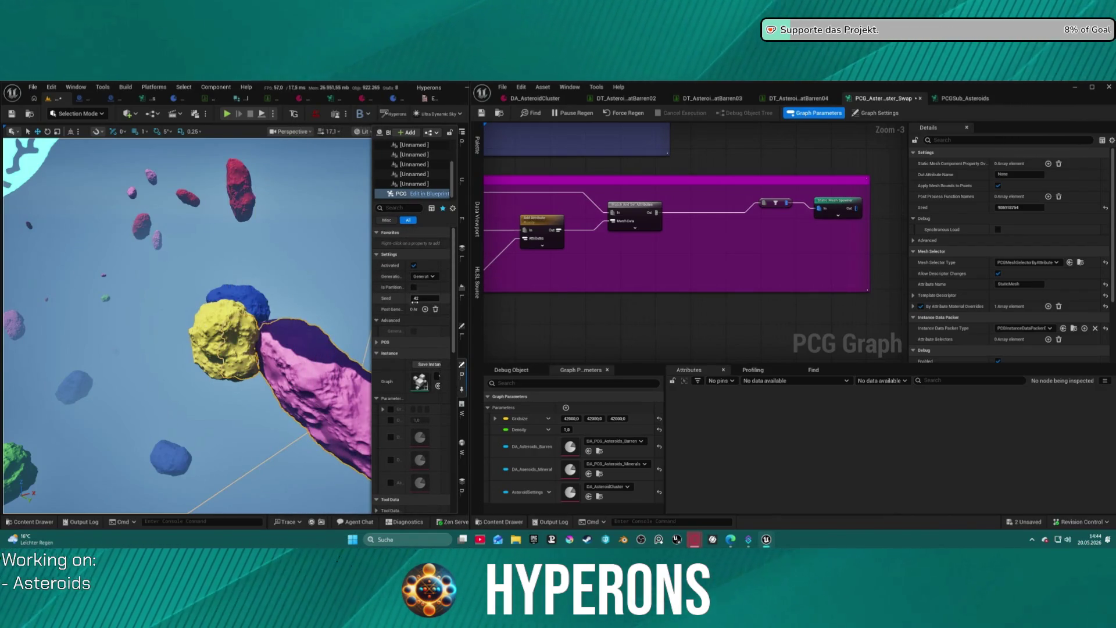
scroll(415, 301, down, 6)
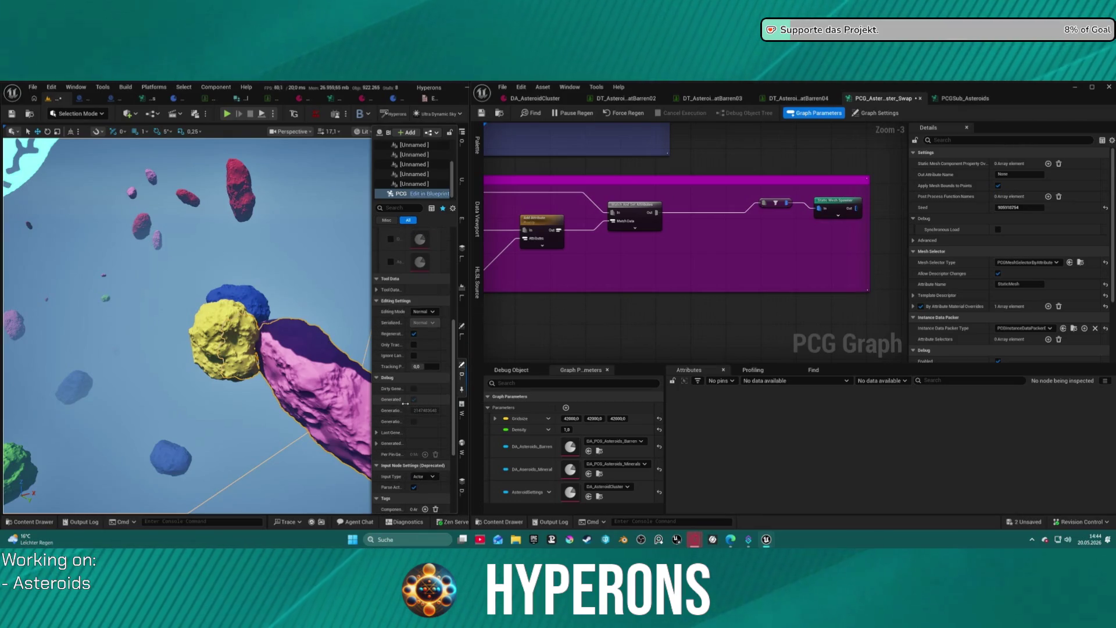
scroll(406, 403, down, 5)
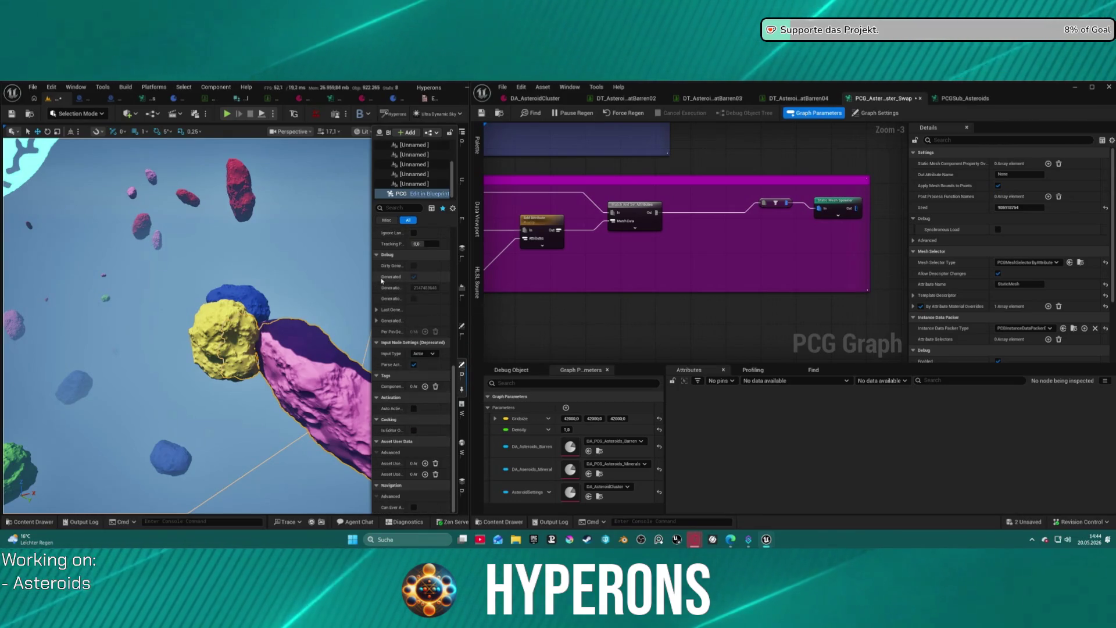
drag(373, 289, 220, 289)
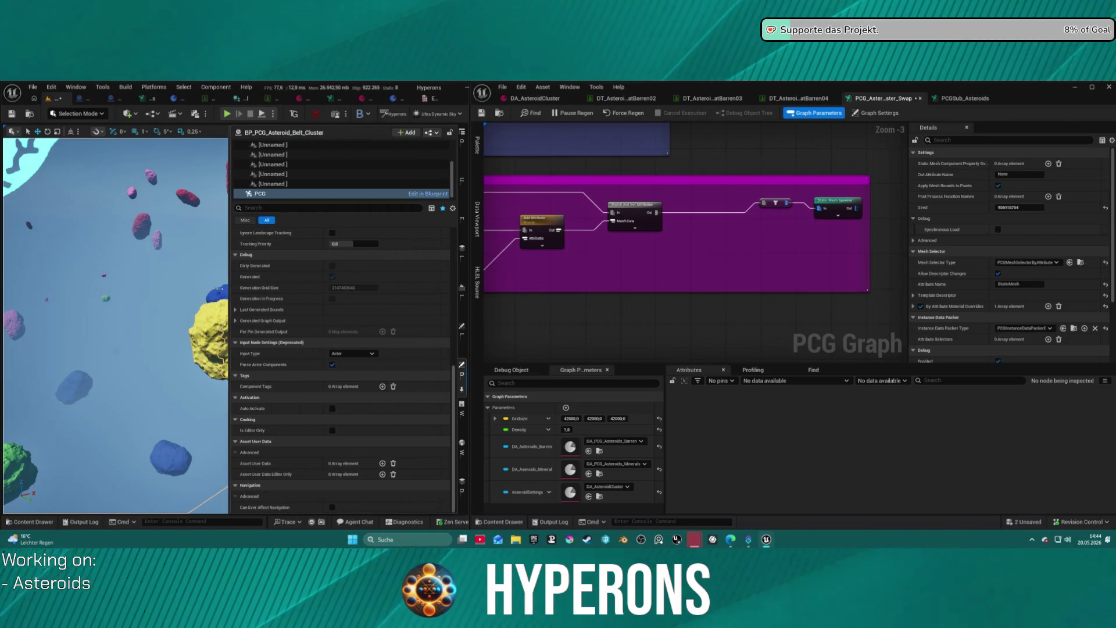
Clear the generated asteroids and regenerate the cluster from the PCG component.
scroll(372, 330, up, 10)
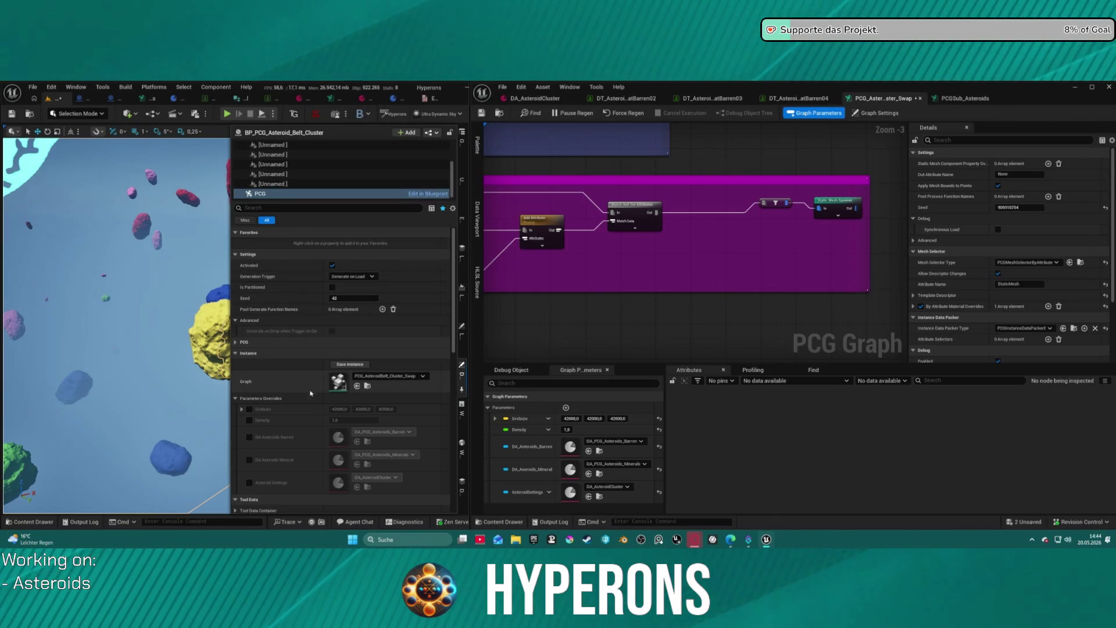
scroll(309, 395, down, 5)
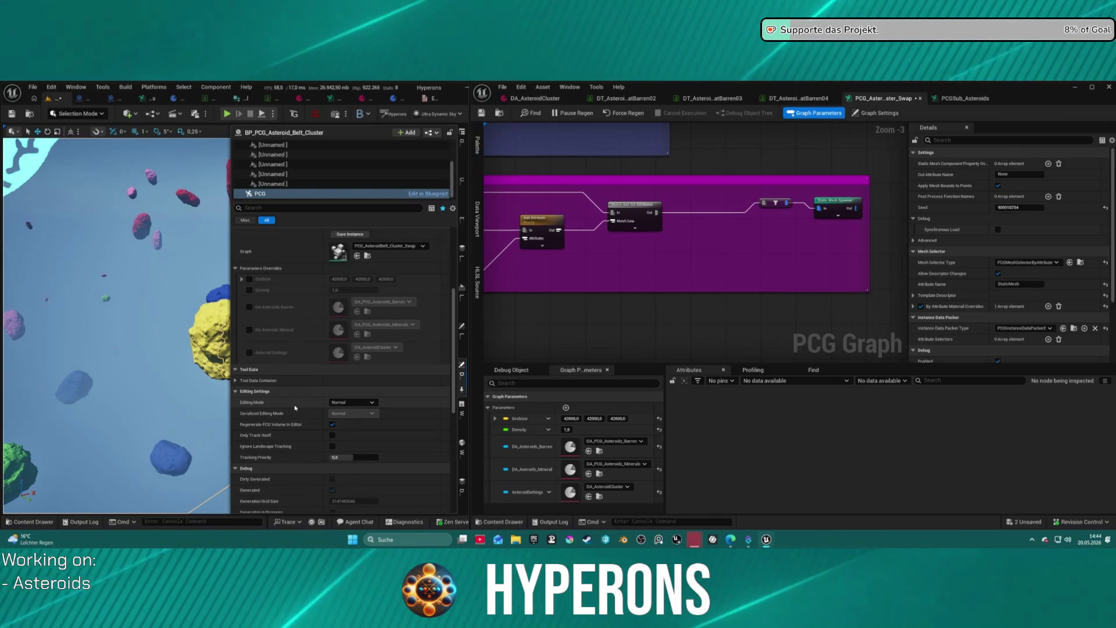
scroll(298, 410, down, 8)
scroll(297, 407, up, 12)
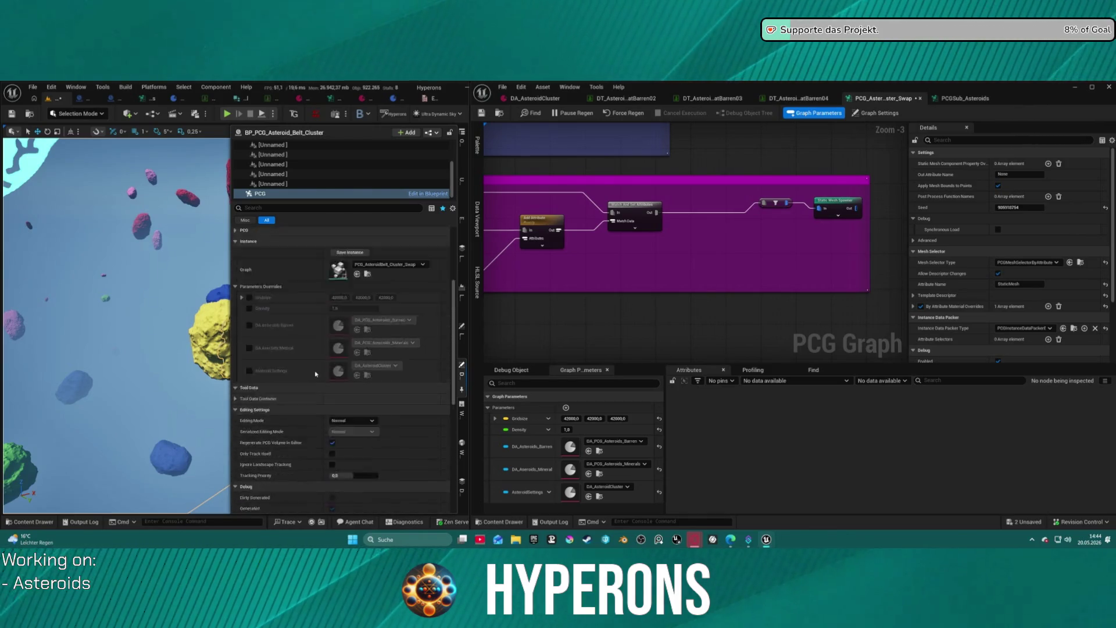
click(235, 343)
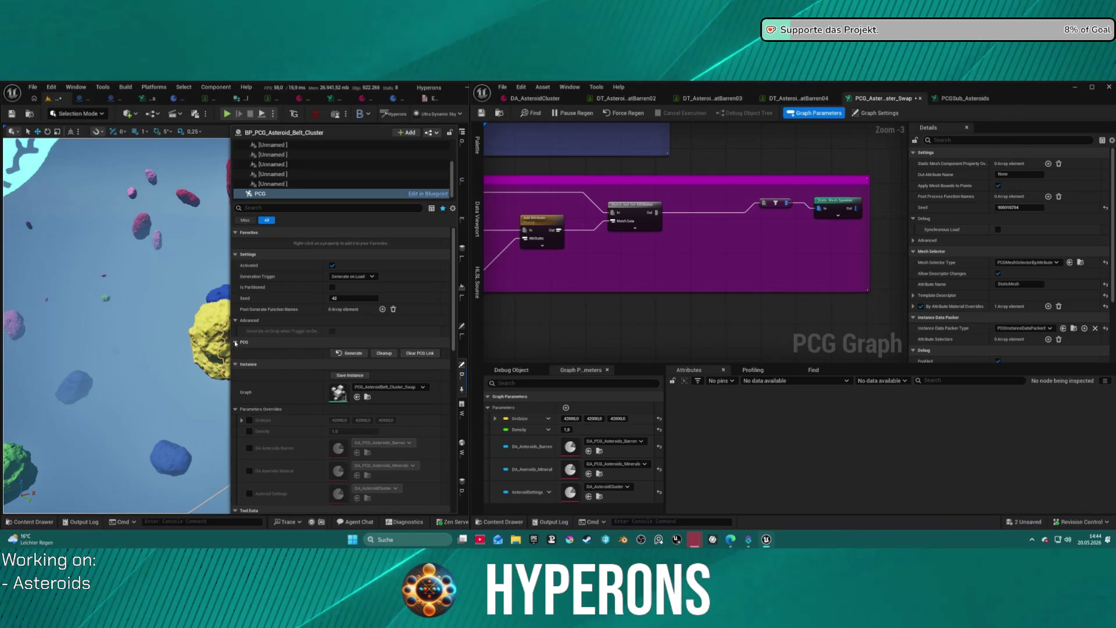
click(384, 353)
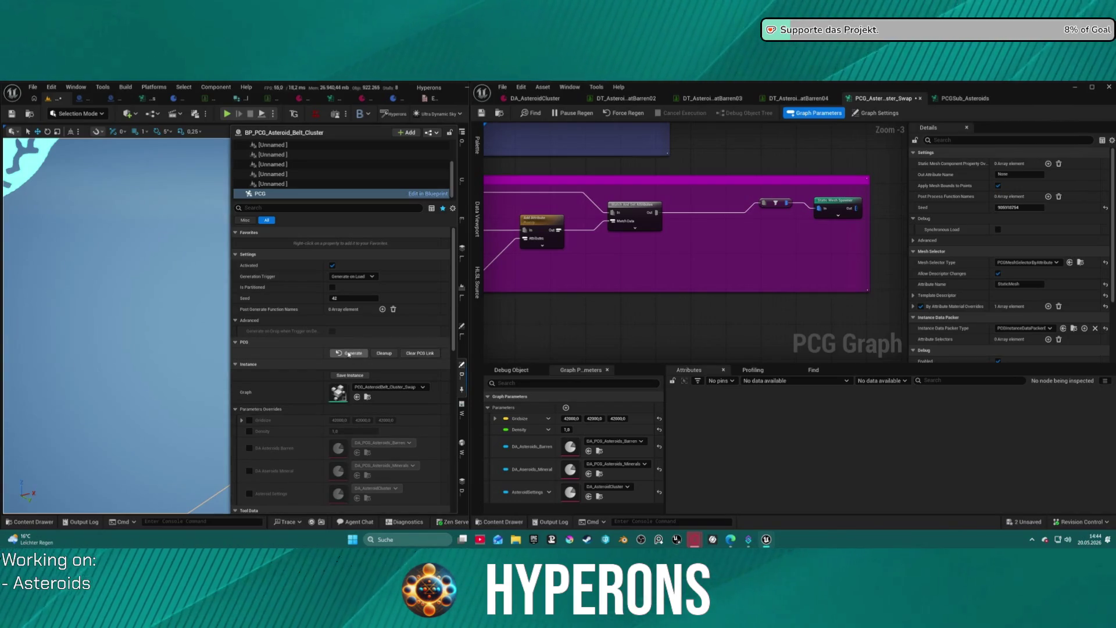
click(349, 354)
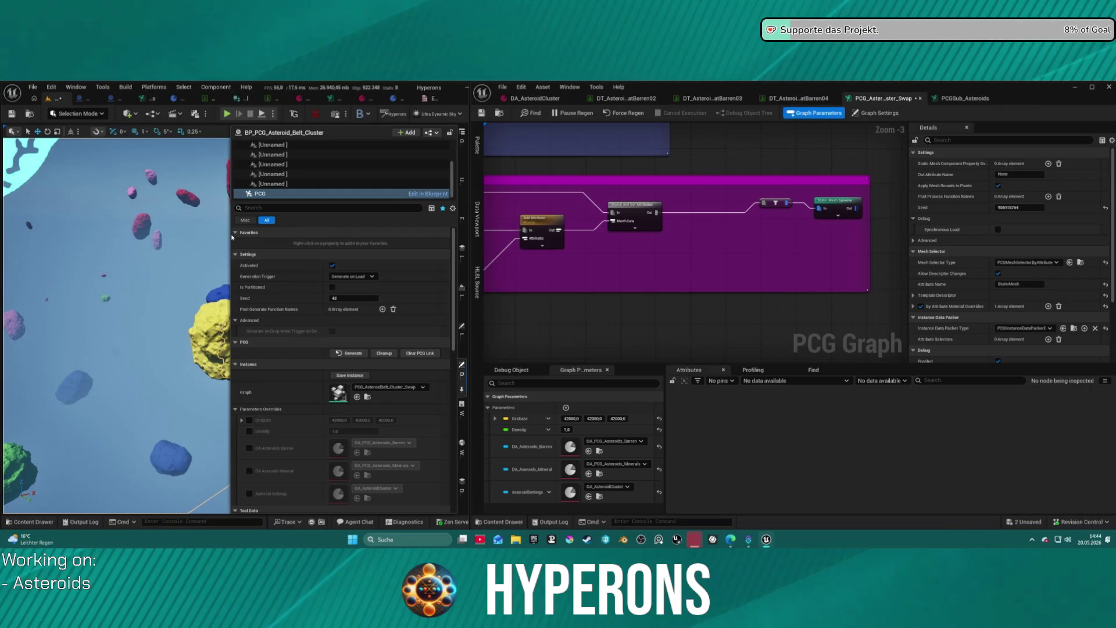
Widen the 3D view to see more asteroids, select Match And Set Attributes and undo stray formatting.
drag(229, 234, 457, 234)
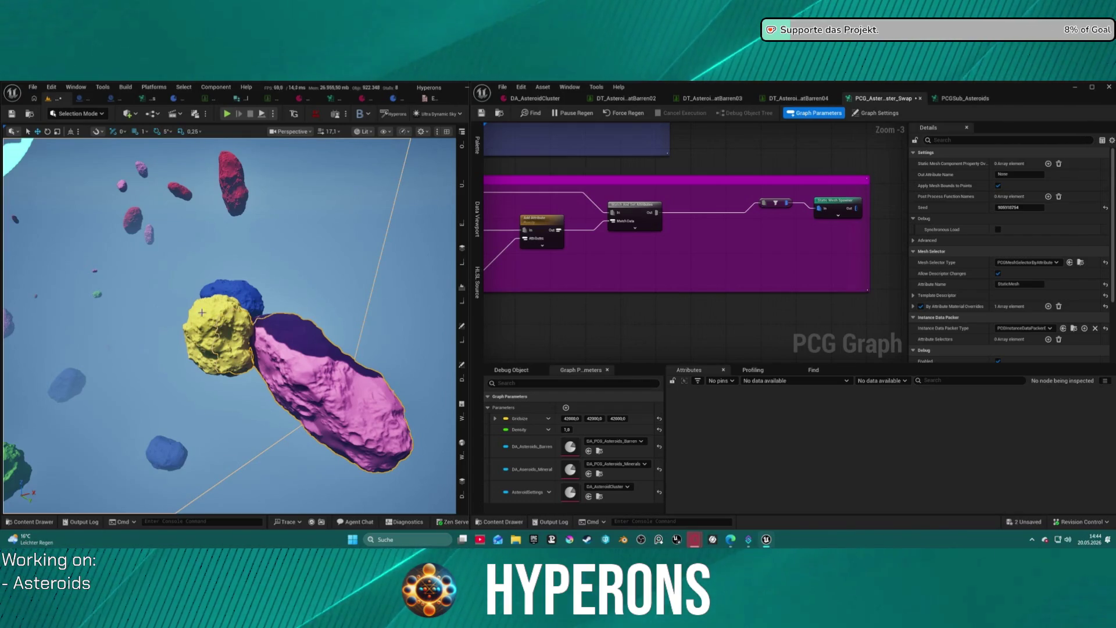
drag(403, 313, 291, 312)
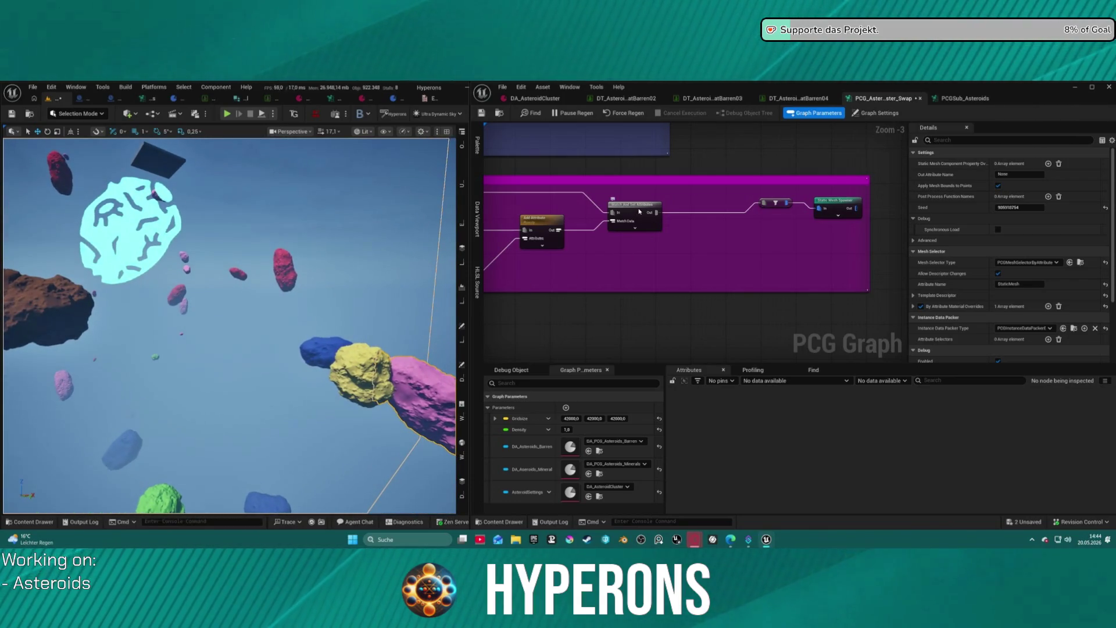
click(650, 213)
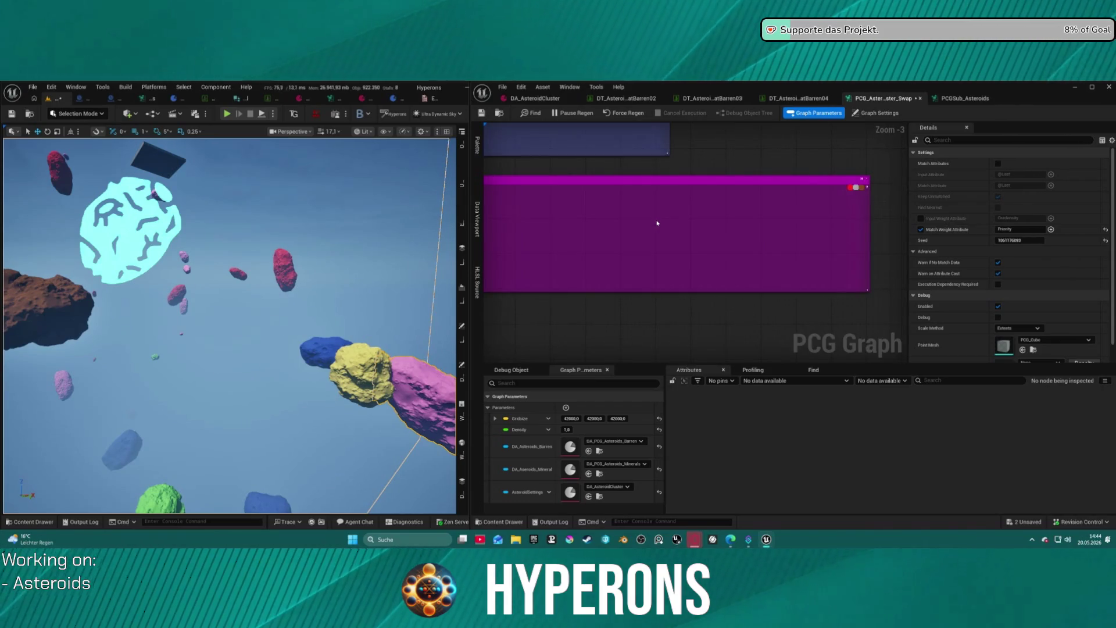
key(ctrl+z)
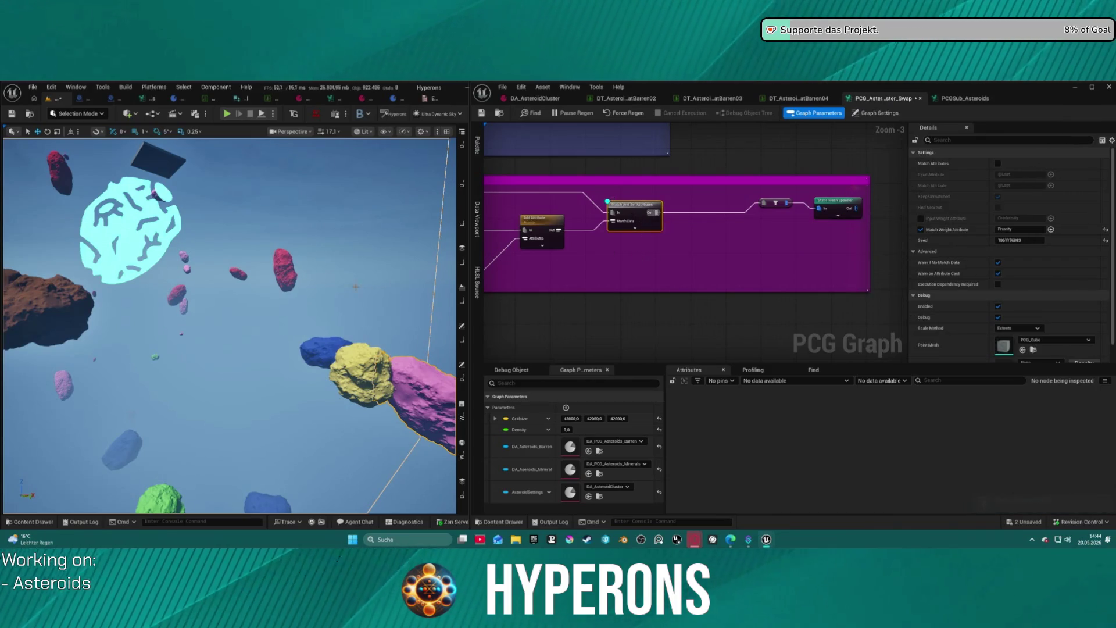
scroll(636, 246, down, 5)
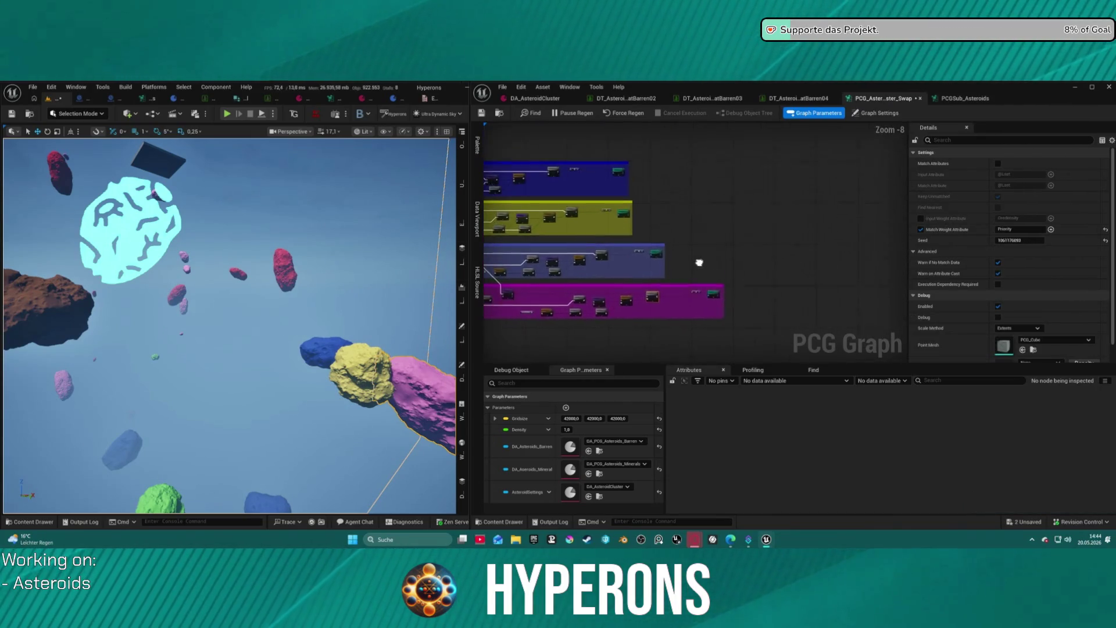
scroll(534, 187, up, 6)
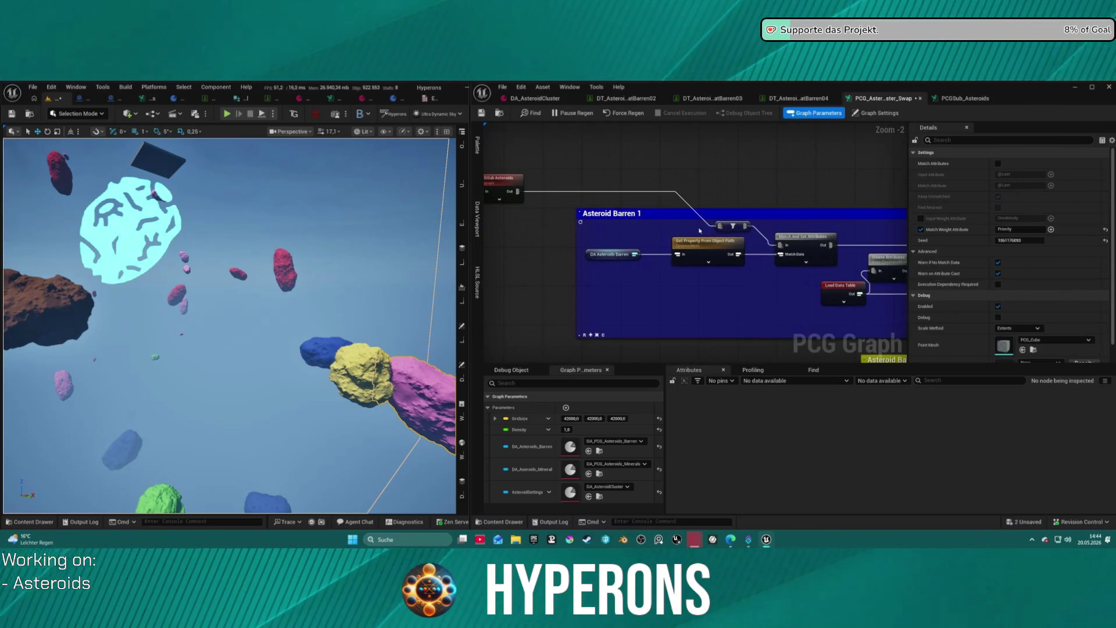
Inspect the PCGSub Asteroids subgraph node's settings and open the PCGSub_Asteroids graph.
click(500, 183)
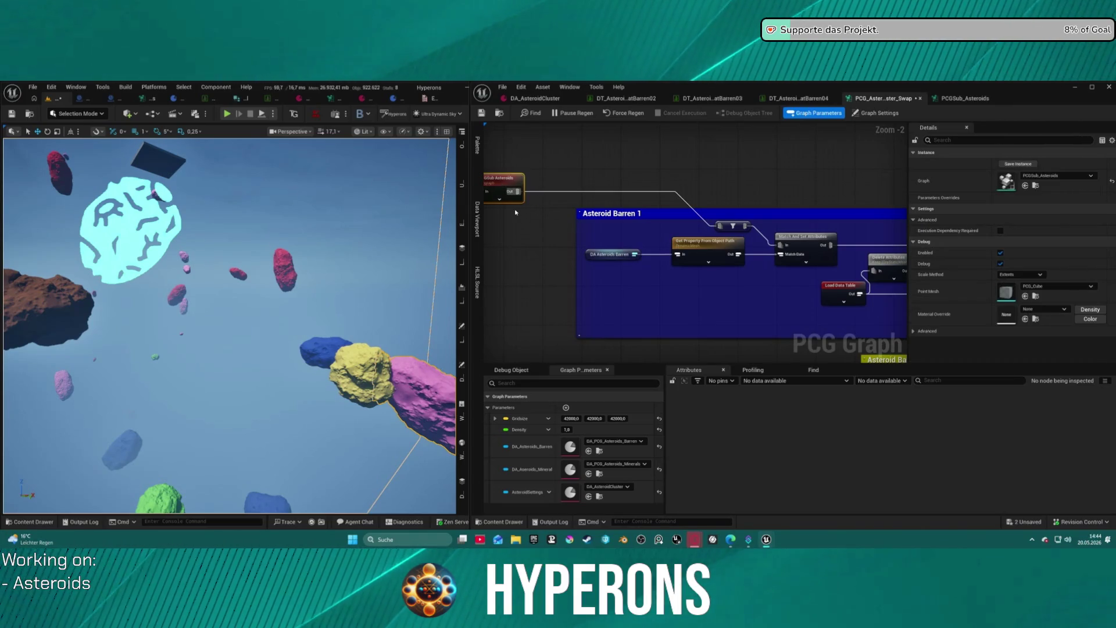
scroll(515, 213, down, 2)
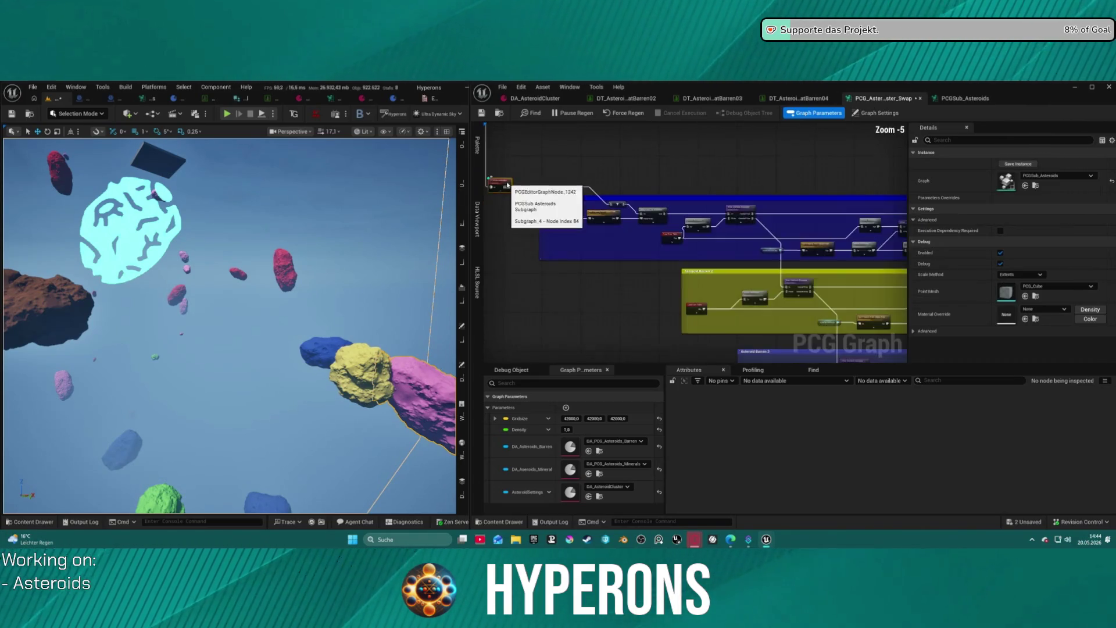
drag(629, 194, 661, 199)
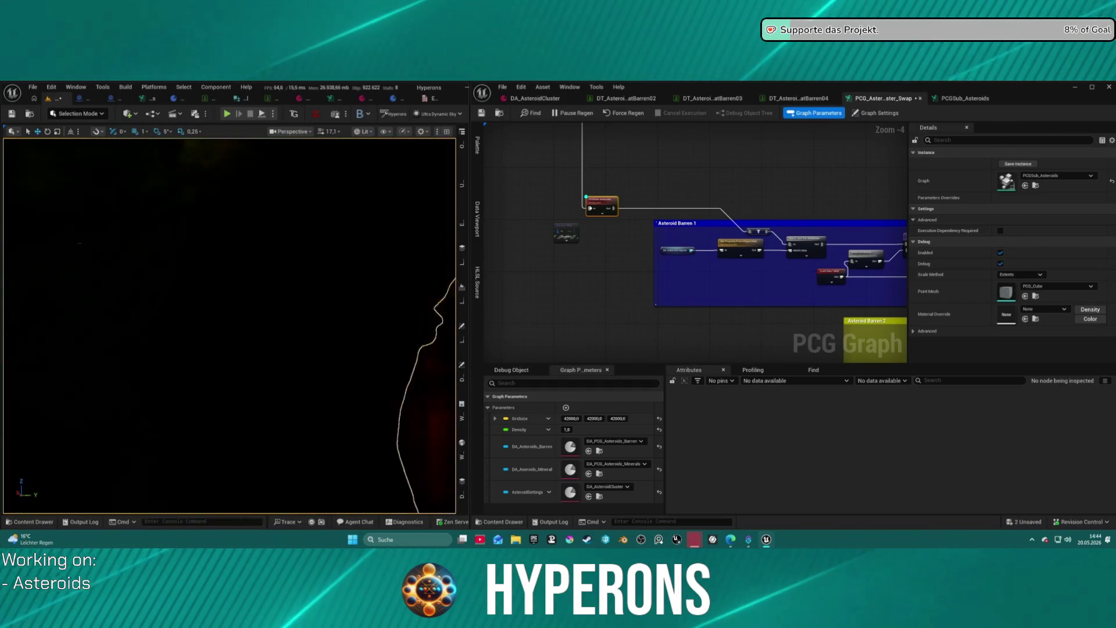
scroll(230, 325, down, 5)
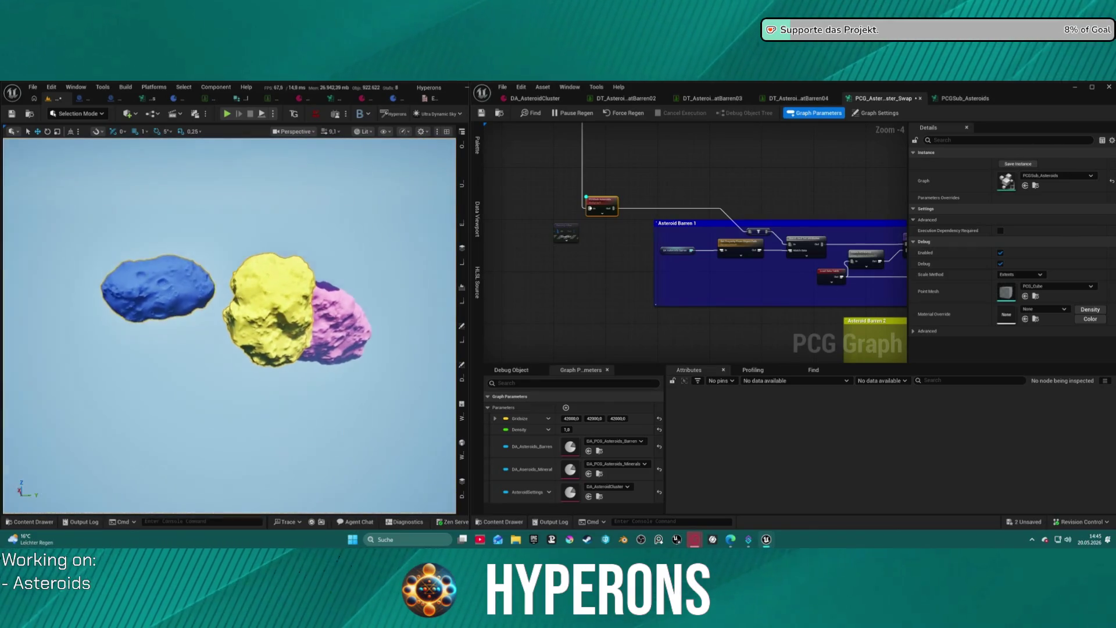
scroll(563, 209, up, 4)
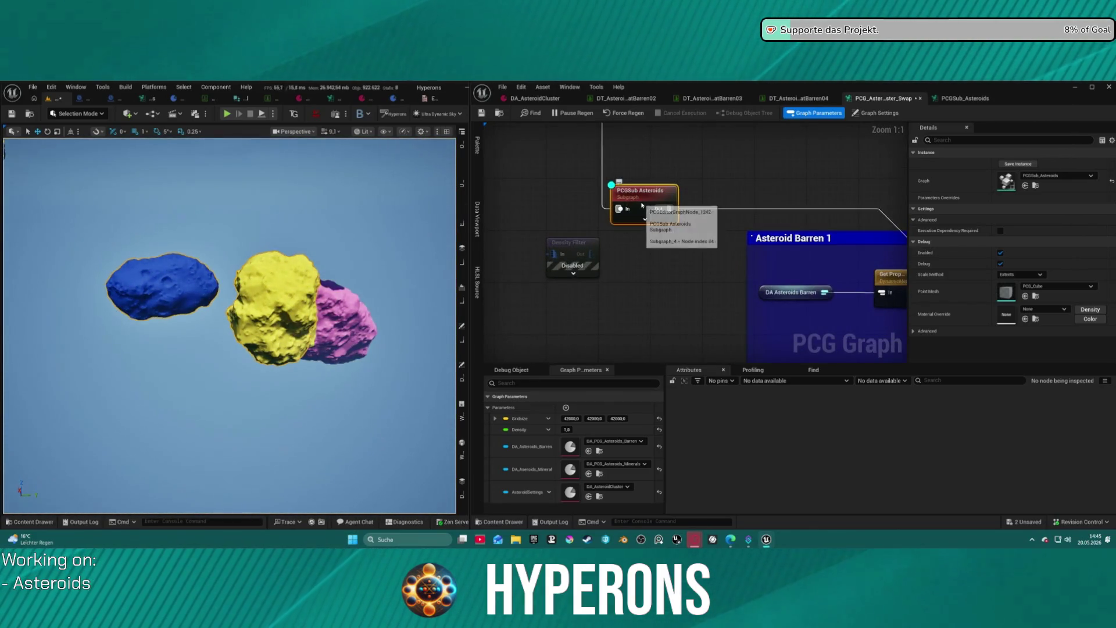
click(970, 100)
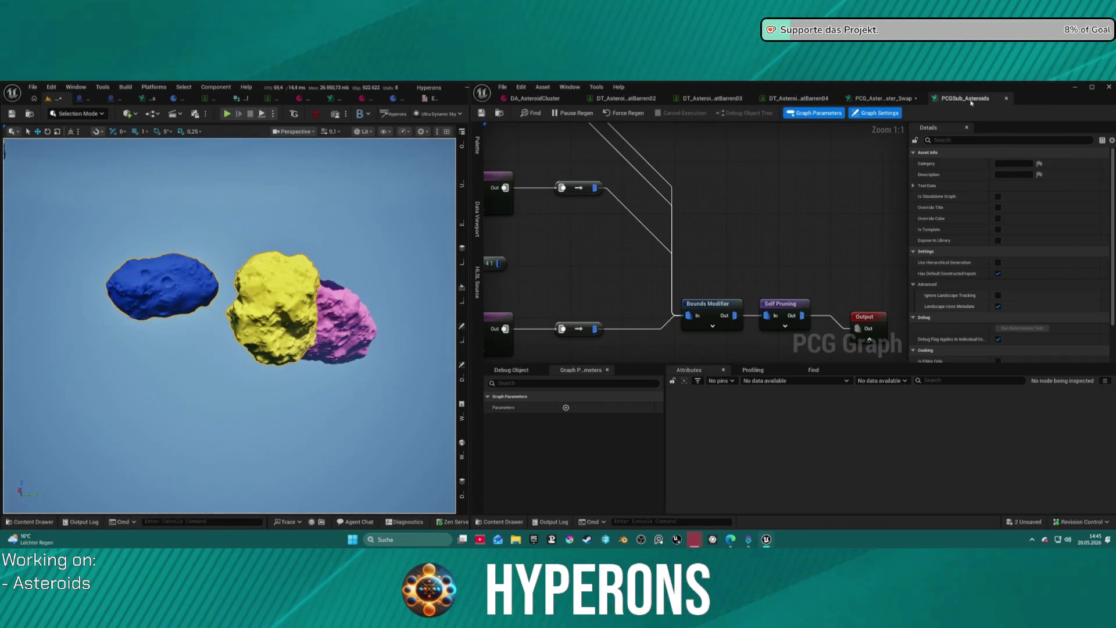
Set the Bounds Modifier's mode to Scale.
click(737, 303)
click(1018, 165)
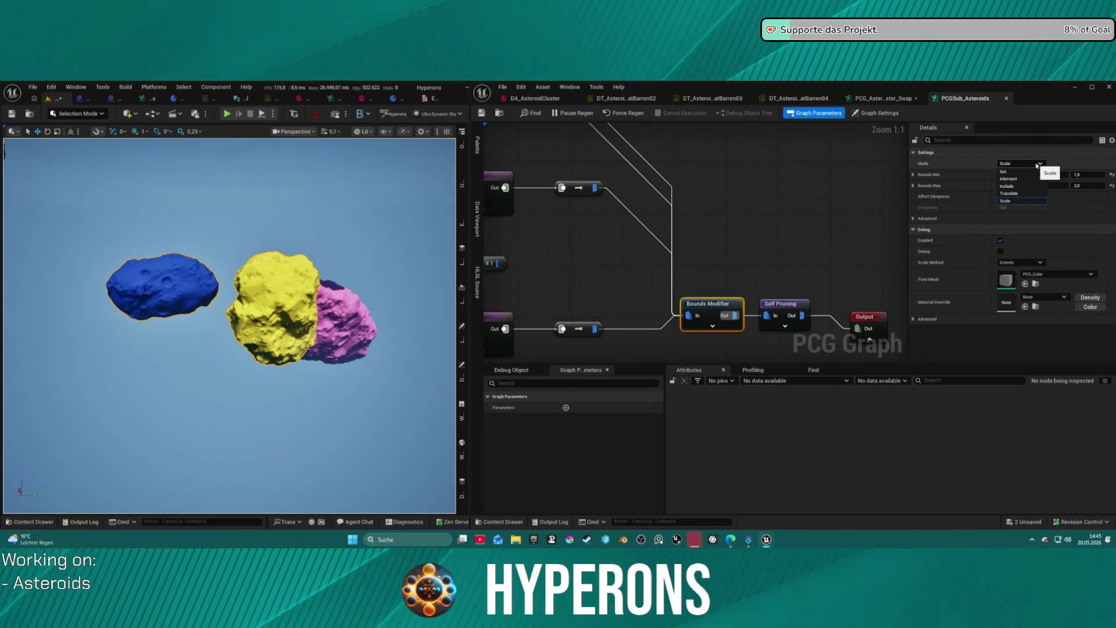
click(1008, 202)
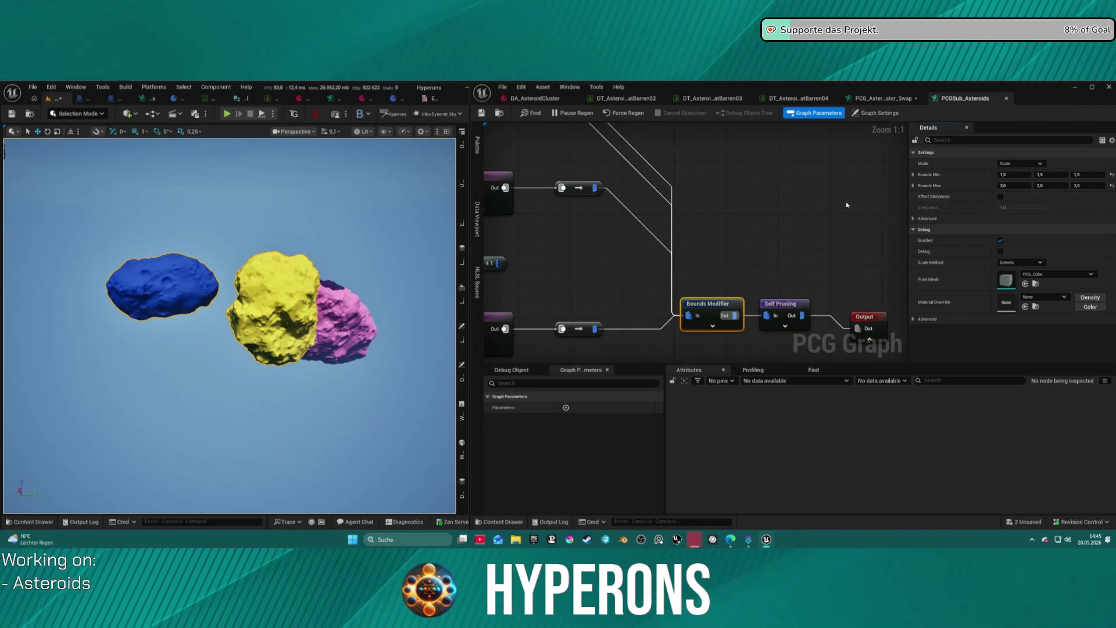
Rewire the Bounds Modifier's incoming connections directly into Self Pruning's In pin.
scroll(789, 231, down, 4)
scroll(727, 247, down, 4)
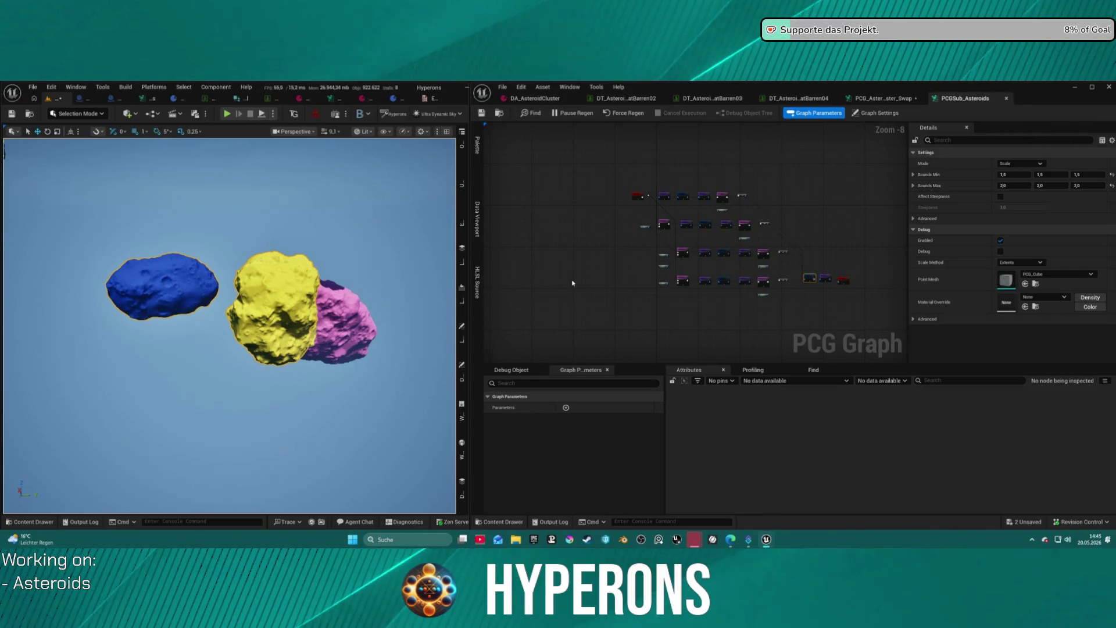
scroll(558, 278, up, 6)
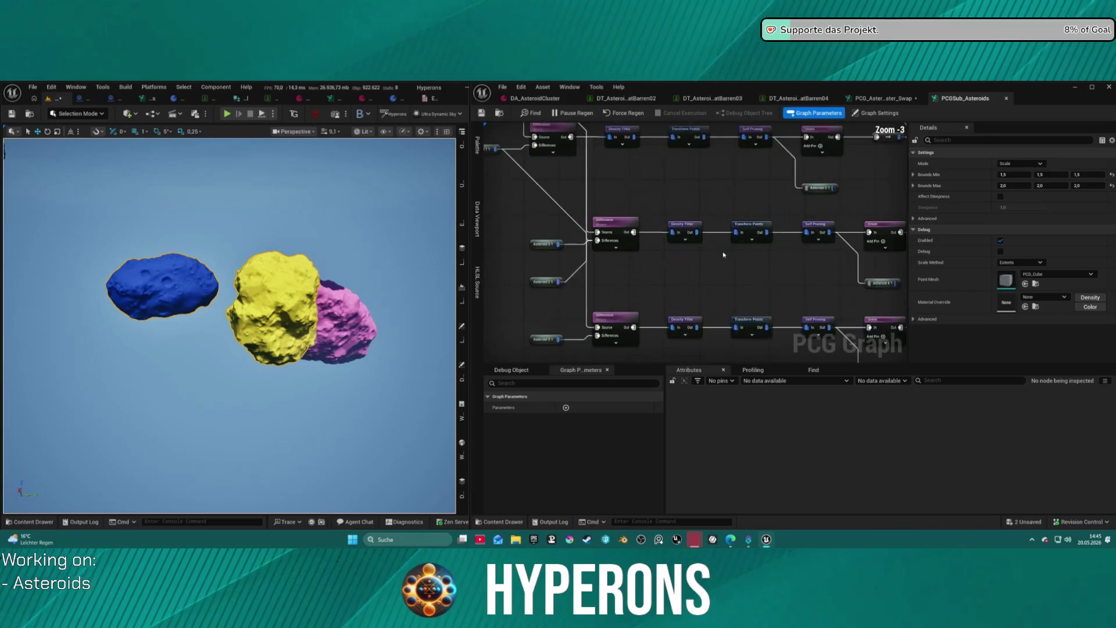
drag(604, 288, 685, 383)
scroll(527, 244, down, 2)
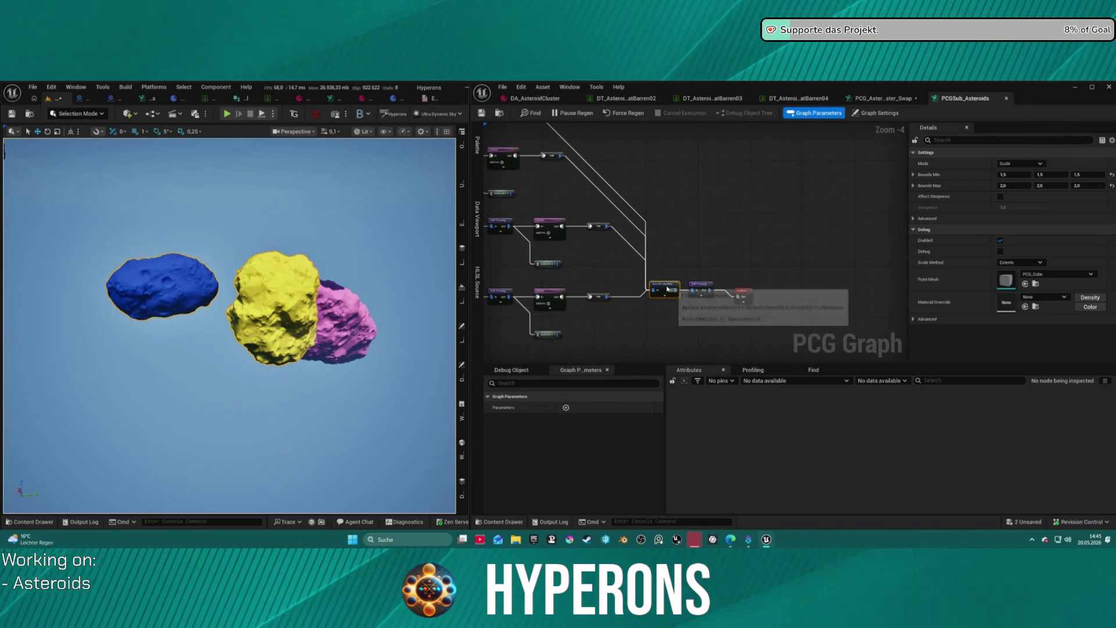
scroll(671, 284, up, 3)
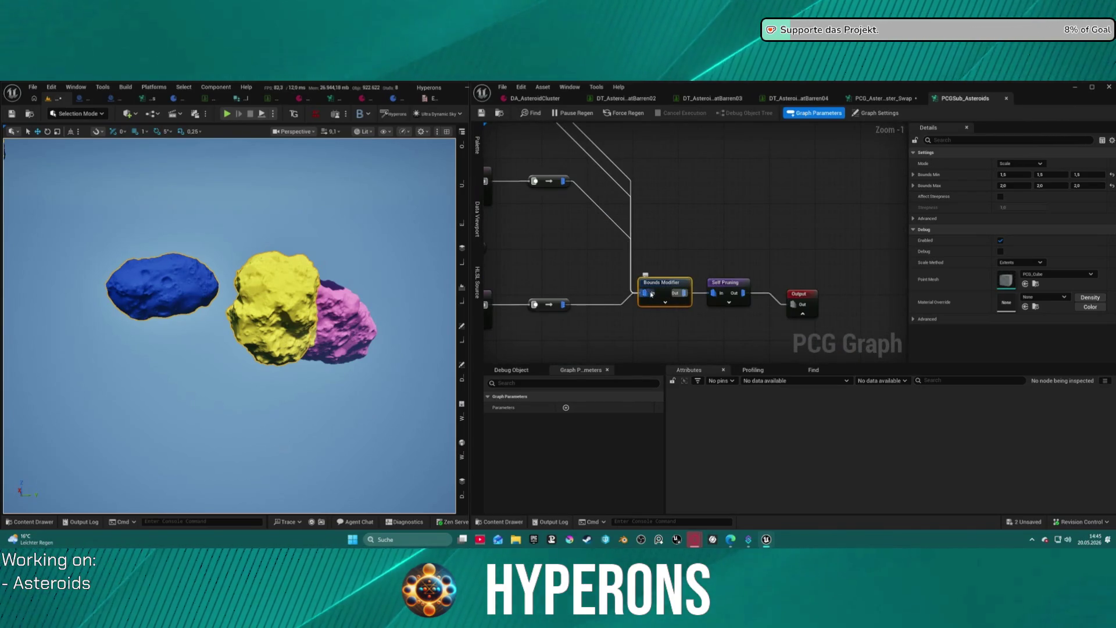
drag(652, 293, 718, 294)
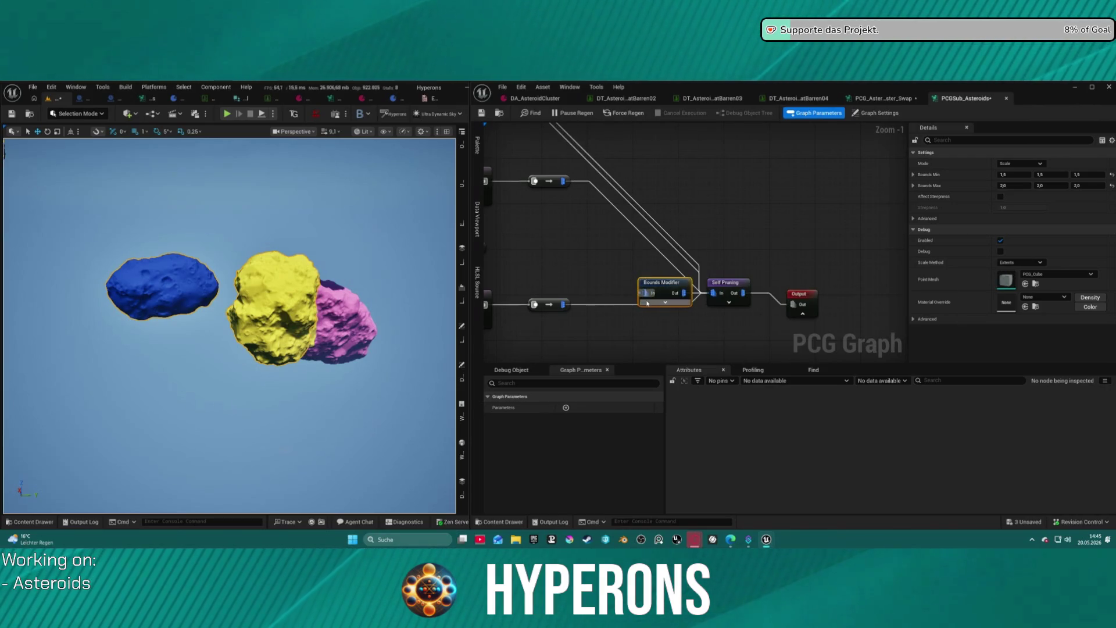
Paste a Bounds Modifier beside Input and connect Input to it through the auto-added conversion node.
click(585, 265)
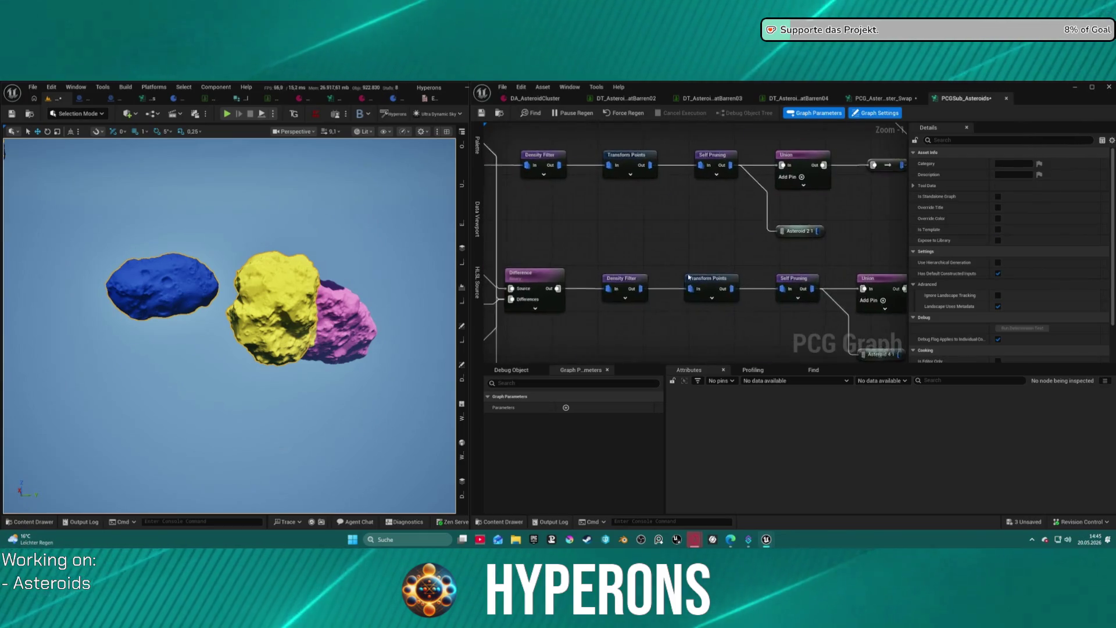
key(ctrl+v)
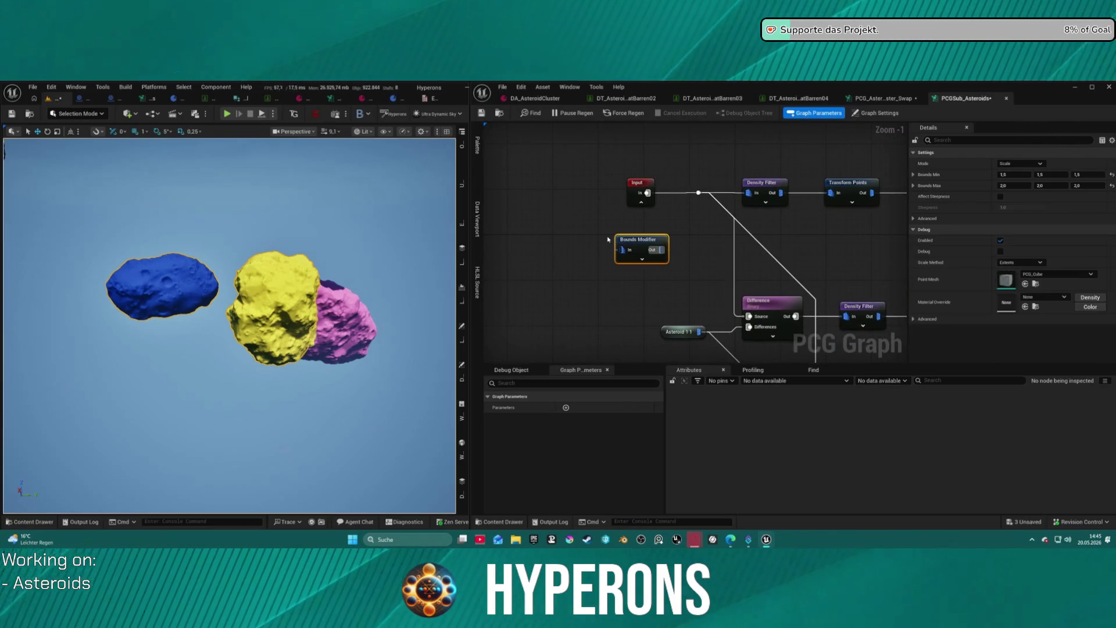
mouse_move(648, 193)
mouse_down()
mouse_move(622, 250)
mouse_move(698, 196)
mouse_move(523, 205)
mouse_up()
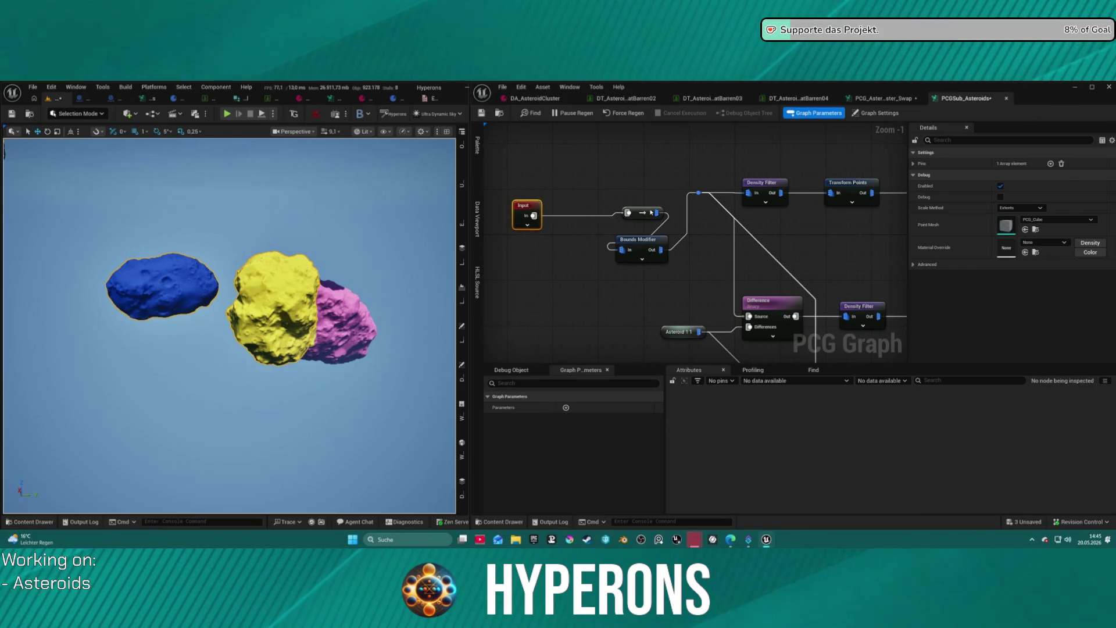
mouse_move(651, 213)
mouse_down()
mouse_move(577, 214)
mouse_move(577, 249)
mouse_move(674, 266)
mouse_move(634, 202)
mouse_up()
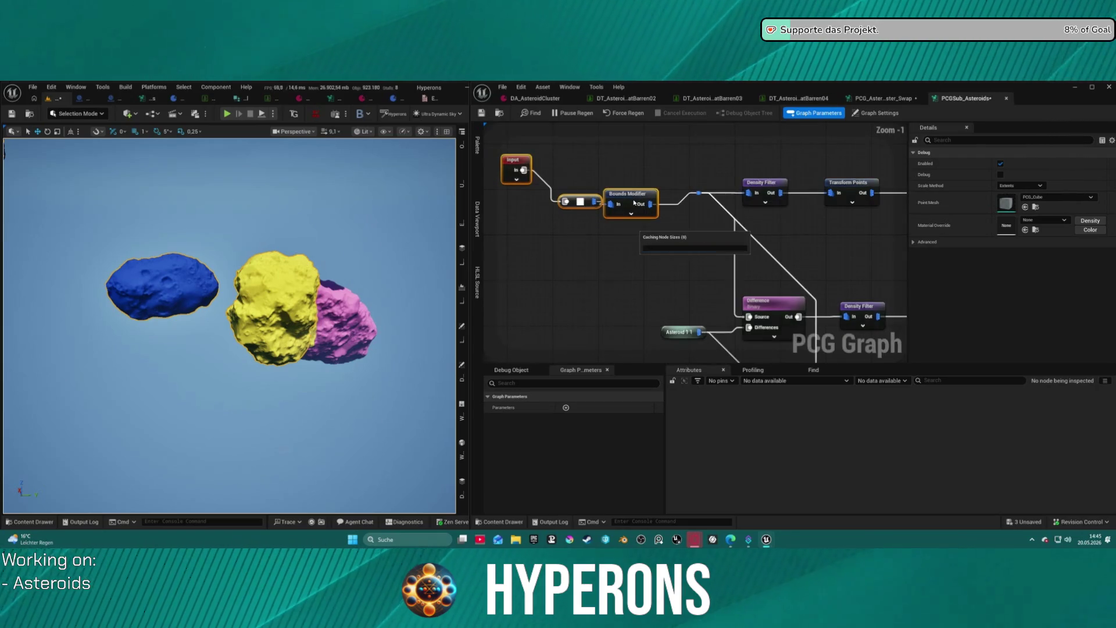
scroll(633, 198, down, 1)
scroll(631, 192, down, 3)
scroll(628, 181, up, 2)
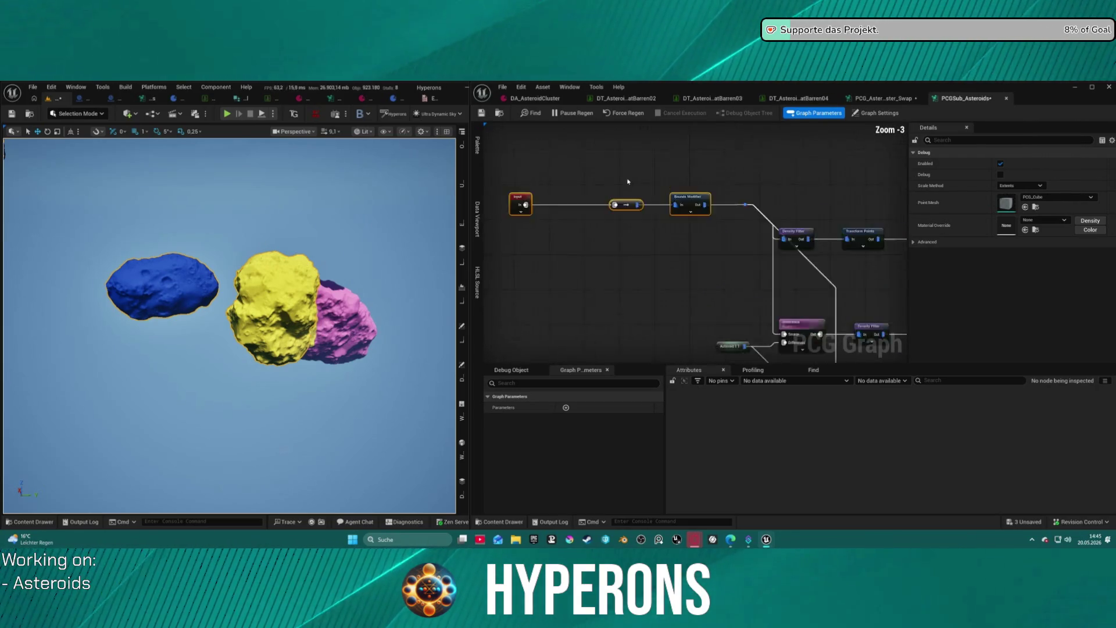
scroll(628, 182, up, 3)
click(706, 210)
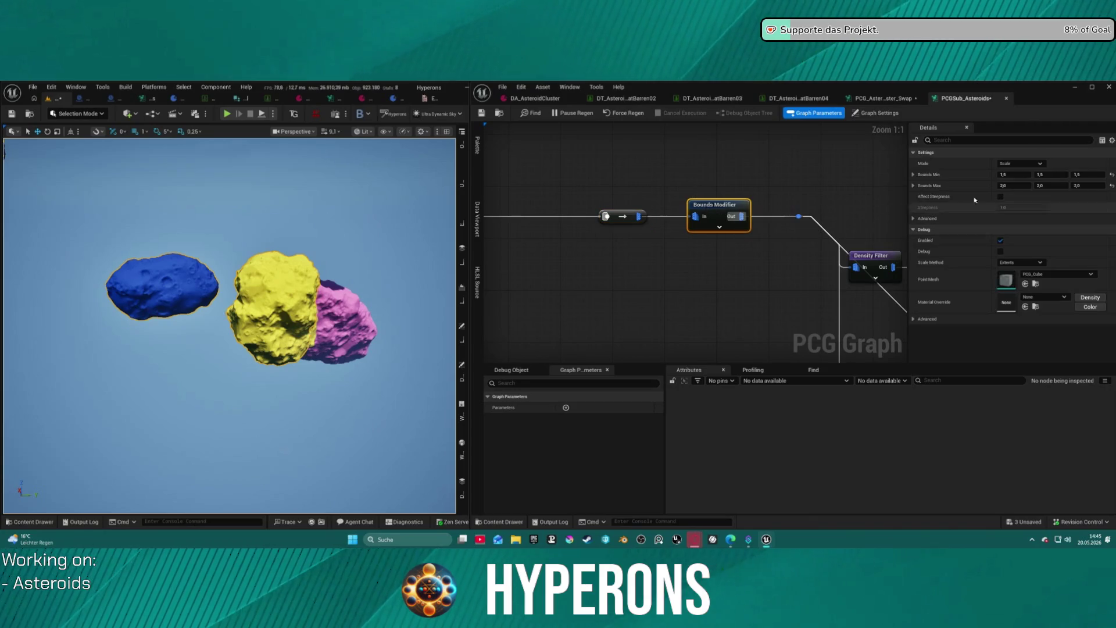
Keep Scale mode, enter 50 in the Bounds Min and Max fields, and go back to the swap graph.
click(1021, 164)
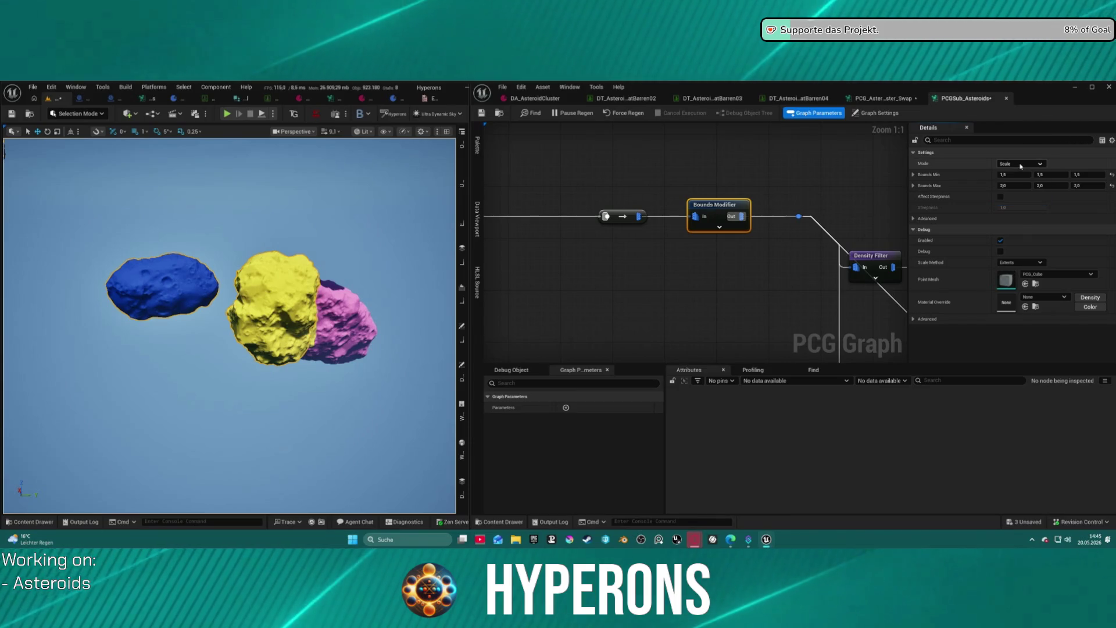
click(1004, 200)
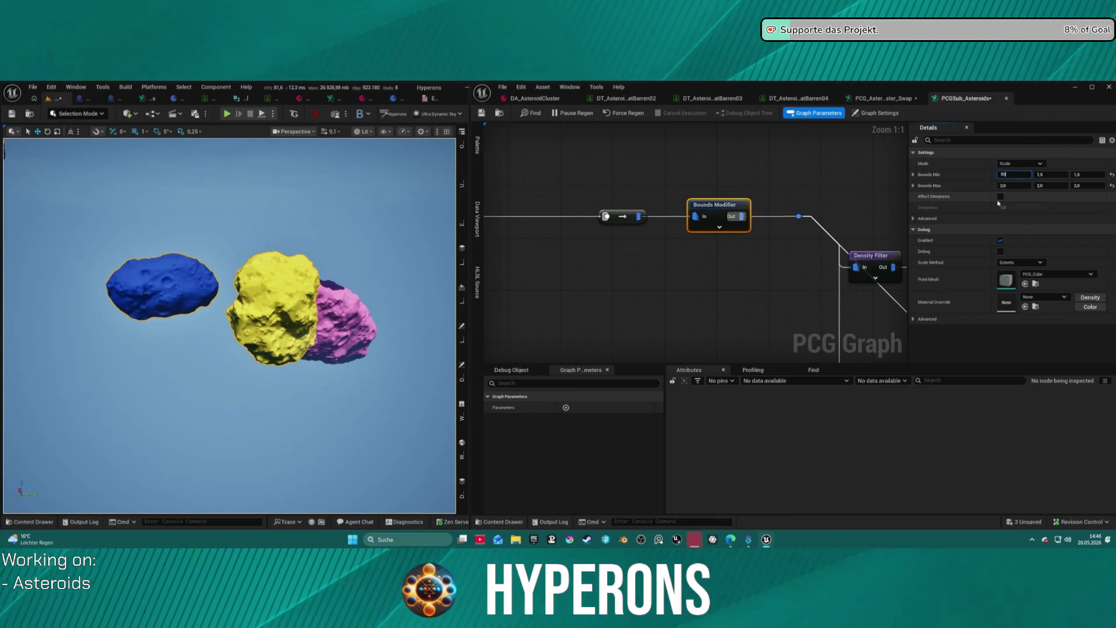
text(50)
key(Tab)
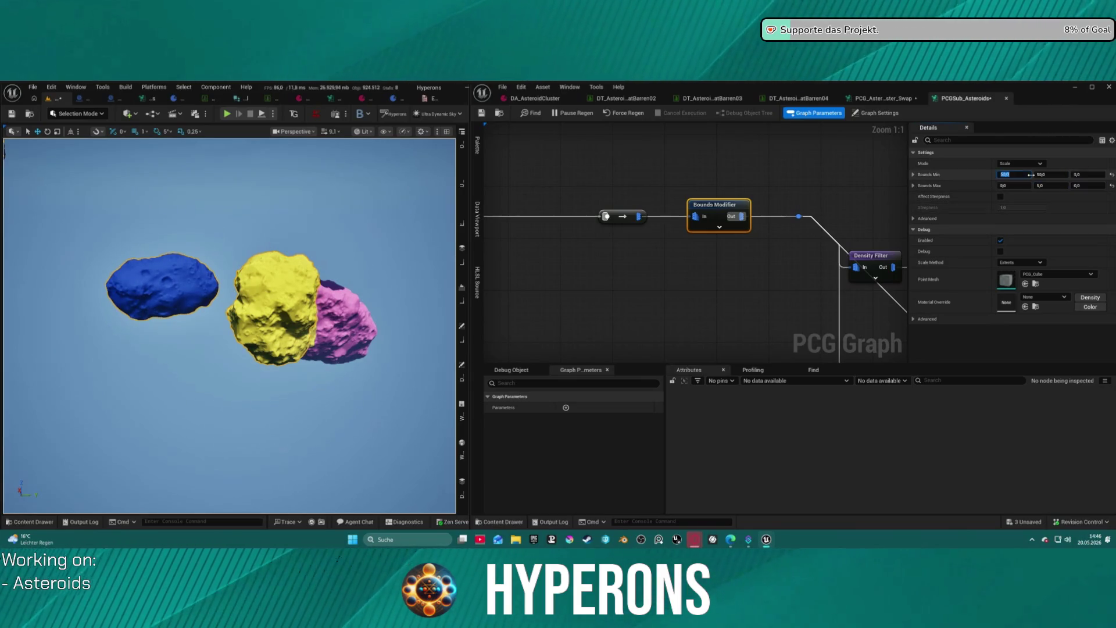
click(1087, 174)
text(50)
key(Return)
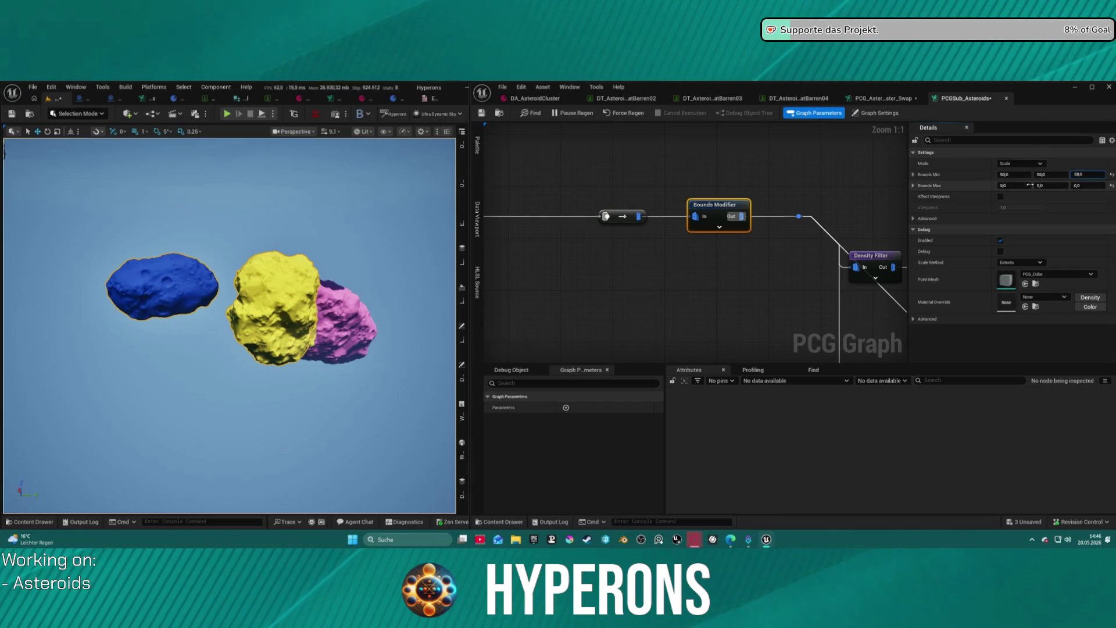
click(1077, 185)
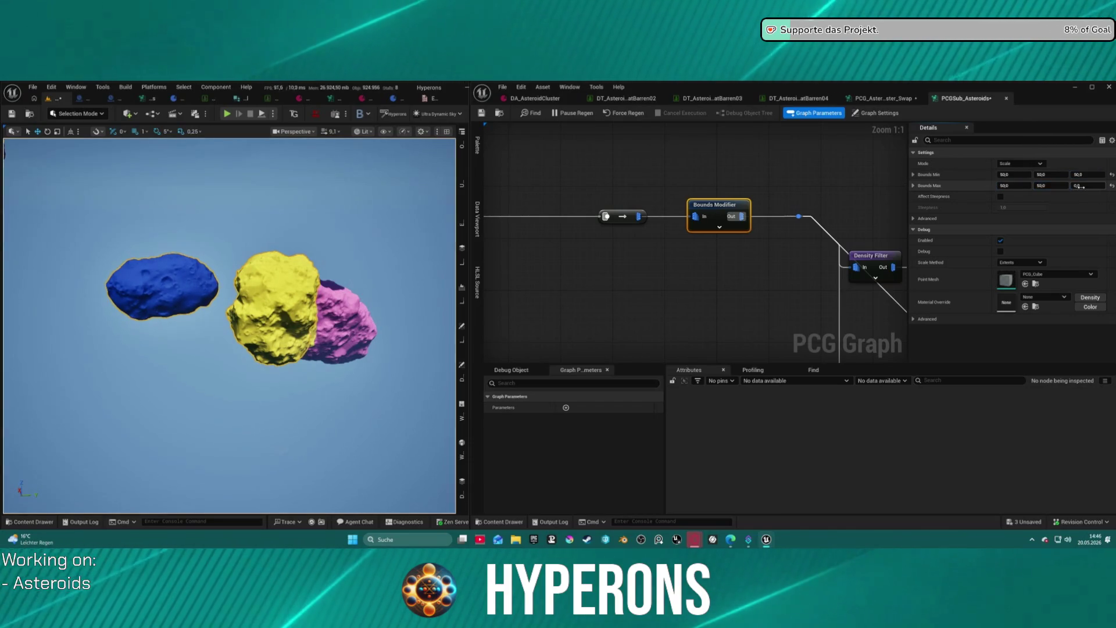
text(50)
key(Return)
click(707, 194)
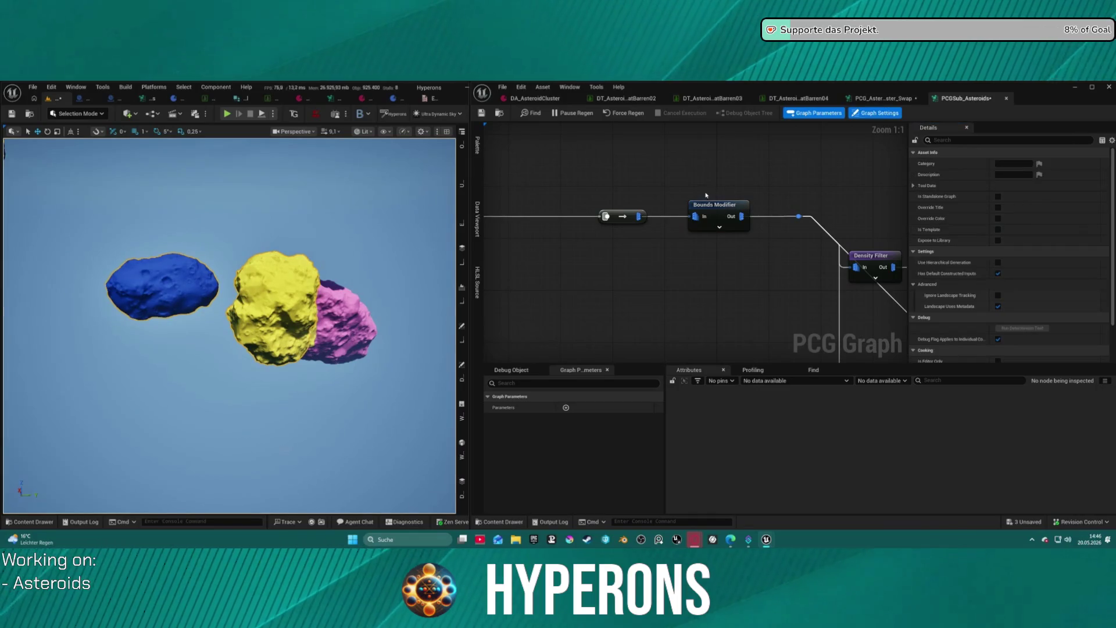
click(874, 100)
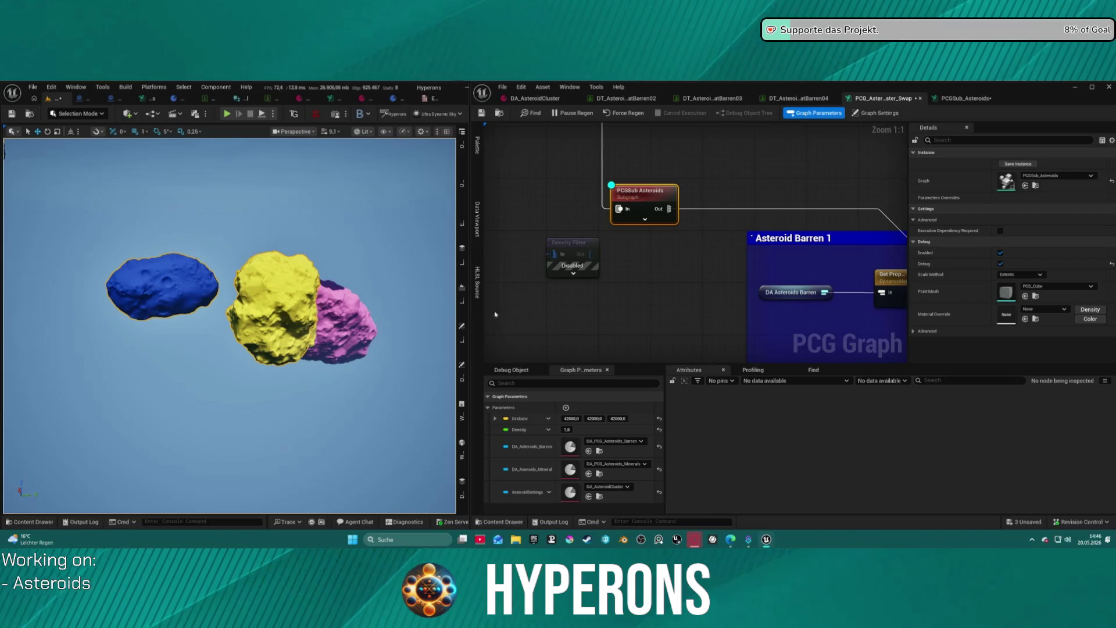
Pull the camera back, then clear and regenerate the asteroids from the cluster's PCG component.
mouse_move(298, 306)
mouse_down()
mouse_move(244, 459)
mouse_move(137, 466)
mouse_up()
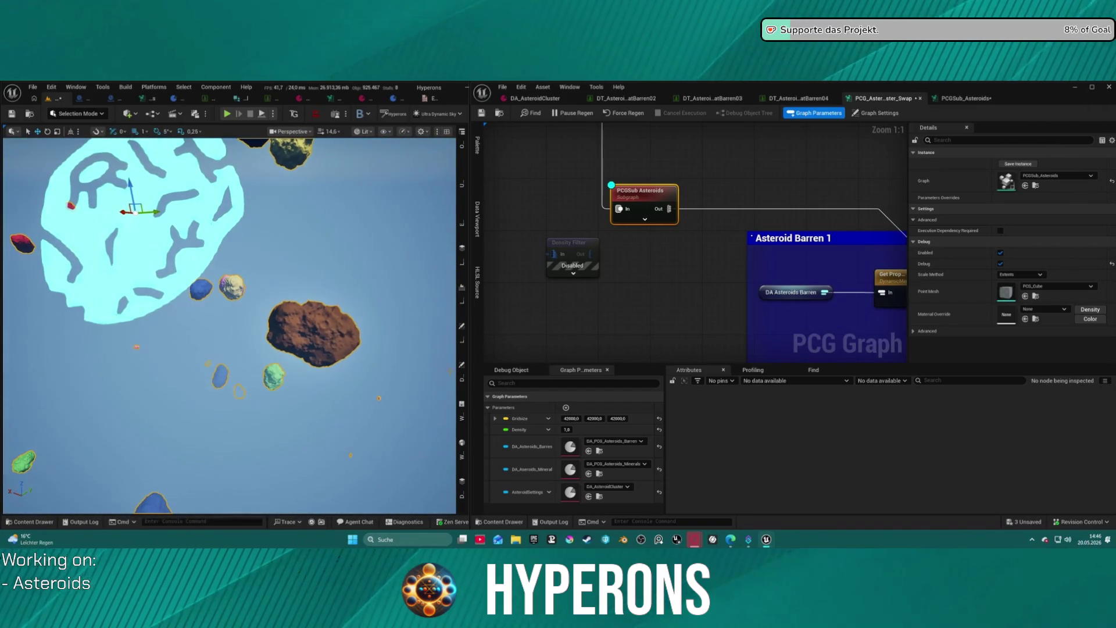
click(461, 378)
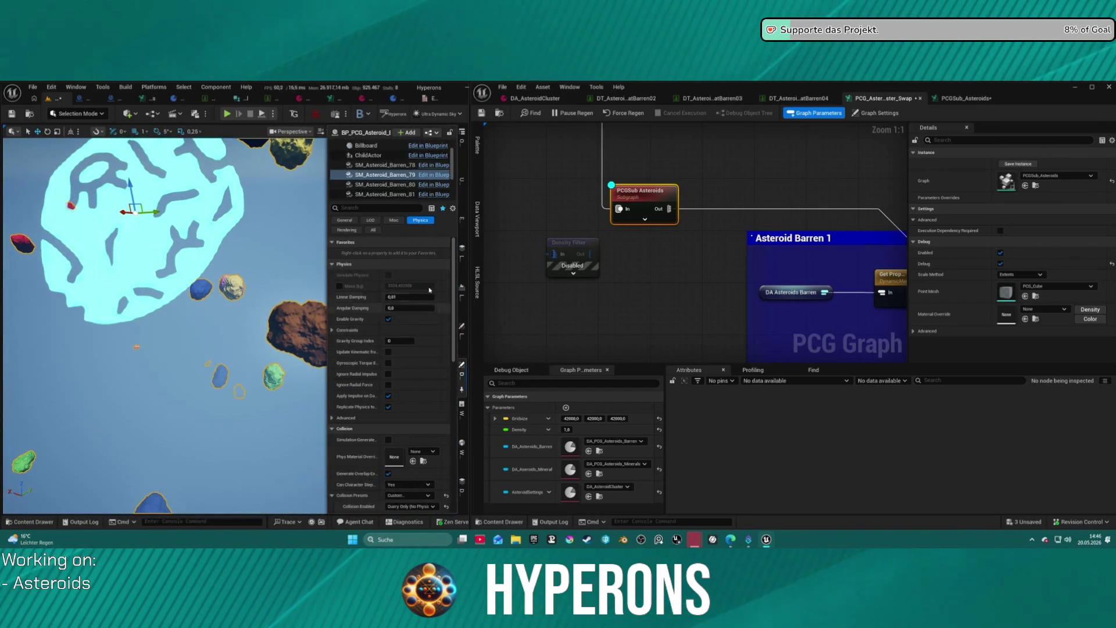
scroll(375, 194, down, 2)
click(372, 195)
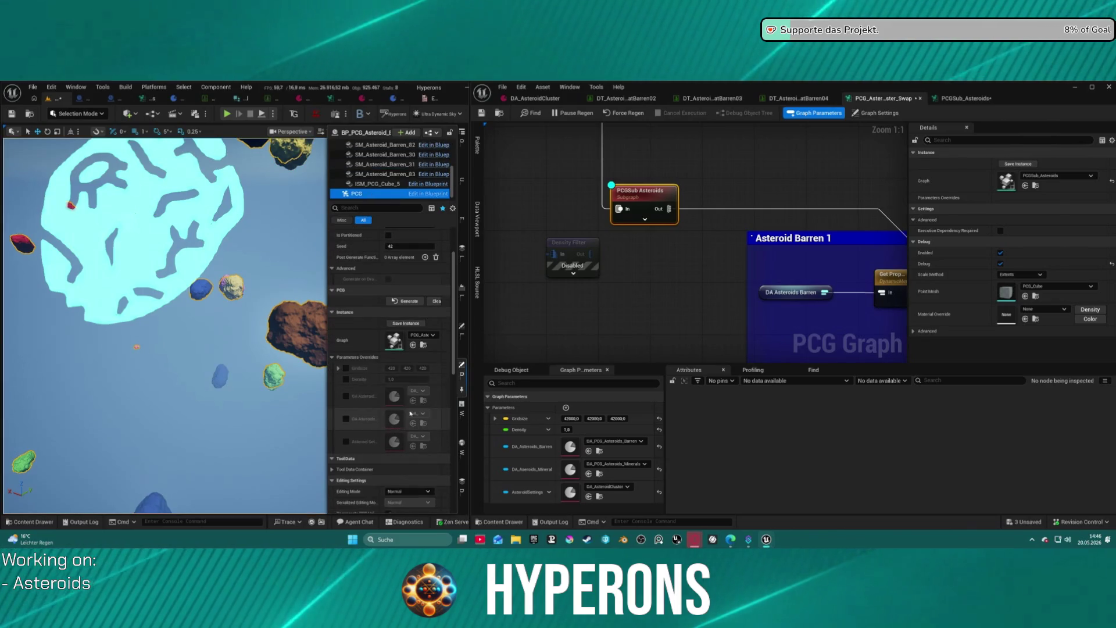
click(434, 301)
click(417, 301)
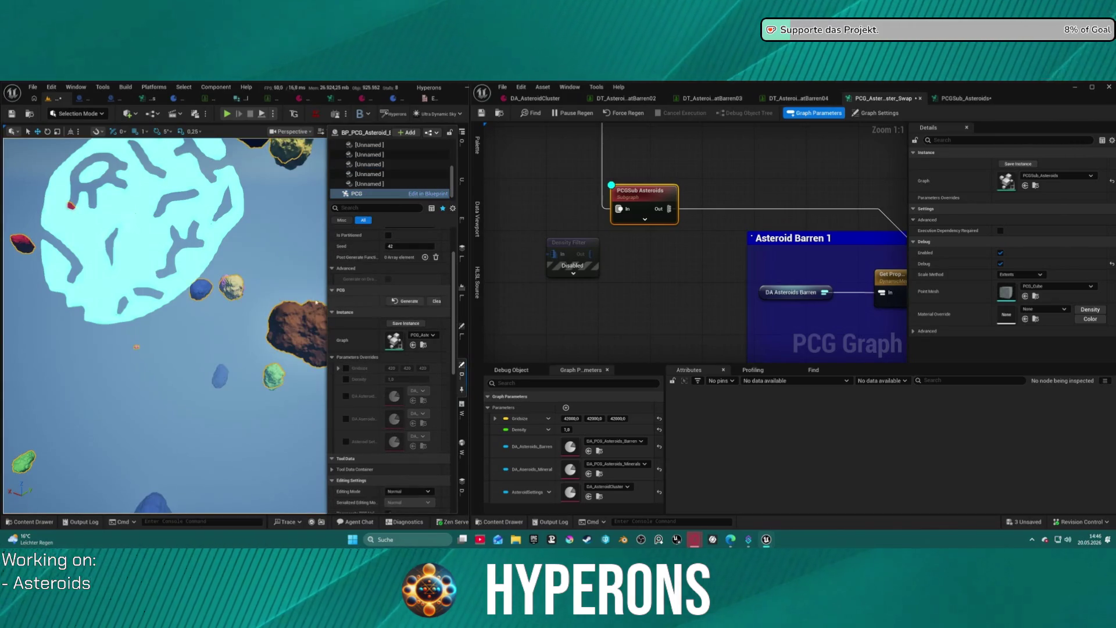
Fly the camera through the asteroid cluster and into the enlarged yellow asteroid.
key(w)
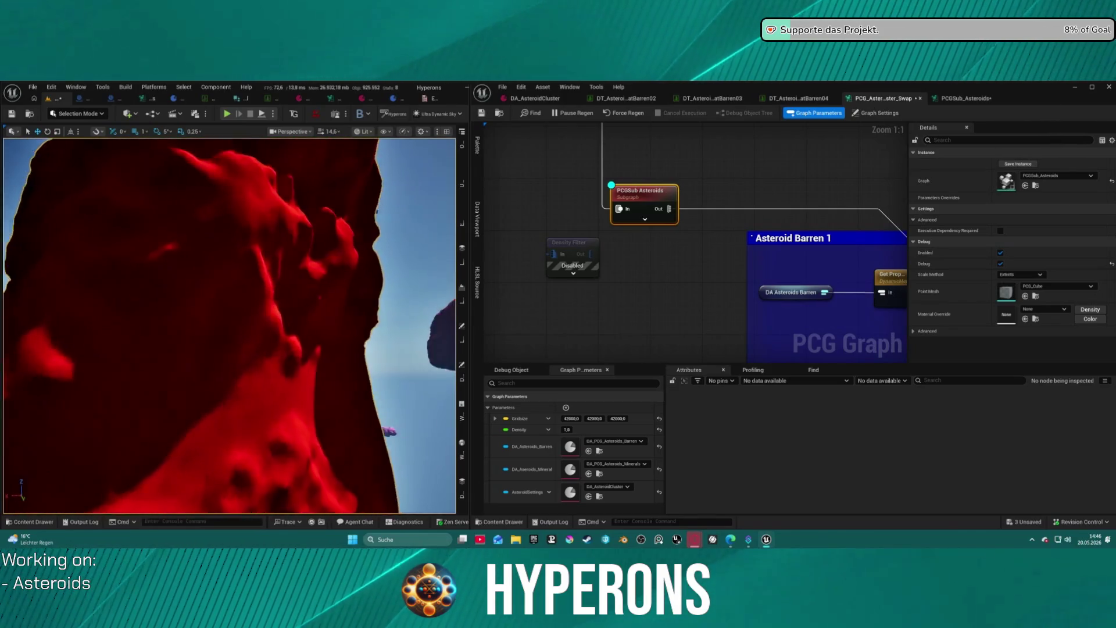
key(w)
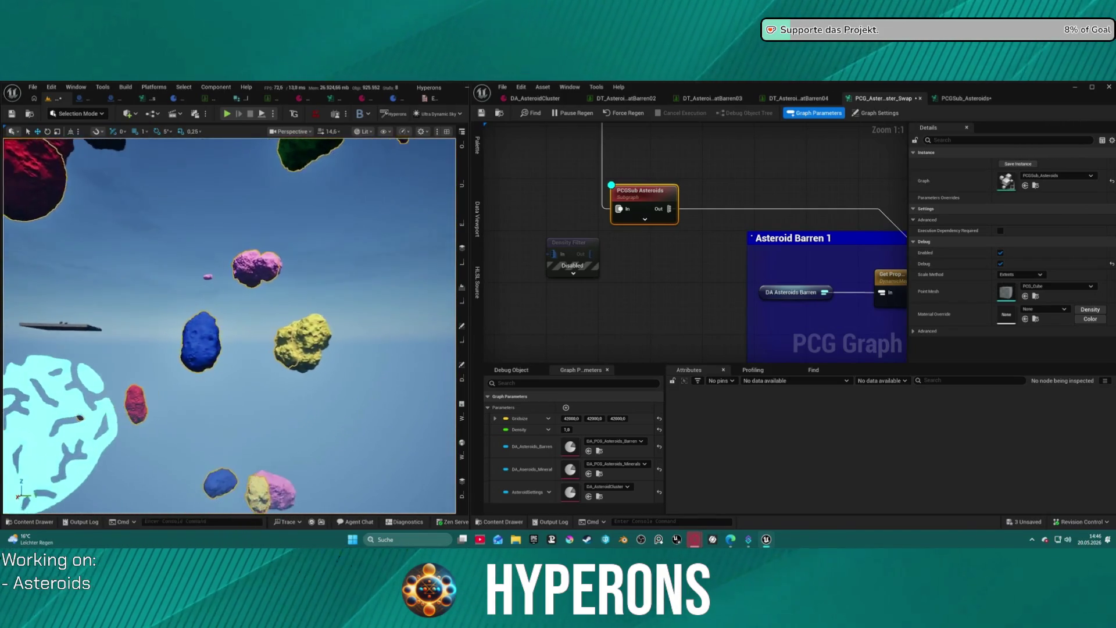
key(w)
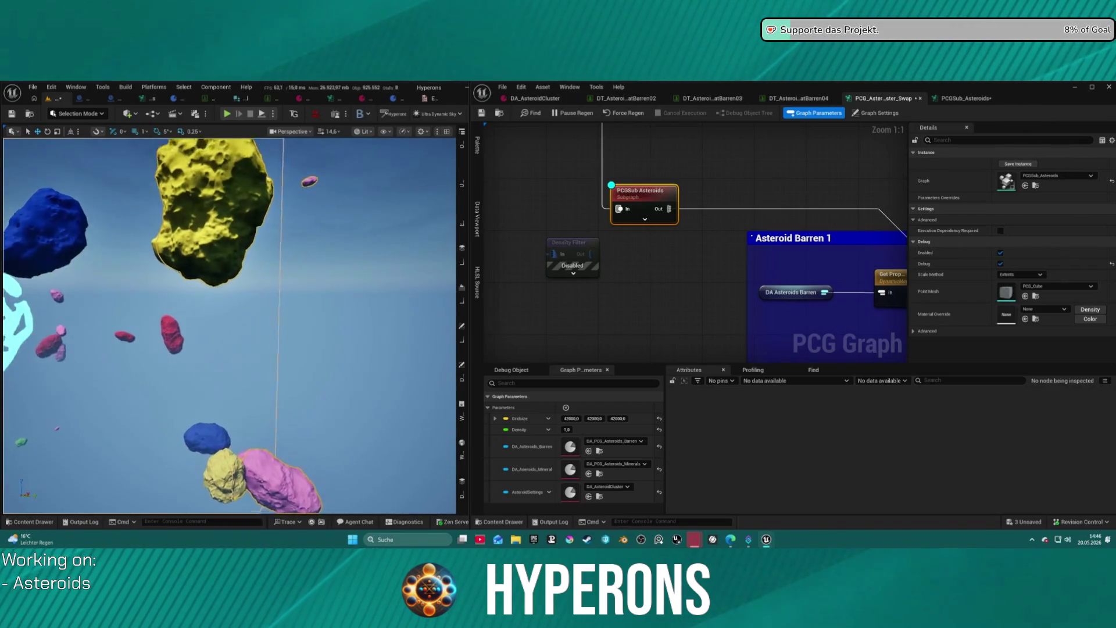
key(w)
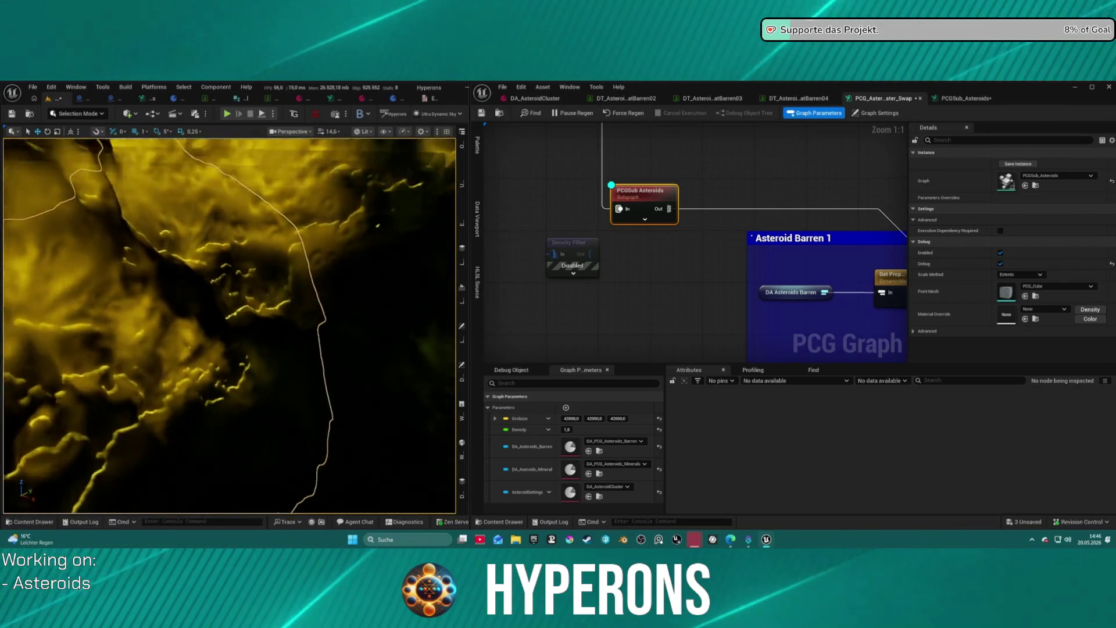
key(w)
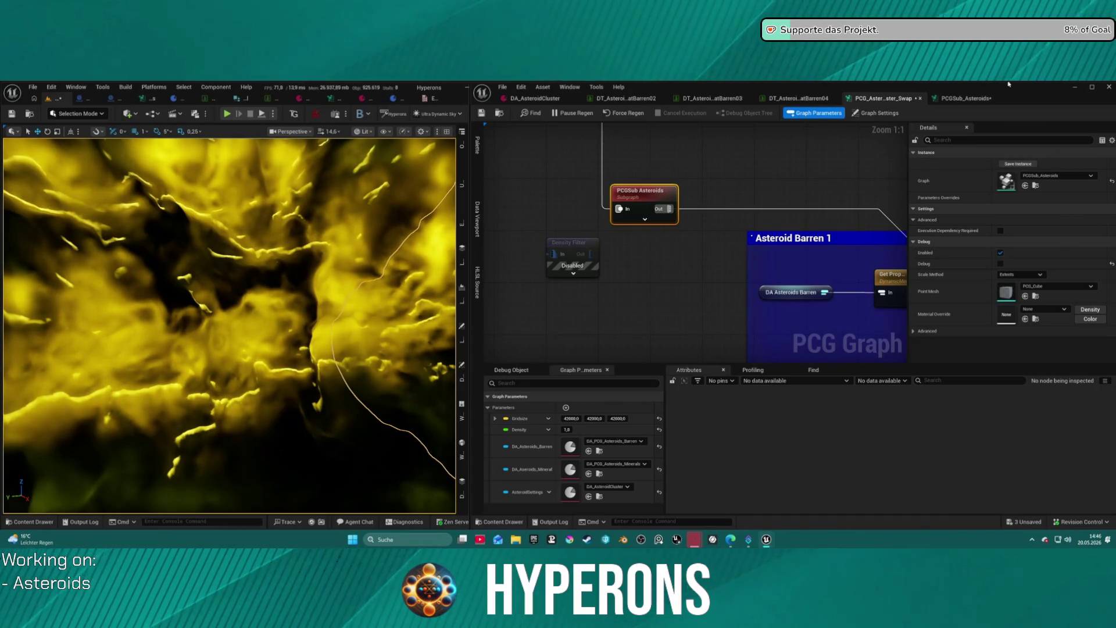
Pan the PCGSub_Asteroids graph to review its Union and output nodes.
click(985, 98)
scroll(590, 249, down, 3)
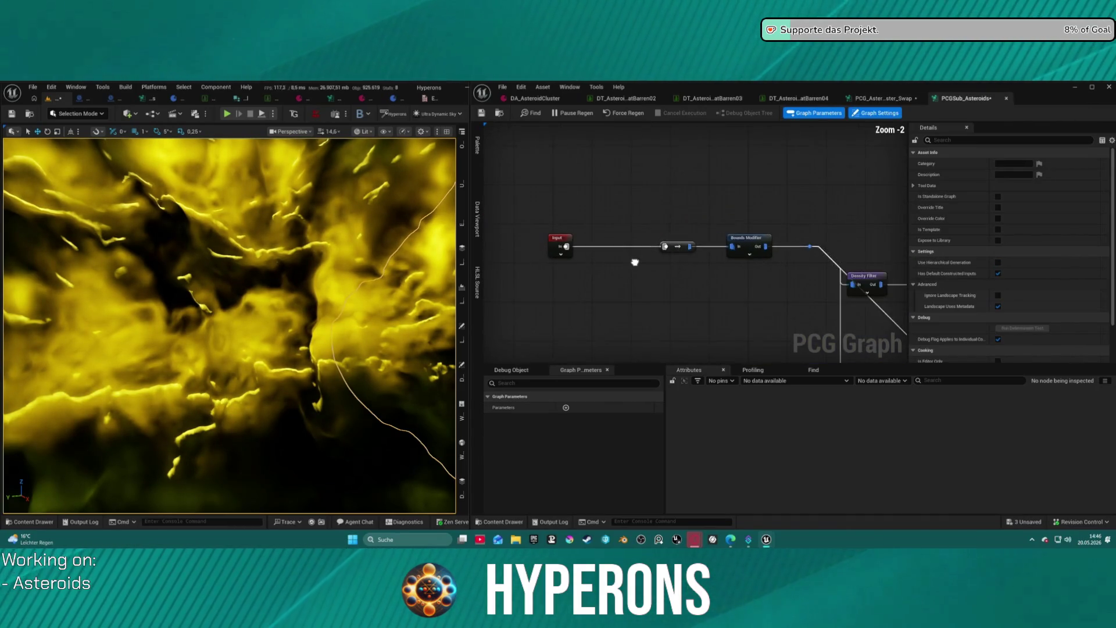
mouse_move(756, 245)
mouse_down()
mouse_move(566, 250)
mouse_move(637, 233)
mouse_up()
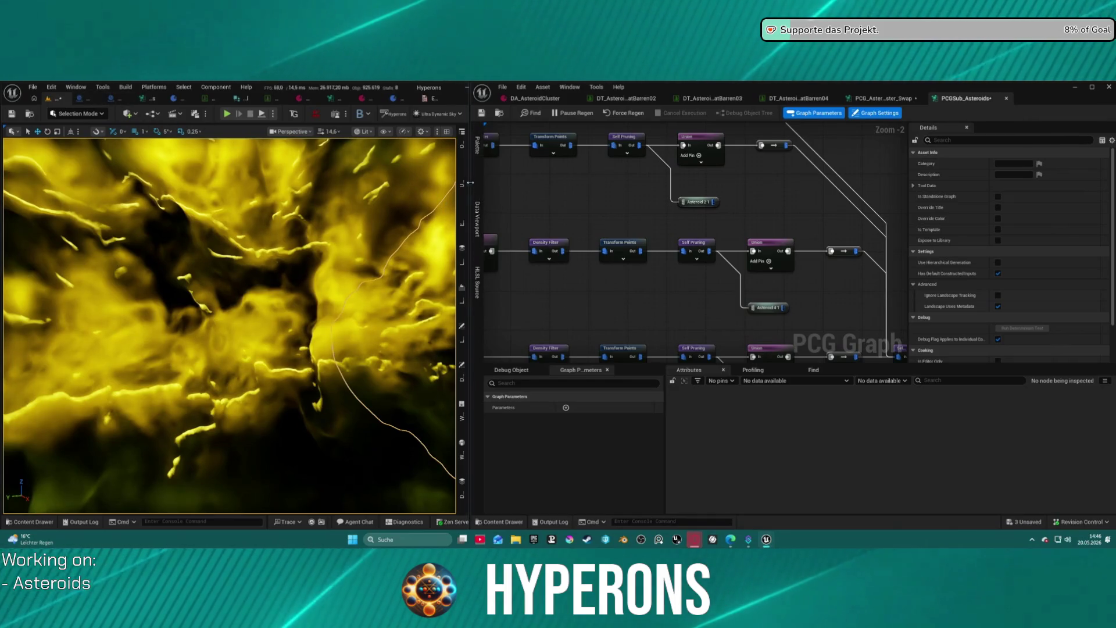
Narrow the level editor window and open the DT_AsteroidMatBarren02 data table.
drag(471, 203, 196, 197)
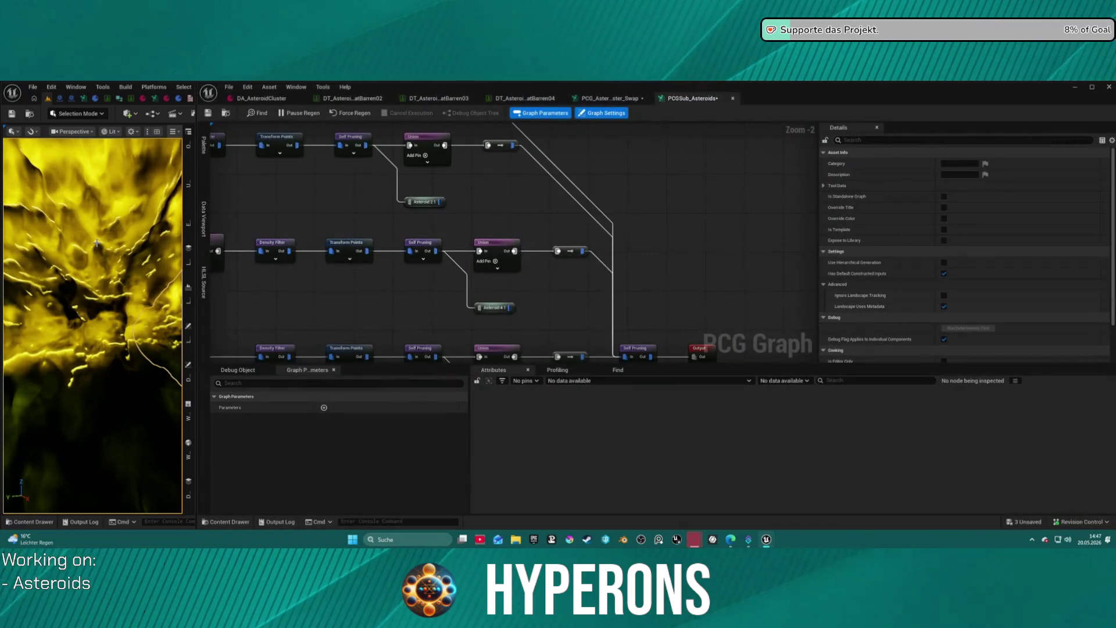
scroll(93, 326, down, 10)
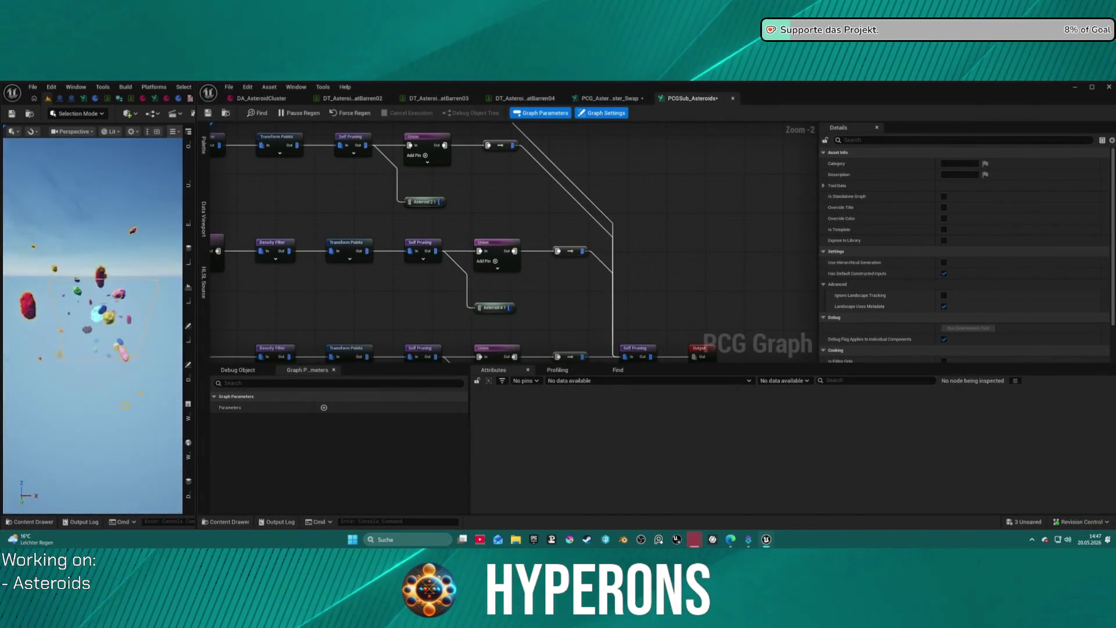
scroll(71, 215, up, 10)
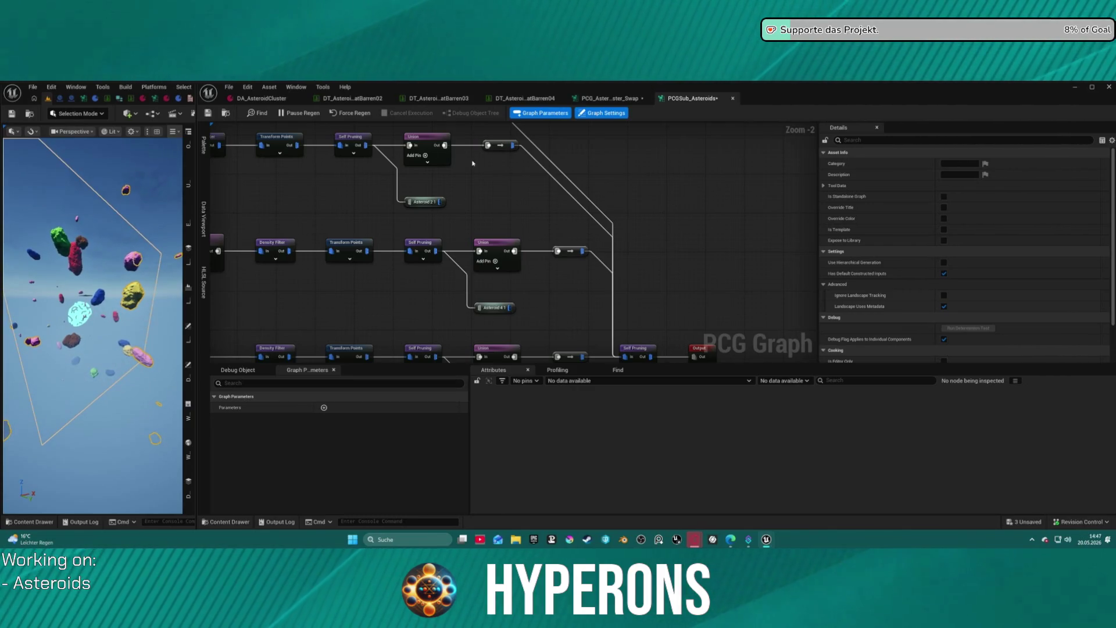
click(379, 99)
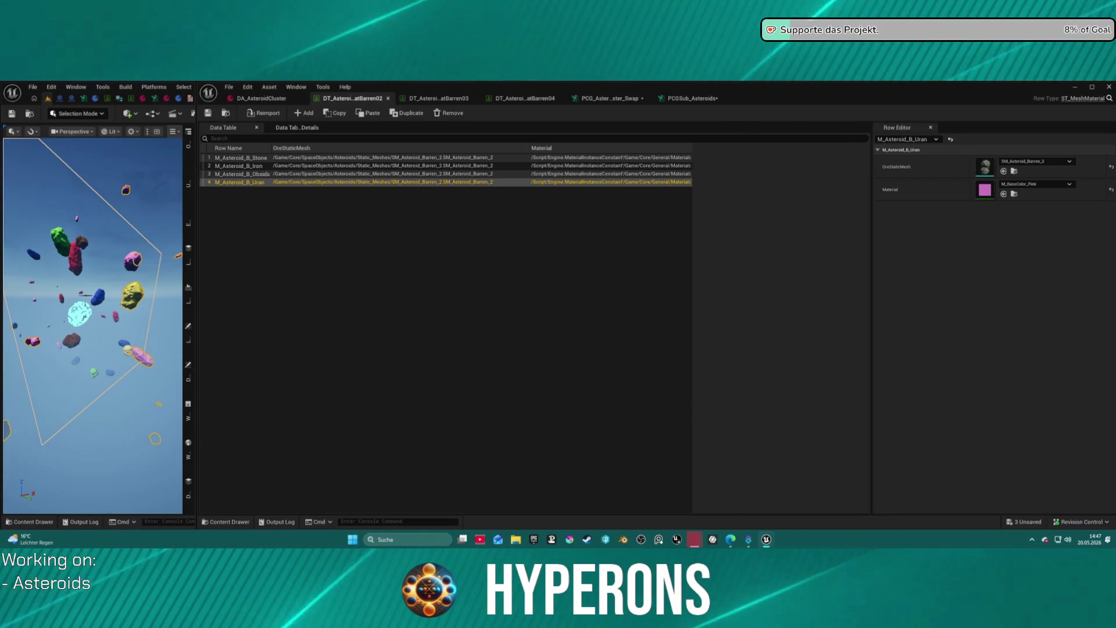
Widen the left data table window and dock DT_AsteroidMatBarren01 in the right window.
click(129, 100)
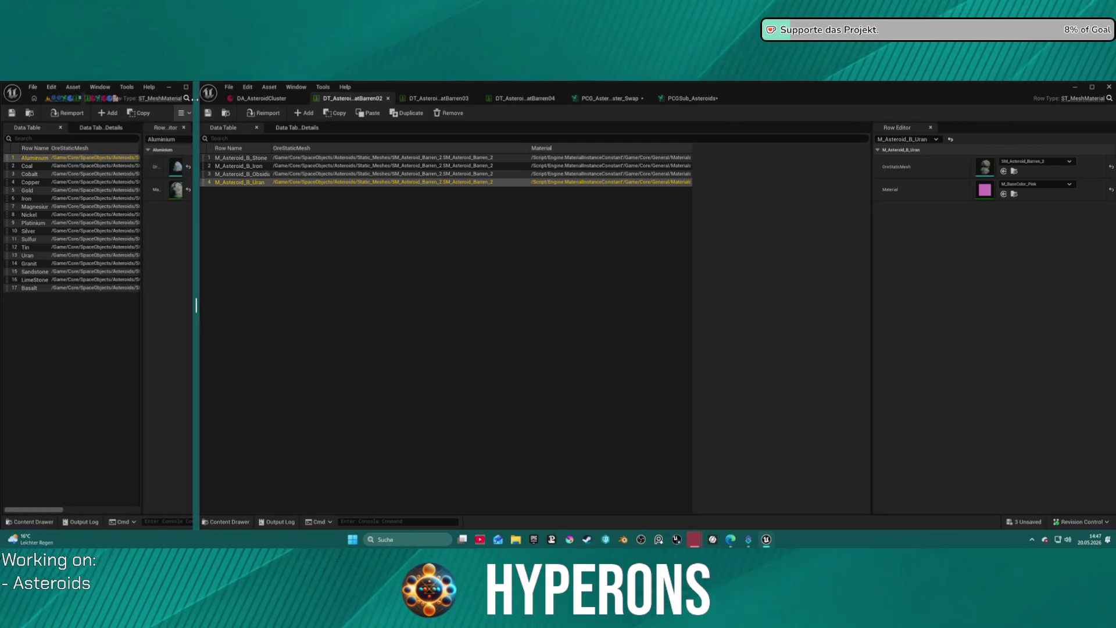
drag(194, 120, 506, 119)
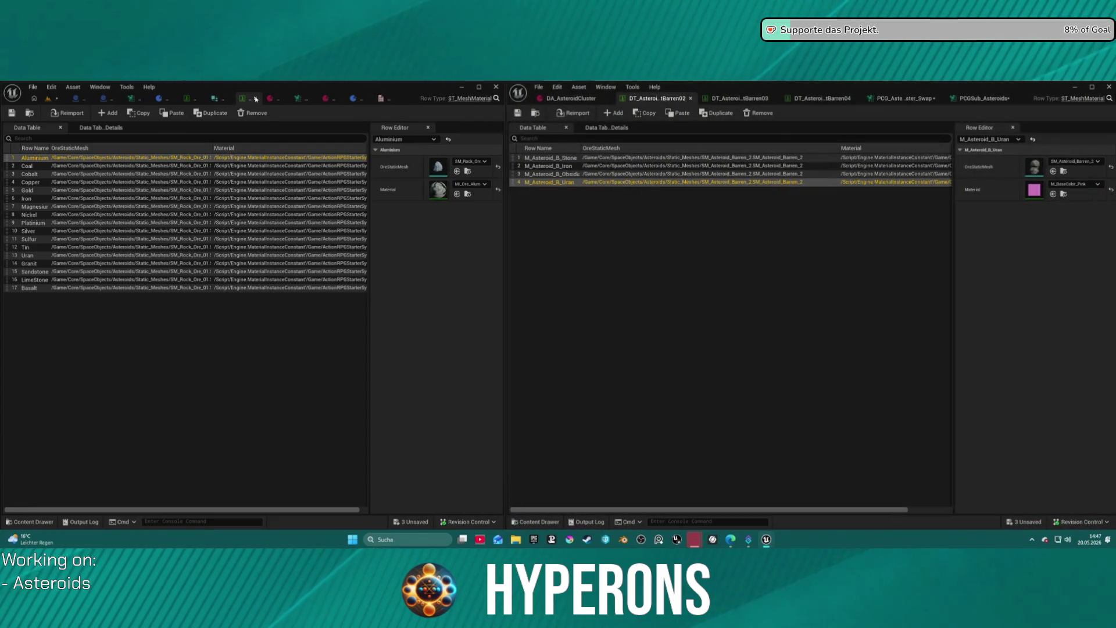
click(256, 100)
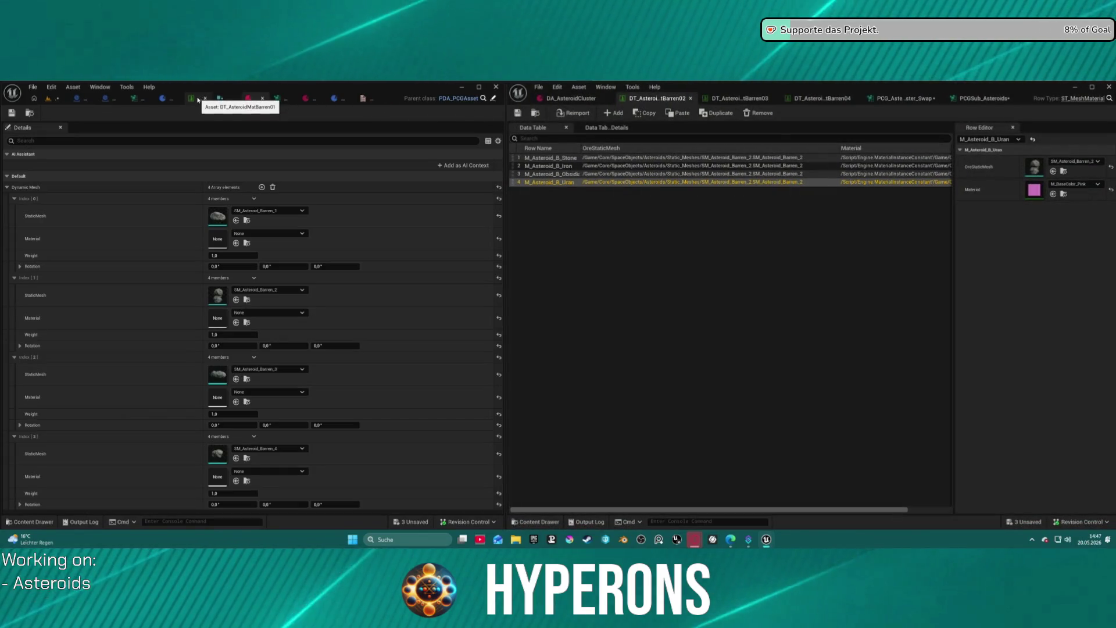
click(203, 107)
mouse_move(202, 103)
mouse_down()
mouse_move(756, 174)
mouse_move(606, 98)
mouse_up()
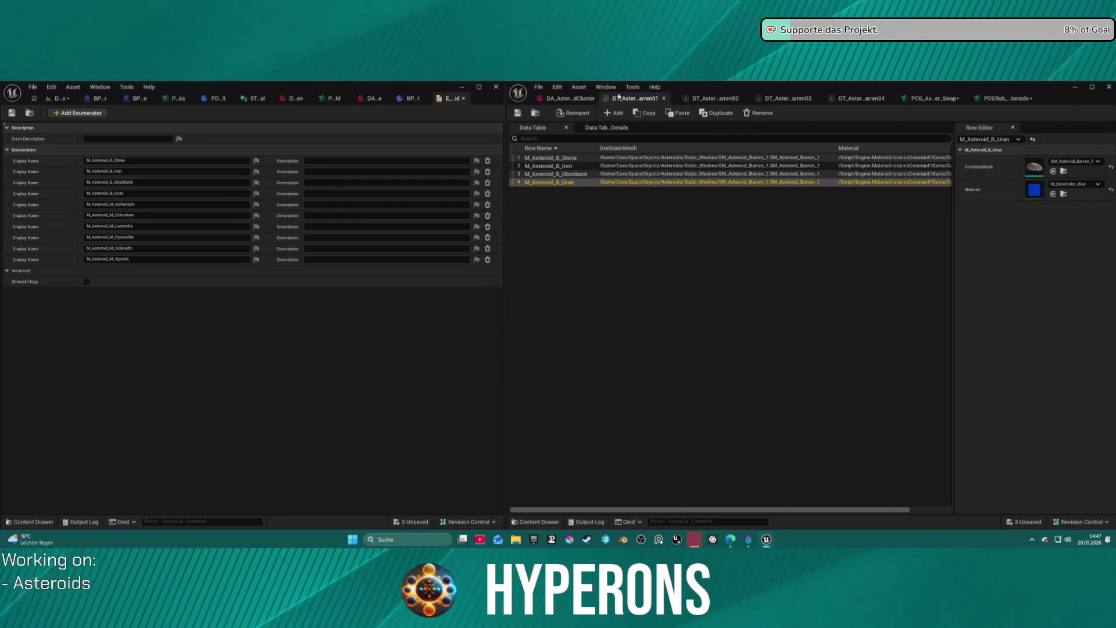
Close the enum asset and browse to the M_Asteroid_B_Stone row's mesh, SM_Asteroid_Barren_1.
click(463, 100)
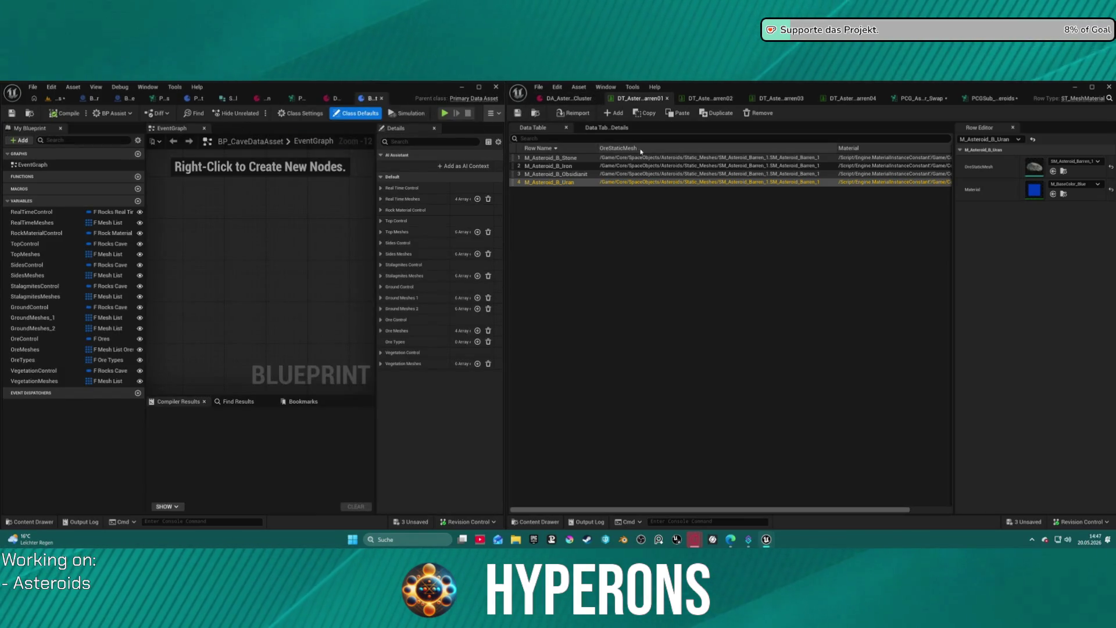
click(640, 157)
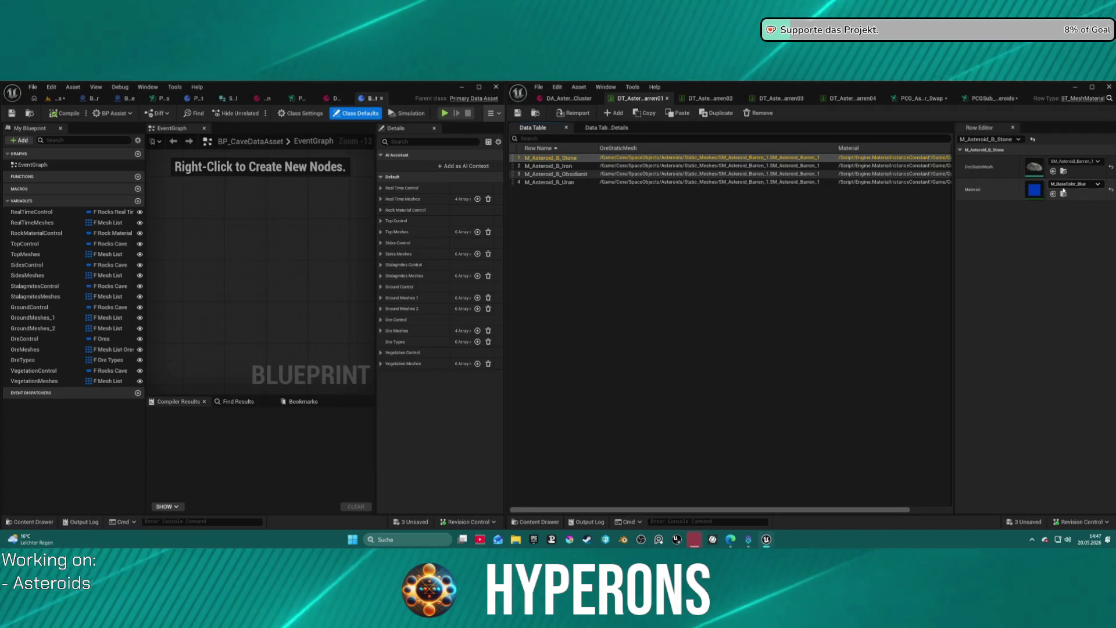
click(1064, 171)
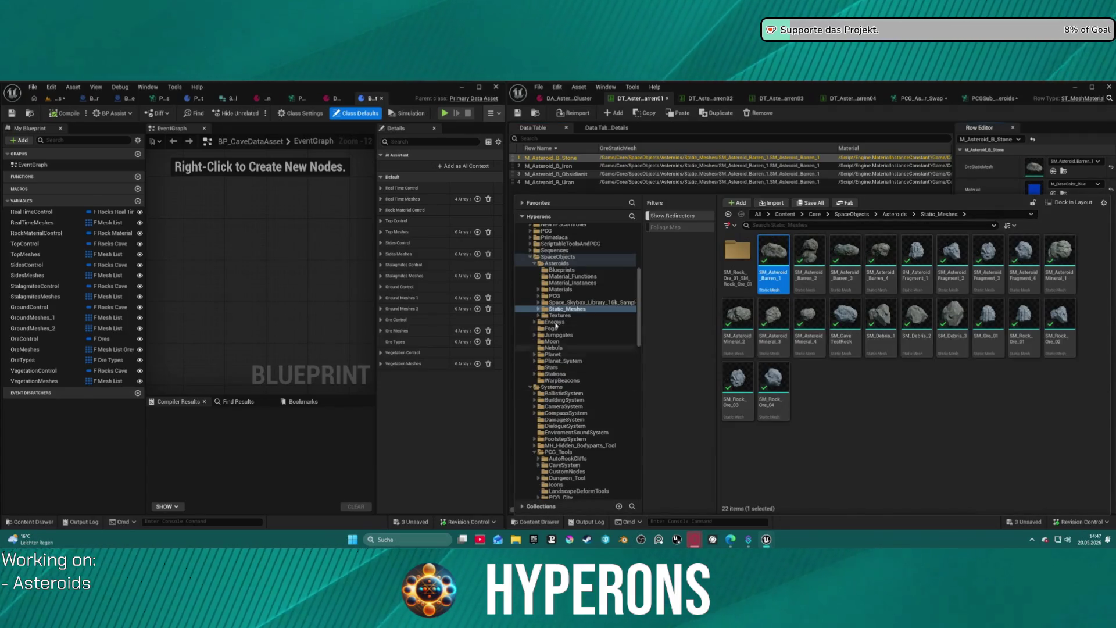
Browse the Content Drawer to Materials > Asteroids > Ore, then close the drawer.
click(553, 289)
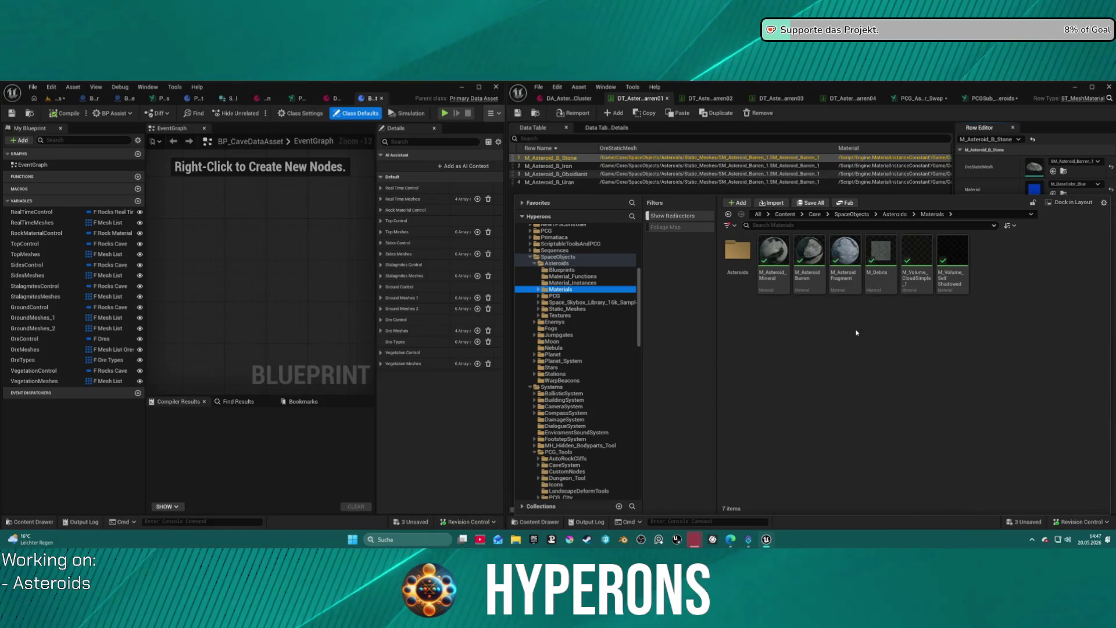
double_click(737, 250)
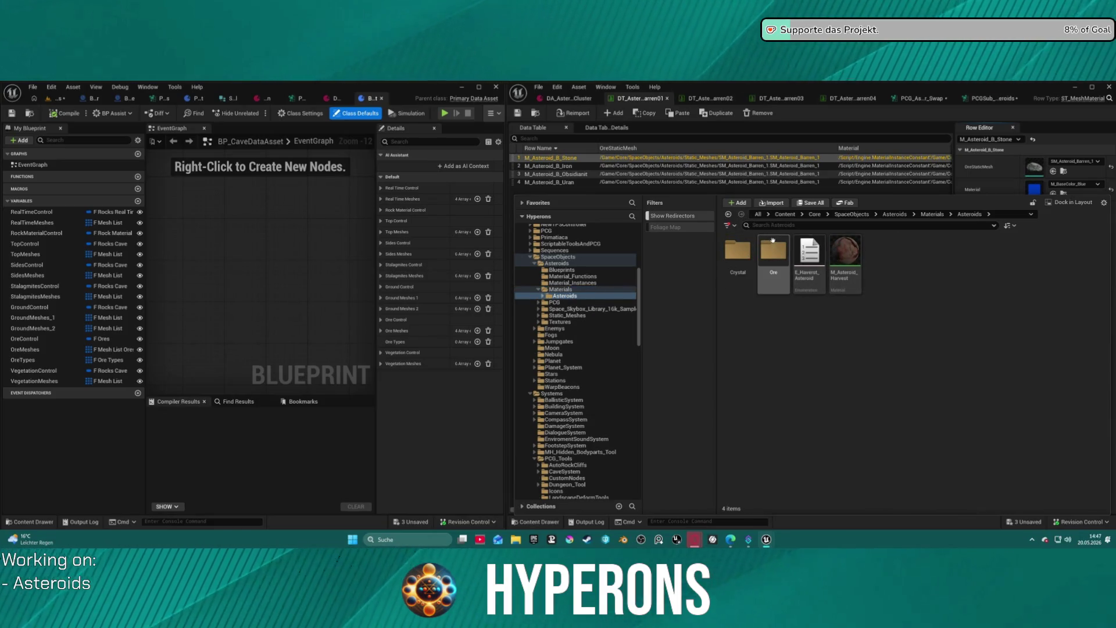
double_click(773, 241)
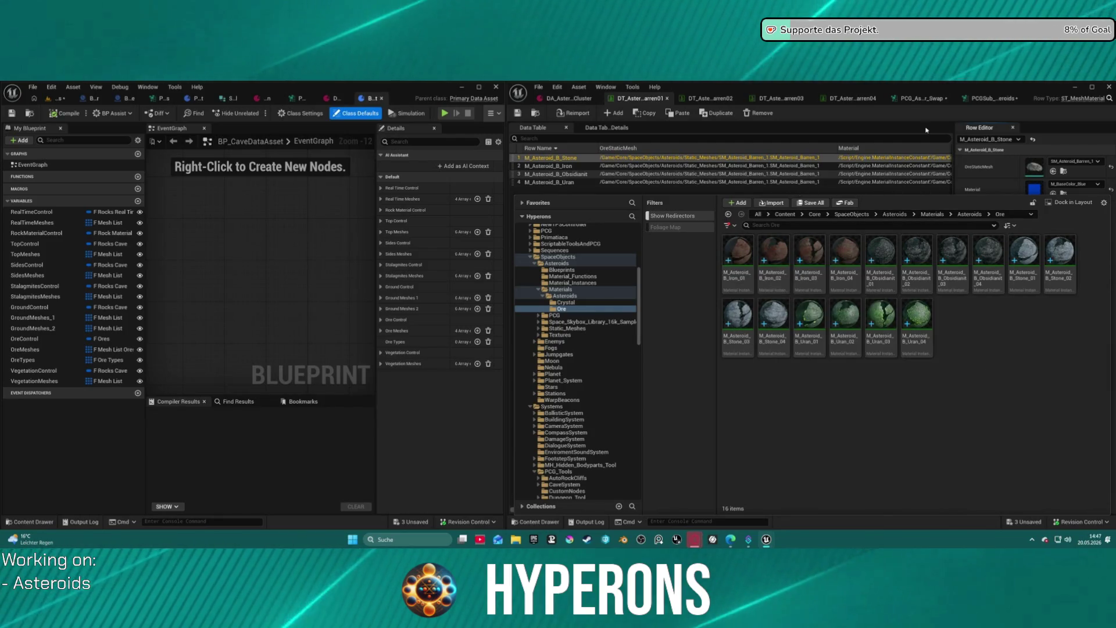
click(890, 125)
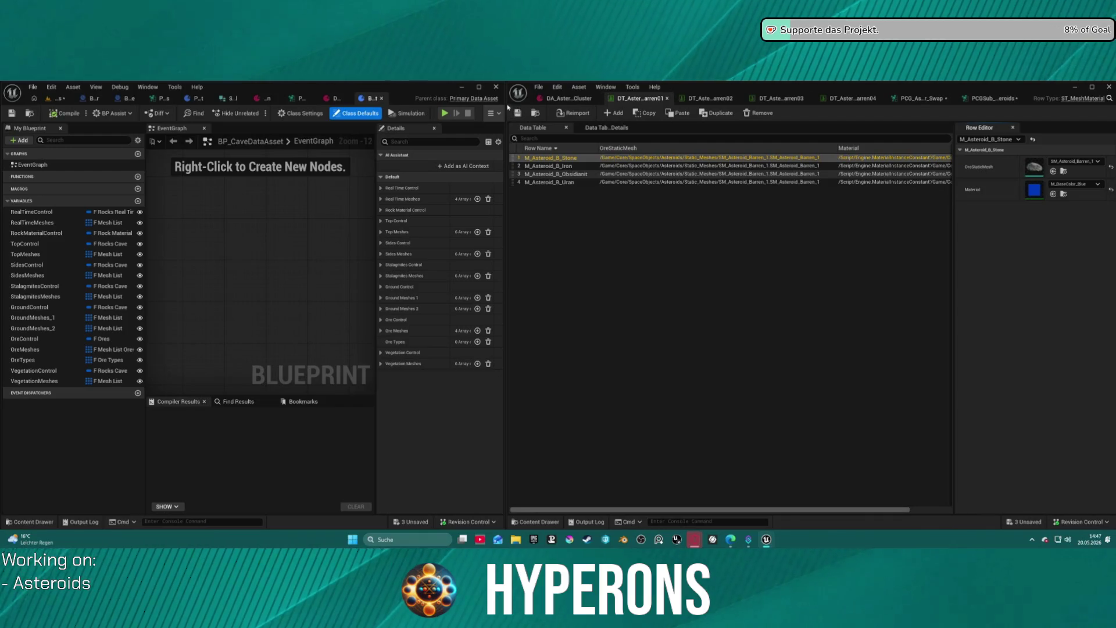
Resize the left window and show the level viewport beside the DT_AsteroidBarren01 table.
drag(508, 106, 139, 137)
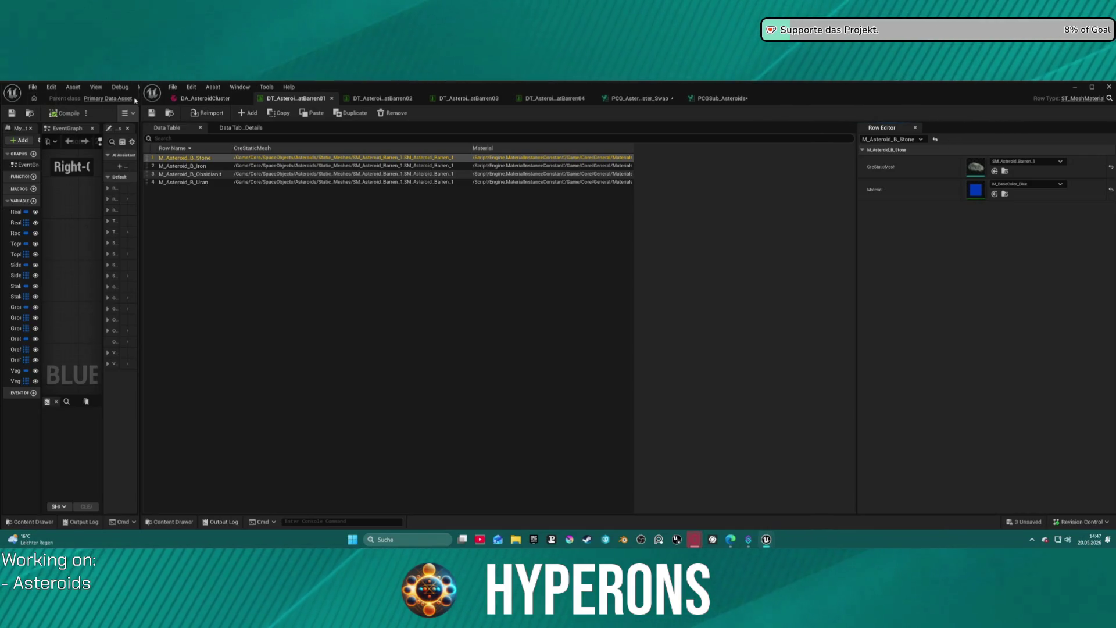
drag(137, 100, 244, 102)
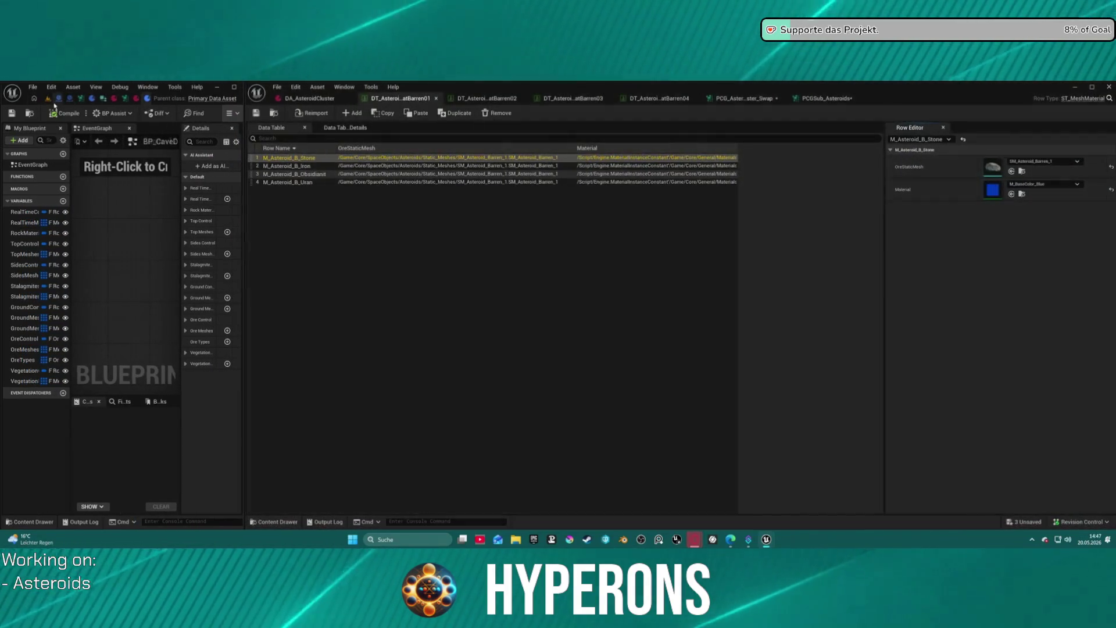
click(50, 99)
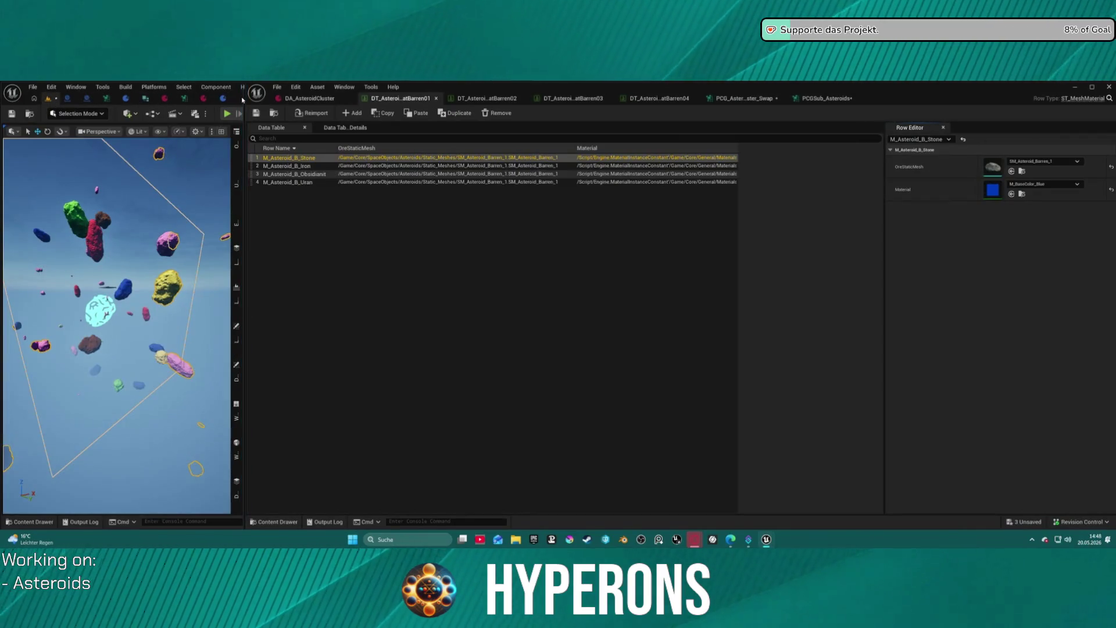
drag(242, 100, 216, 100)
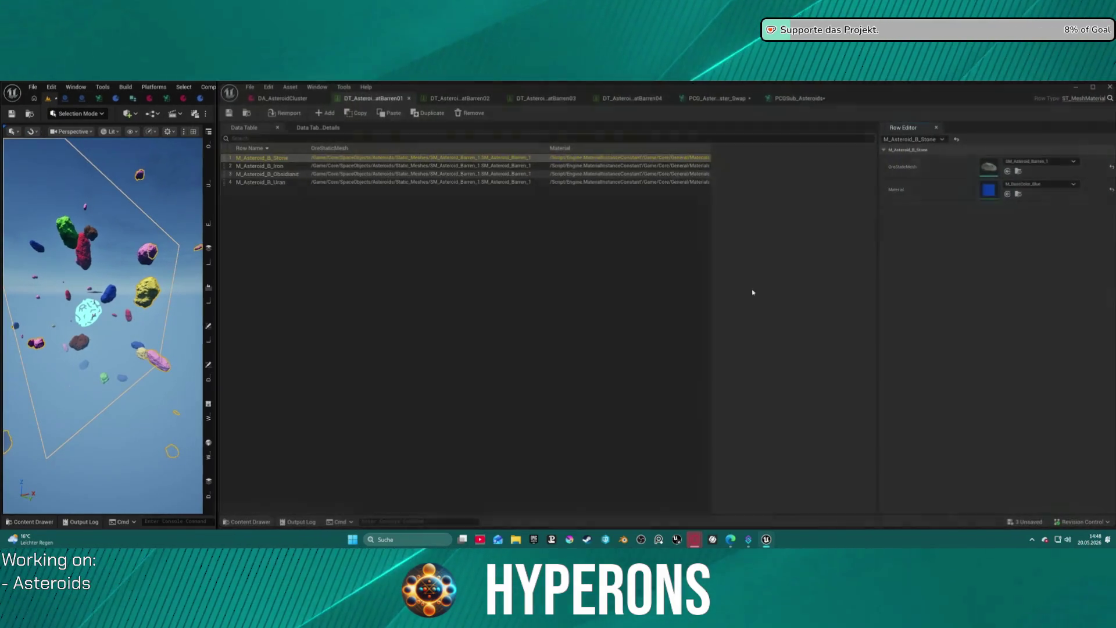
Open a background tray app, then give the Stone and Iron rows their Stone_01 and Iron_01 ore materials.
click(1034, 540)
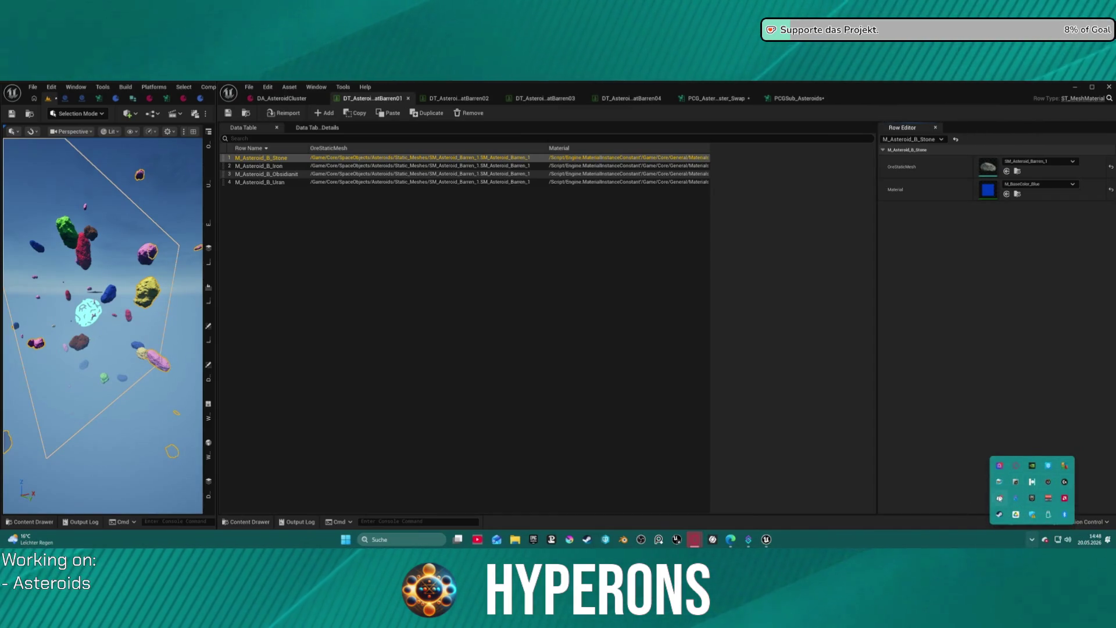
click(1000, 499)
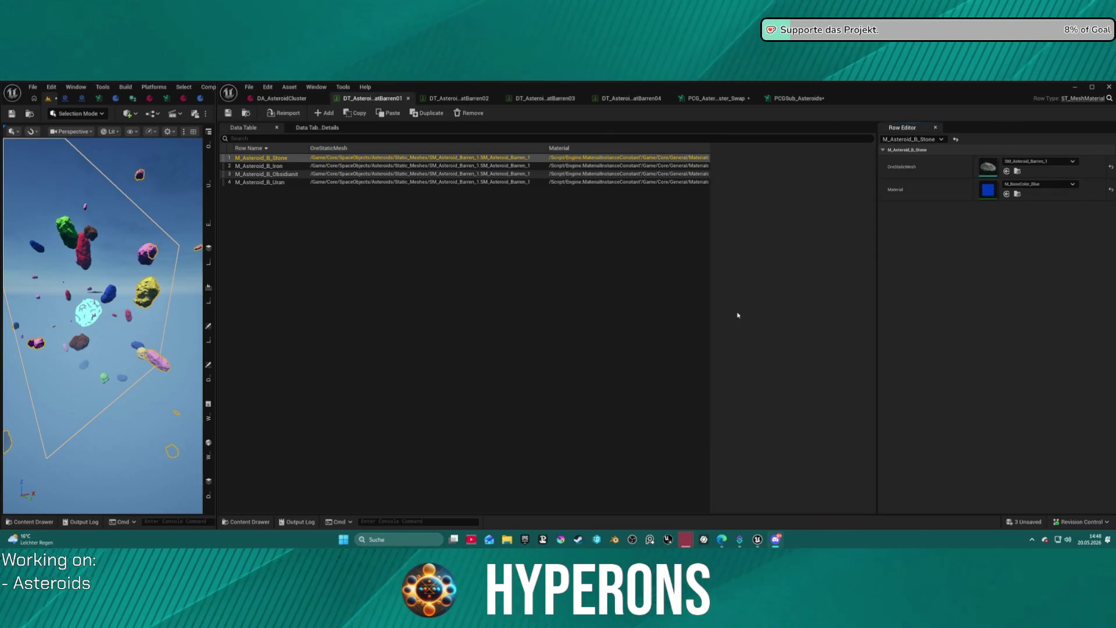
key(ctrl+space)
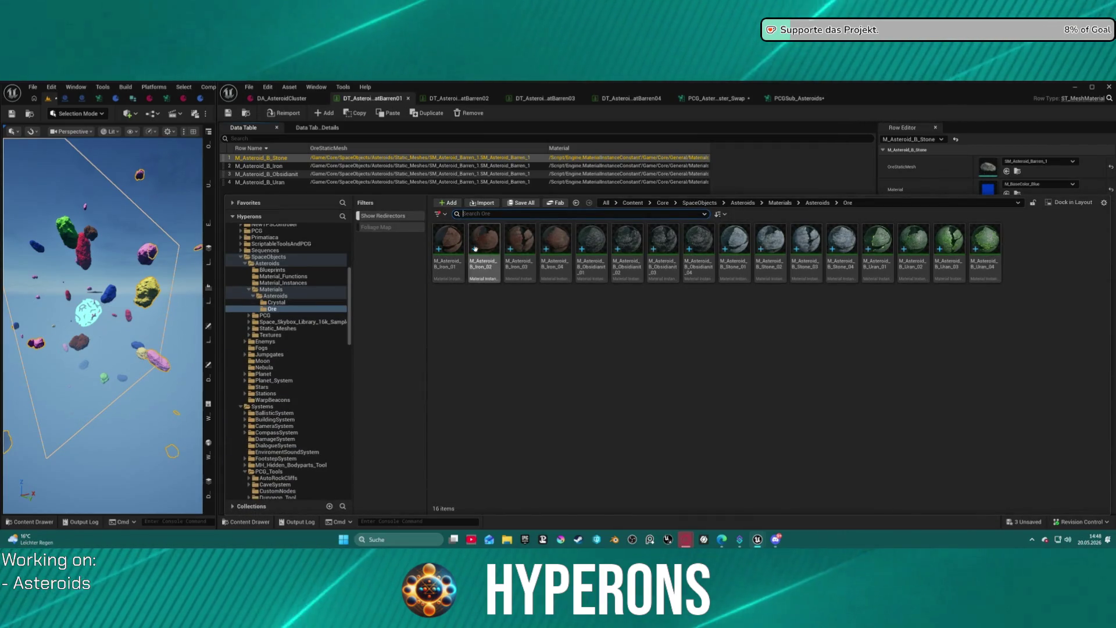
mouse_move(448, 244)
mouse_down()
mouse_move(651, 172)
mouse_move(1003, 189)
mouse_up()
key(ctrl+space)
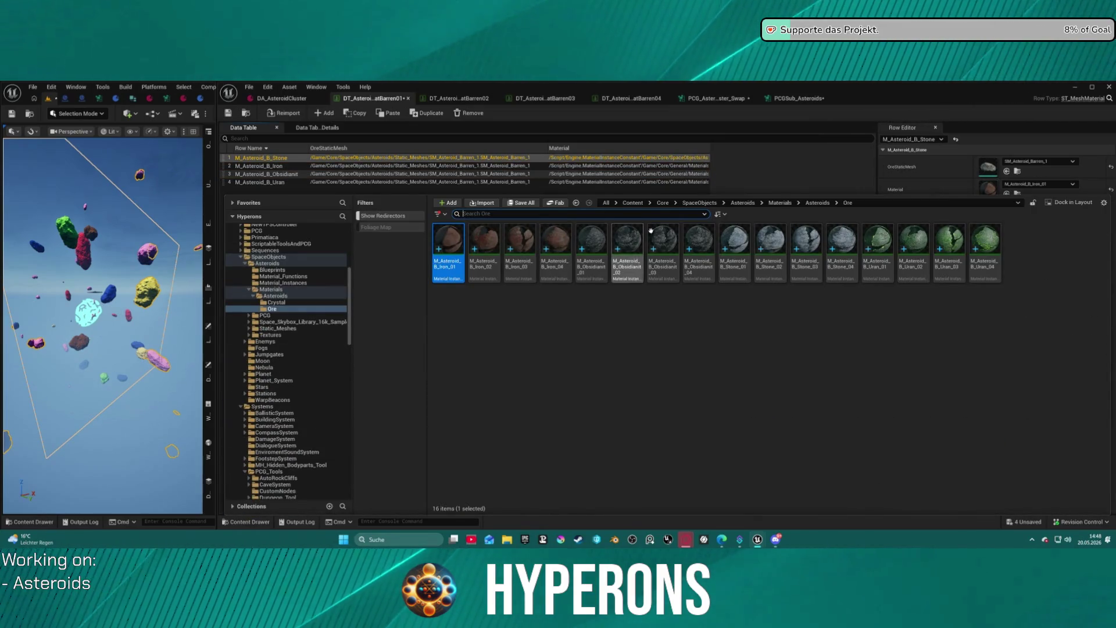
mouse_move(744, 245)
mouse_down()
mouse_move(989, 179)
mouse_move(998, 189)
mouse_up()
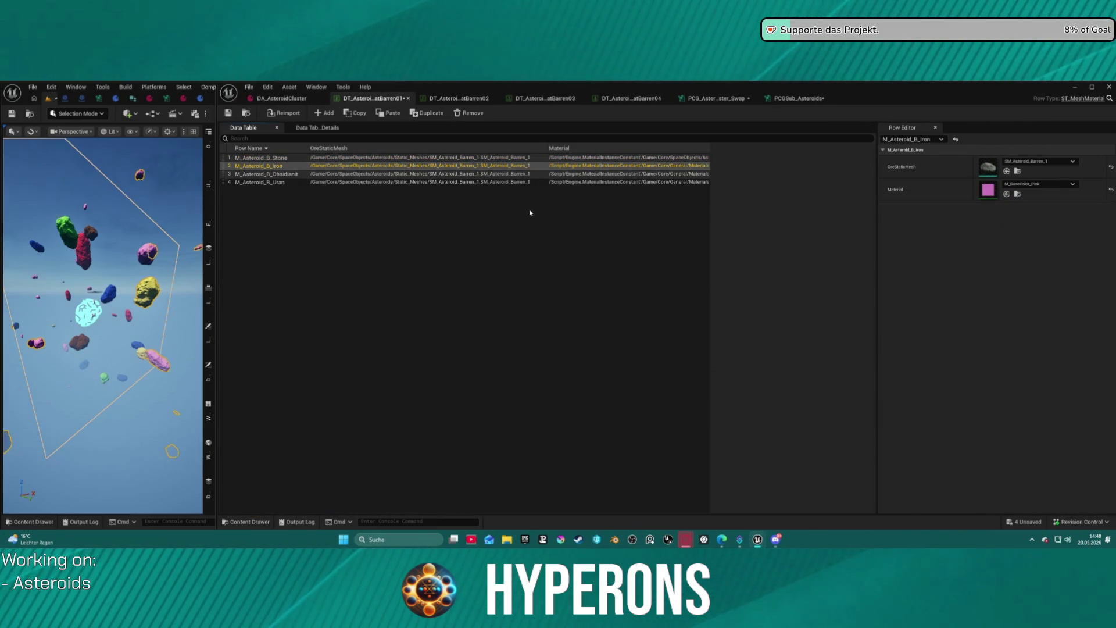
key(ctrl+space)
mouse_move(449, 247)
mouse_down()
mouse_move(947, 178)
mouse_move(991, 189)
mouse_up()
Assign M_Asteroid_B_Obsidianit_01 to the Obsidianit row.
key(ctrl+space)
click(542, 174)
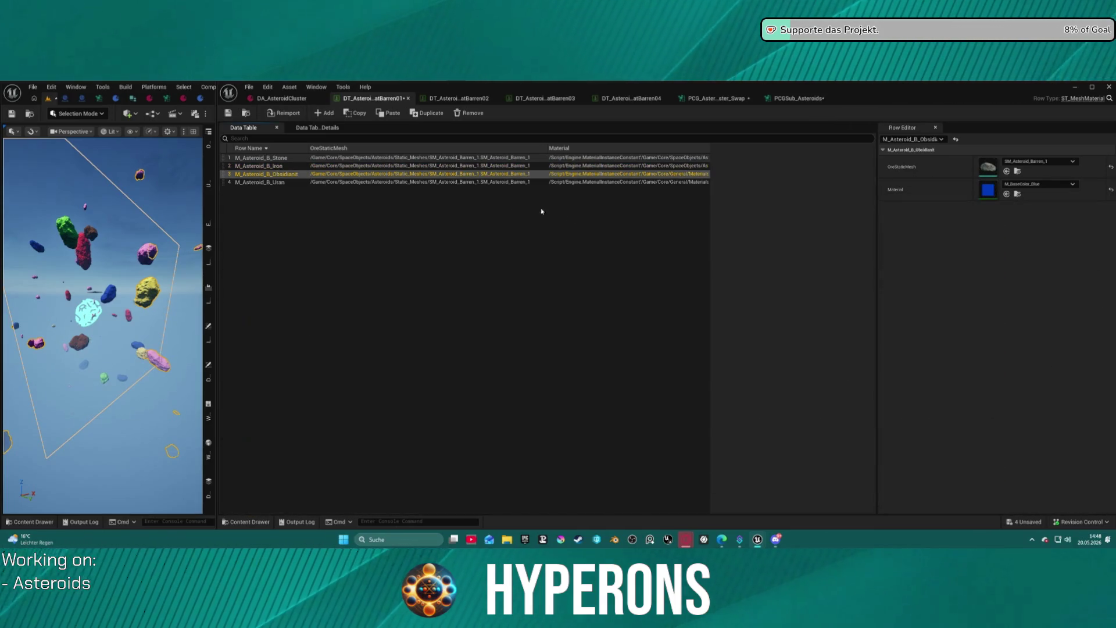
key(ctrl+space)
drag(592, 253, 983, 189)
Set the Uran row's material to M_Asteroid_B_Uran_01 and switch to DT_AsteroidBarren02.
key(ctrl+space)
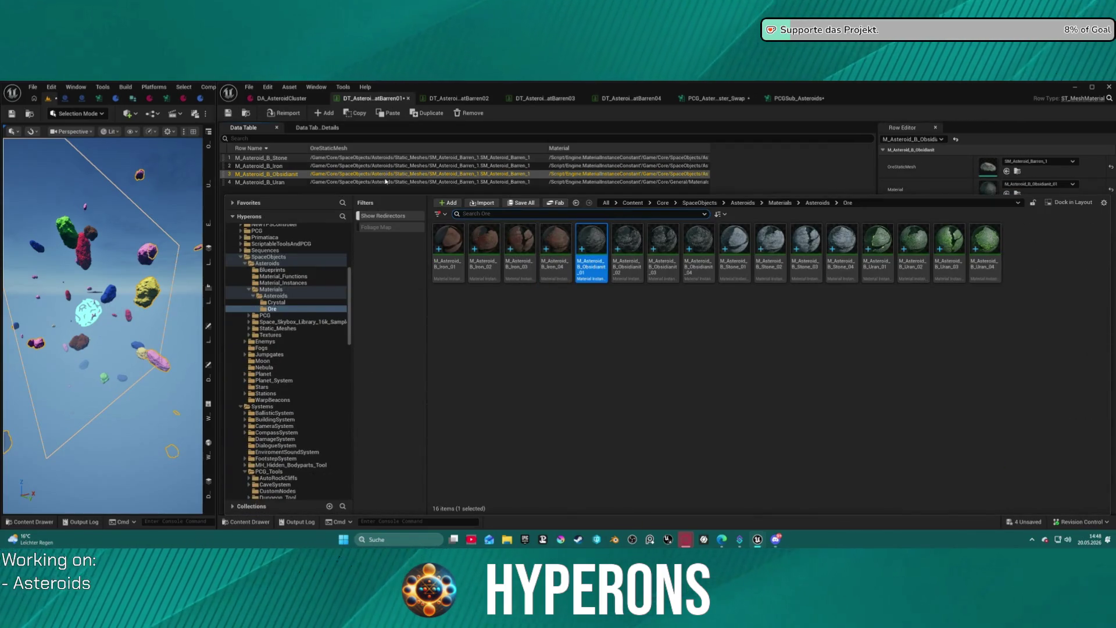
click(386, 182)
key(ctrl+space)
mouse_move(696, 243)
mouse_down()
mouse_move(683, 248)
mouse_move(704, 259)
mouse_move(784, 177)
mouse_up()
key(ctrl+space)
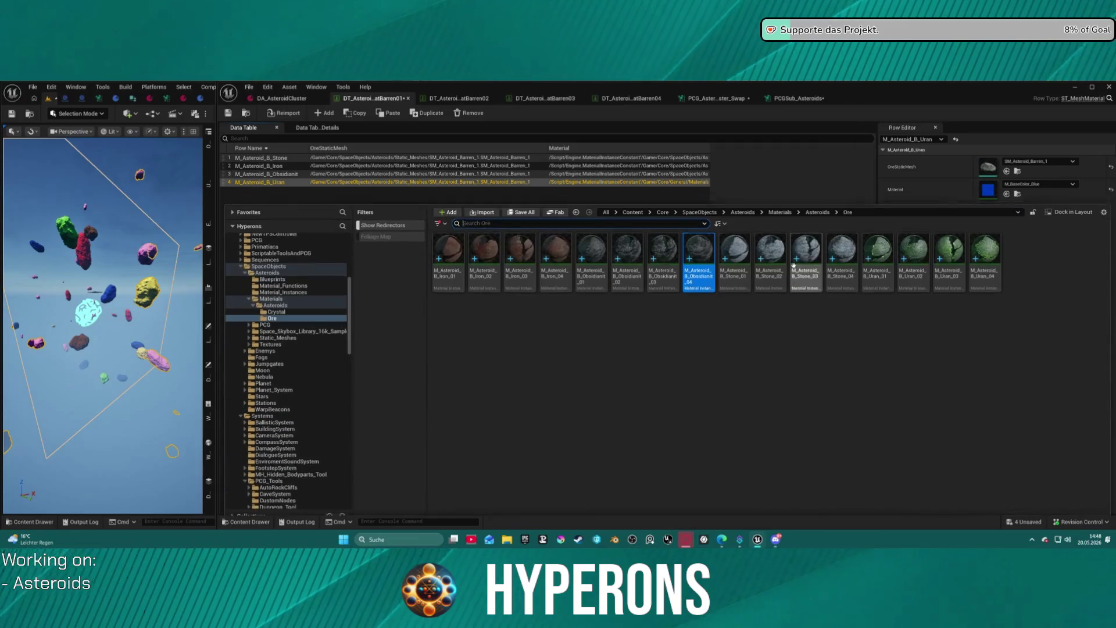
mouse_move(954, 256)
mouse_down()
mouse_move(966, 256)
mouse_move(951, 129)
mouse_move(860, 201)
mouse_move(978, 183)
mouse_up()
key(ctrl+space)
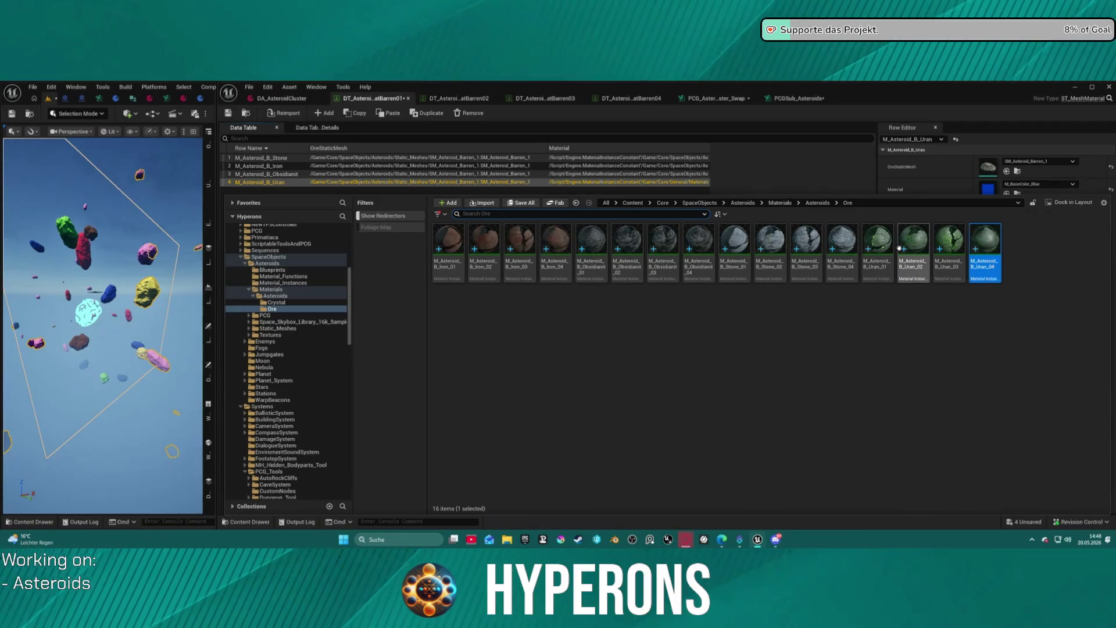
drag(885, 235, 988, 189)
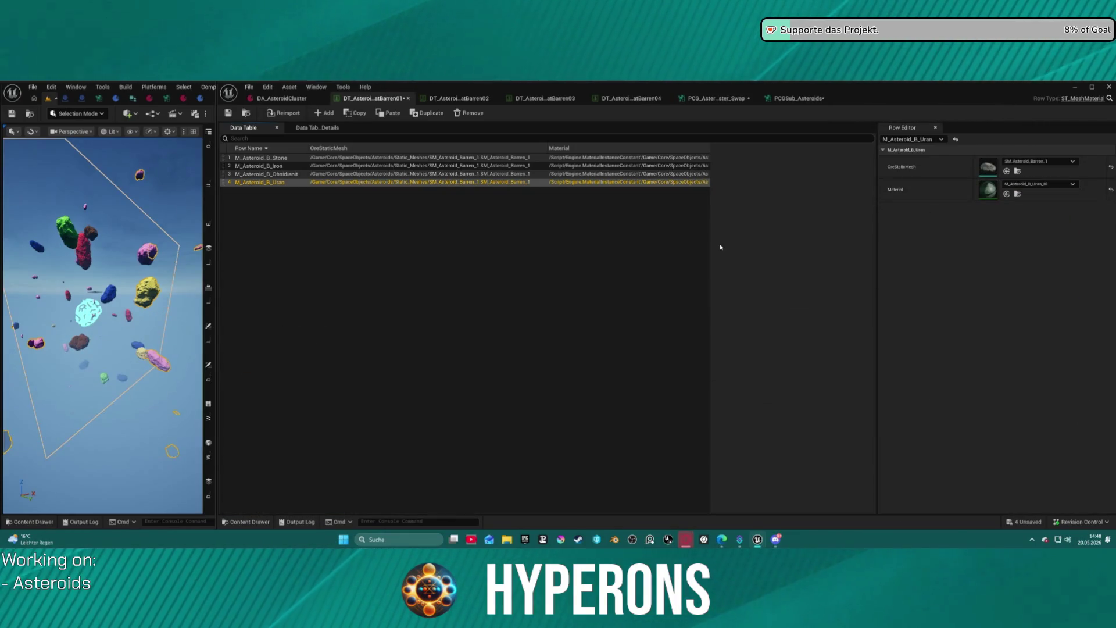
click(457, 98)
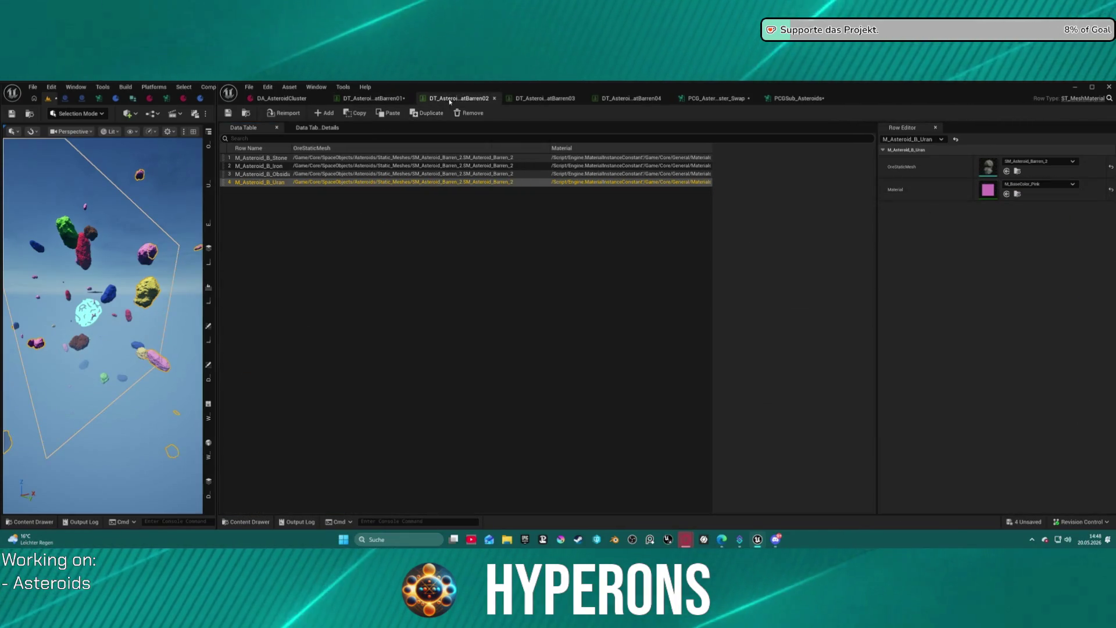
In Barren02, set the Stone, Iron and Obsidianit rows to Stone_02, Iron_02 and Obsidianit_03.
key(ctrl+space)
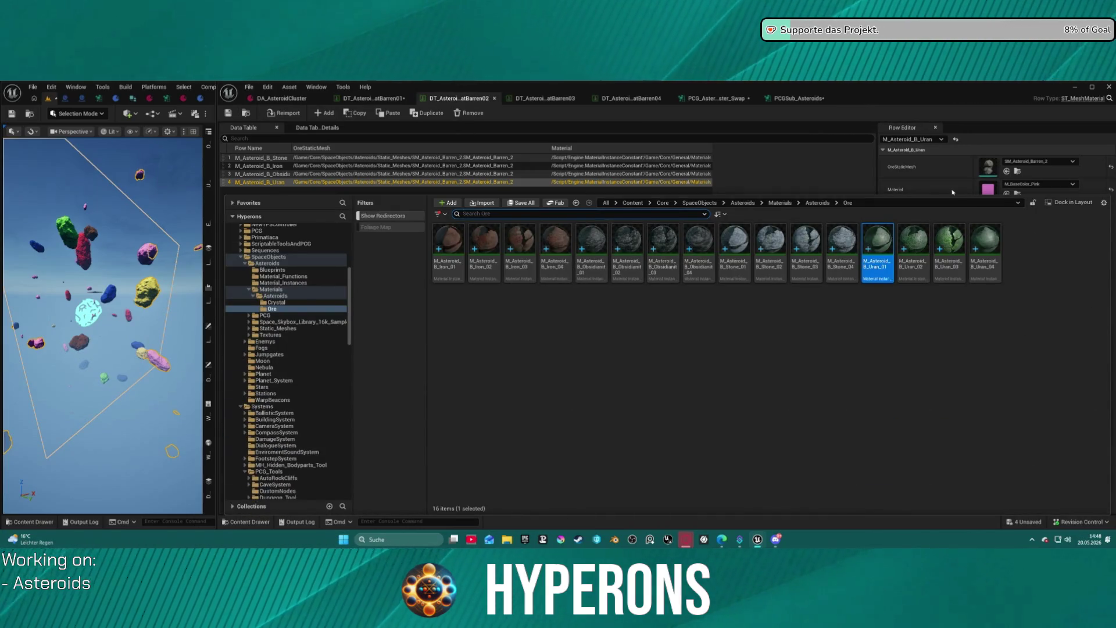
click(343, 158)
key(ctrl+space)
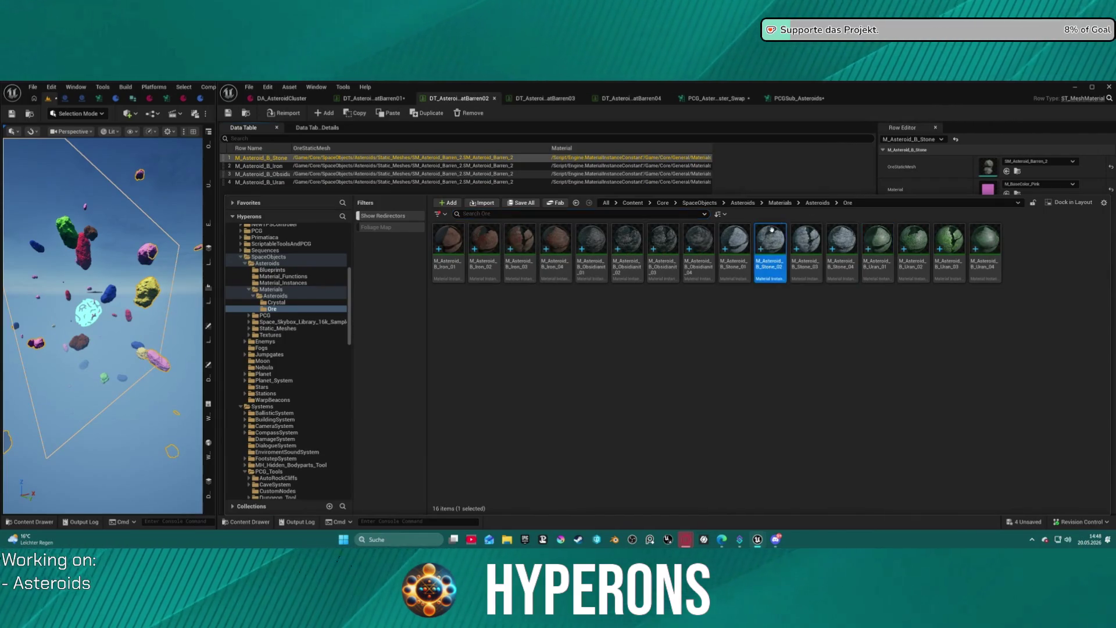
drag(773, 230, 997, 189)
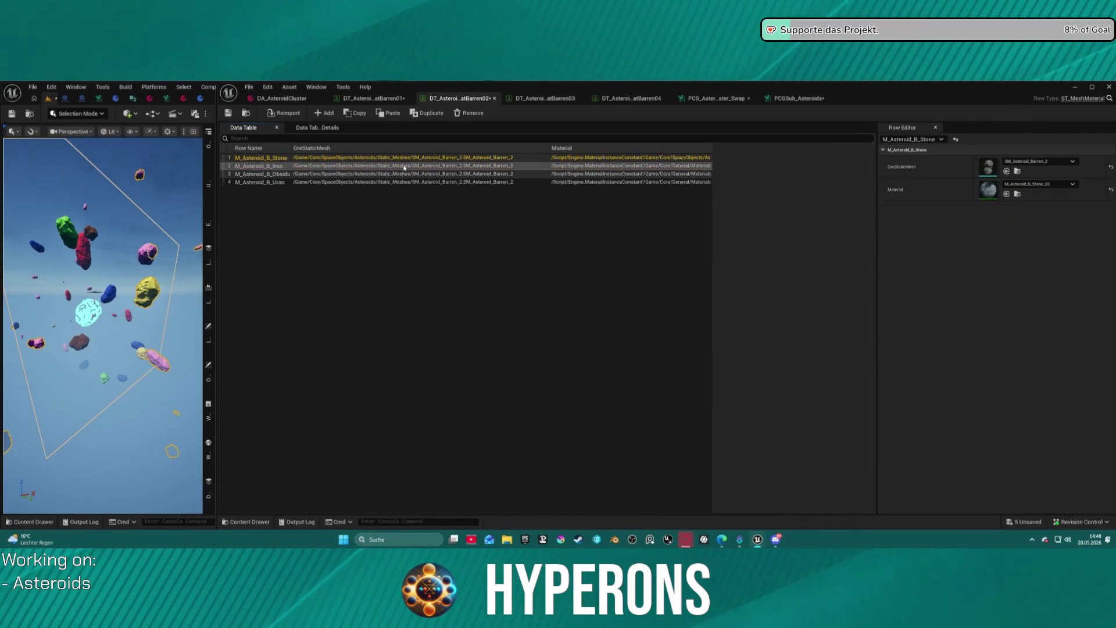
click(404, 165)
key(ctrl+space)
mouse_move(497, 237)
mouse_down()
mouse_move(826, 183)
mouse_move(994, 188)
mouse_up()
key(ctrl+space)
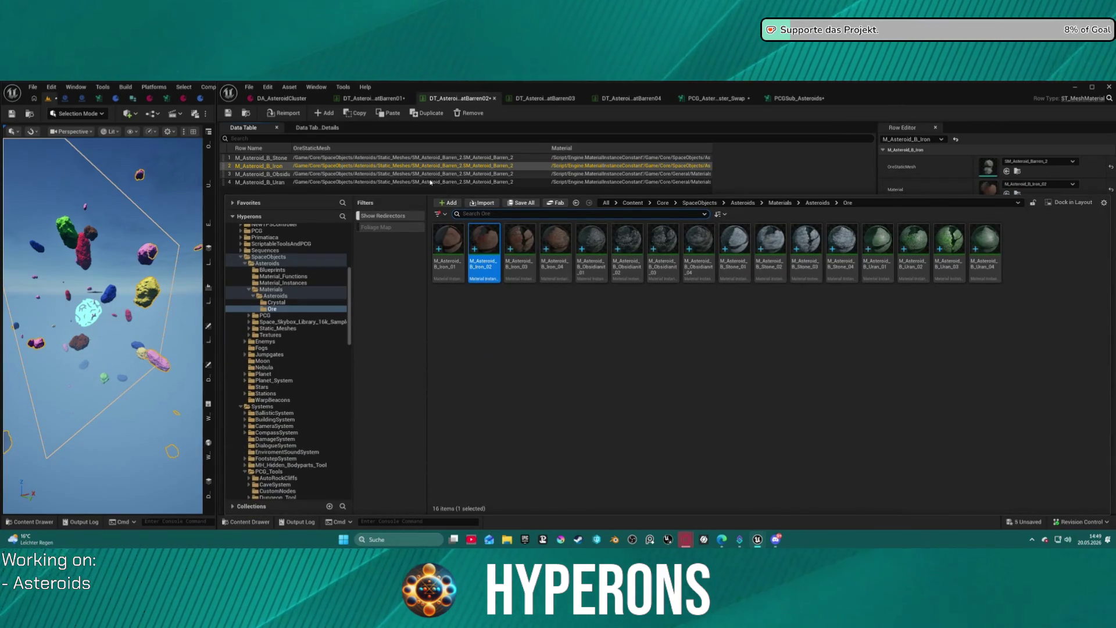
click(430, 174)
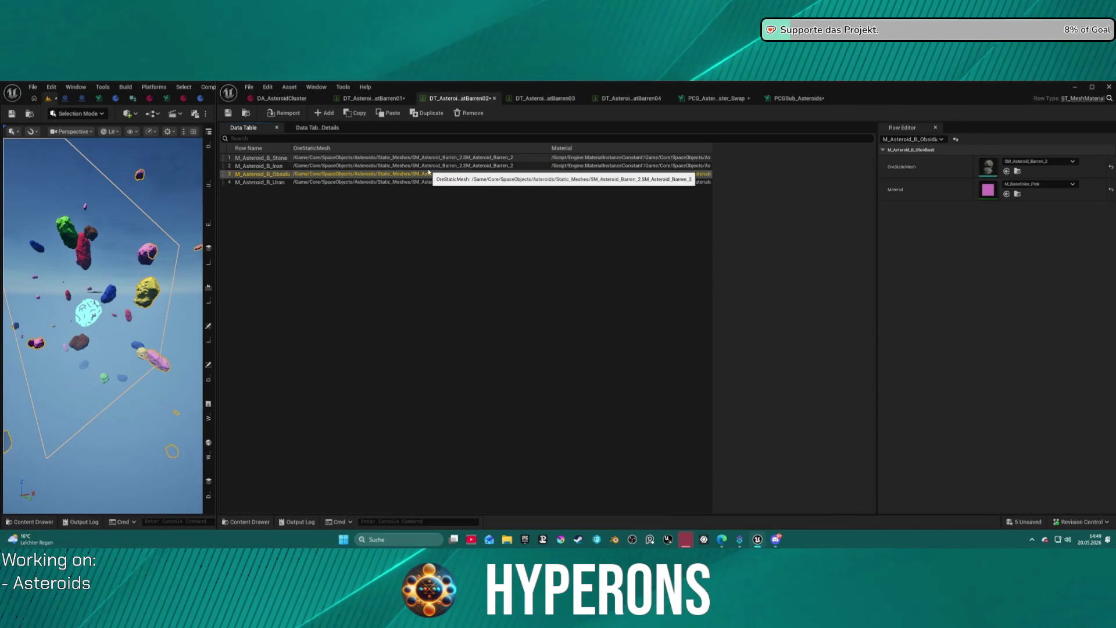
key(ctrl+space)
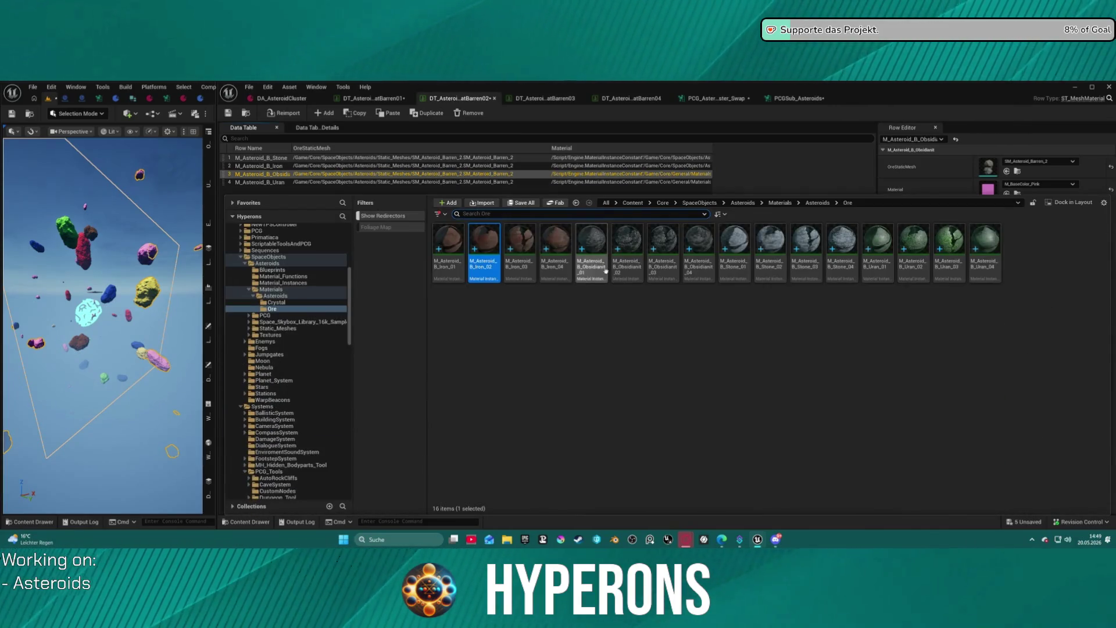
drag(661, 243, 989, 189)
Give Barren02's Uran row Uran_02, change Obsidianit to Obsidianit_02, and check the Iron and Uran rows.
click(488, 182)
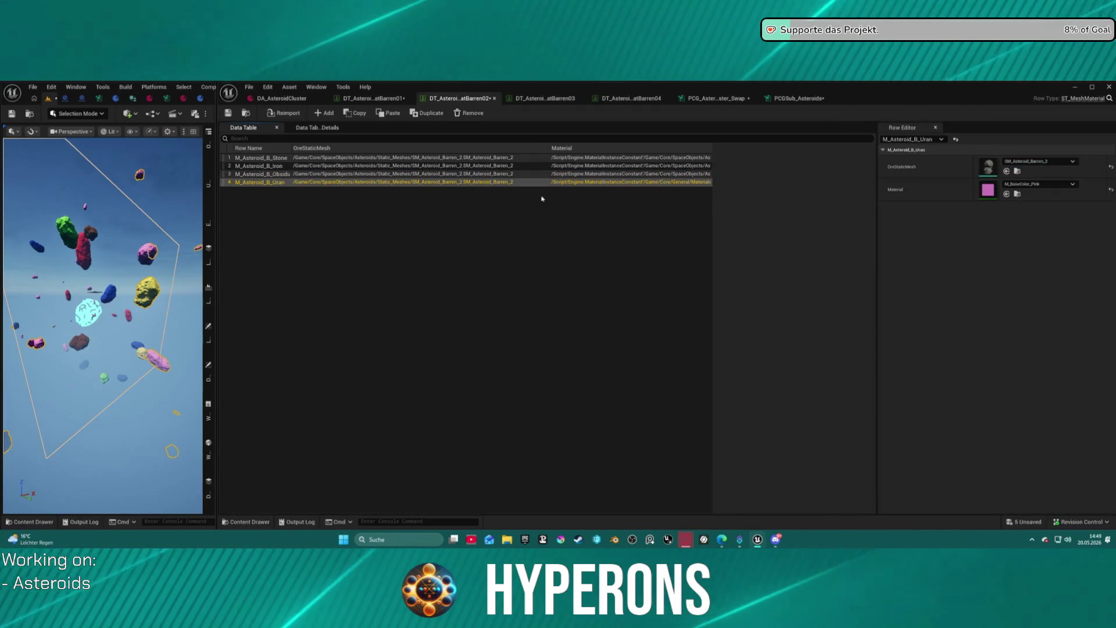
key(ctrl+space)
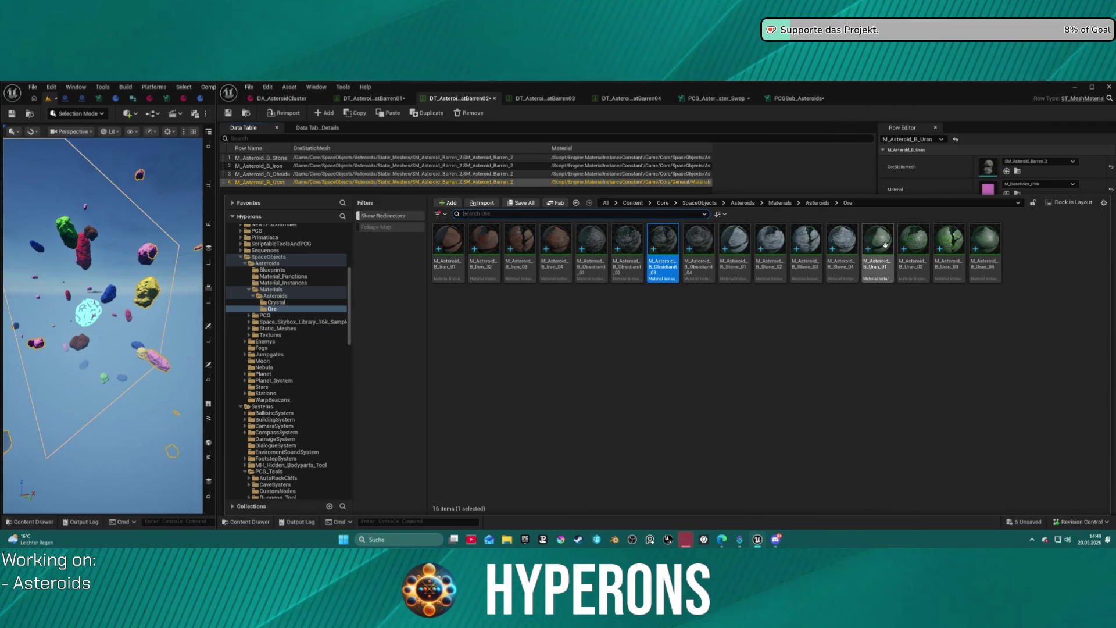
mouse_move(913, 242)
mouse_down()
mouse_move(994, 203)
mouse_move(988, 189)
mouse_up()
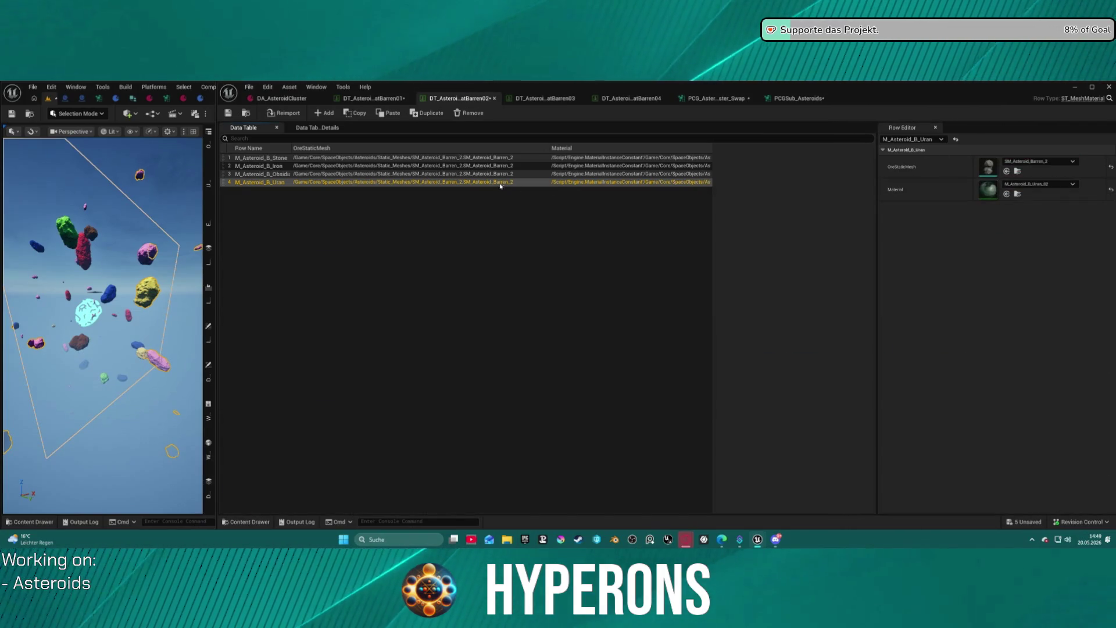
click(478, 174)
key(ctrl+space)
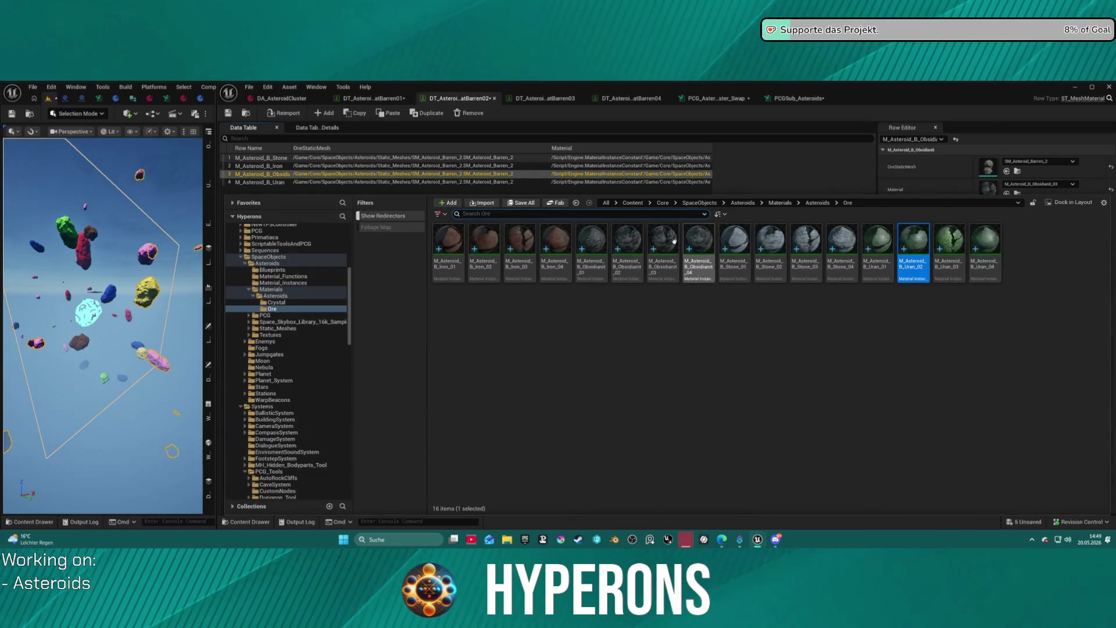
drag(635, 239, 986, 188)
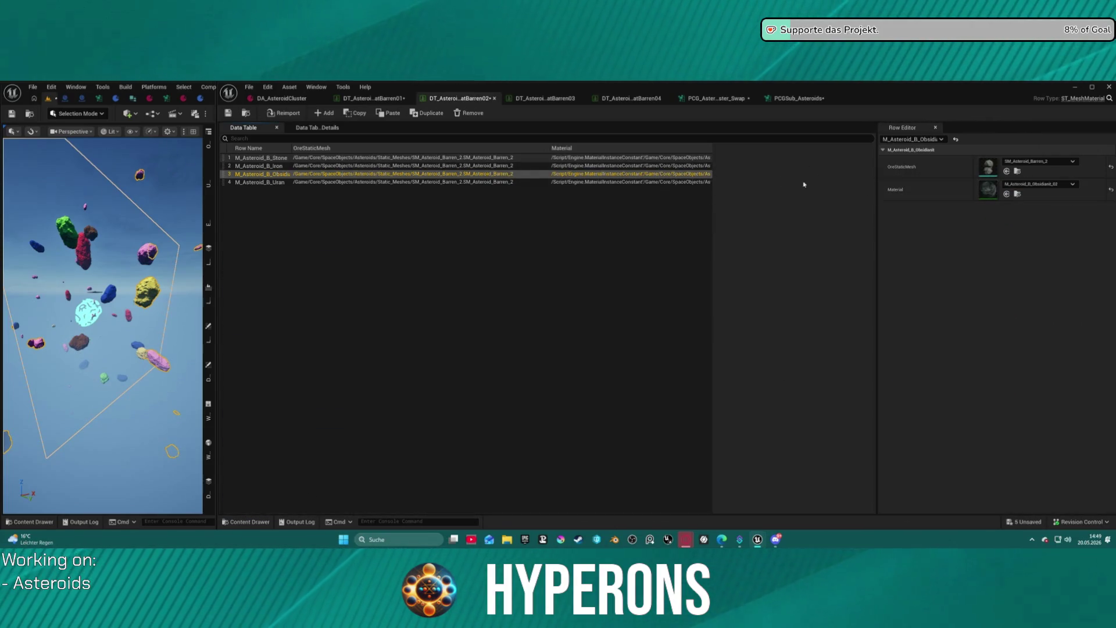
click(469, 167)
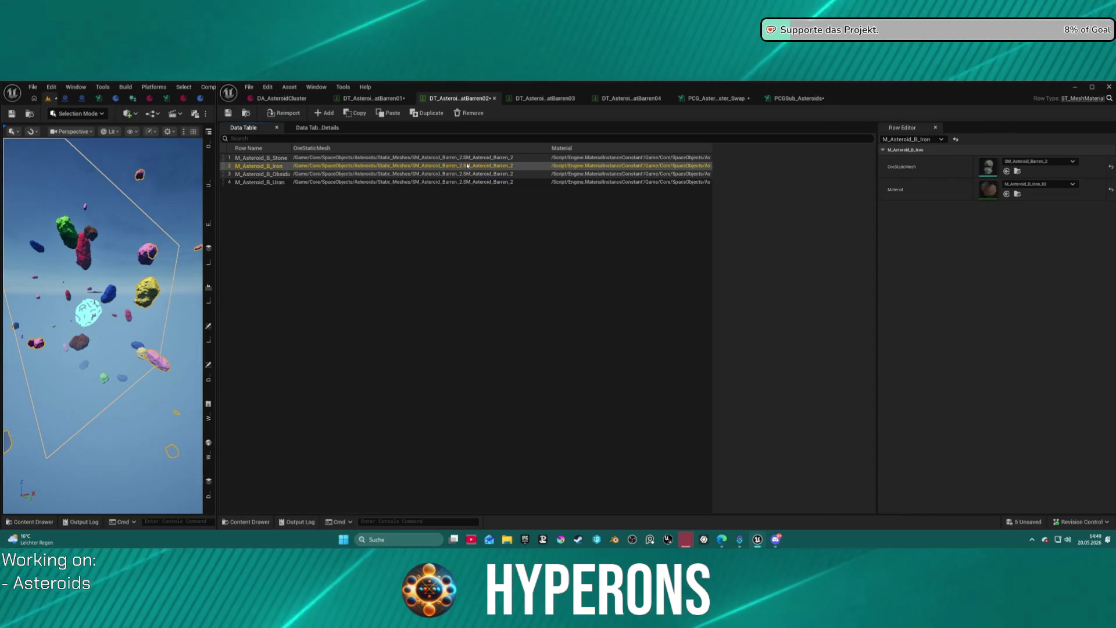
click(474, 182)
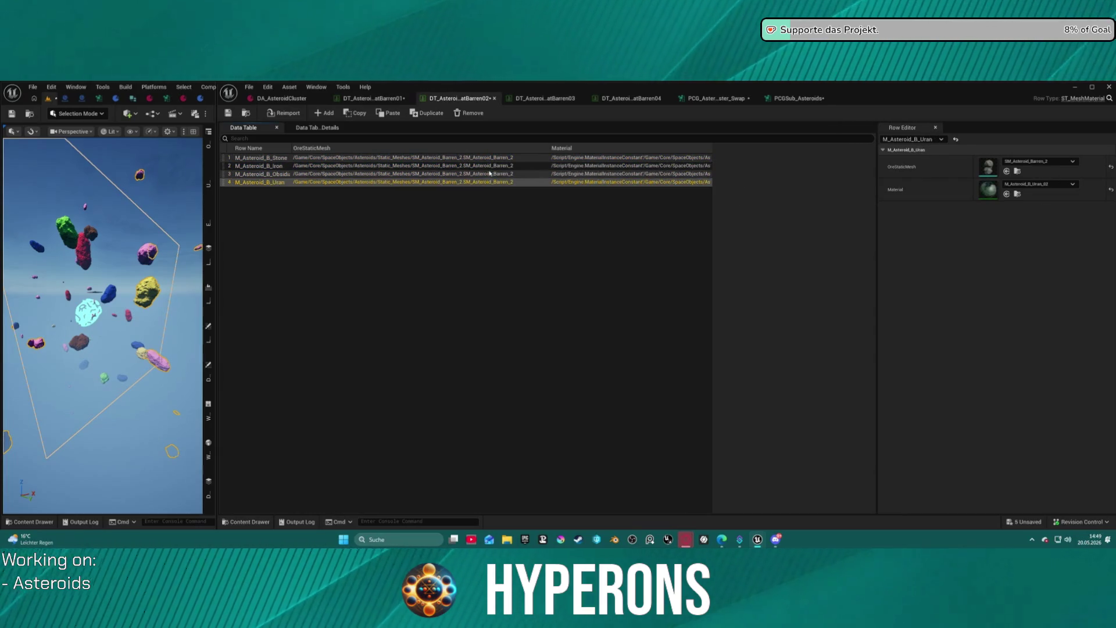
In DT_AsteroidBarren03, set the Stone and Iron rows to Stone_03 and Iron_03.
click(571, 103)
key(ctrl+space)
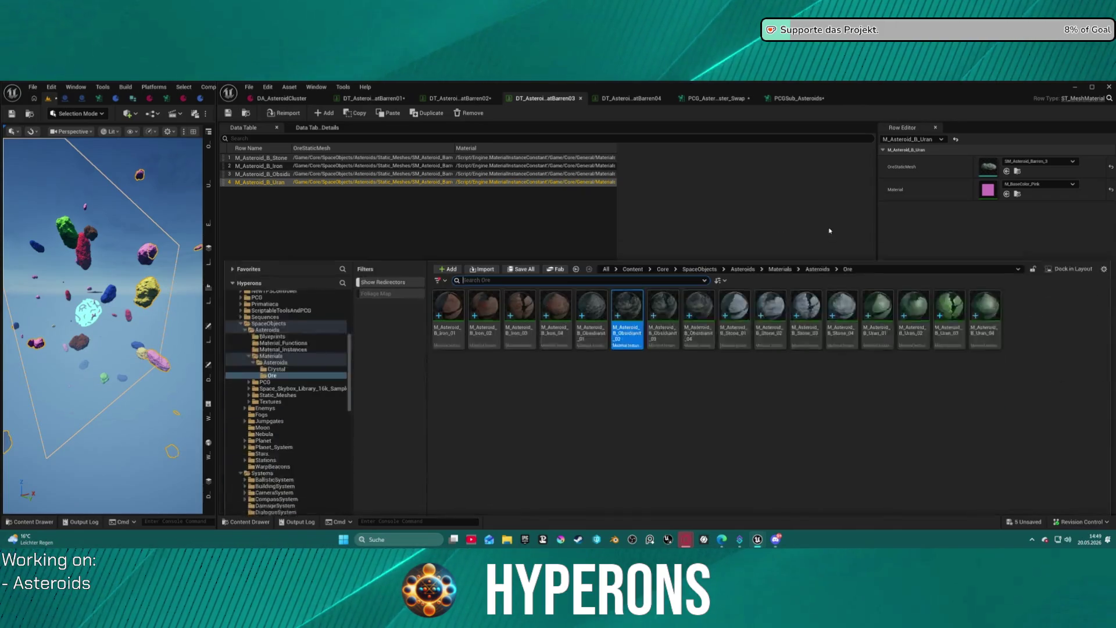
click(424, 159)
key(ctrl+space)
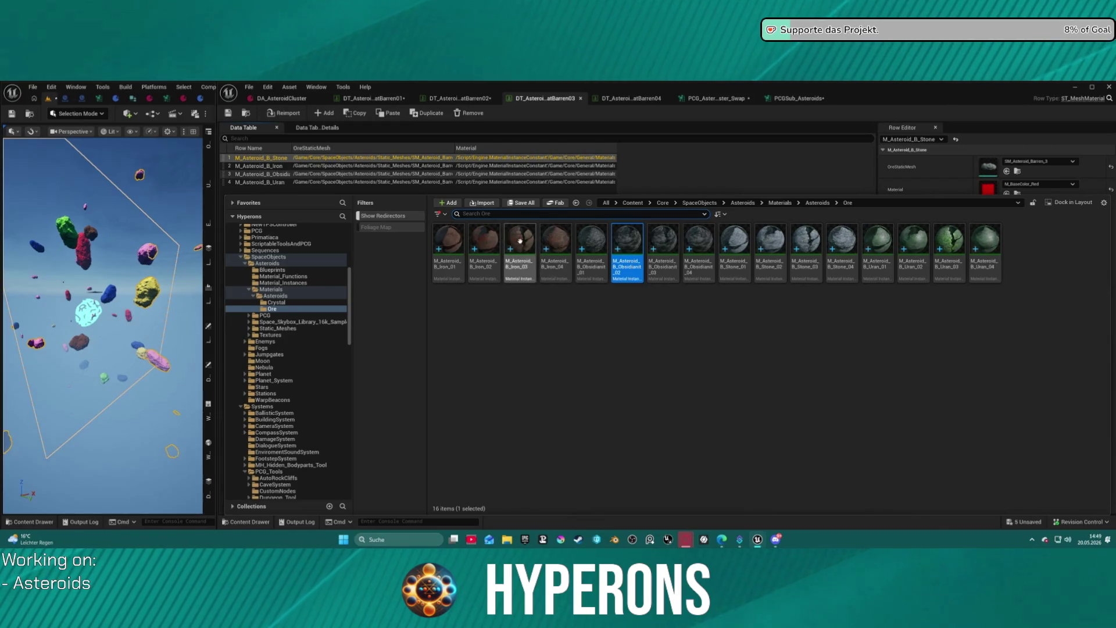
mouse_move(628, 246)
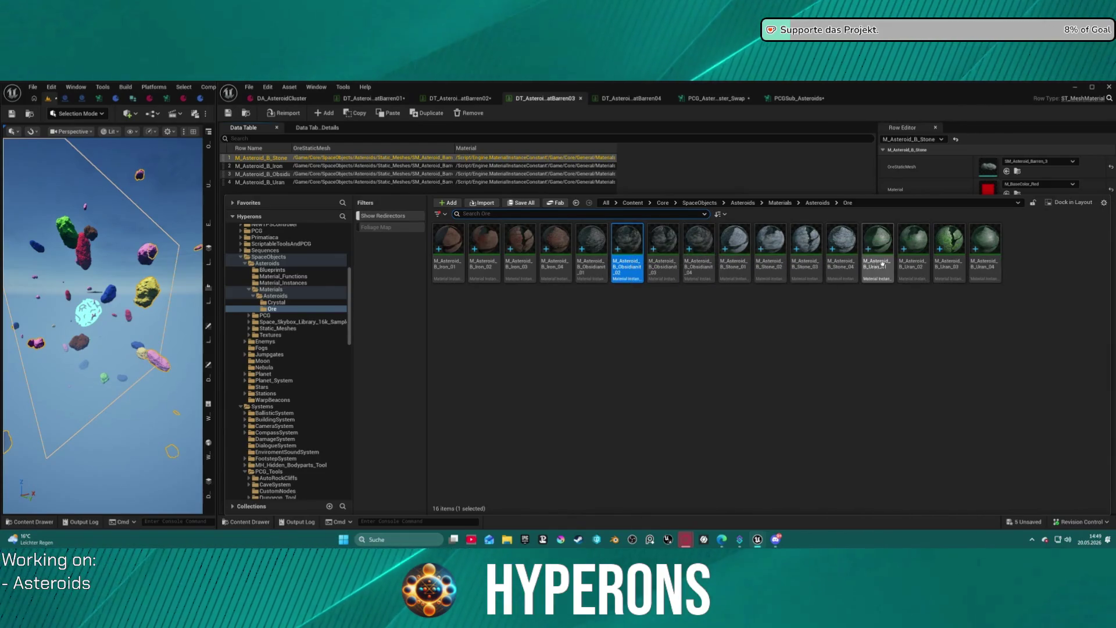
mouse_move(799, 268)
mouse_down()
mouse_move(811, 247)
mouse_move(1001, 192)
mouse_move(989, 193)
mouse_up()
click(481, 166)
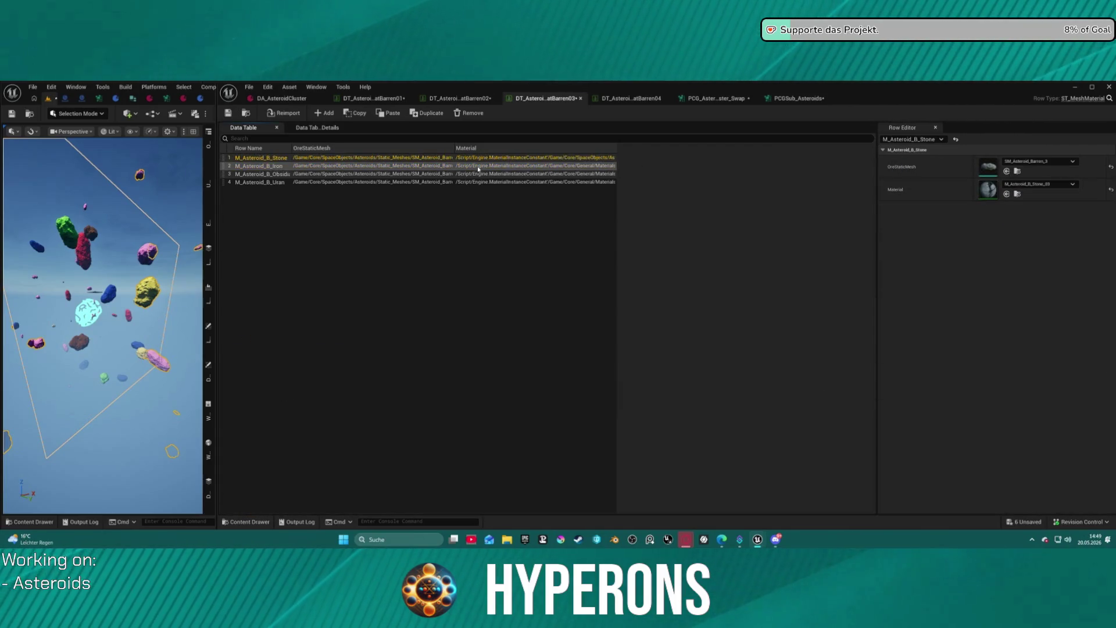
key(ctrl+space)
mouse_move(526, 250)
mouse_down()
mouse_move(989, 174)
mouse_move(989, 189)
mouse_up()
Set Barren03's Obsidianit row to Obsidianit_03 and Uran row to Uran_03, then open DT_AsteroidBarren04.
key(ctrl+space)
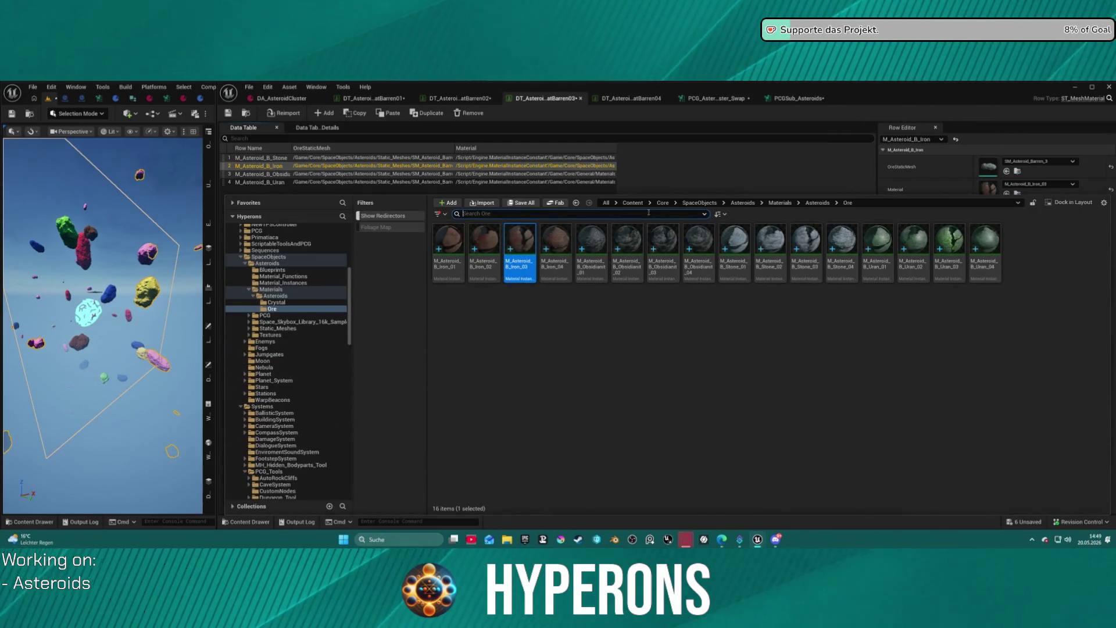
click(604, 174)
key(ctrl+space)
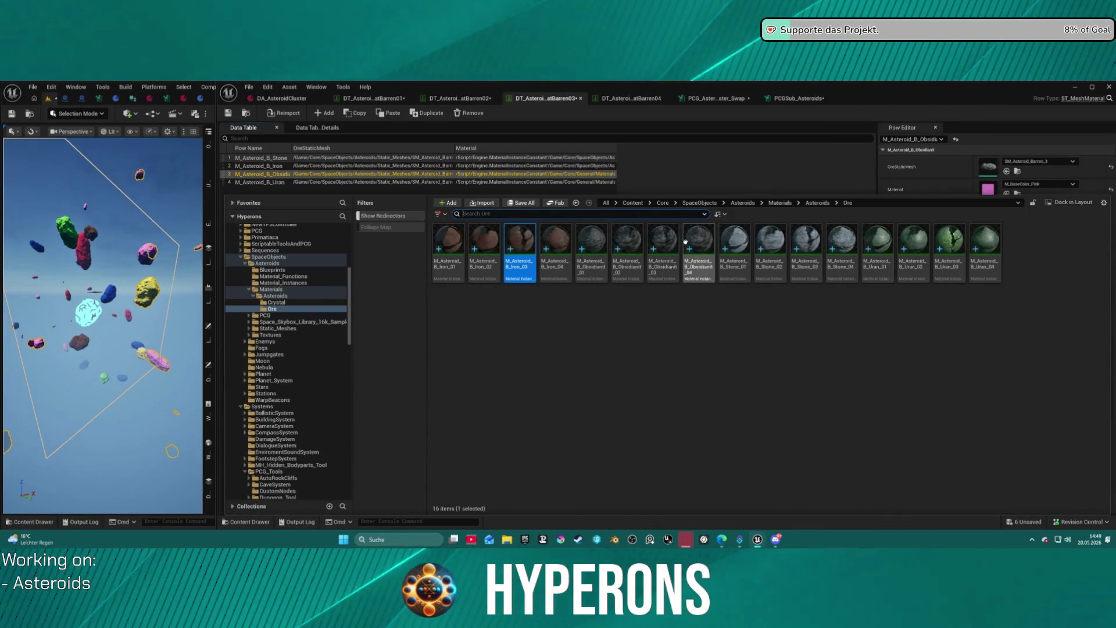
mouse_move(663, 242)
mouse_down()
mouse_move(722, 219)
mouse_move(990, 197)
mouse_up()
key(ctrl+space)
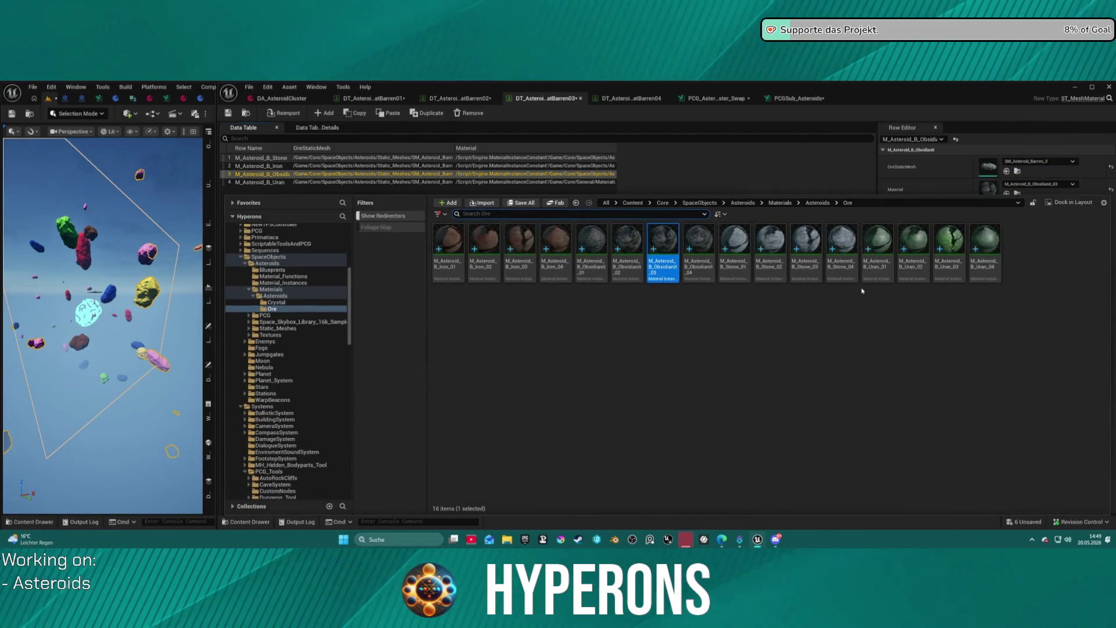
click(574, 182)
key(ctrl+space)
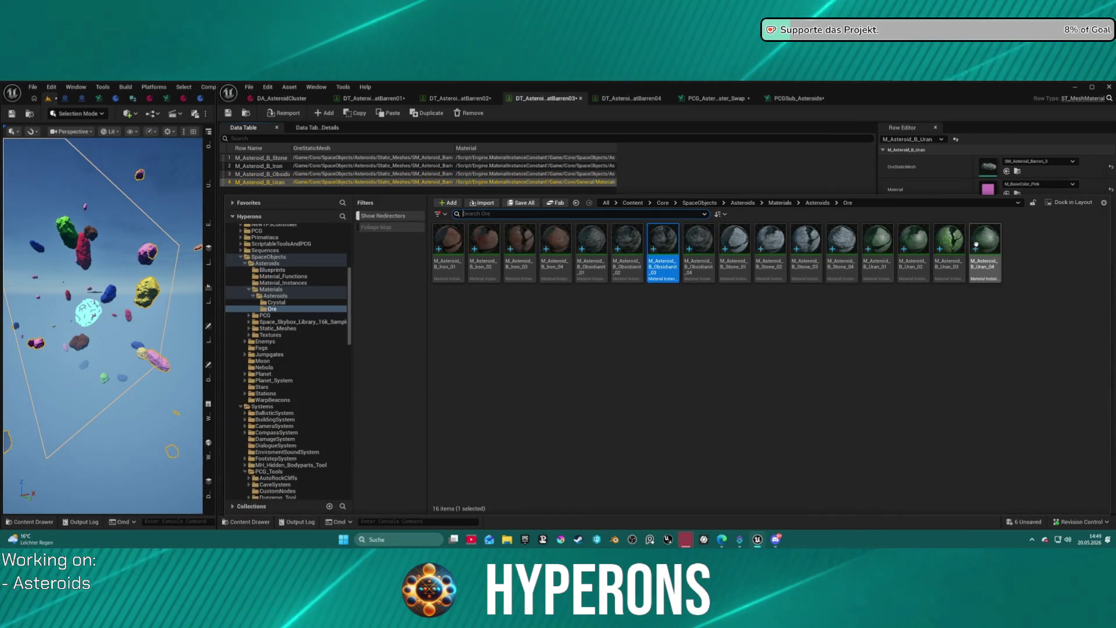
mouse_move(985, 329)
mouse_down()
mouse_move(977, 175)
mouse_move(970, 193)
mouse_move(992, 195)
mouse_up()
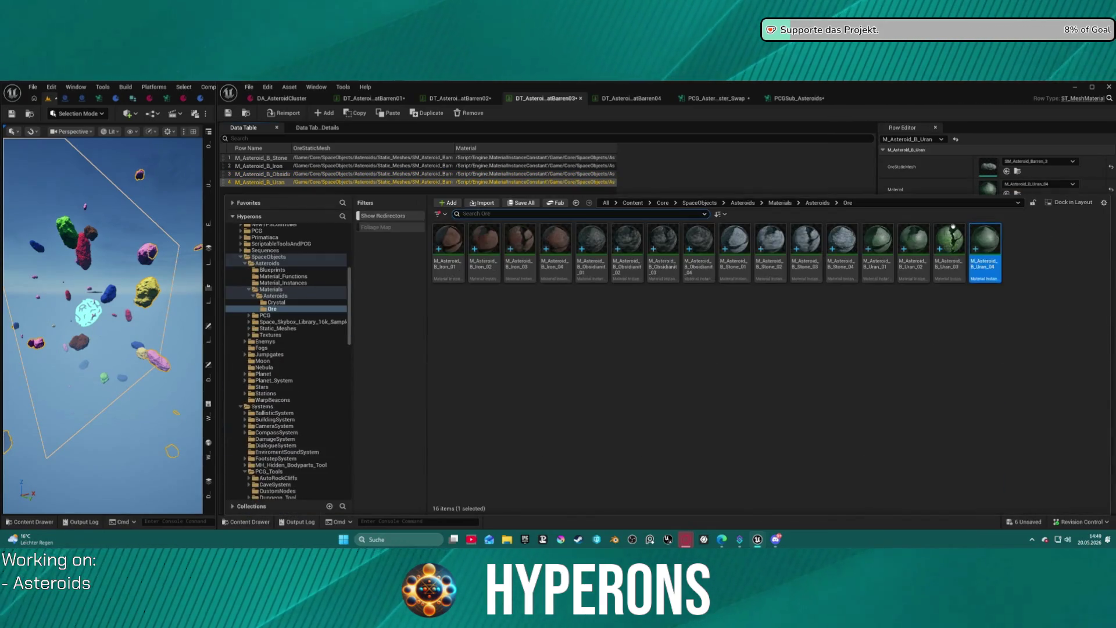
click(912, 237)
click(1007, 193)
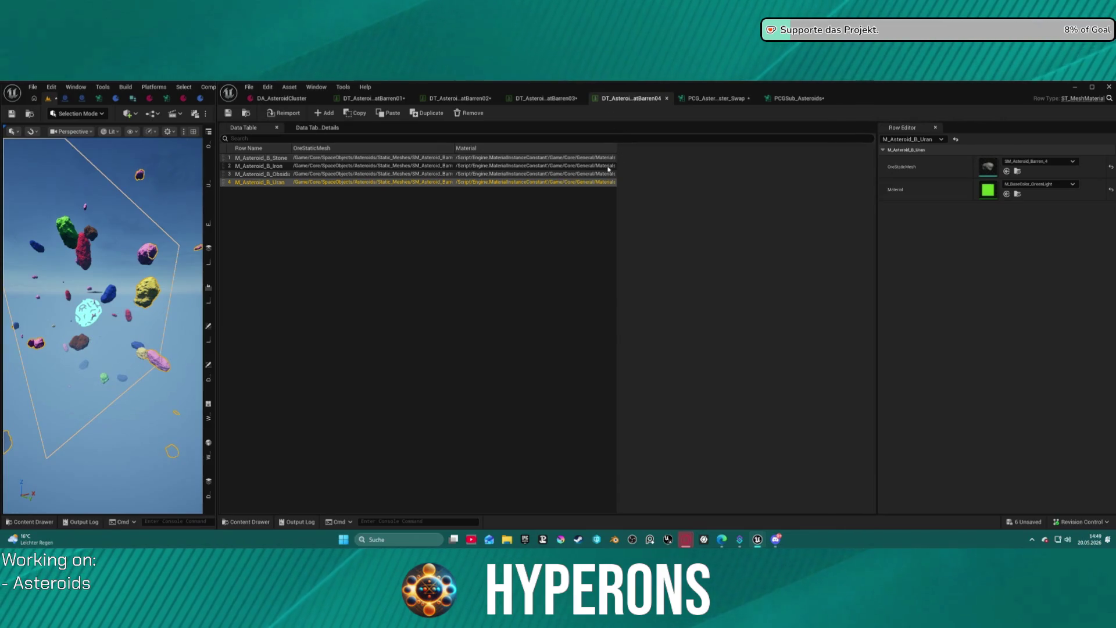
Save all edits, then set Barren04's Stone row material to M_Asteroid_B_Stone_04.
key(ctrl+shift+s)
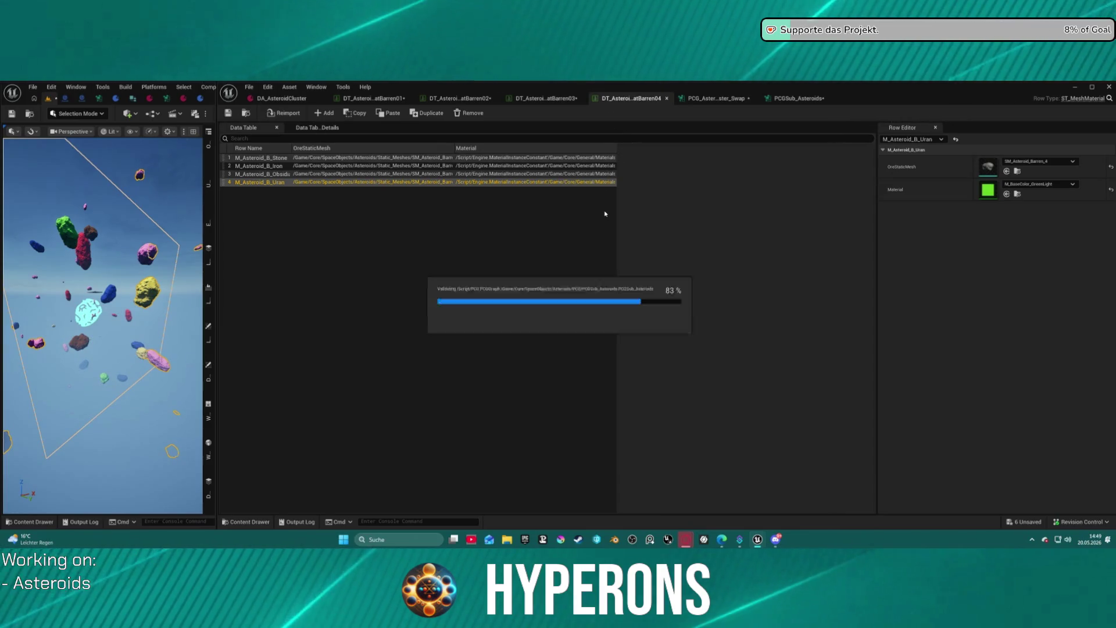
click(394, 157)
key(ctrl+space)
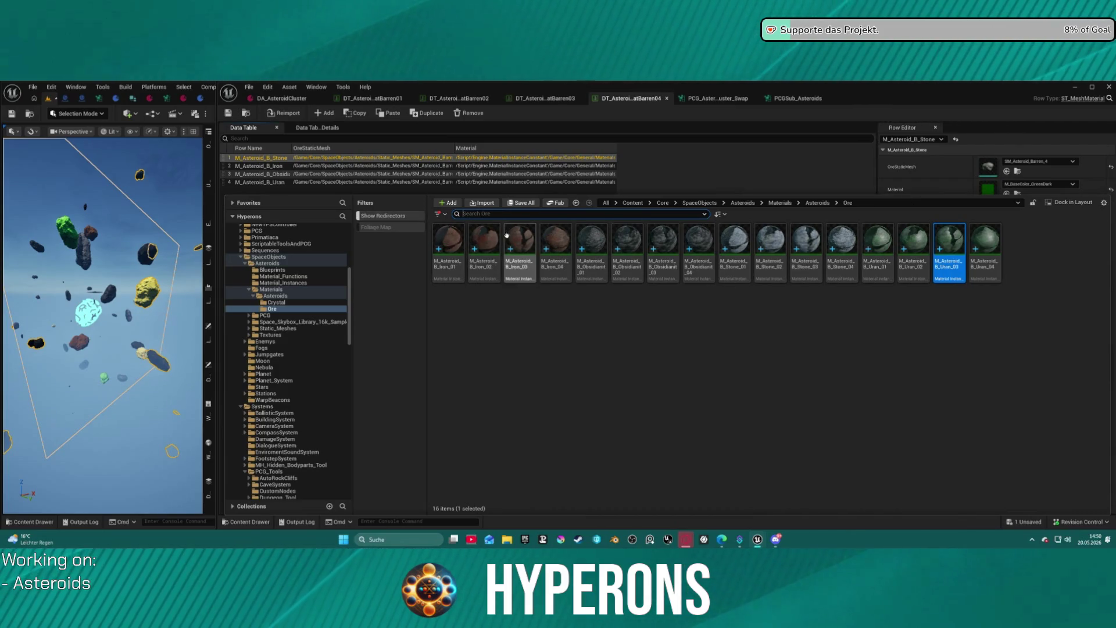
click(841, 246)
mouse_move(841, 246)
mouse_down()
mouse_move(982, 175)
mouse_move(989, 187)
mouse_up()
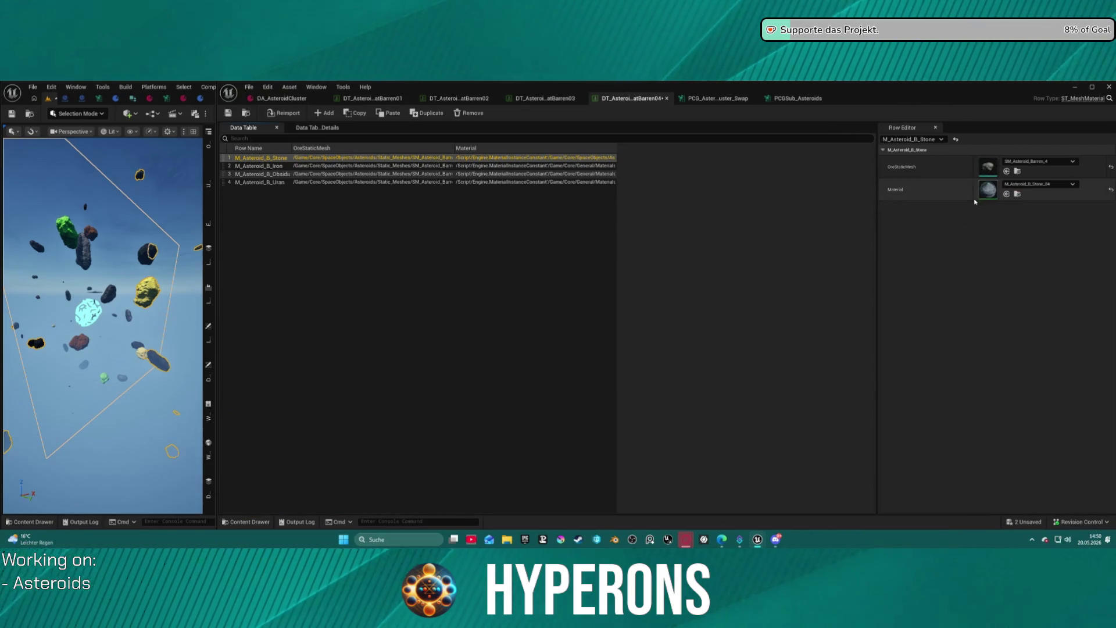
Set the Iron and Obsidianit rows to M_Asteroid_B_Iron_04 and M_Asteroid_B_Obsidianit_04.
click(378, 168)
key(ctrl+space)
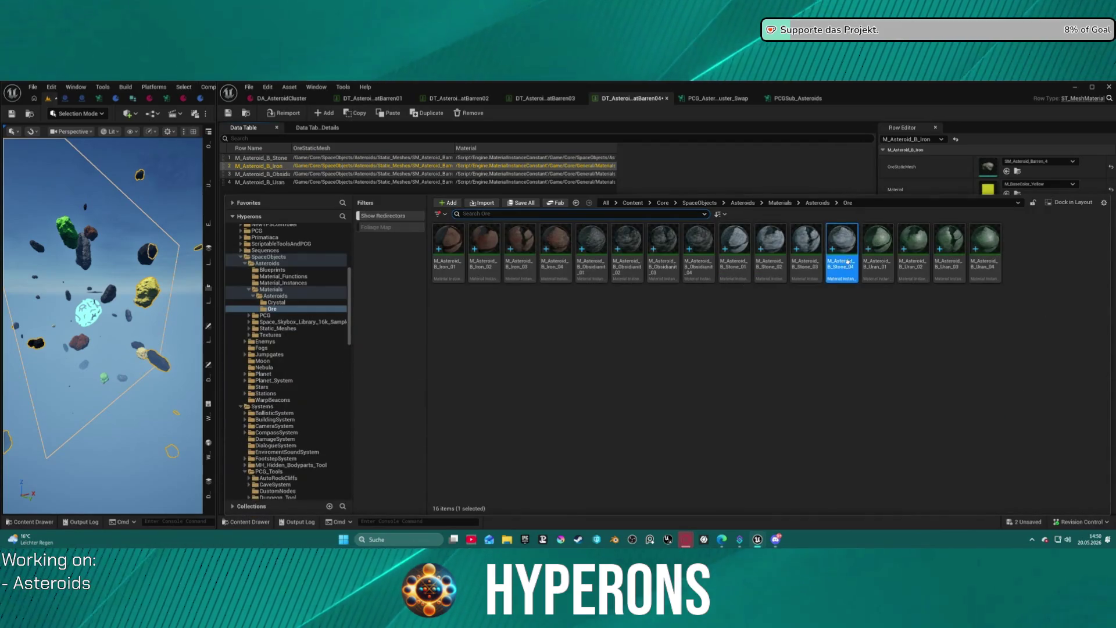
mouse_move(566, 239)
mouse_down()
mouse_move(773, 192)
mouse_move(988, 188)
mouse_up()
click(436, 174)
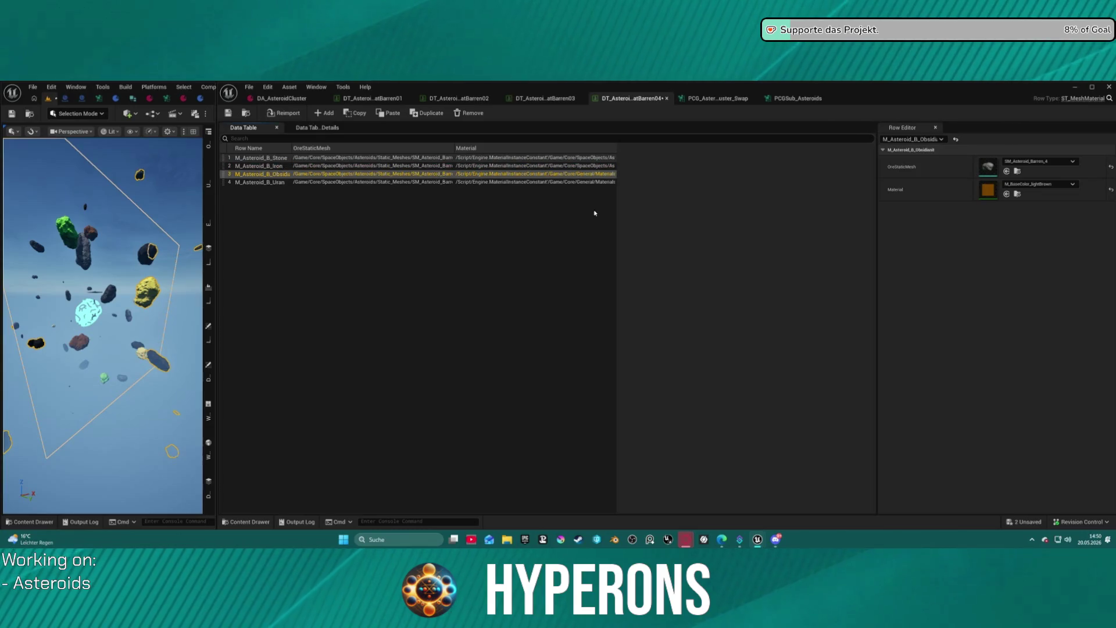
key(ctrl+space)
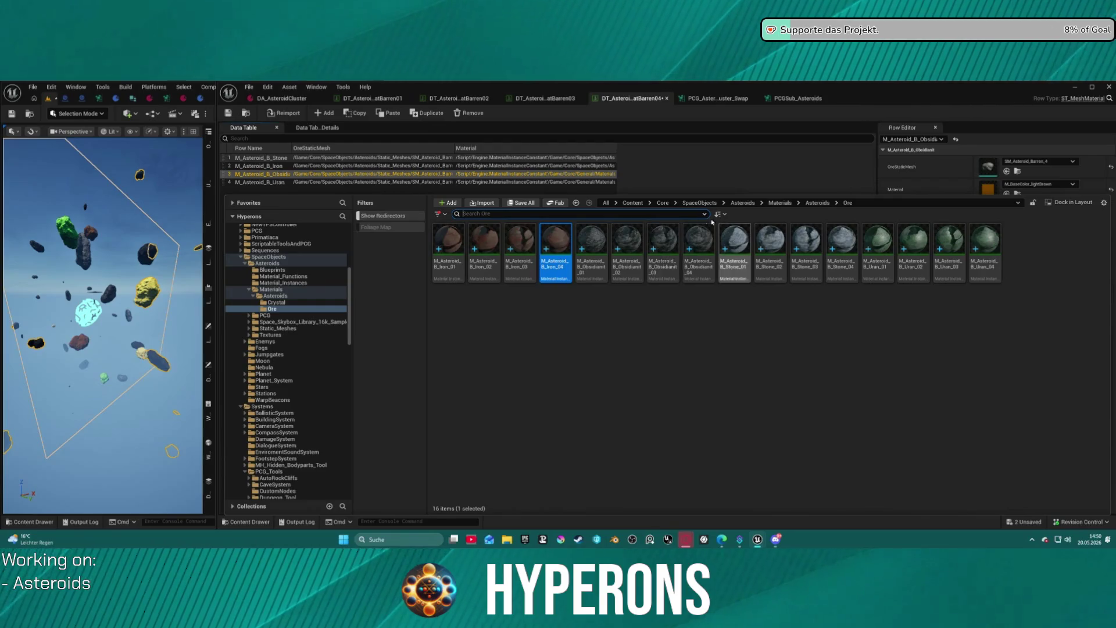
drag(699, 241, 963, 196)
Give the Uran row M_Asteroid_B_Uran_04 and save the data table.
click(426, 182)
key(ctrl+space)
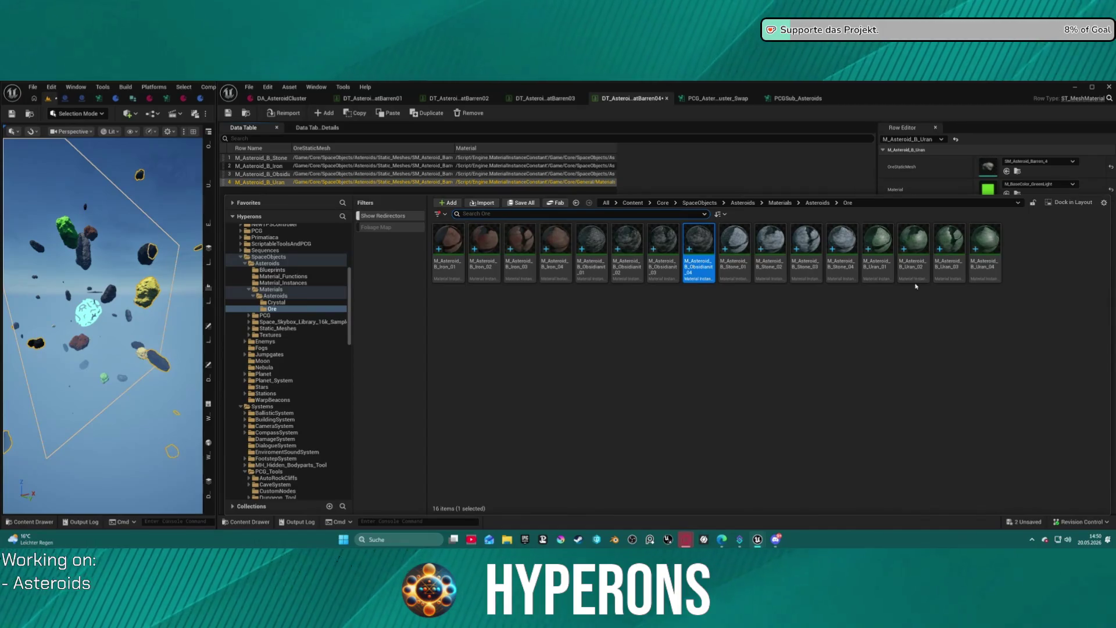
mouse_move(986, 242)
mouse_down()
mouse_move(978, 190)
mouse_move(966, 186)
mouse_move(989, 191)
mouse_up()
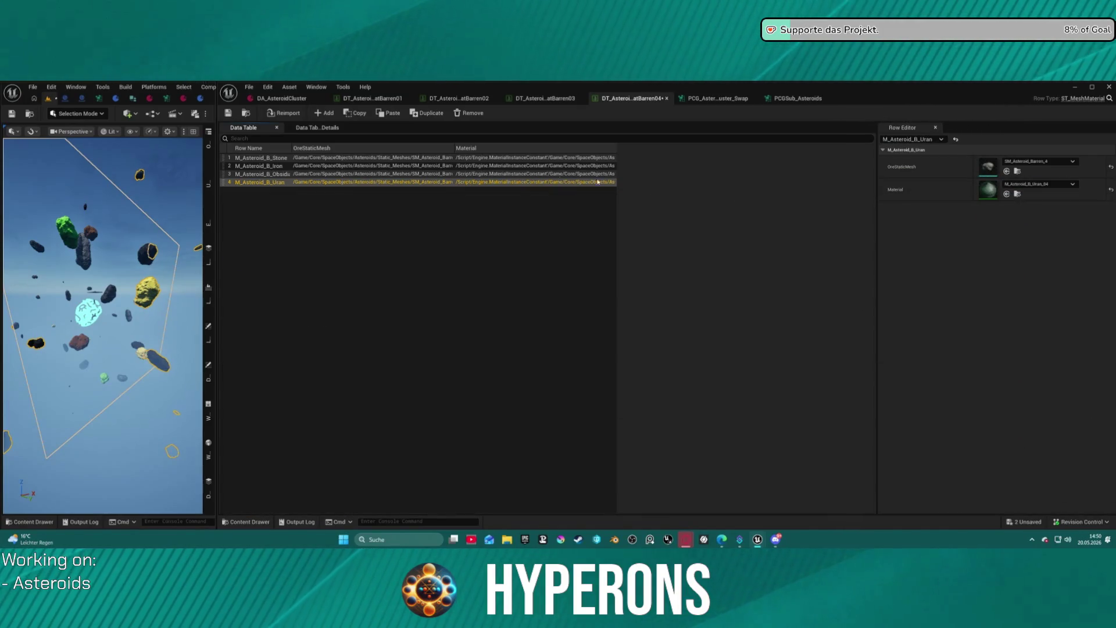
click(228, 113)
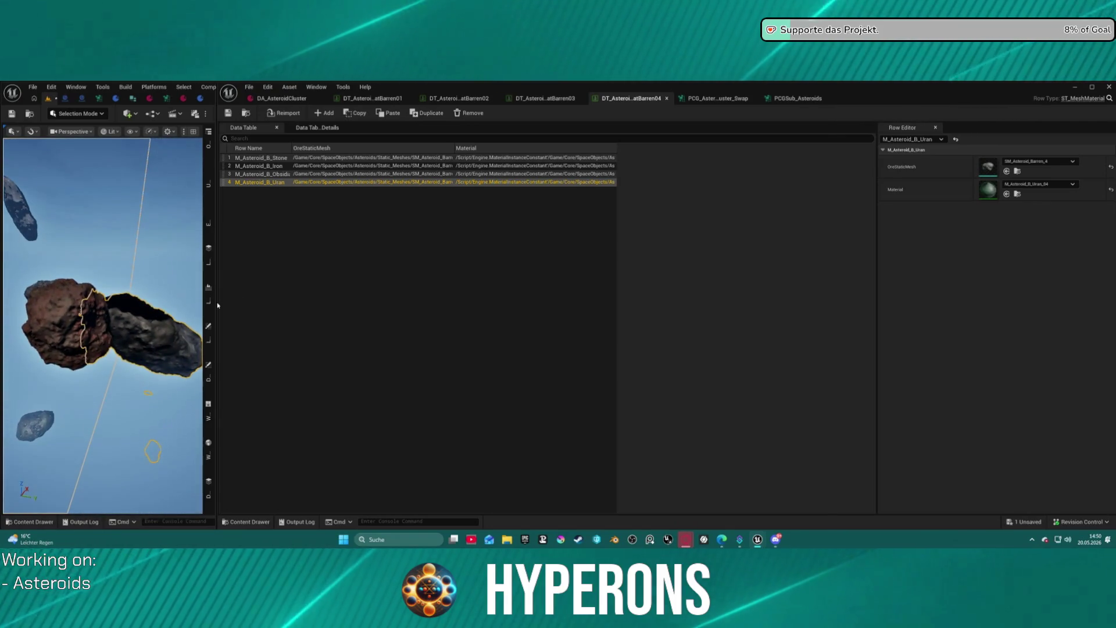
Enter the console command r.Streaming.PoolSize 0 and close the barren asteroid data tables.
click(175, 521)
text(r.Streaming.PoolSize 0)
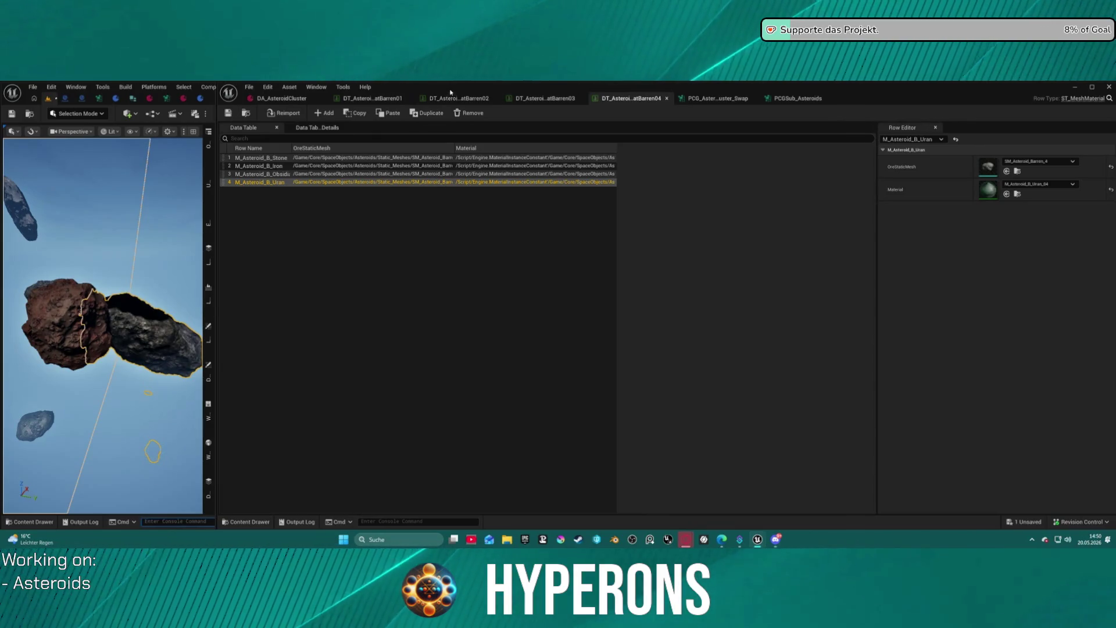
click(567, 103)
middle_click(375, 102)
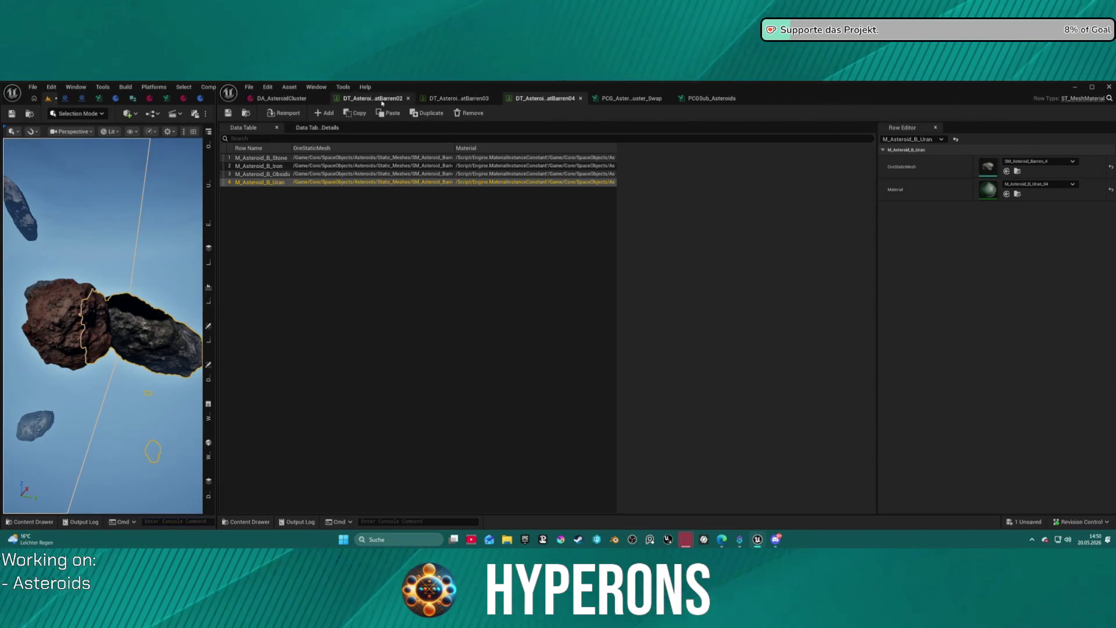
middle_click(382, 103)
middle_click(382, 103)
middle_click(384, 102)
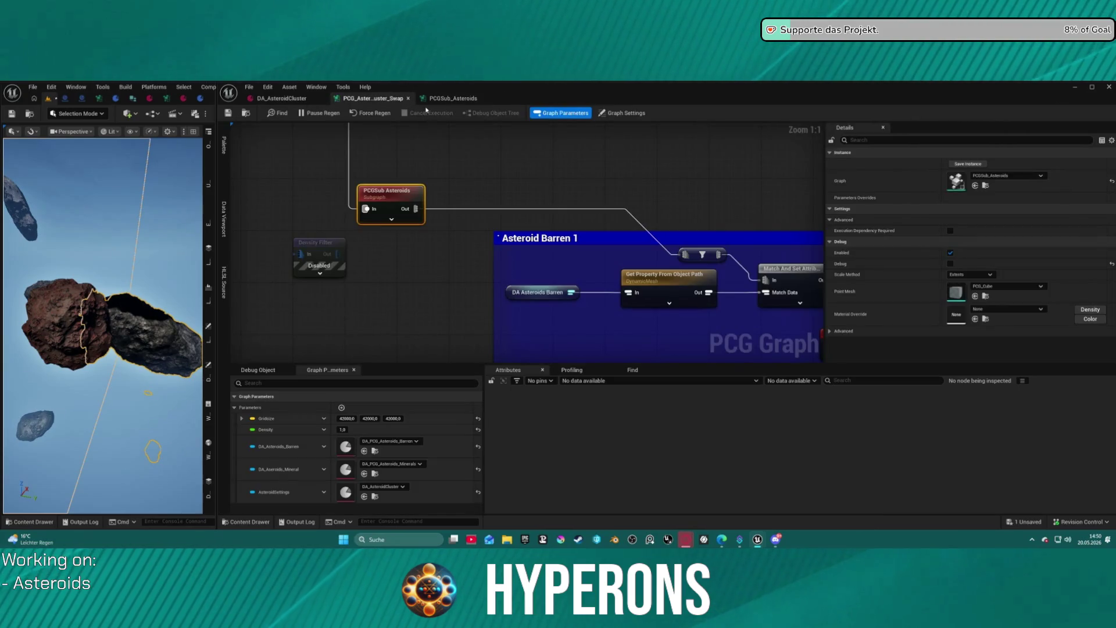
In DA_AsteroidCluster, expand the Iron asteroid type and set its Priority to 0.
click(282, 98)
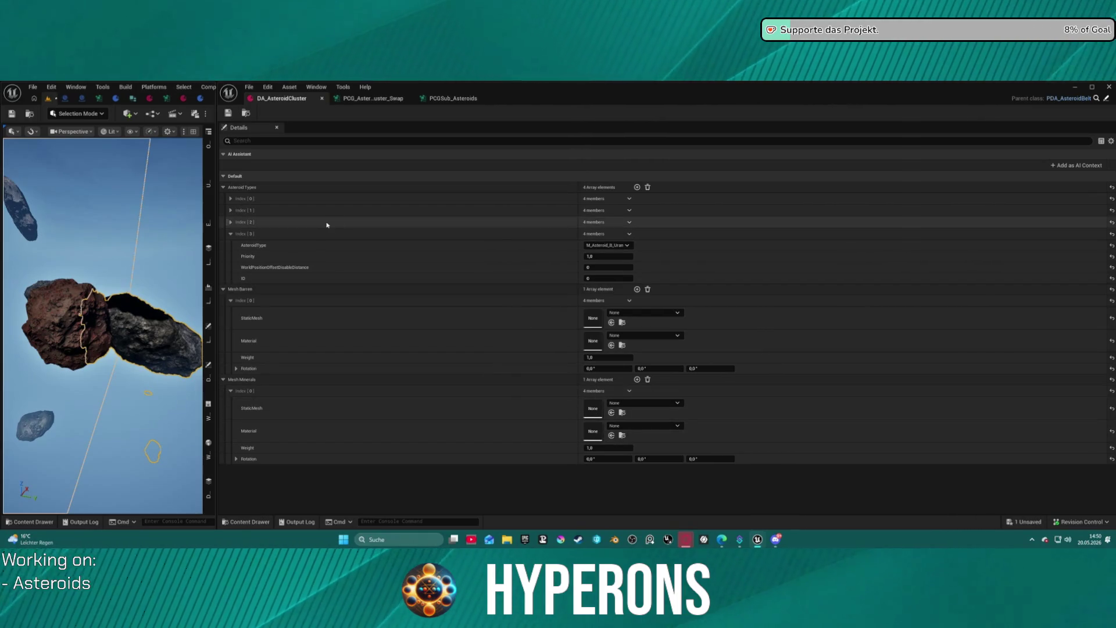
click(512, 210)
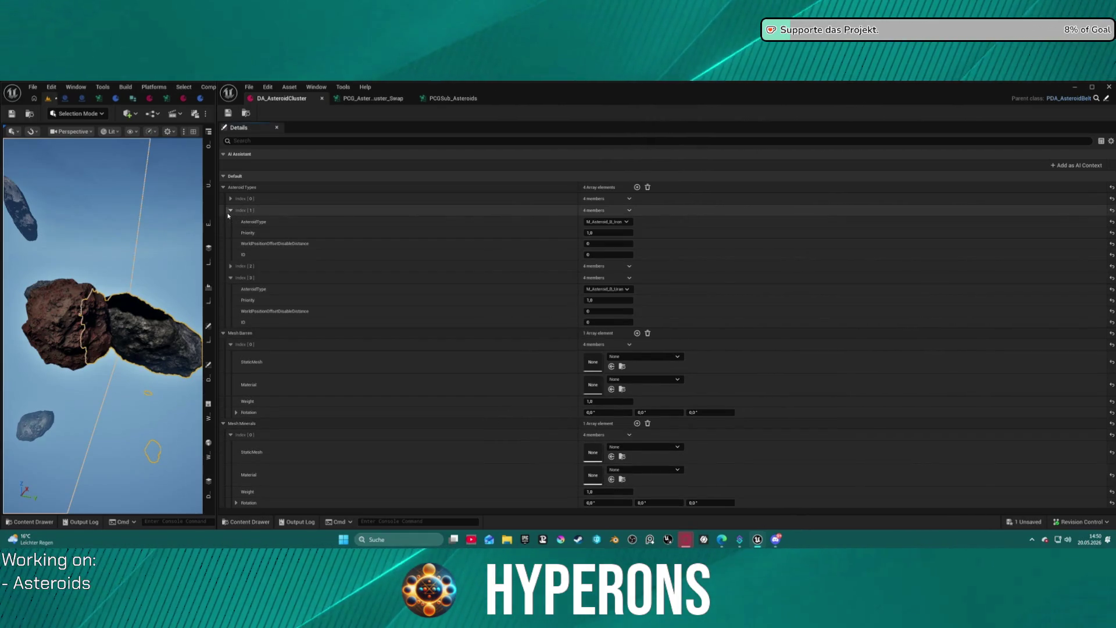
click(608, 232)
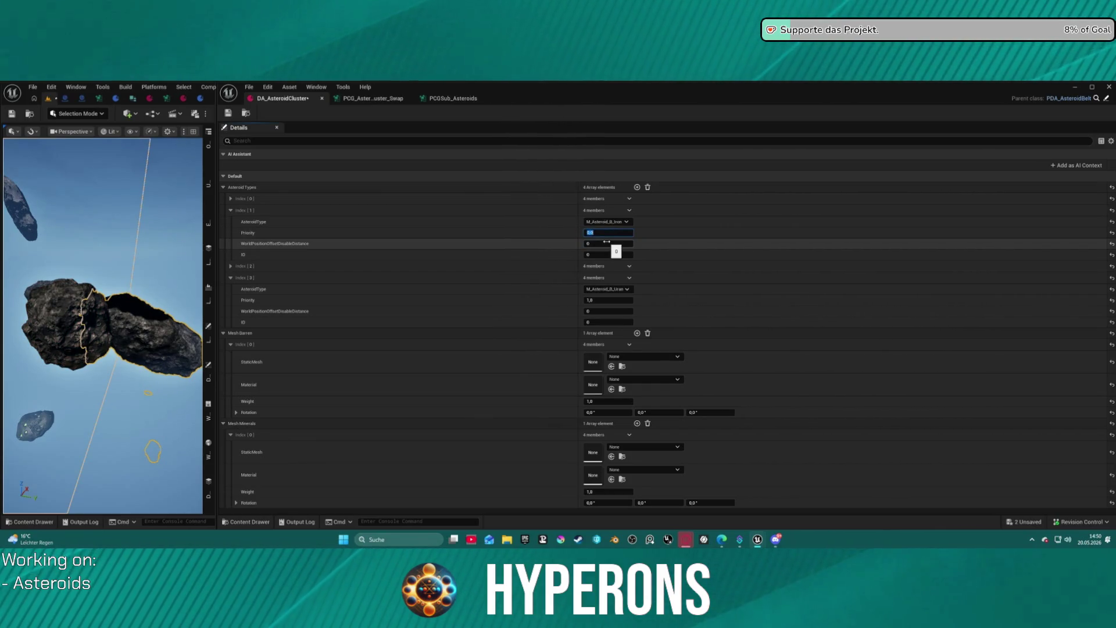
click(607, 300)
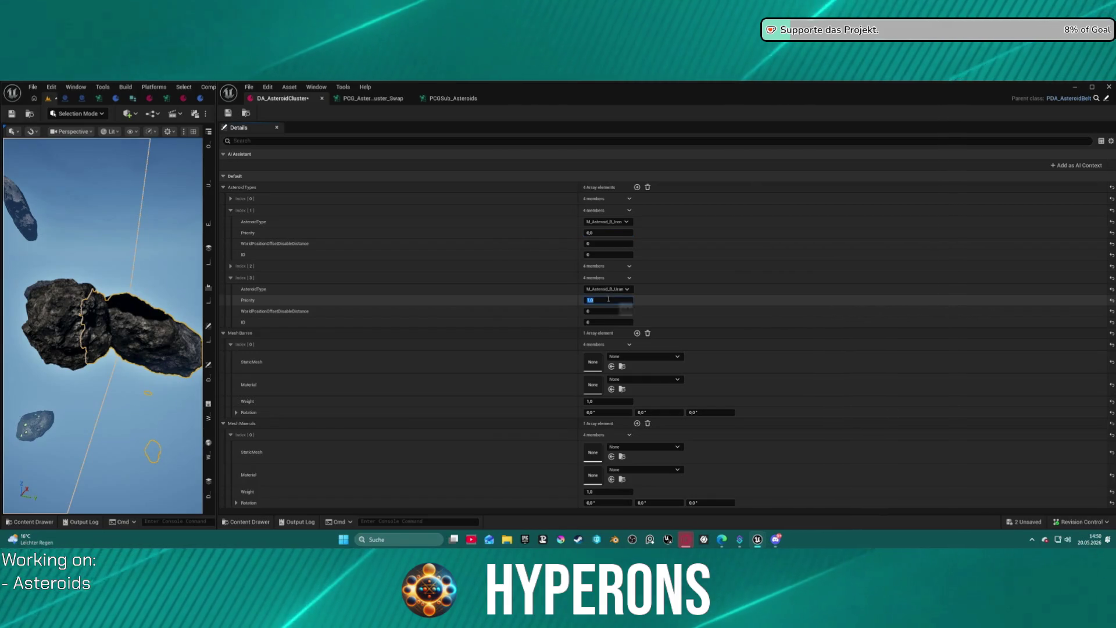
key(BackSpace)
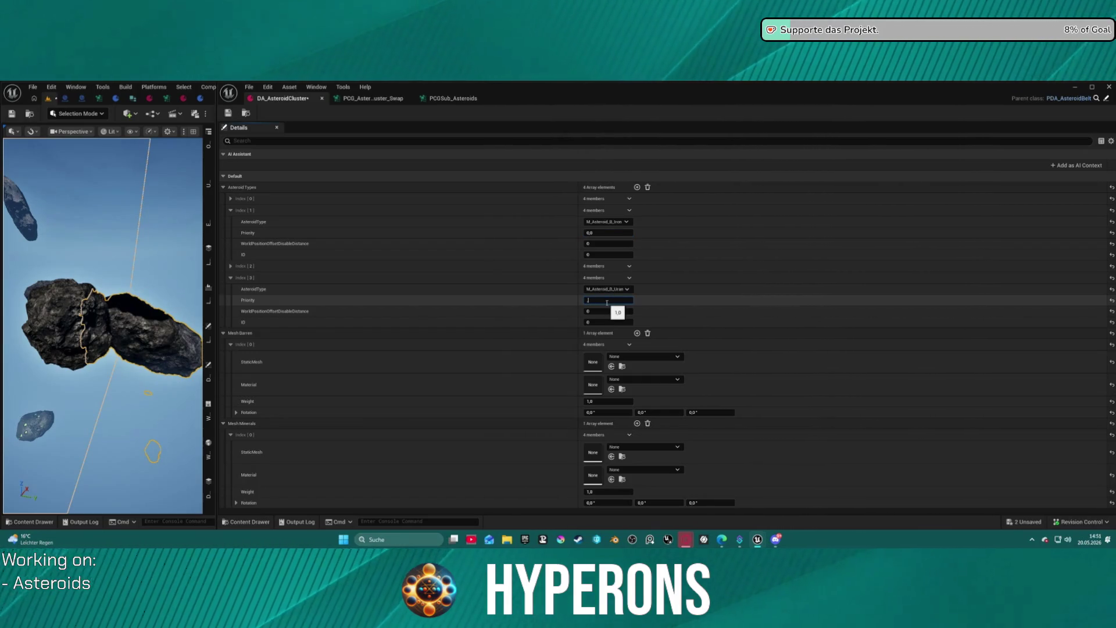
key(Return)
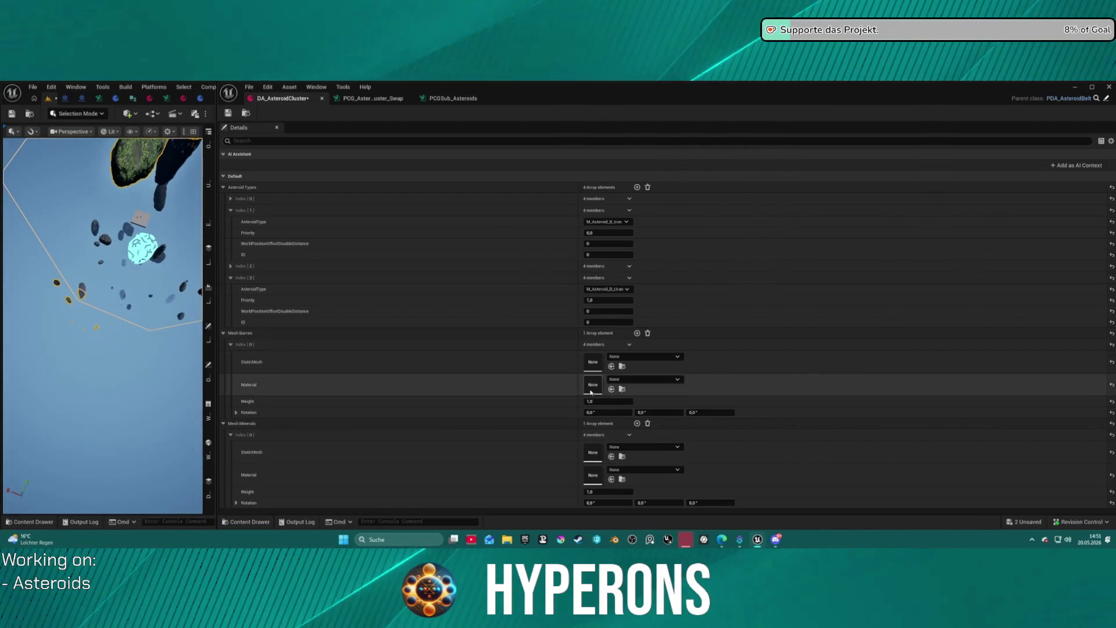
Expand the obsidian and Stone type entries, keep Stone at 1,0 and set Uran's Priority to 10.
click(235, 266)
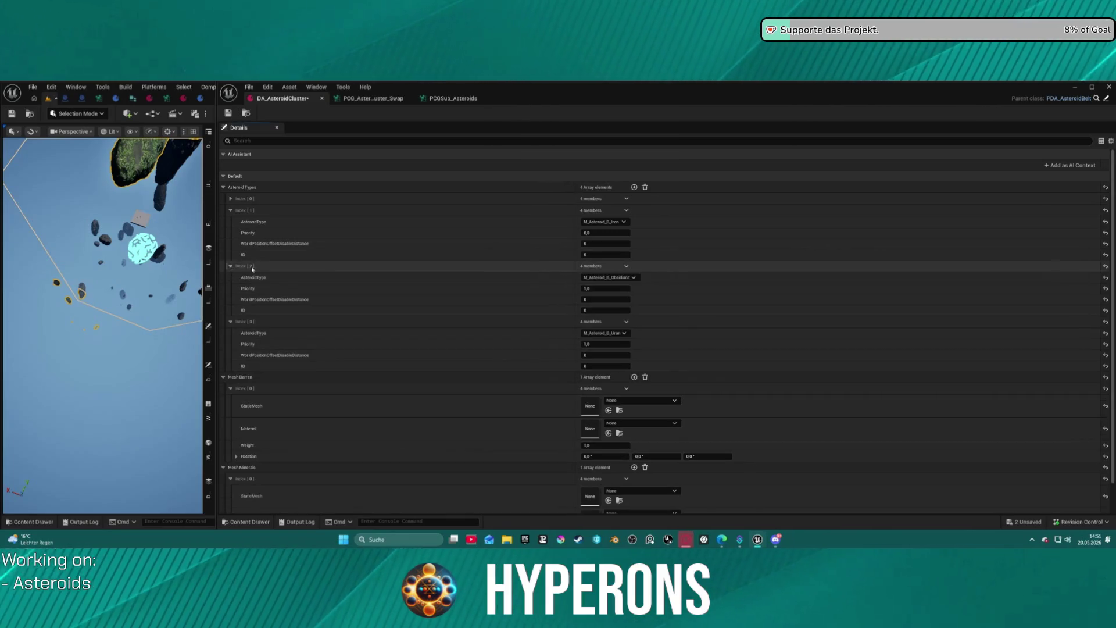
click(231, 198)
click(613, 221)
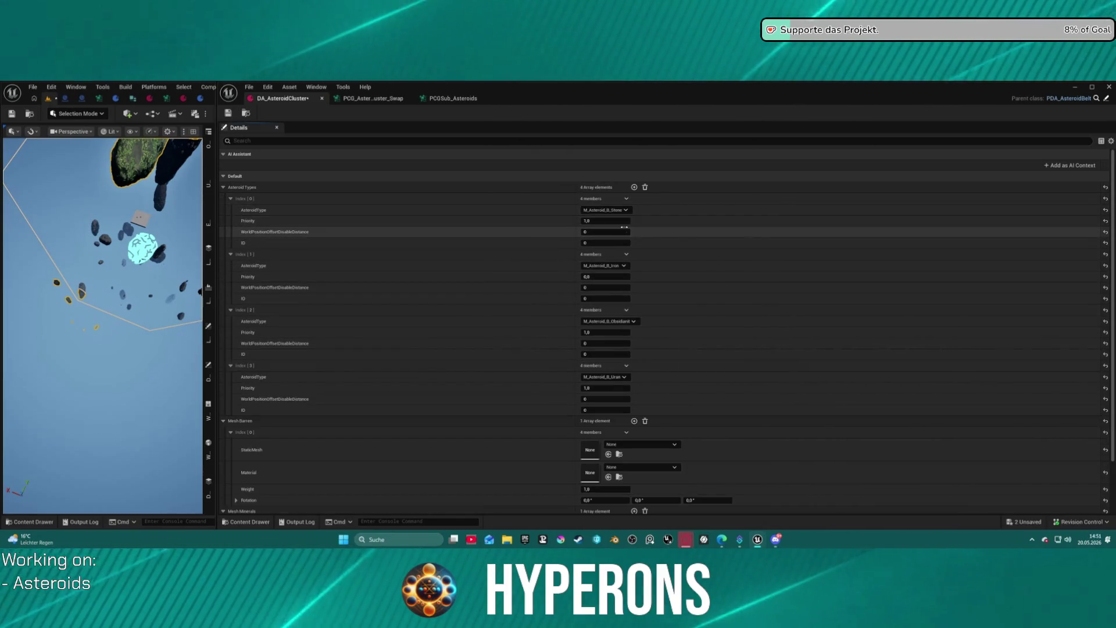
key(Return)
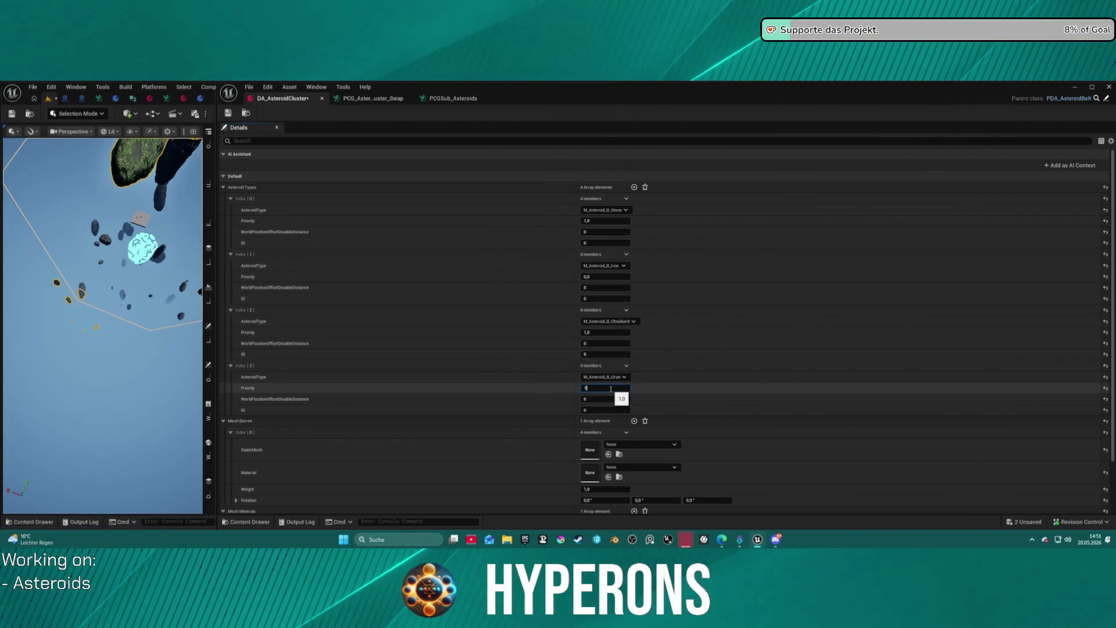
key(Return)
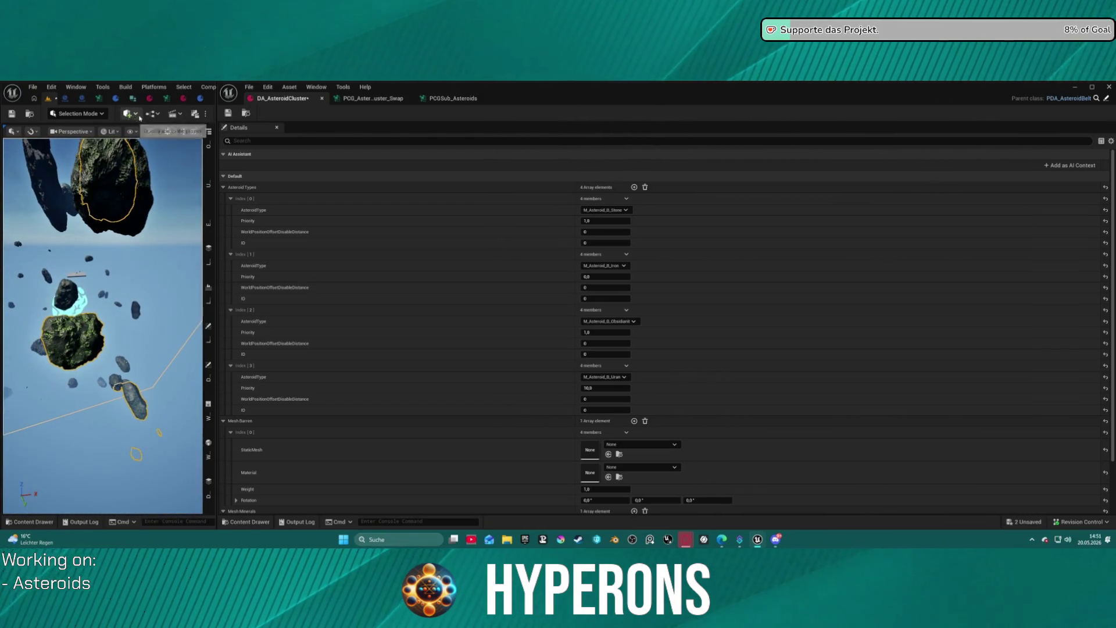
click(112, 131)
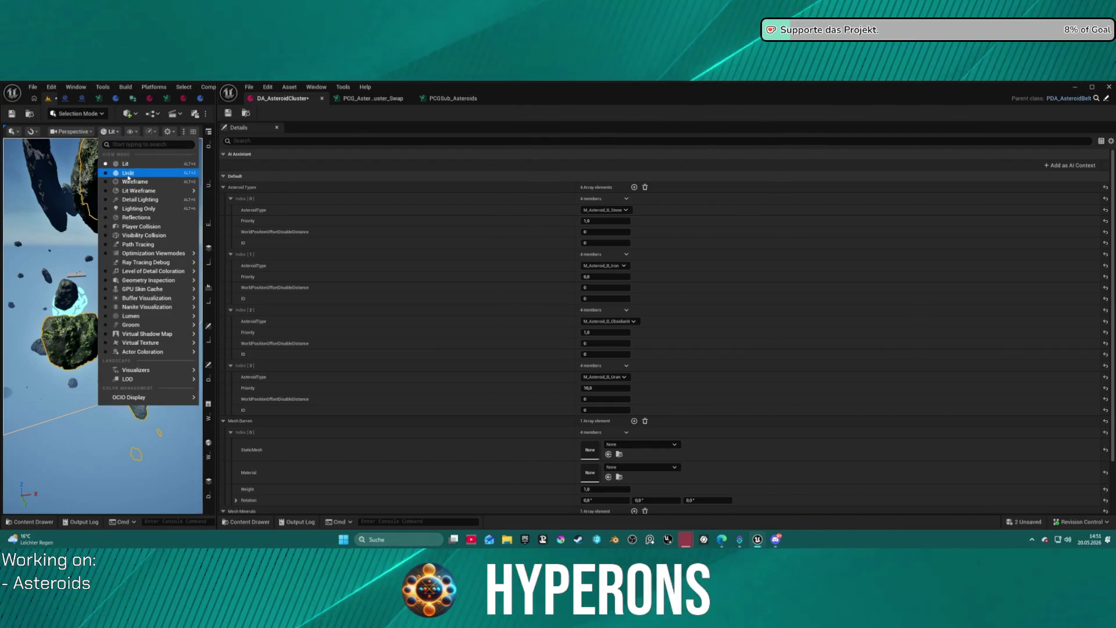
Switch the viewport to Unlit shading and set the Uran type's Priority to 0.
click(128, 174)
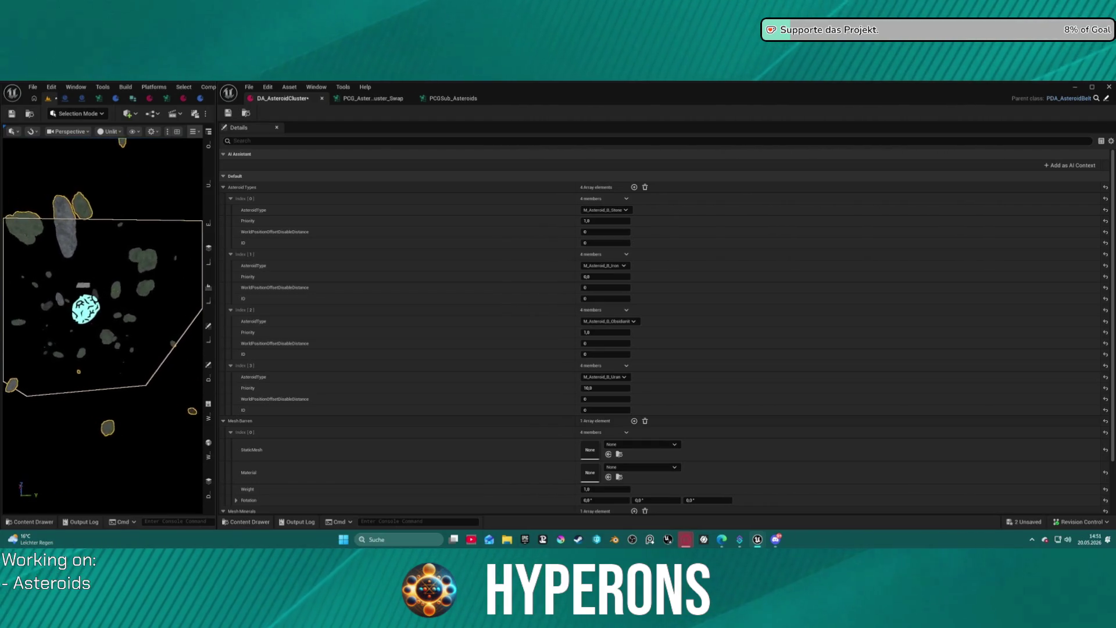
click(606, 388)
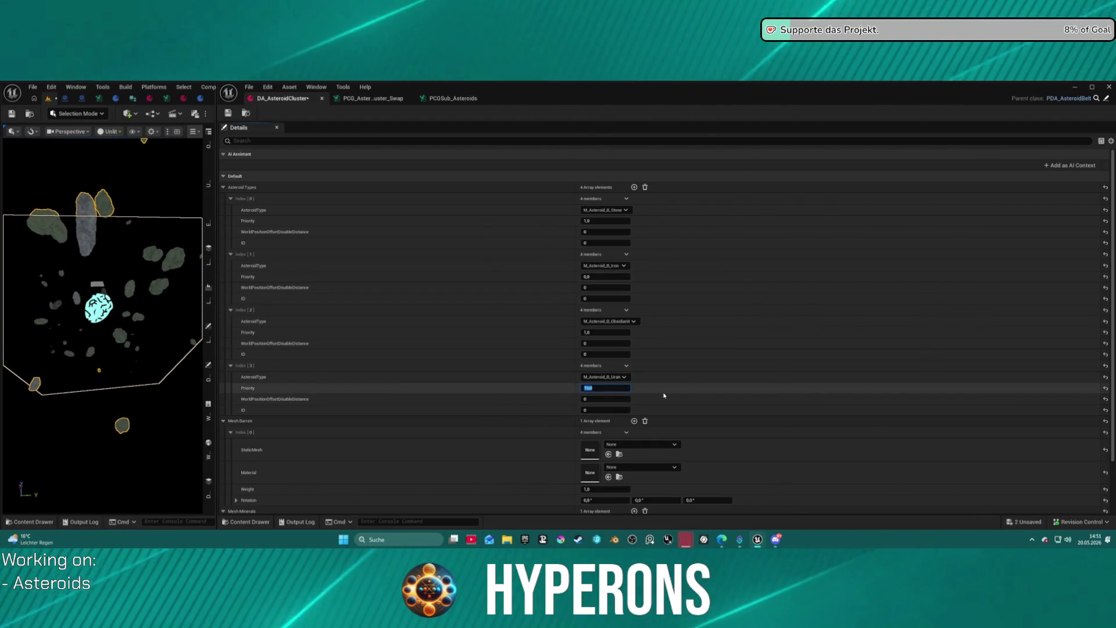
text(0)
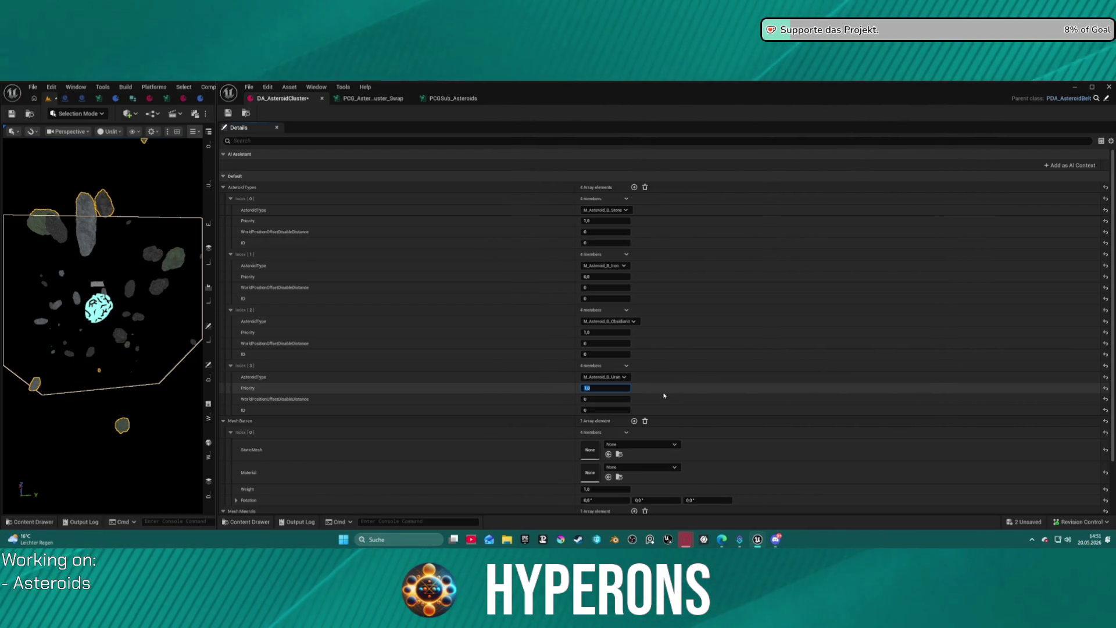
click(606, 220)
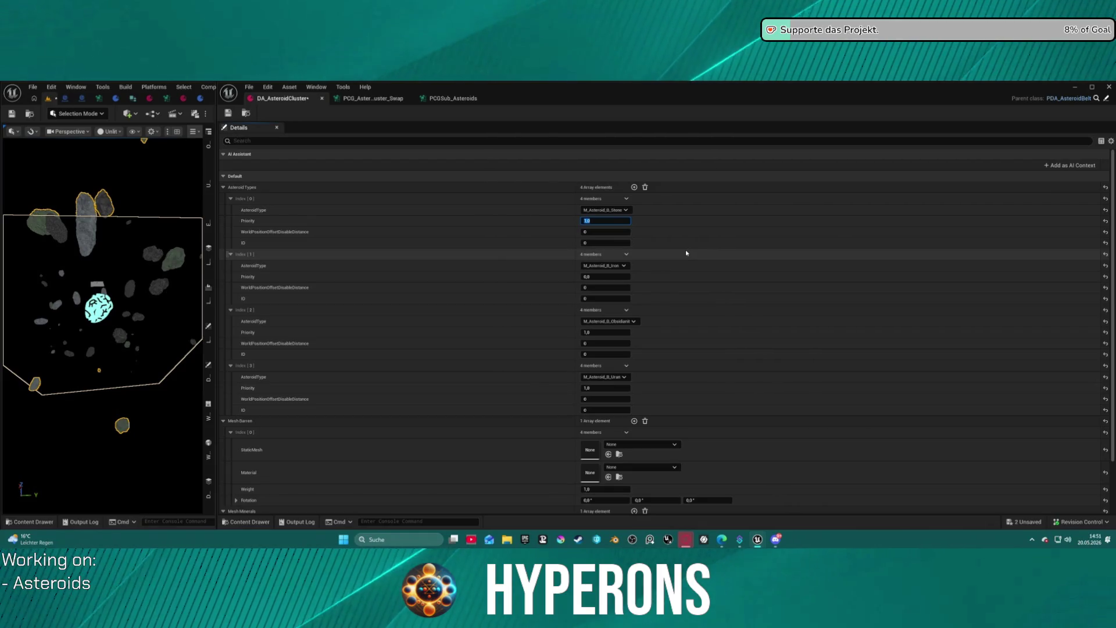
Set asteroid type priorities to Stone 10, Iron 4, obsidian 1 and Uran 0,5.
text(10)
key(Return)
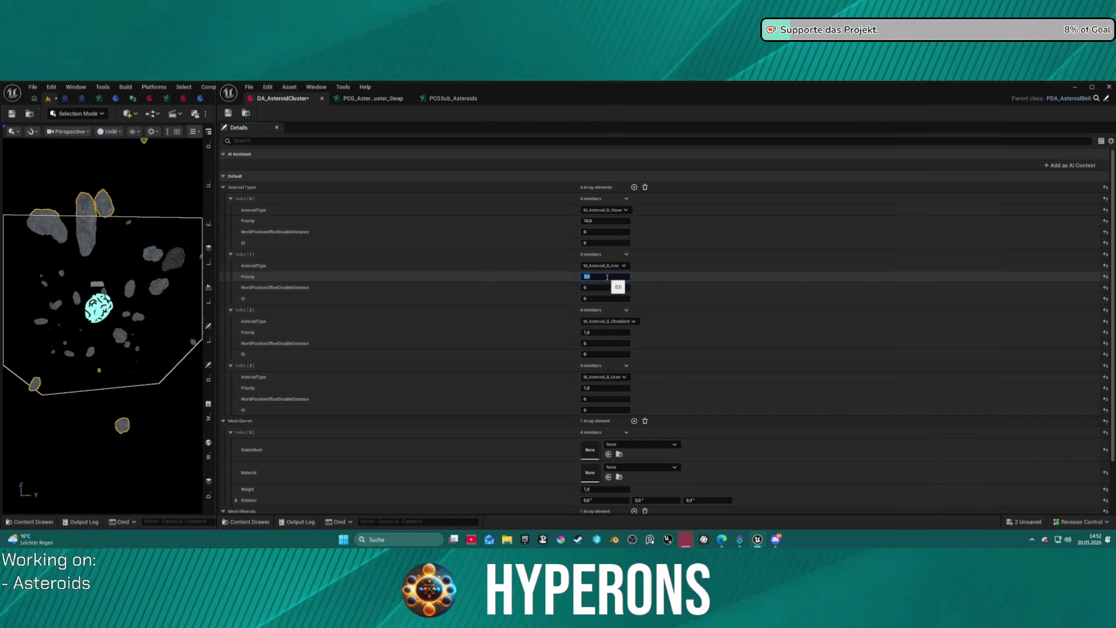
key(Return)
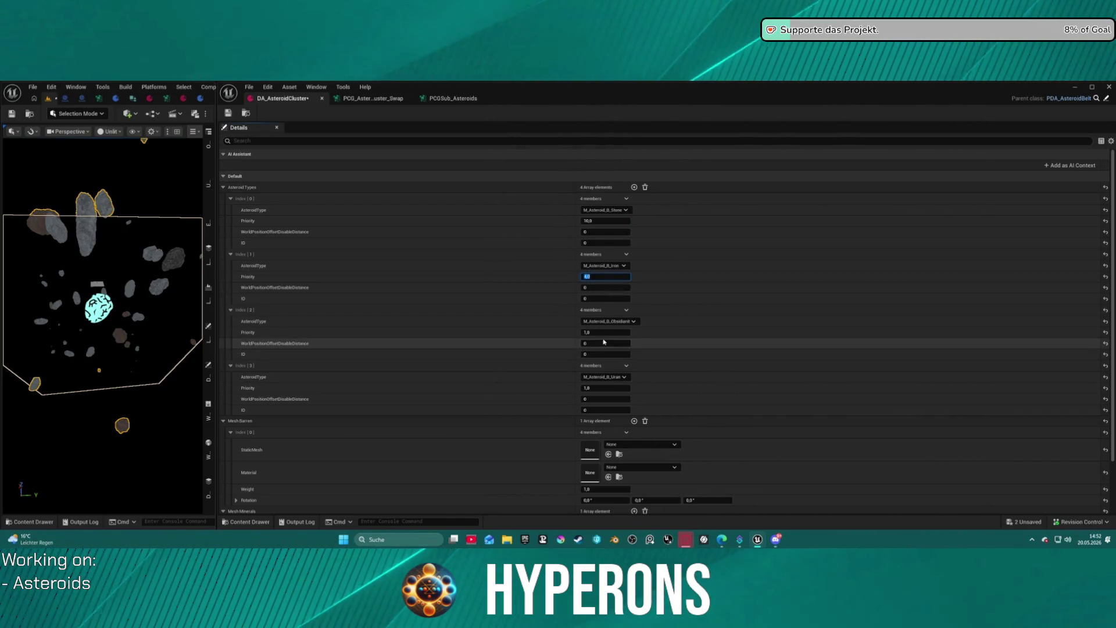
click(603, 333)
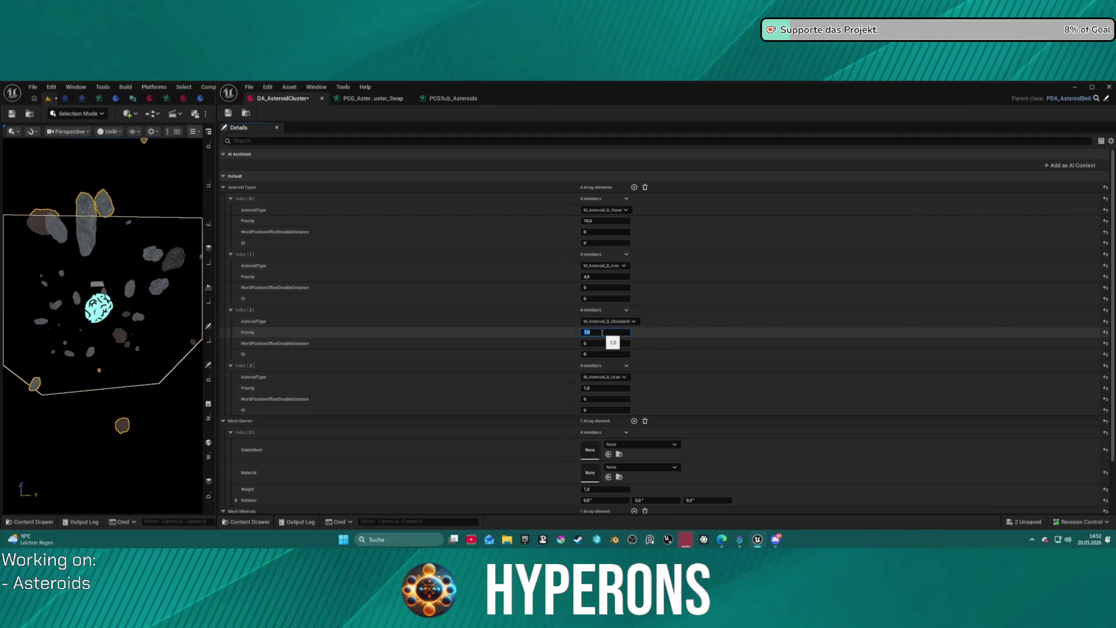
key(Return)
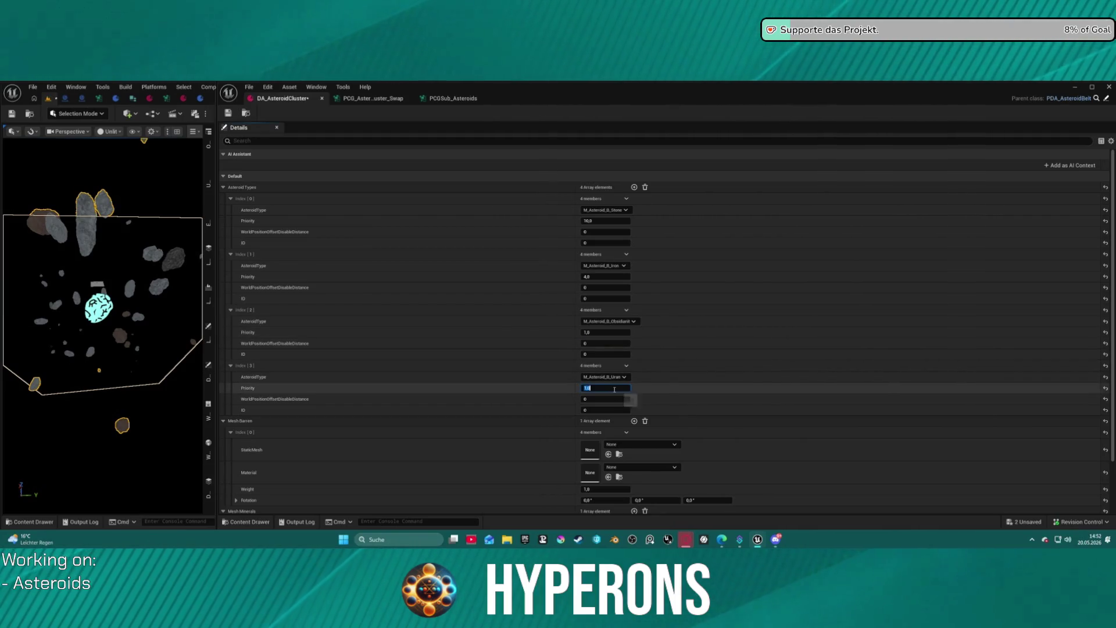
key(Return)
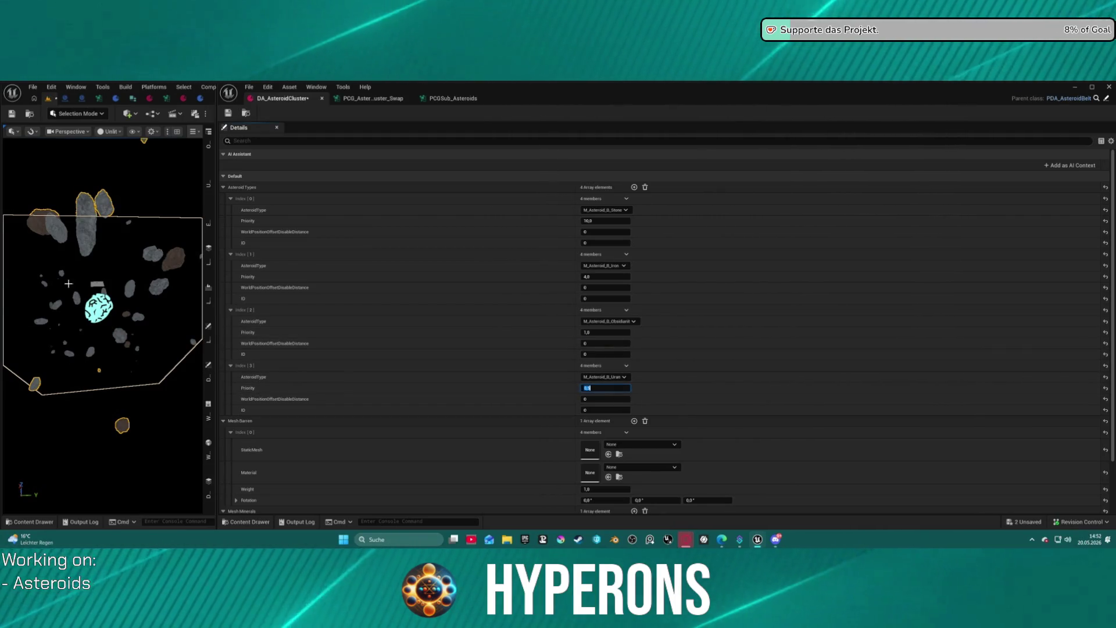
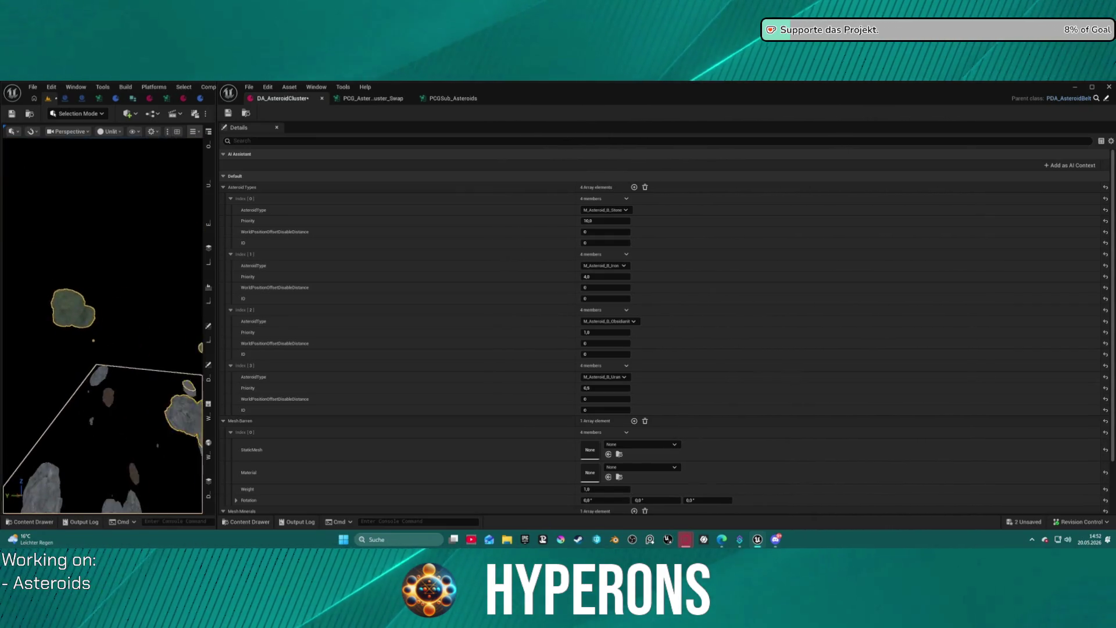
Leave the DA_AsteroidCluster details for the PCG_AsteroidCluster_Swap graph.
scroll(98, 283, up, 3)
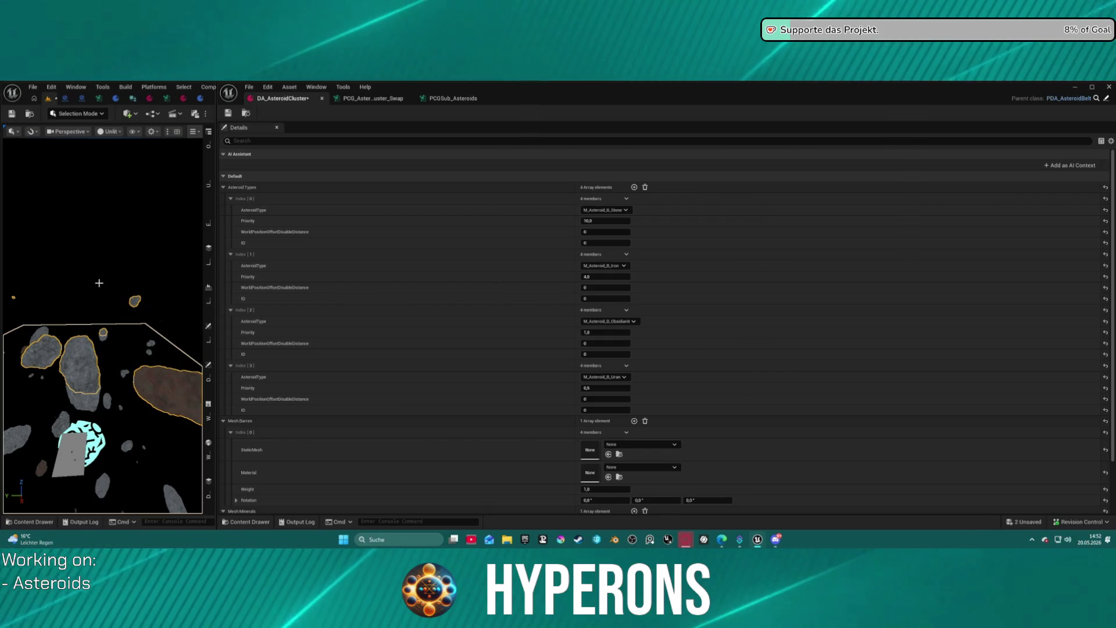
click(350, 100)
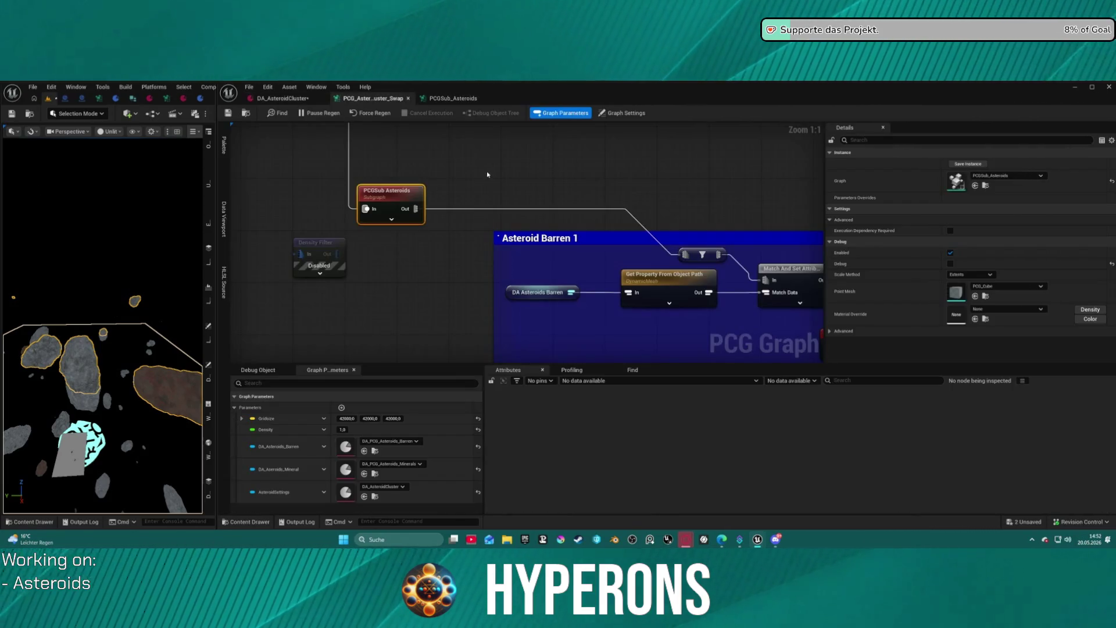
Move the PCGSub Asteroids node further left in the PCG graph.
scroll(487, 174, down, 8)
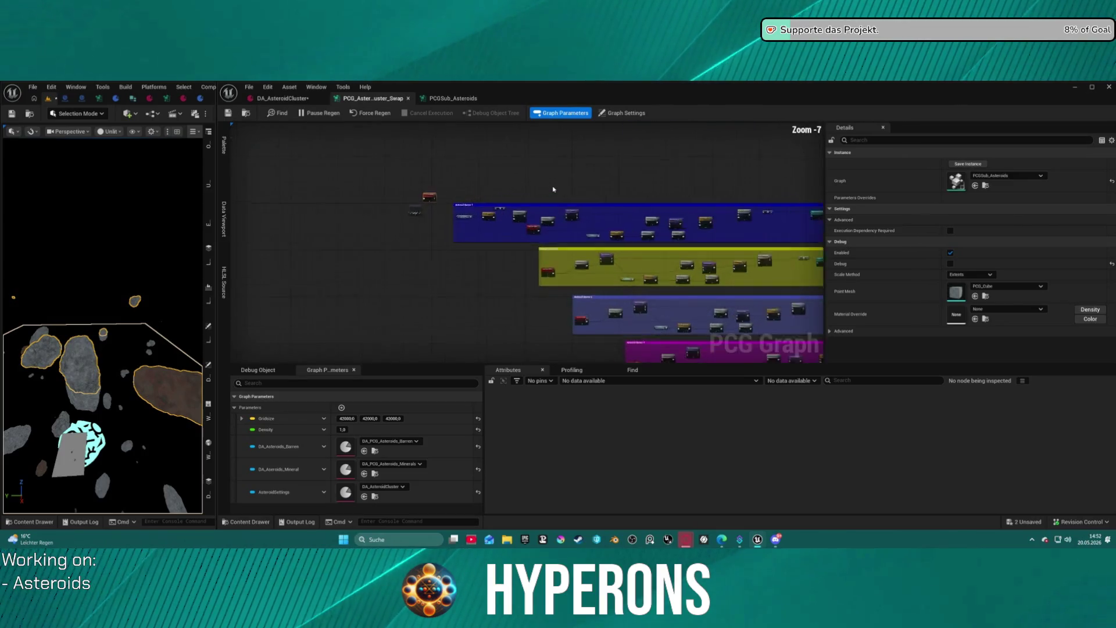
scroll(553, 189, up, 2)
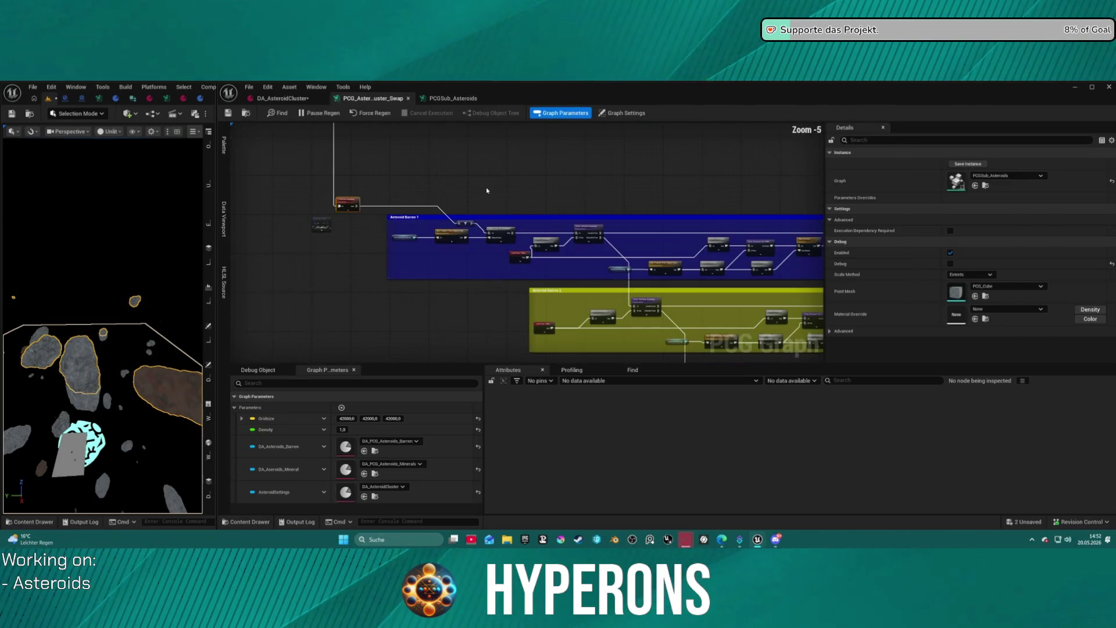
click(322, 224)
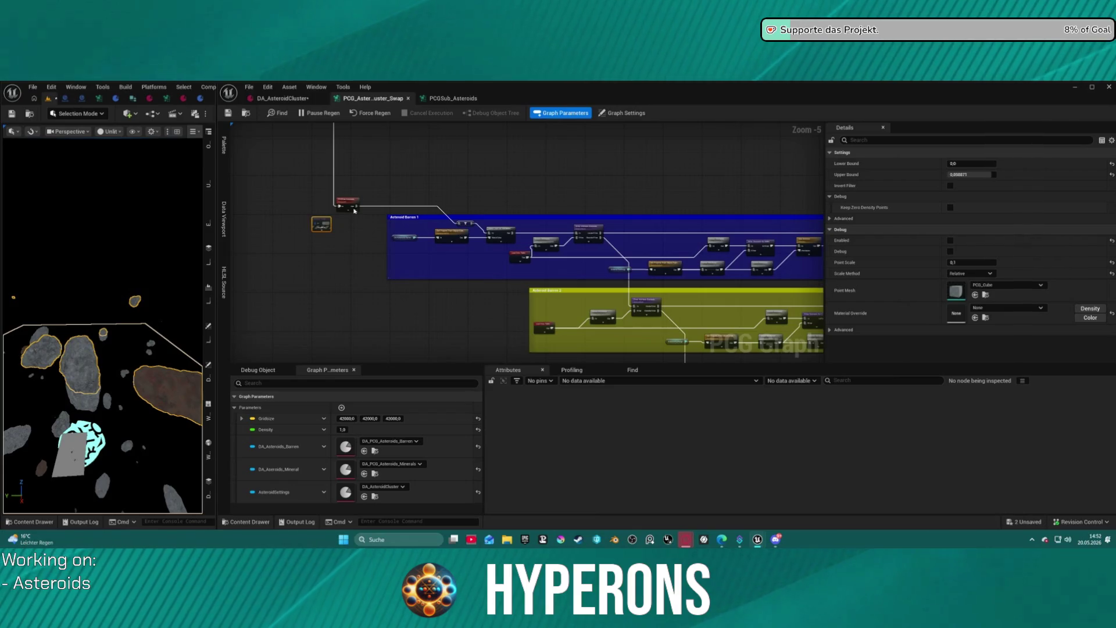
drag(347, 204, 264, 206)
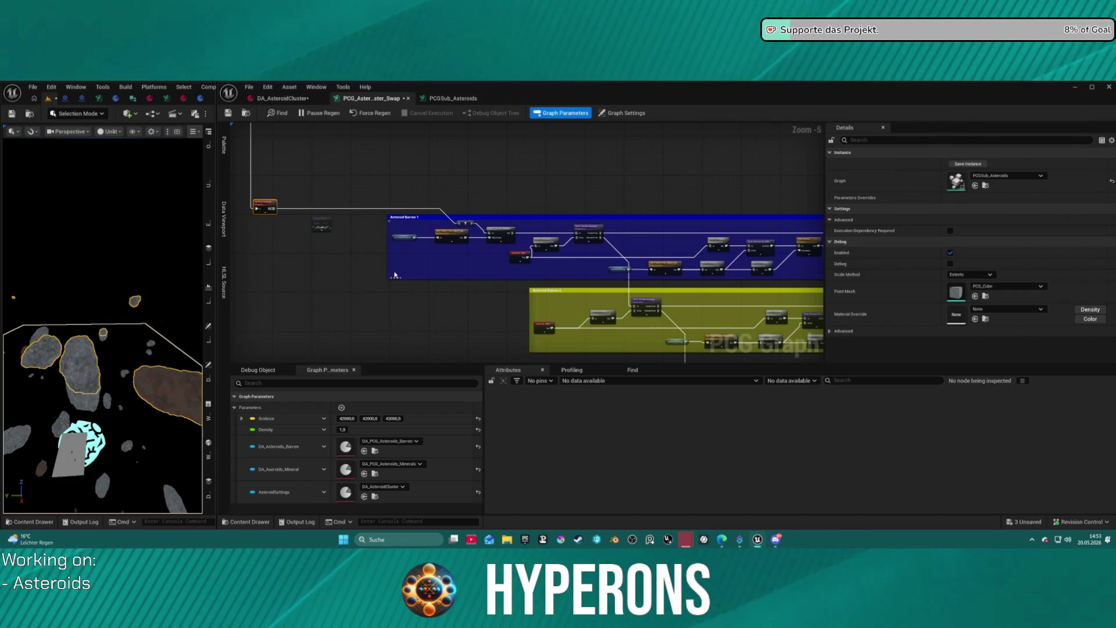
Delete the disabled Density Filter node and widen the Blueprint editor beside the graph.
scroll(400, 280, up, 3)
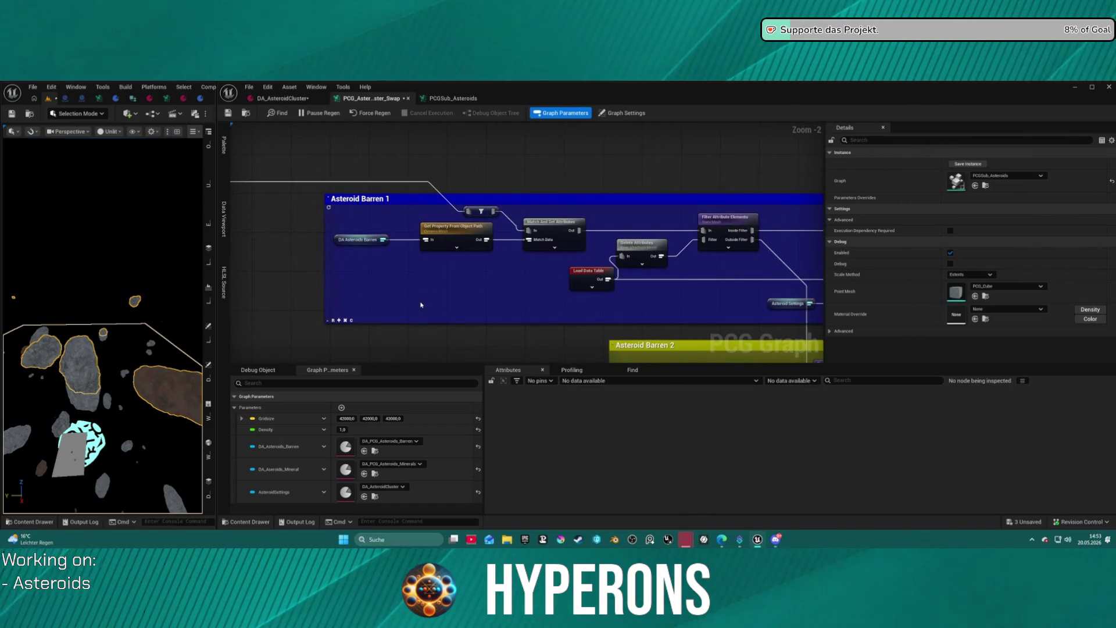
scroll(421, 305, down, 4)
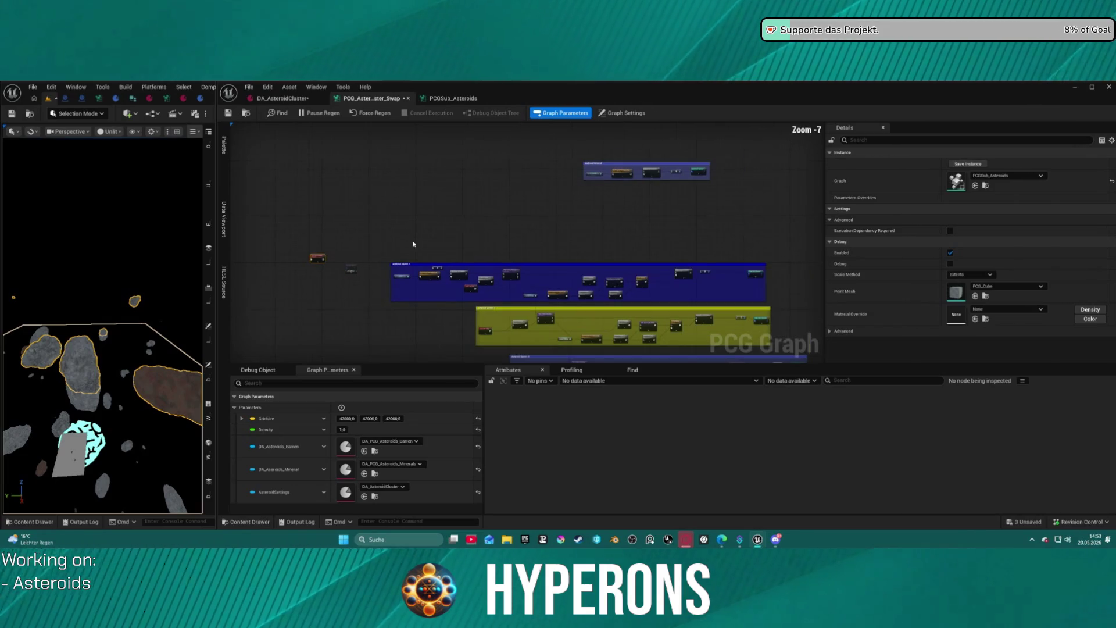
scroll(410, 243, up, 3)
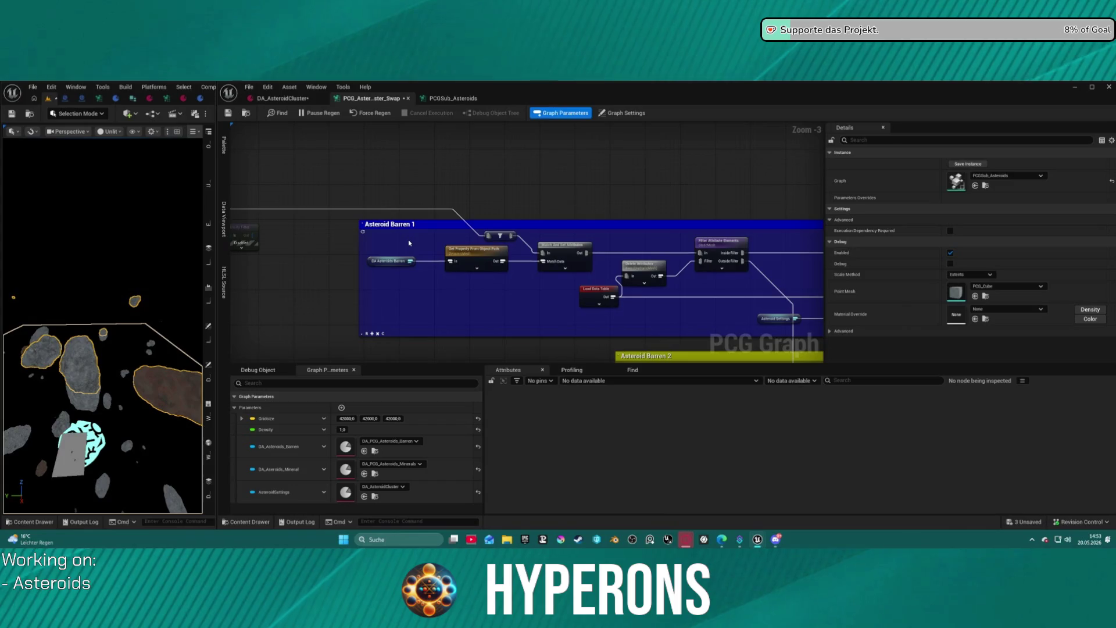
mouse_move(410, 243)
mouse_down()
mouse_move(584, 249)
mouse_move(550, 262)
mouse_up()
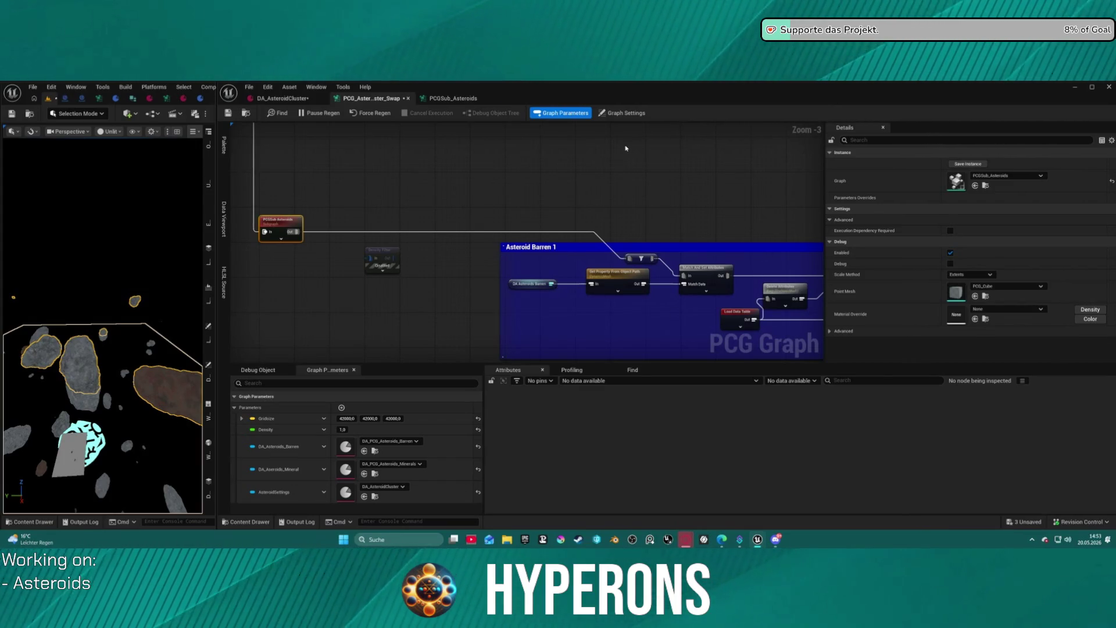
click(389, 260)
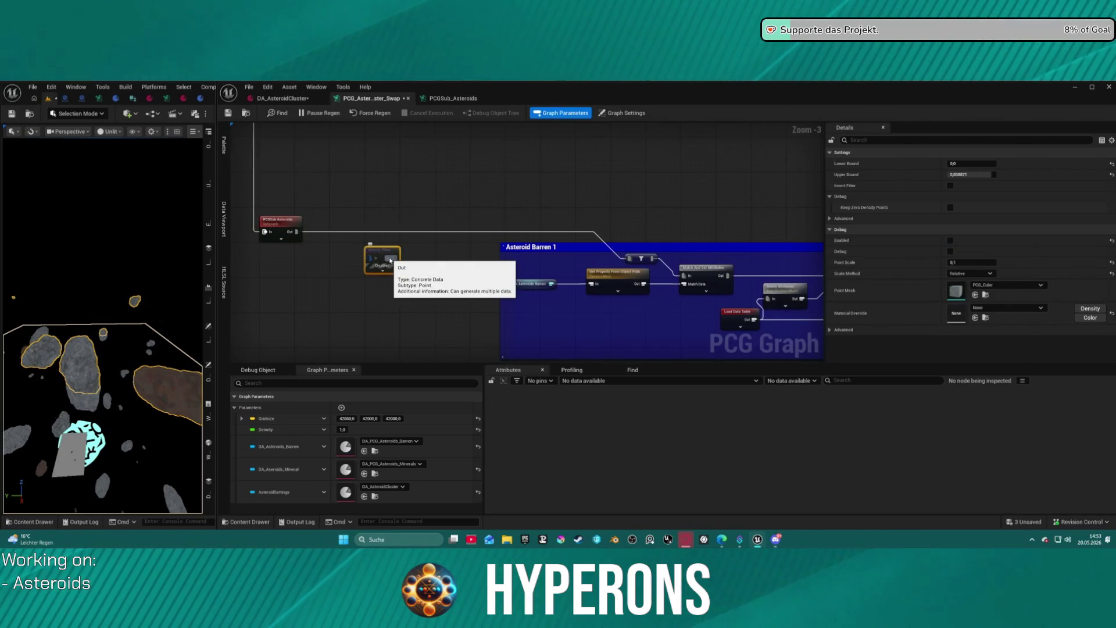
key(Delete)
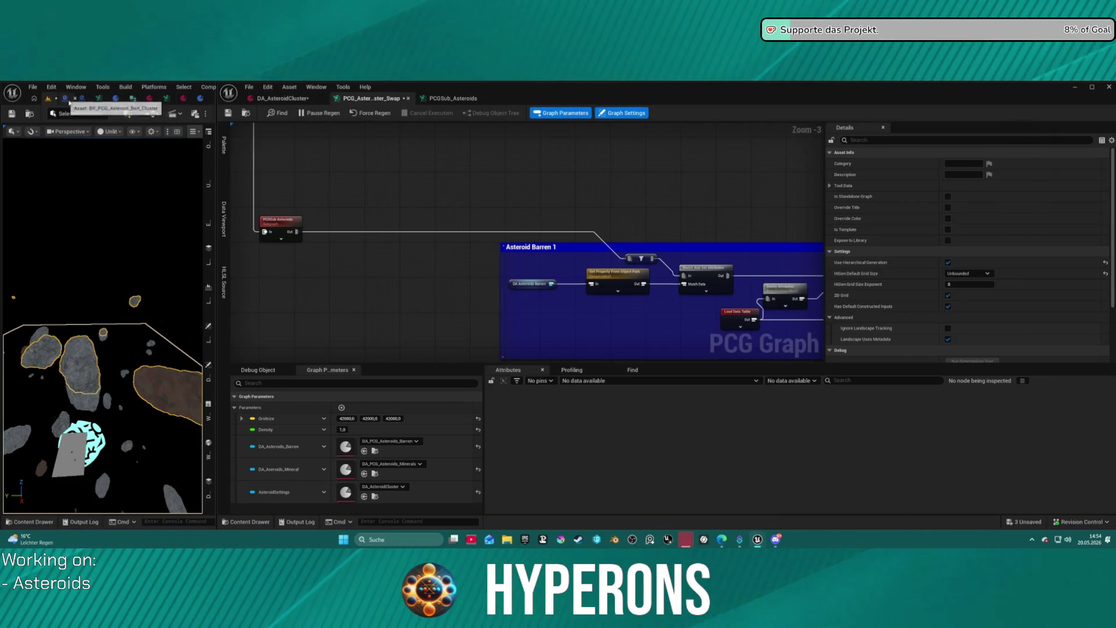
drag(217, 101, 377, 101)
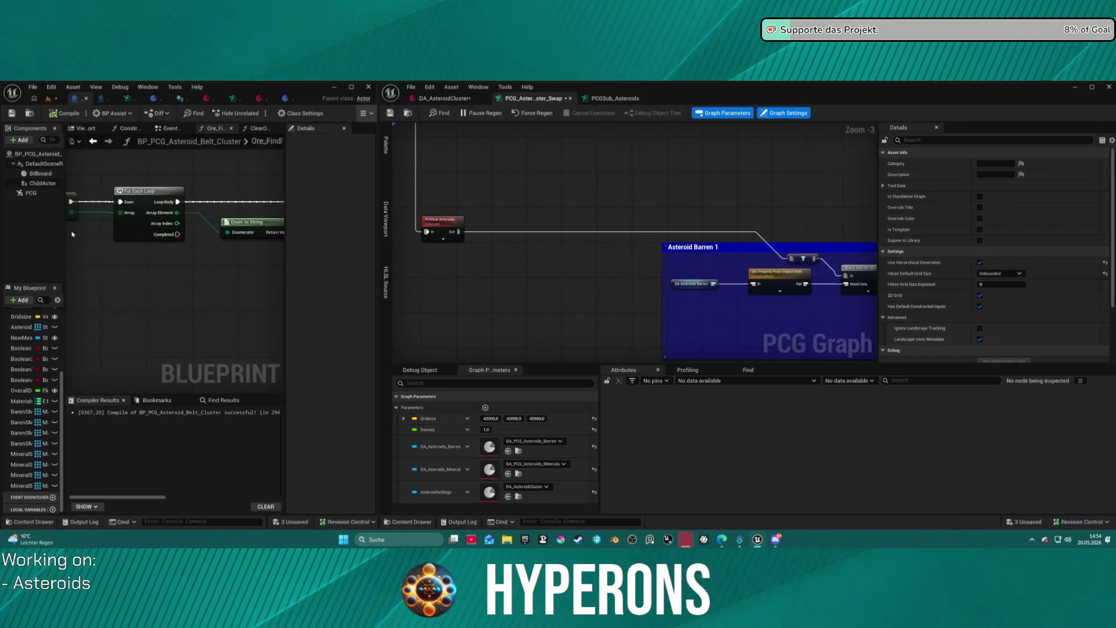
Widen the Blueprint editor and delete the Ore_FindMaterial and ClearOreArrays functions.
click(23, 411)
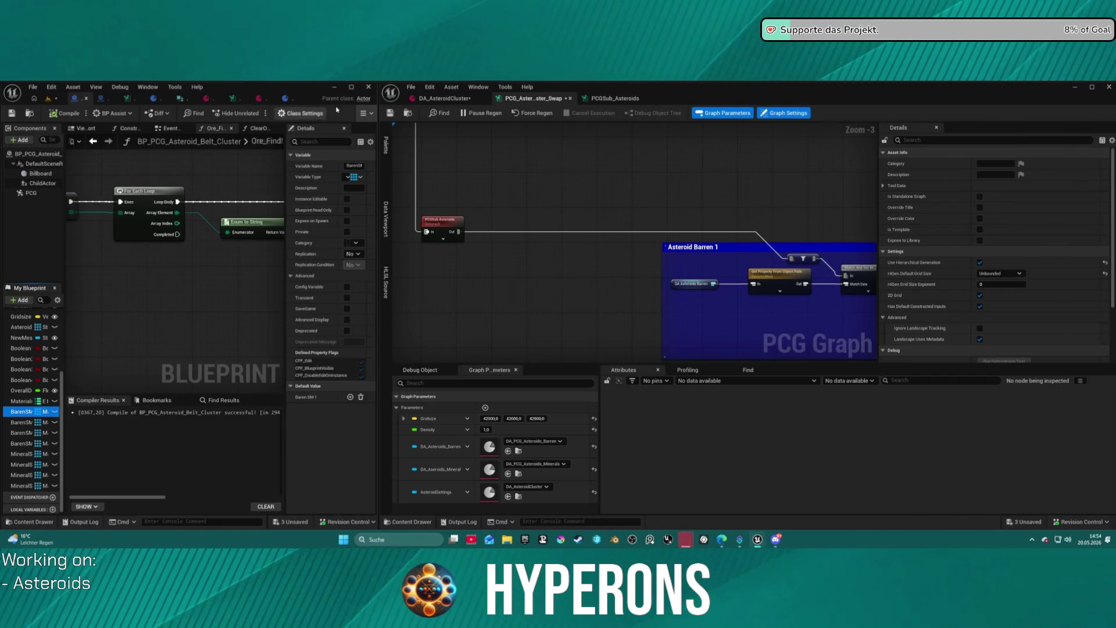
drag(377, 98, 940, 262)
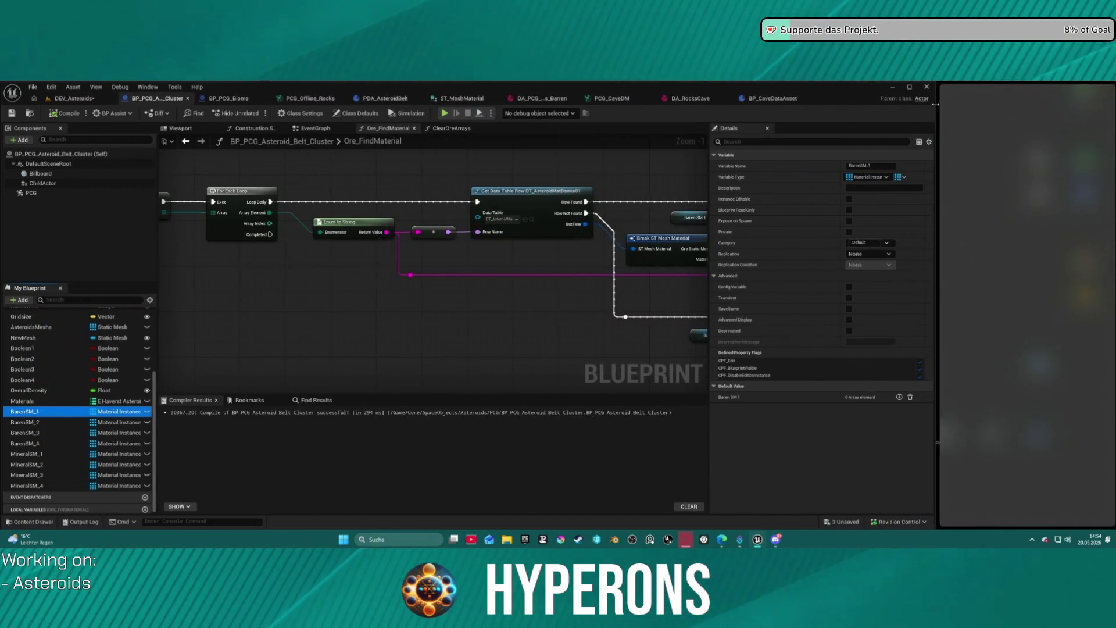
scroll(288, 261, down, 1)
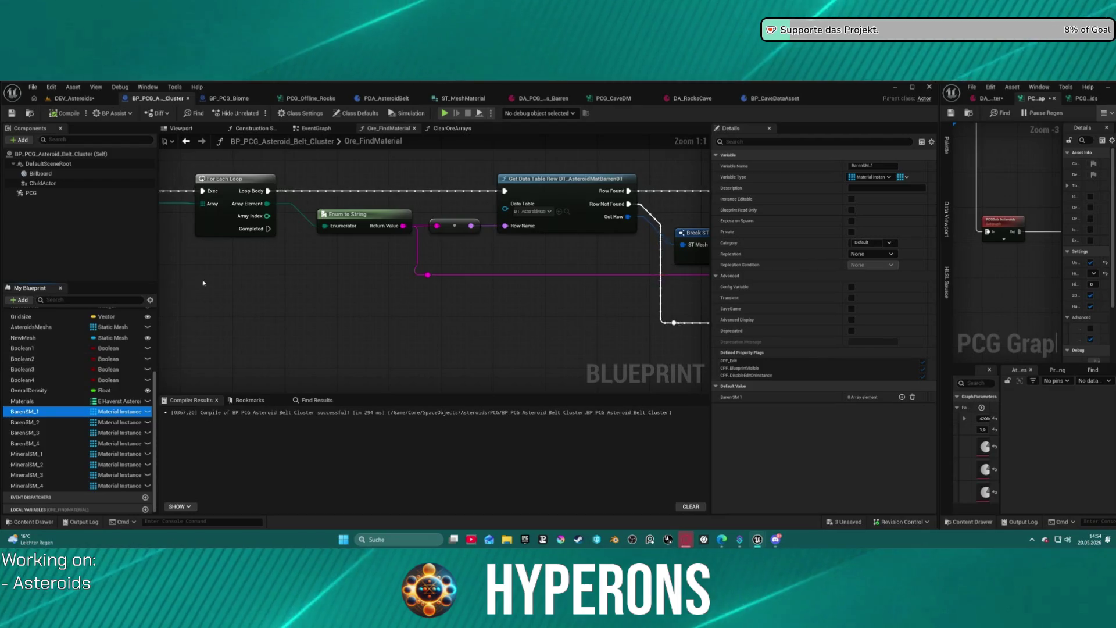
scroll(227, 278, down, 1)
drag(225, 279, 363, 278)
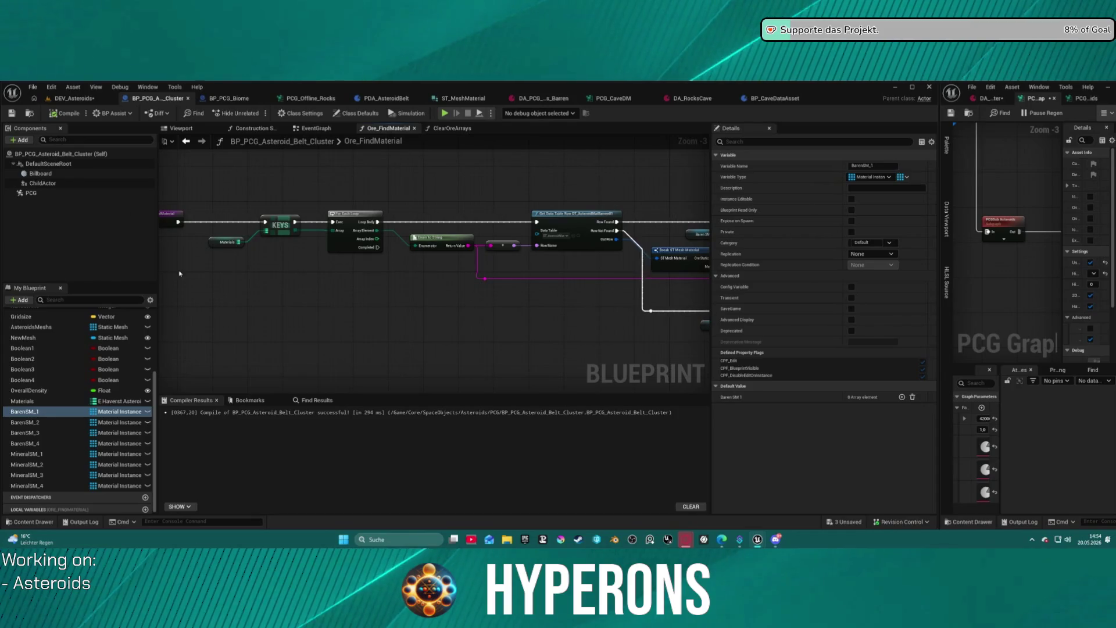
scroll(68, 367, up, 3)
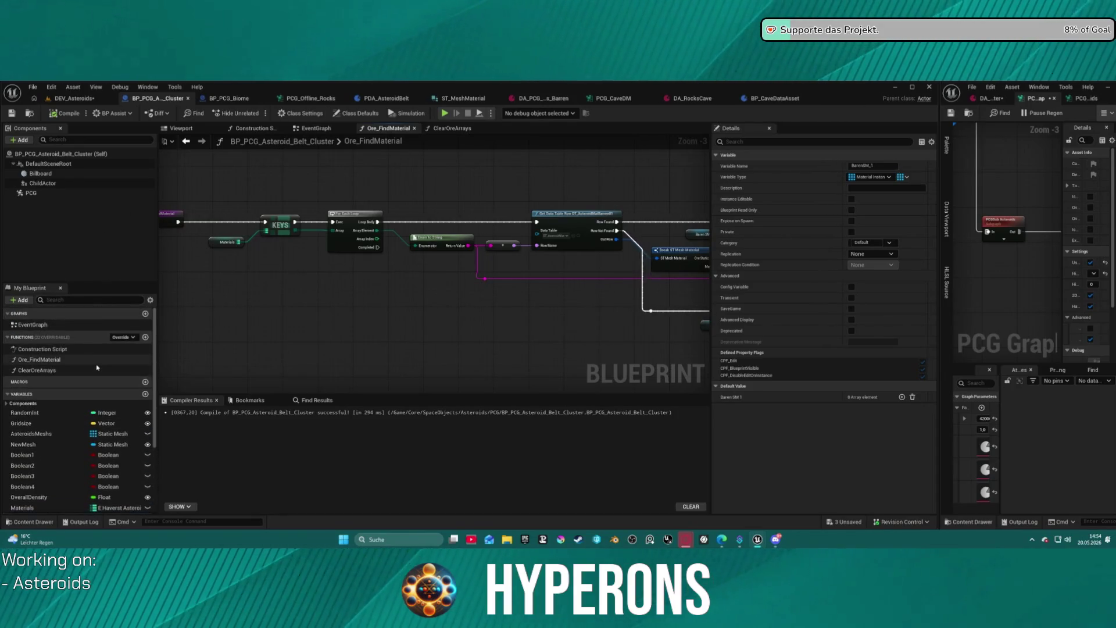
click(64, 359)
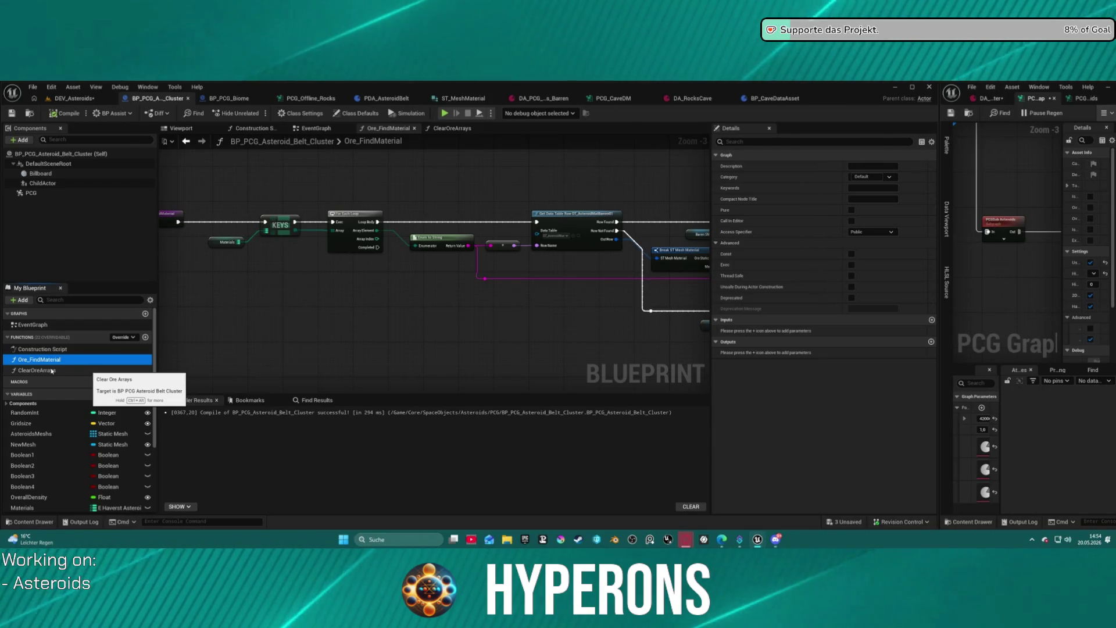
key(Delete)
click(37, 359)
key(Delete)
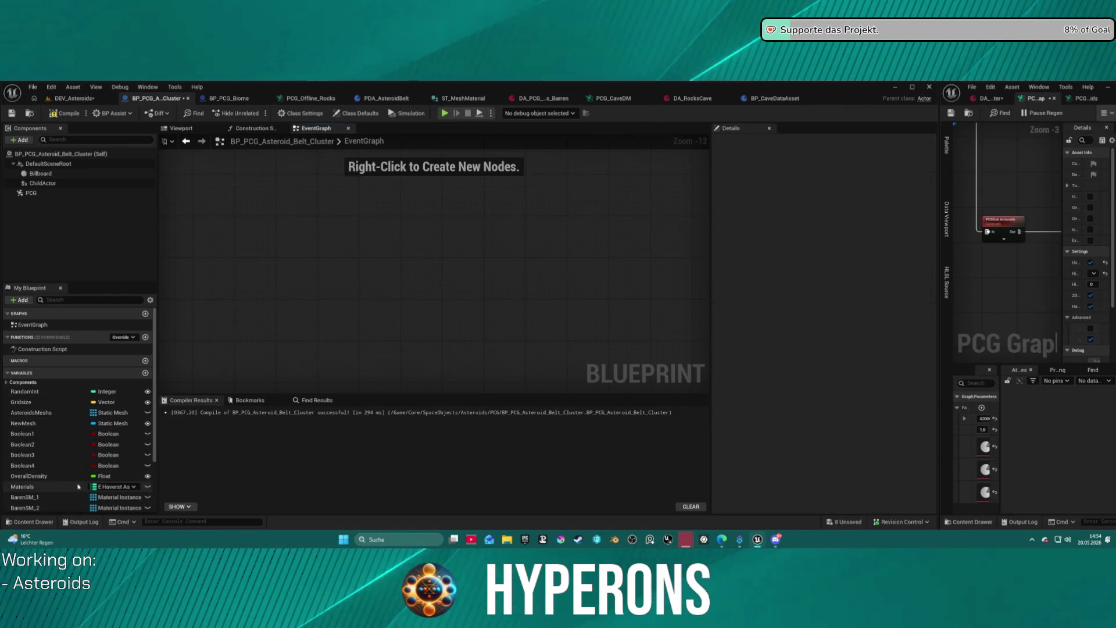
Delete the BarenSM_1 to BarenSM_4 mesh variables.
scroll(58, 419, down, 3)
click(26, 423)
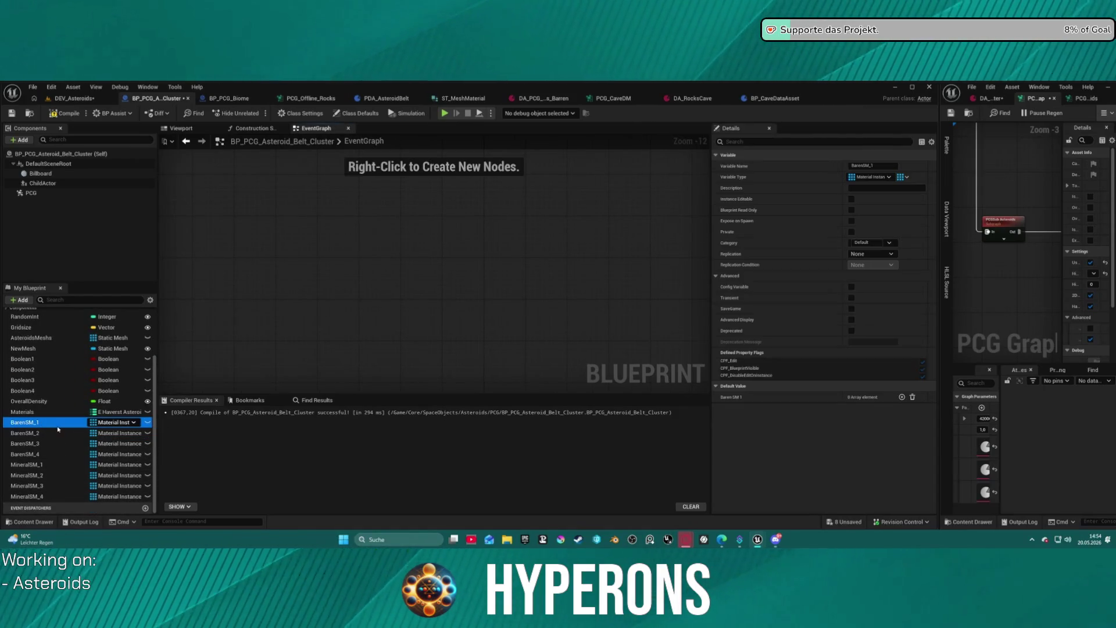
key(Delete)
click(50, 435)
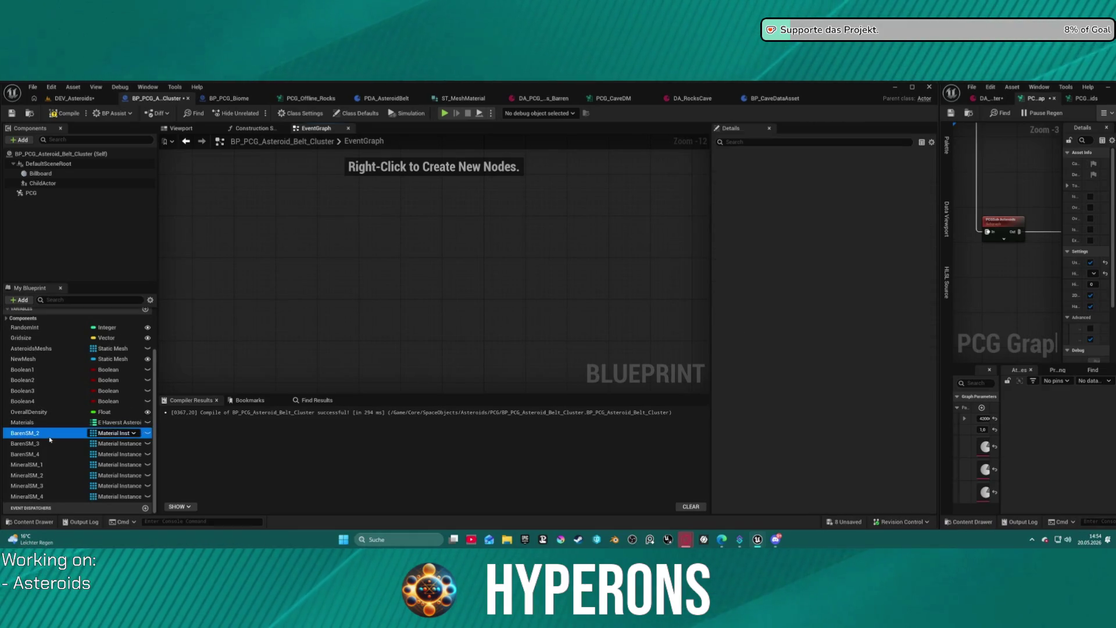
key(Delete)
click(52, 453)
key(Delete)
click(52, 452)
key(Delete)
Delete the MineralSM and AsteroidsMeshs variables, then duplicate OverallDensity.
click(58, 475)
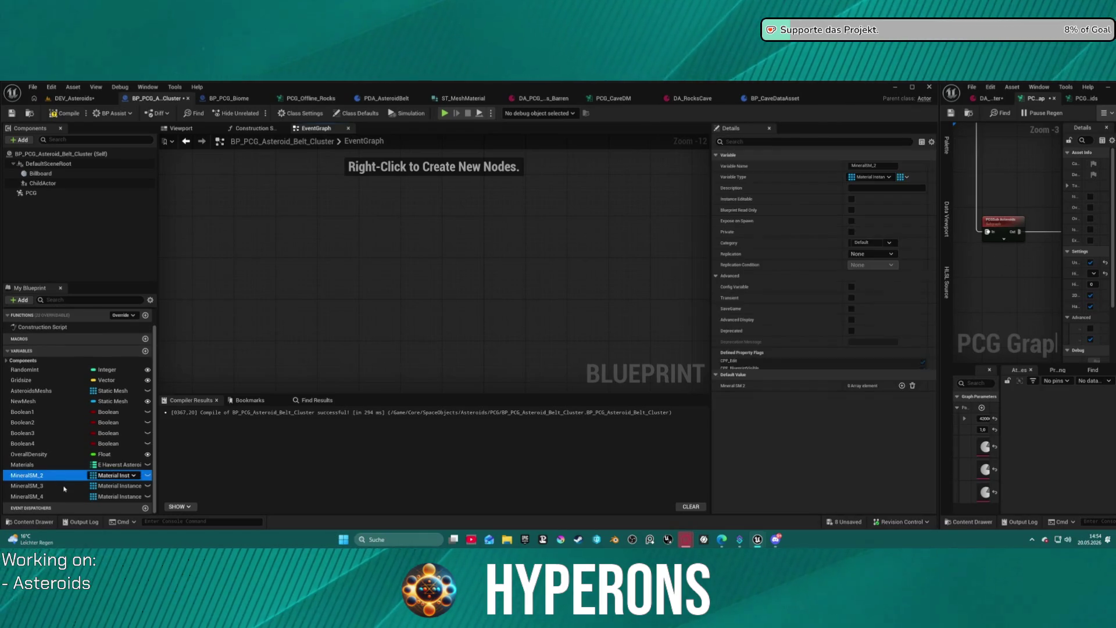
key(Delete)
click(58, 481)
key(Delete)
click(69, 496)
key(Delete)
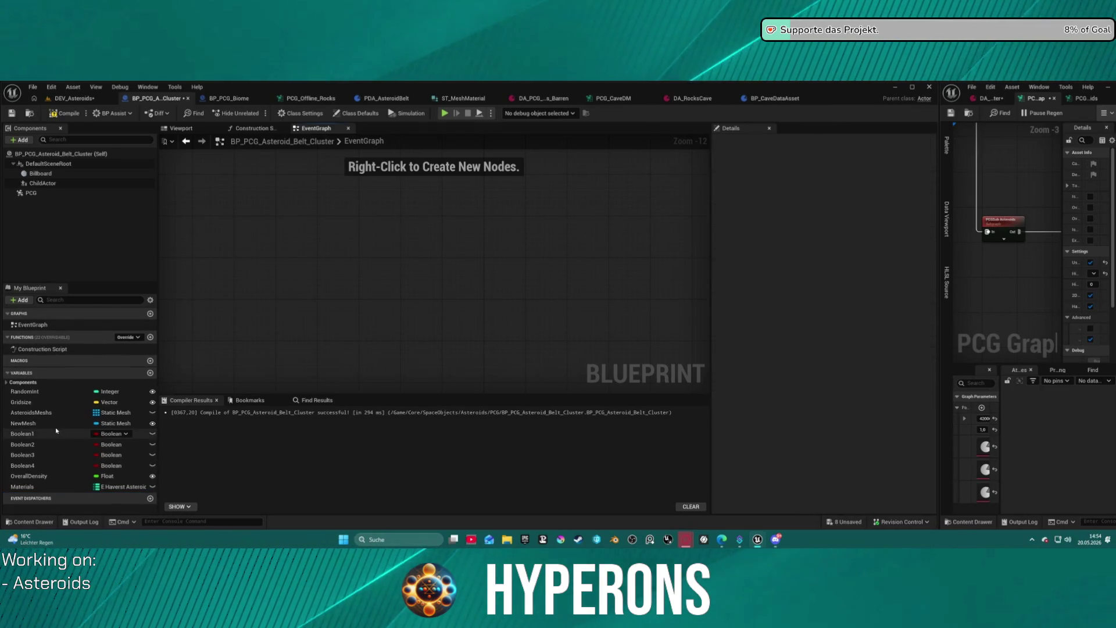
click(29, 412)
key(Delete)
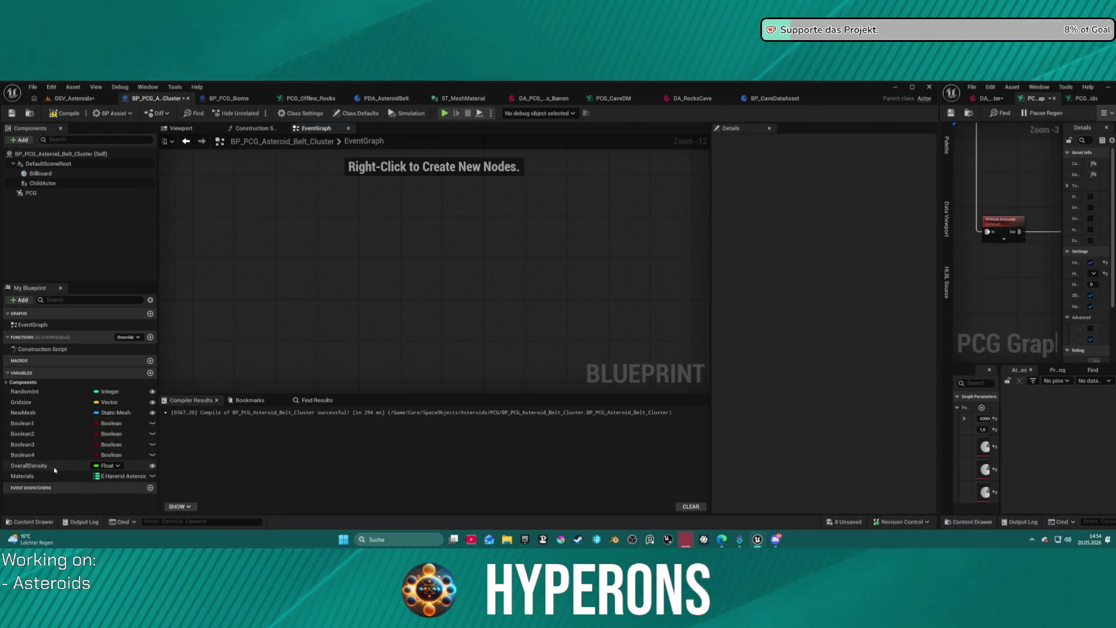
click(35, 465)
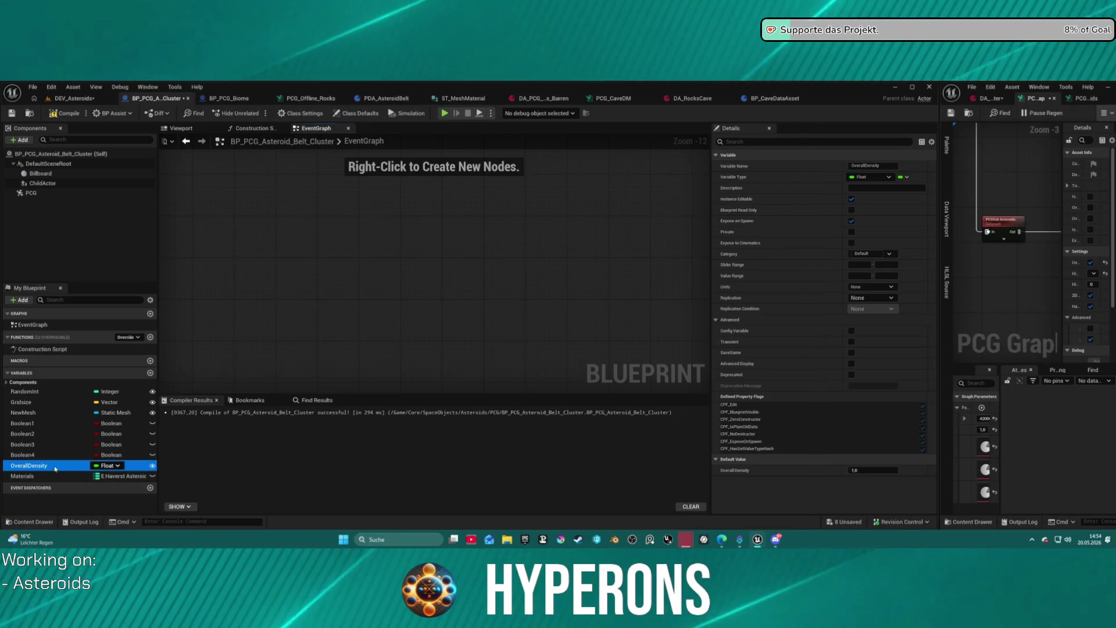
key(ctrl+w)
Rename the duplicated float variable to Ratio_OreToMineral.
click(31, 487)
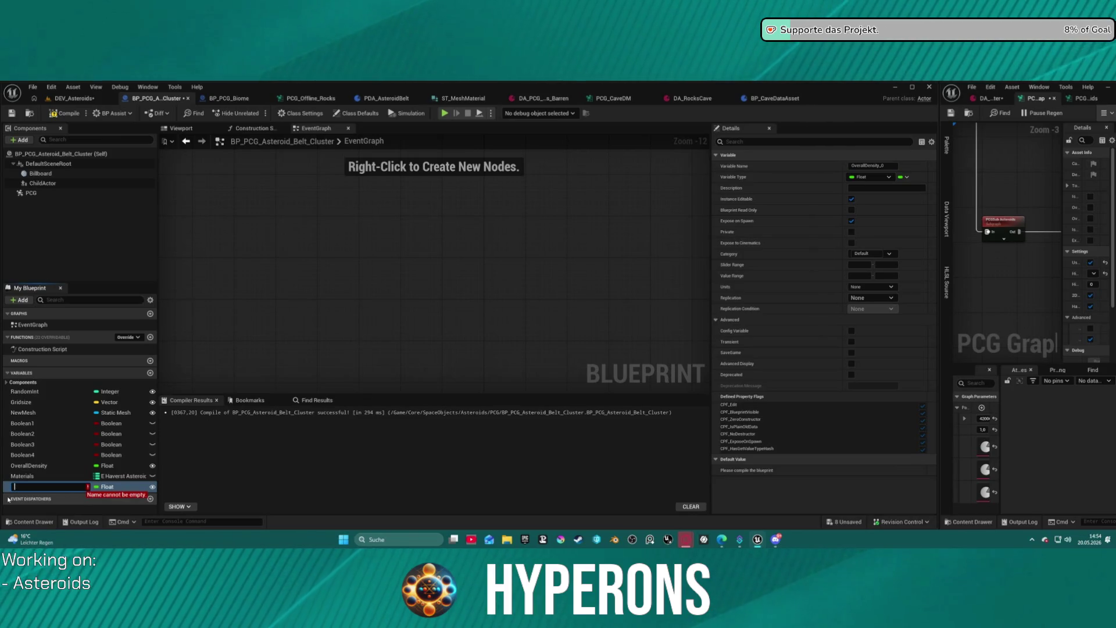
text(Min)
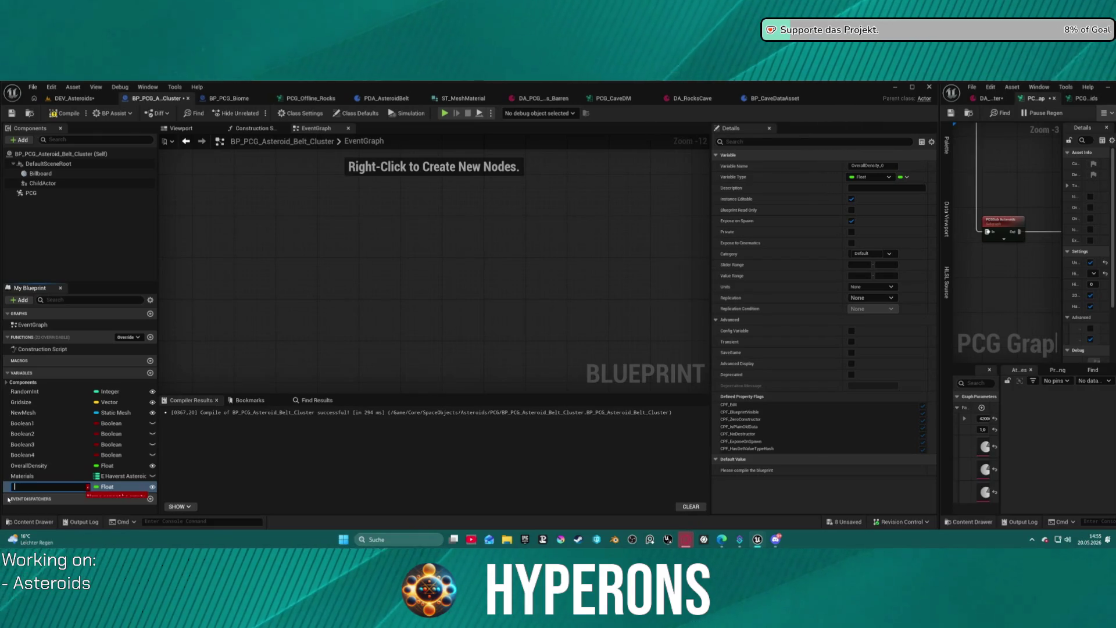
text(OreToMiner)
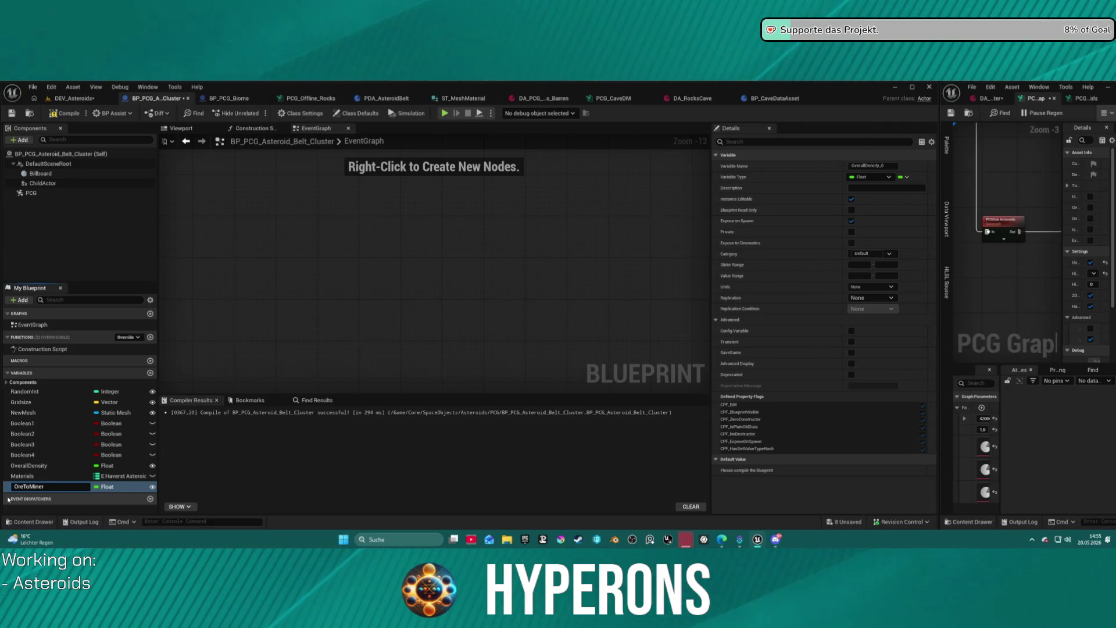
text(alRatio)
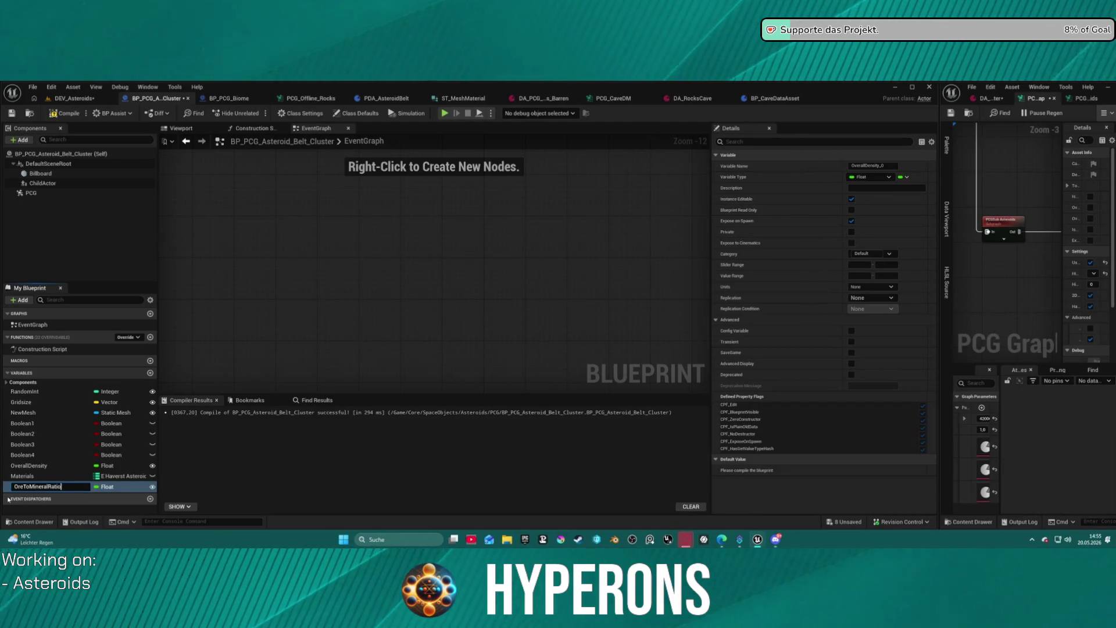
key(Left)
key(Left)
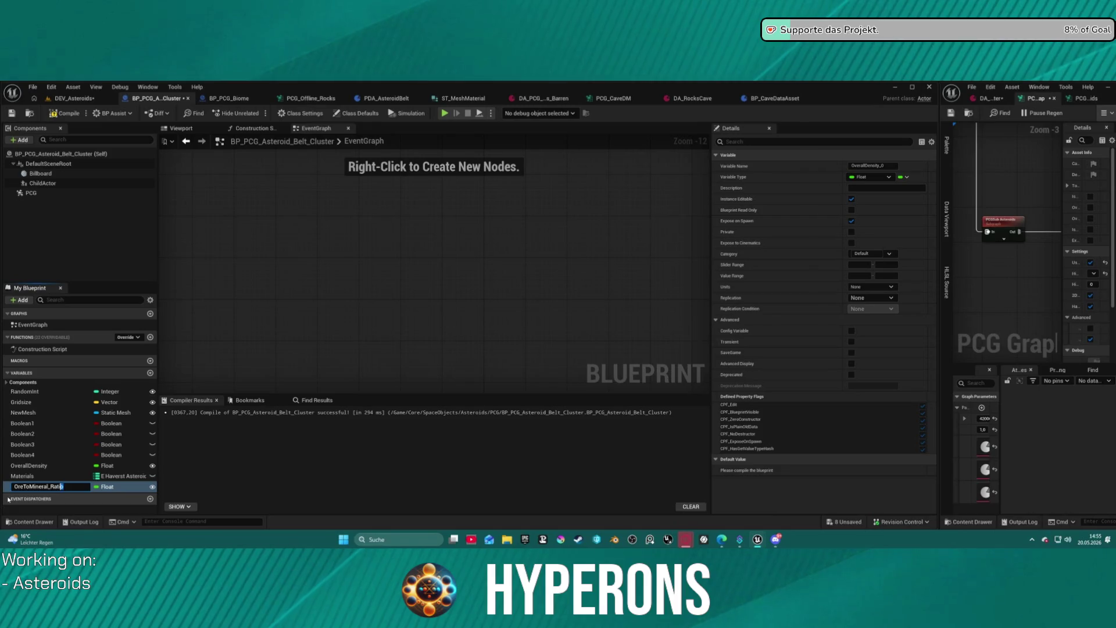
key(Delete)
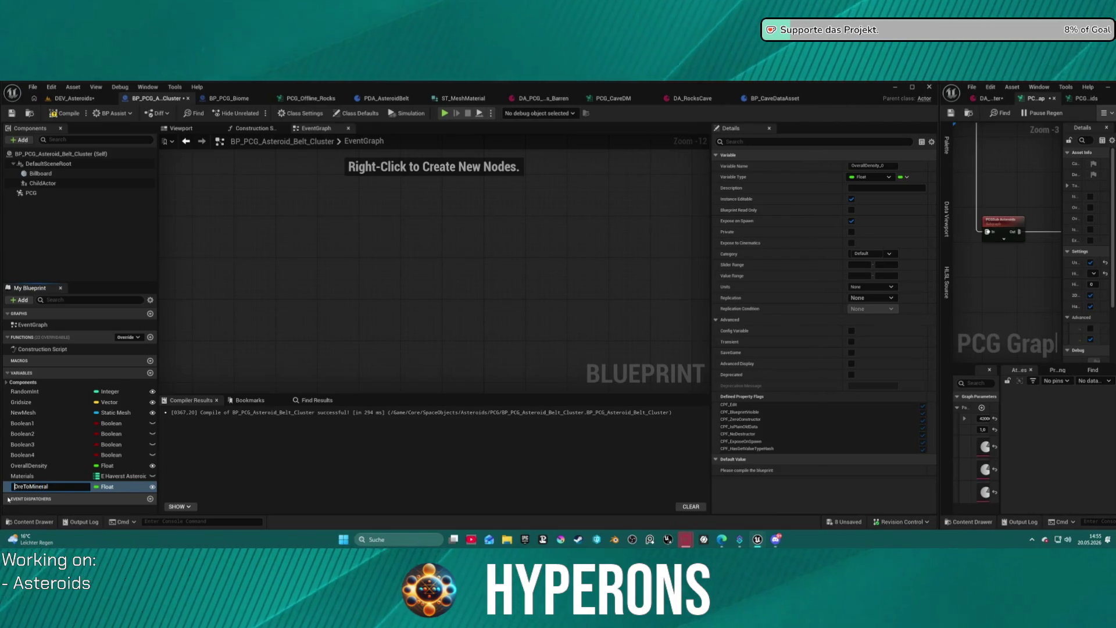
text(Ratio)
key(Right)
key(Right)
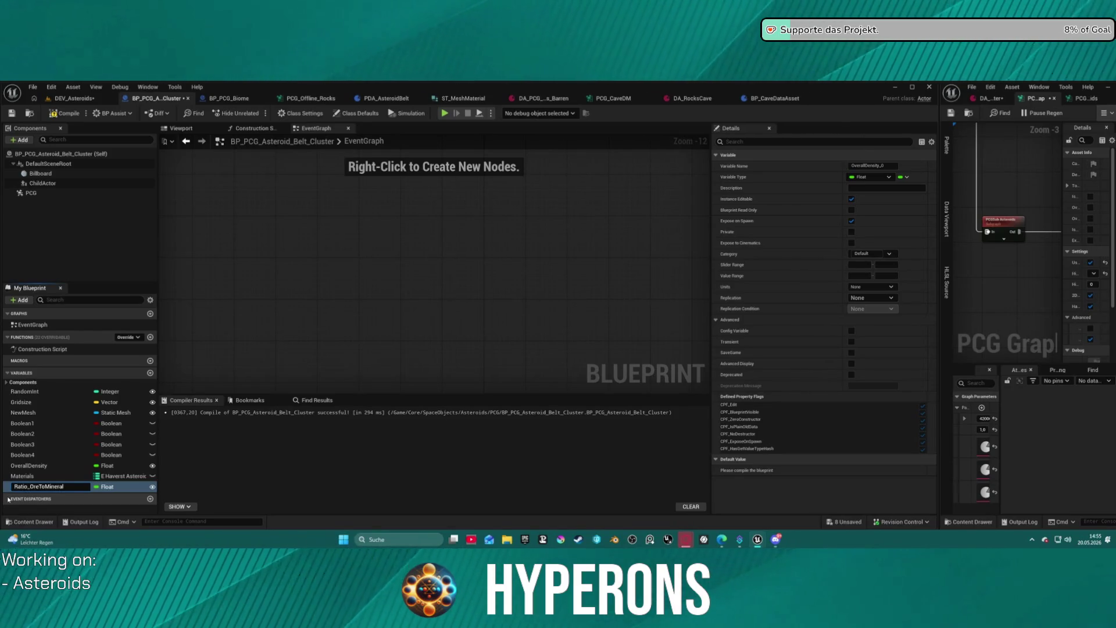
key(Return)
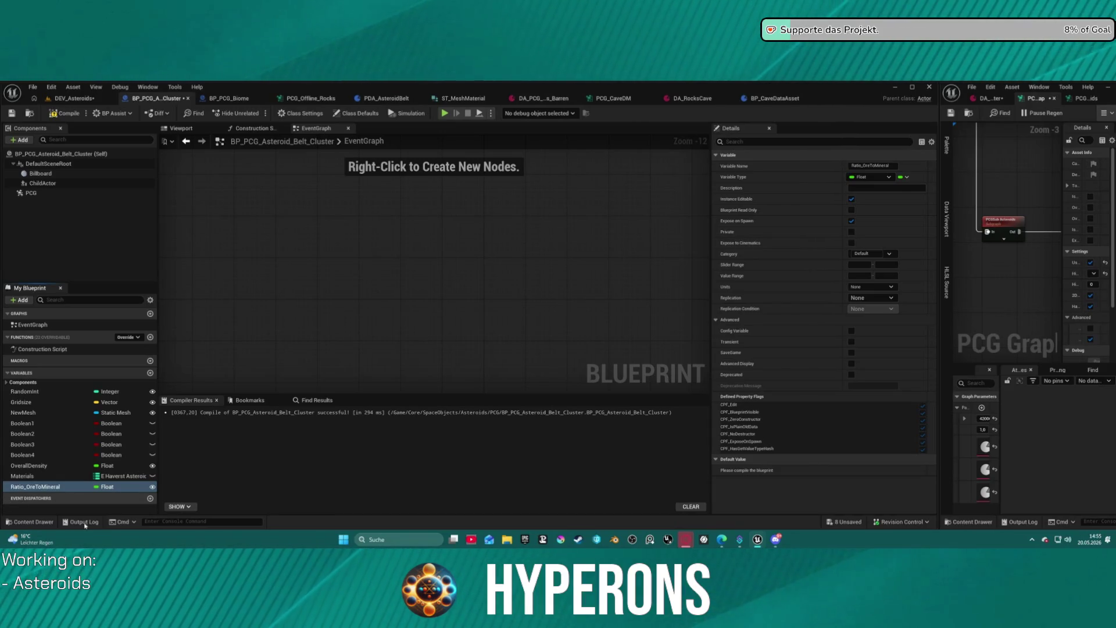
click(19, 491)
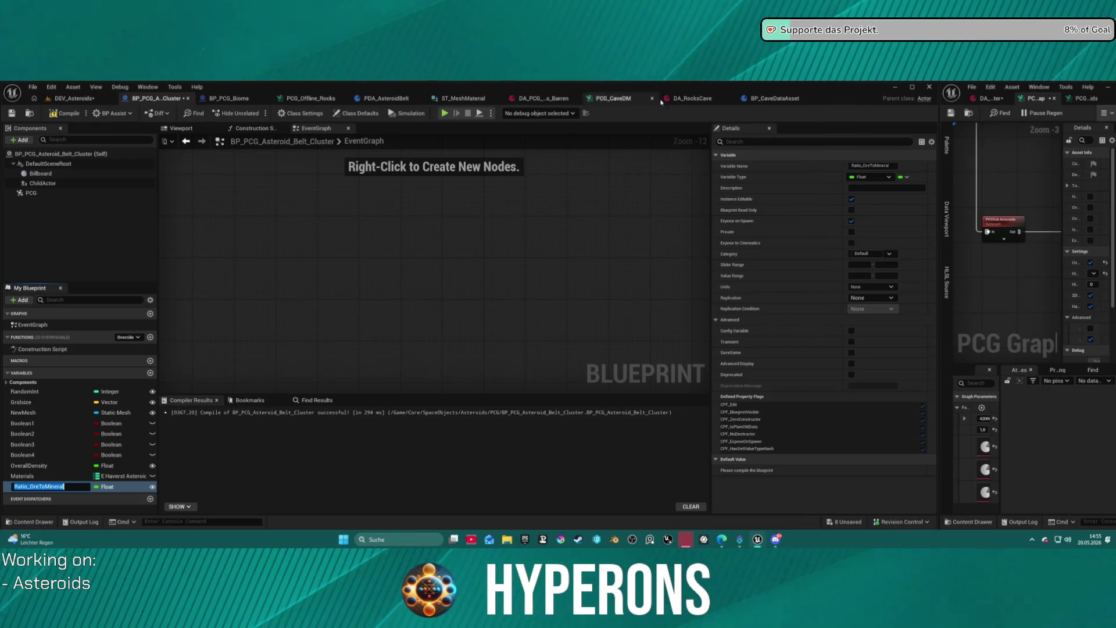
key(Return)
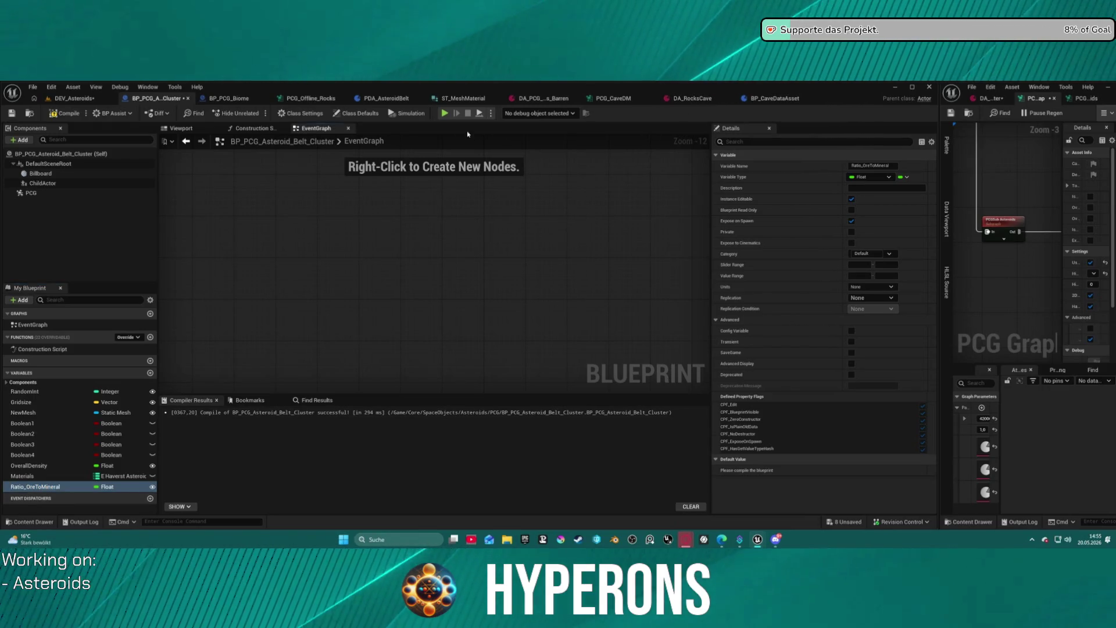
Widen the PCG graph and add a Get Actor Property node below PCGSub Asteroids.
mouse_move(937, 102)
mouse_down()
mouse_move(785, 174)
mouse_move(297, 244)
mouse_move(297, 261)
mouse_up()
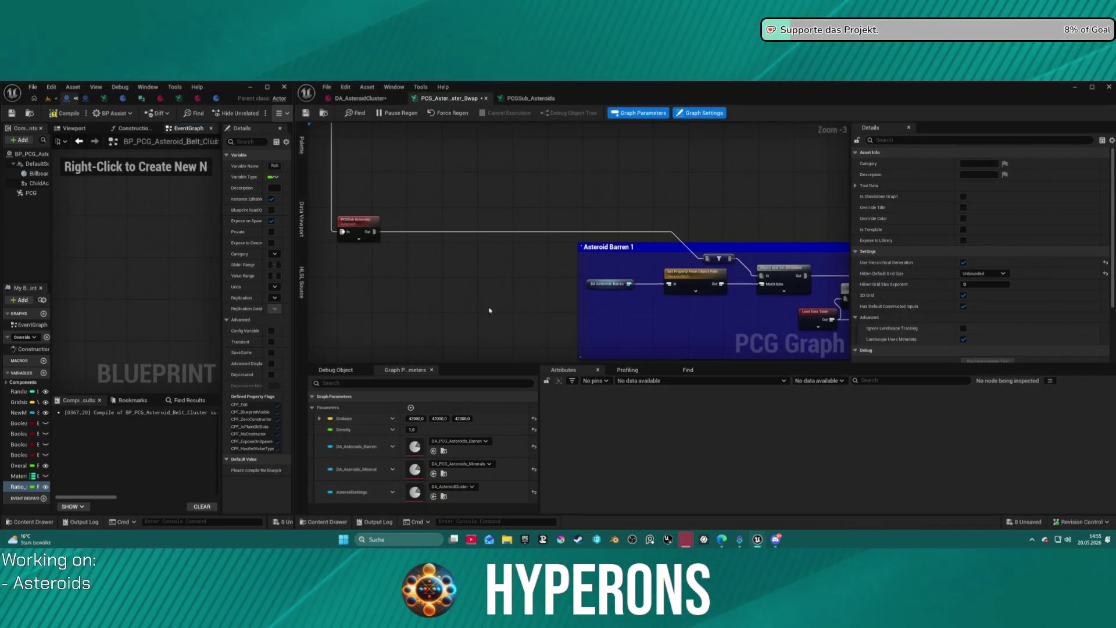
scroll(460, 289, down, 4)
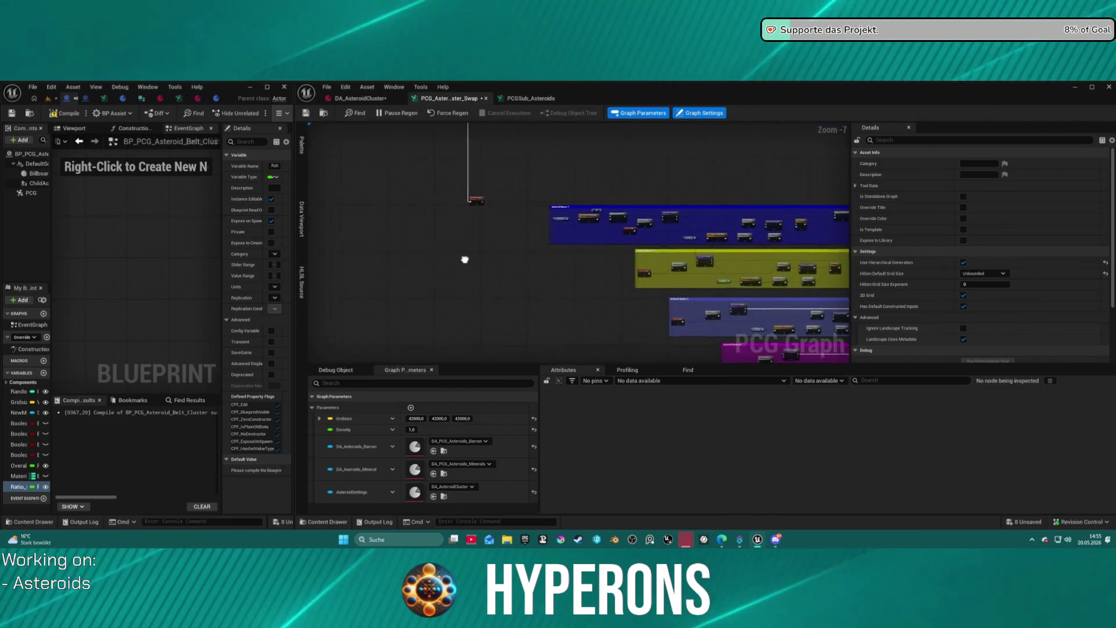
right_click(493, 232)
text(get )
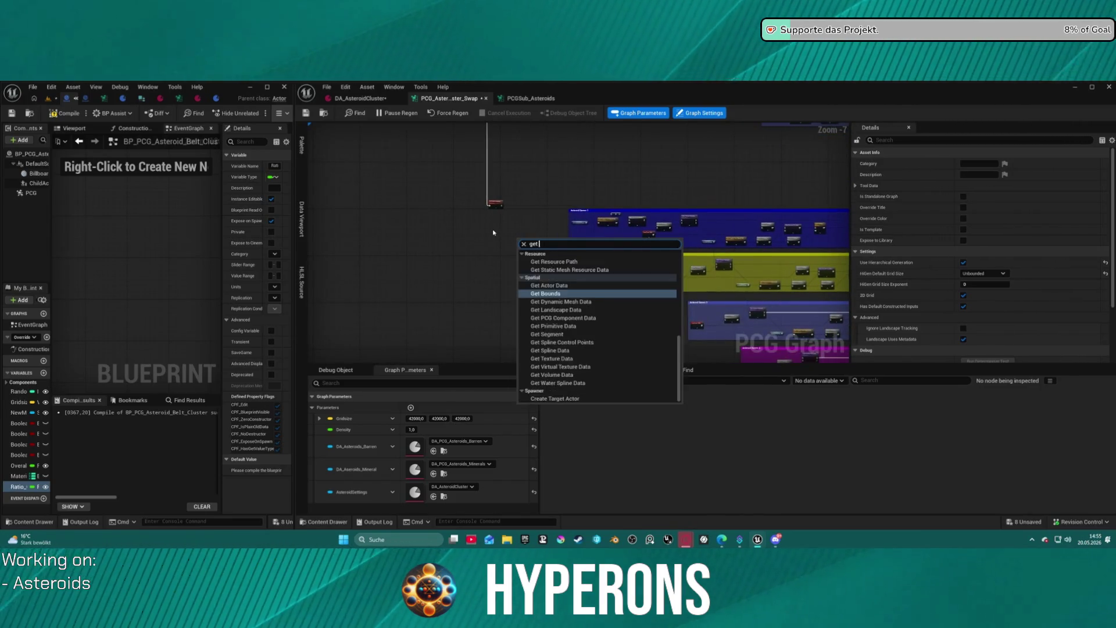
text(actor pr)
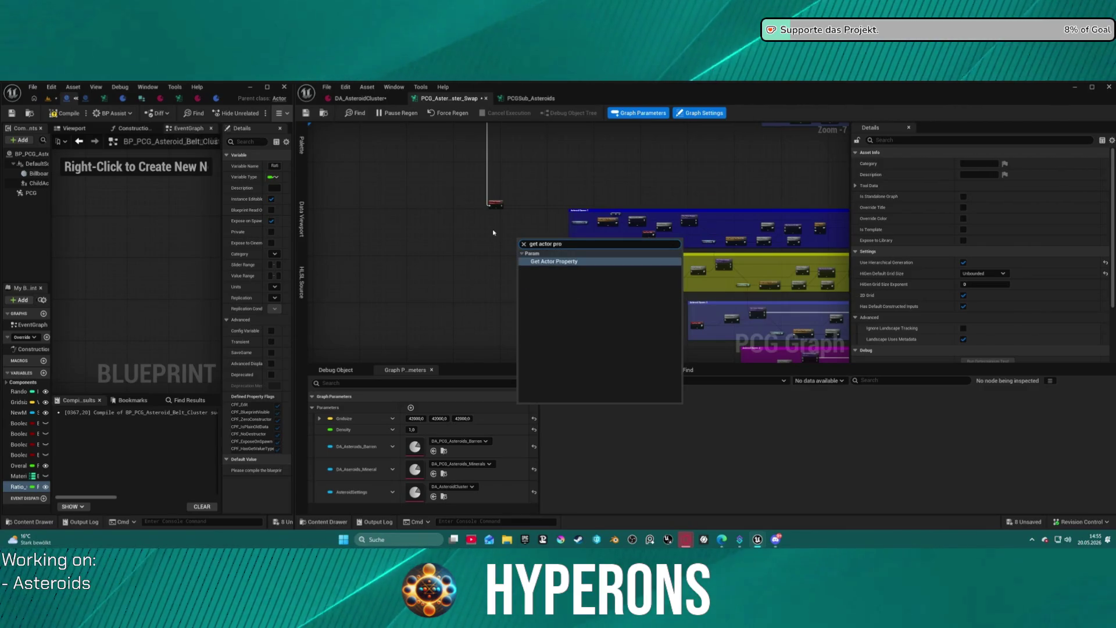
key(Return)
scroll(550, 239, up, 5)
mouse_move(550, 238)
mouse_down()
mouse_move(493, 205)
mouse_move(417, 206)
mouse_move(450, 285)
mouse_up()
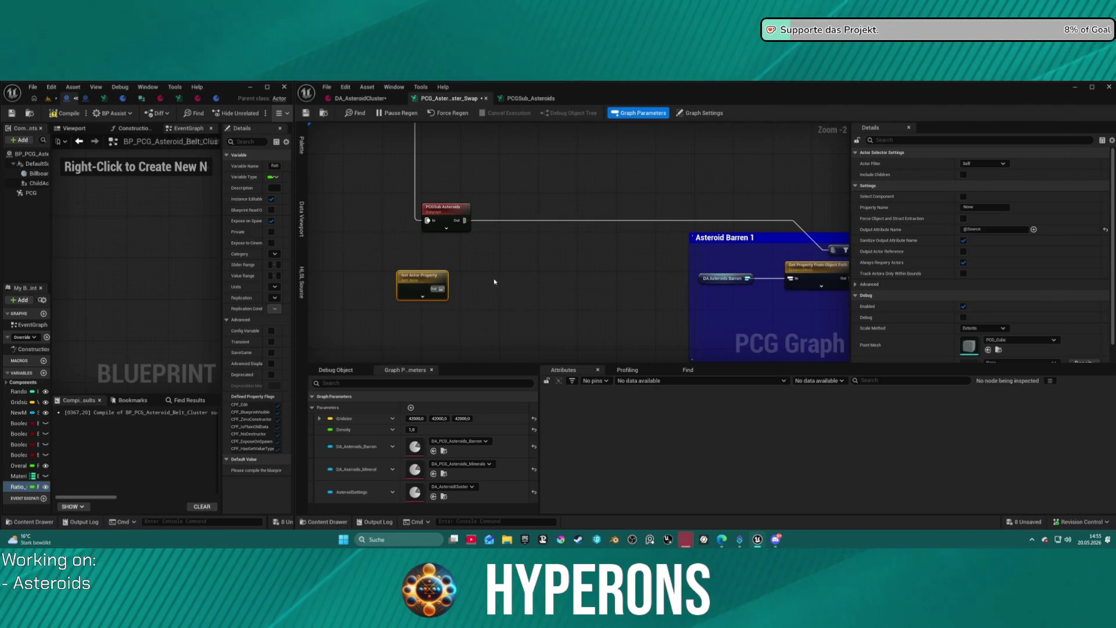
click(503, 283)
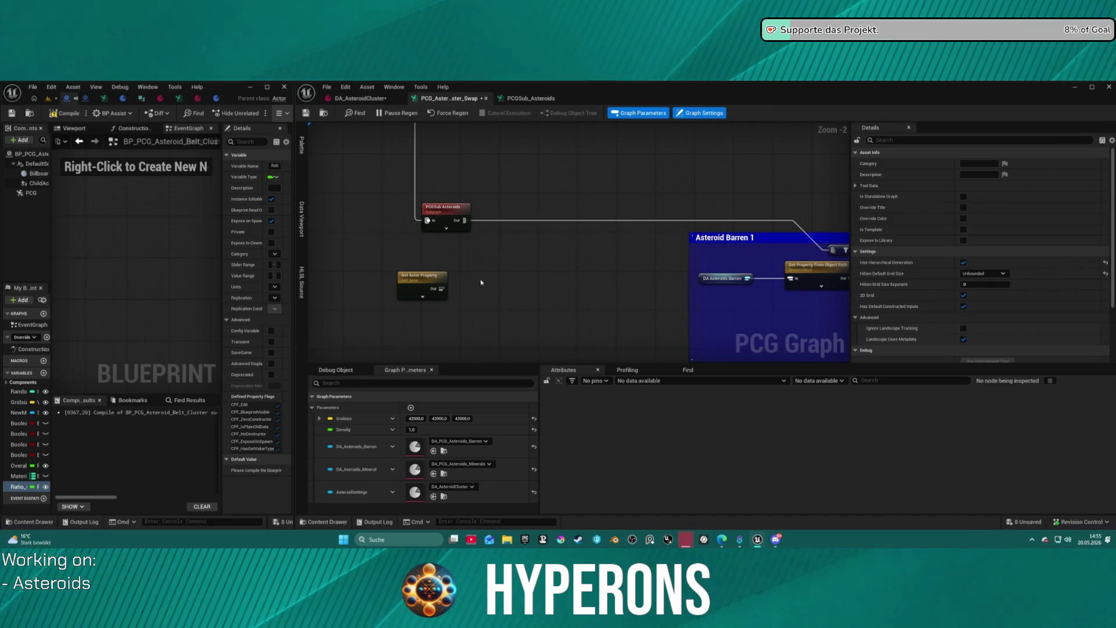
click(421, 283)
Set the node's Property Name to Ratio_OreToMineral and compile the Blueprint.
click(983, 207)
text(Ratio_OreToMineral)
key(Return)
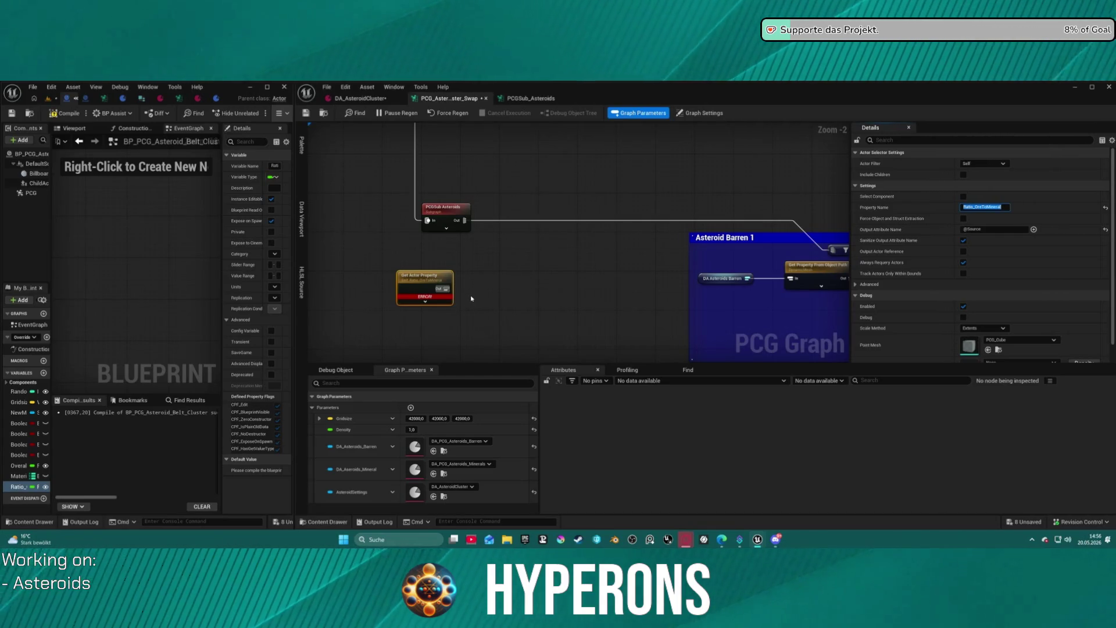
click(486, 289)
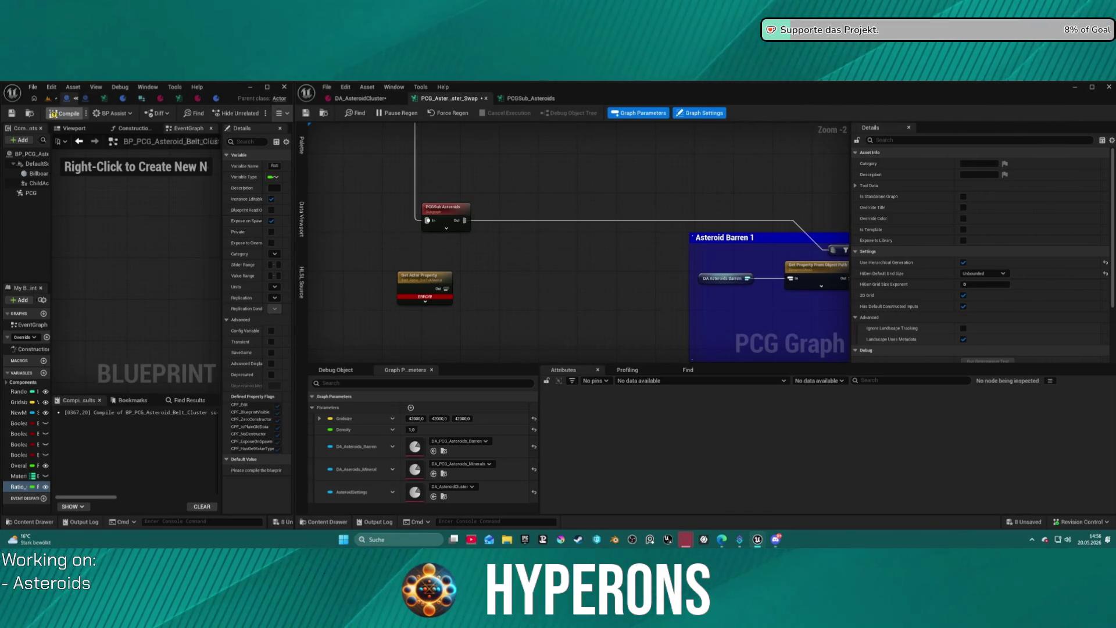
click(65, 113)
Try searching for a density node from the PCGSub Asteroids output, then dismiss it.
scroll(463, 264, up, 2)
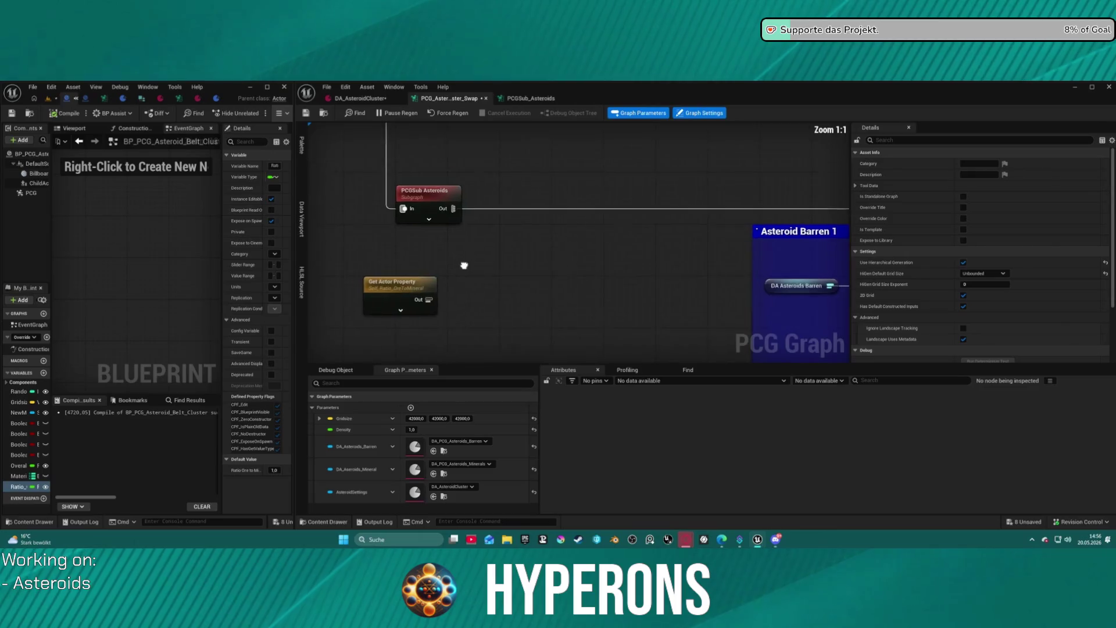
drag(400, 227, 471, 248)
text(dens)
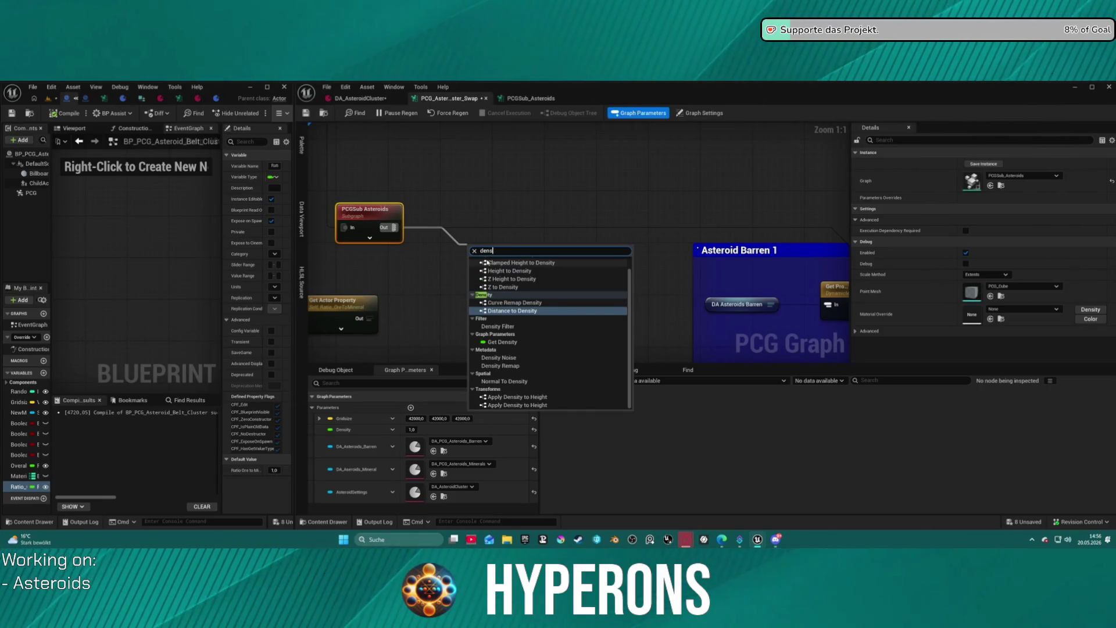
click(571, 230)
click(494, 229)
right_click(430, 237)
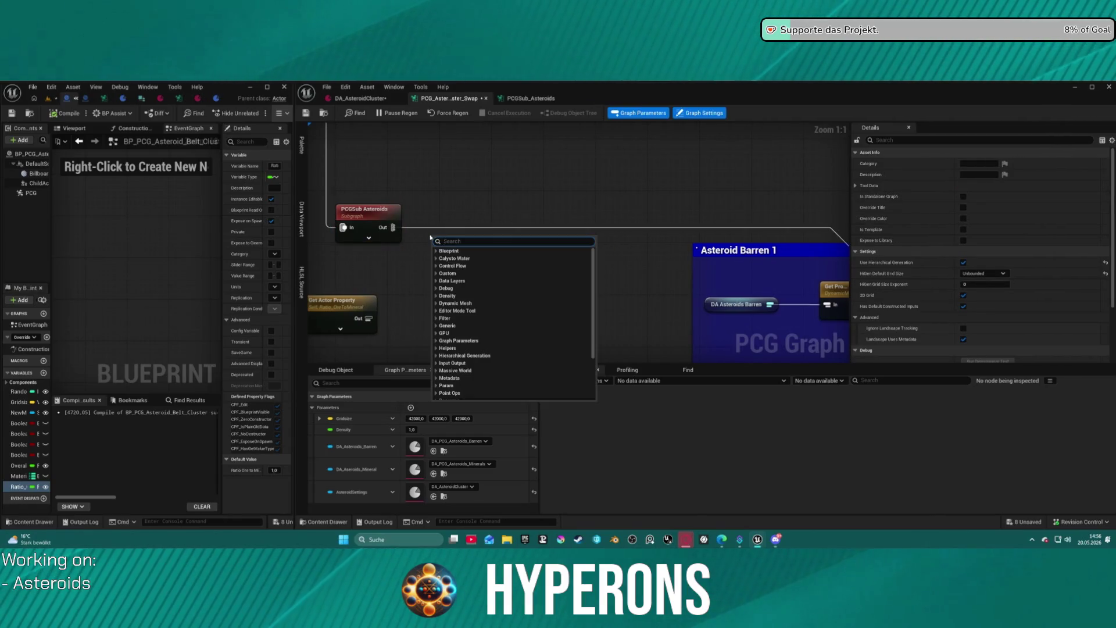
Add a Filter Attribute Elements node, then delete it.
text(f)
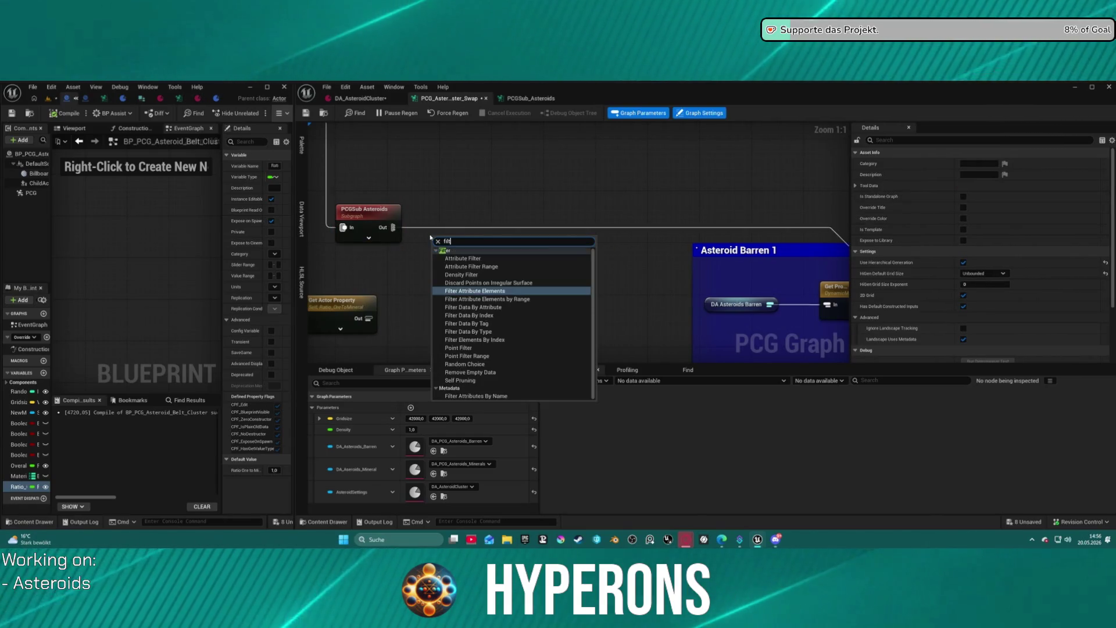
key(BackSpace)
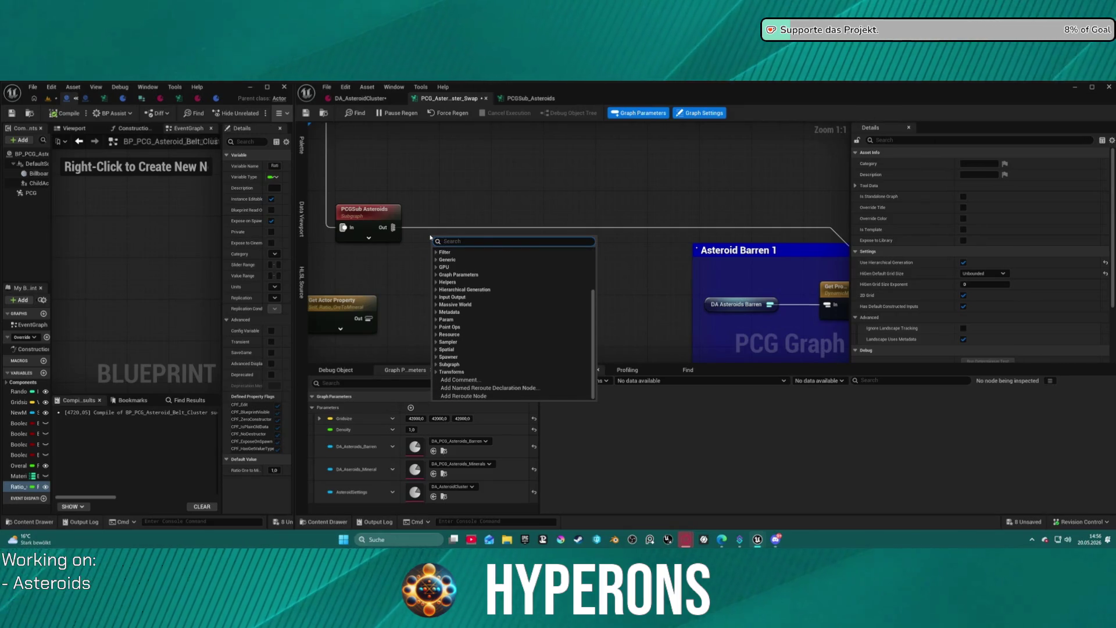
text(point)
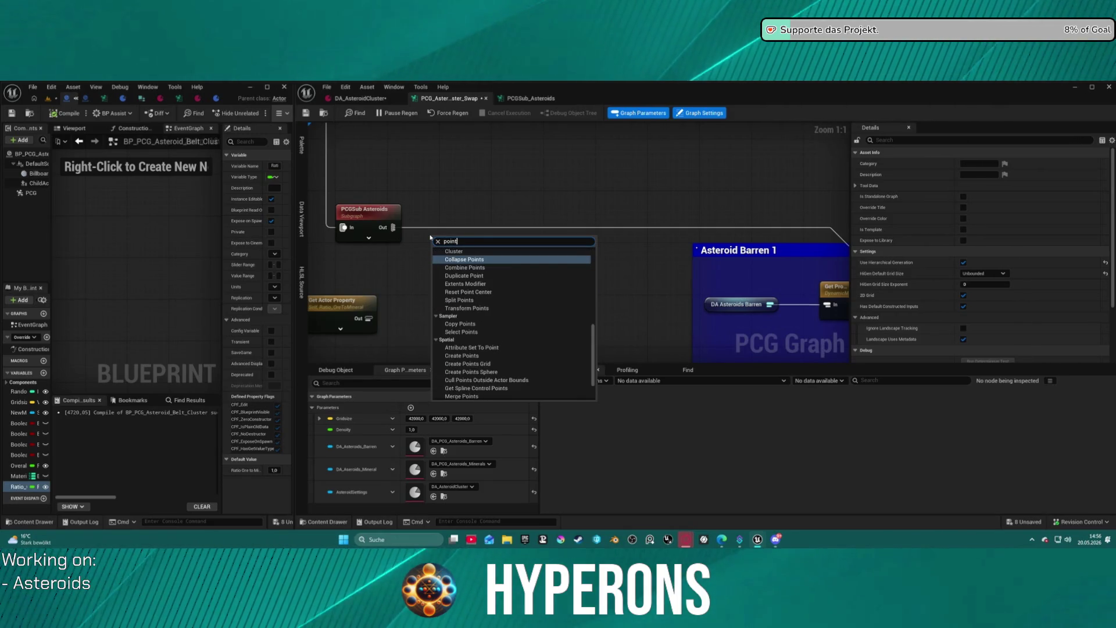
text( fi)
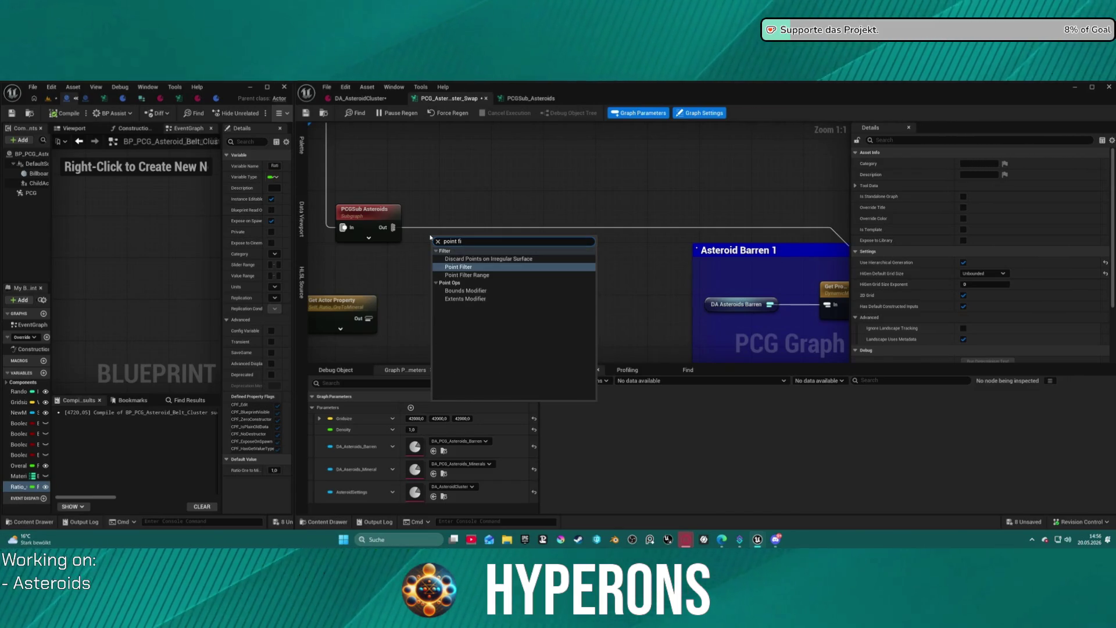
key(BackSpace)
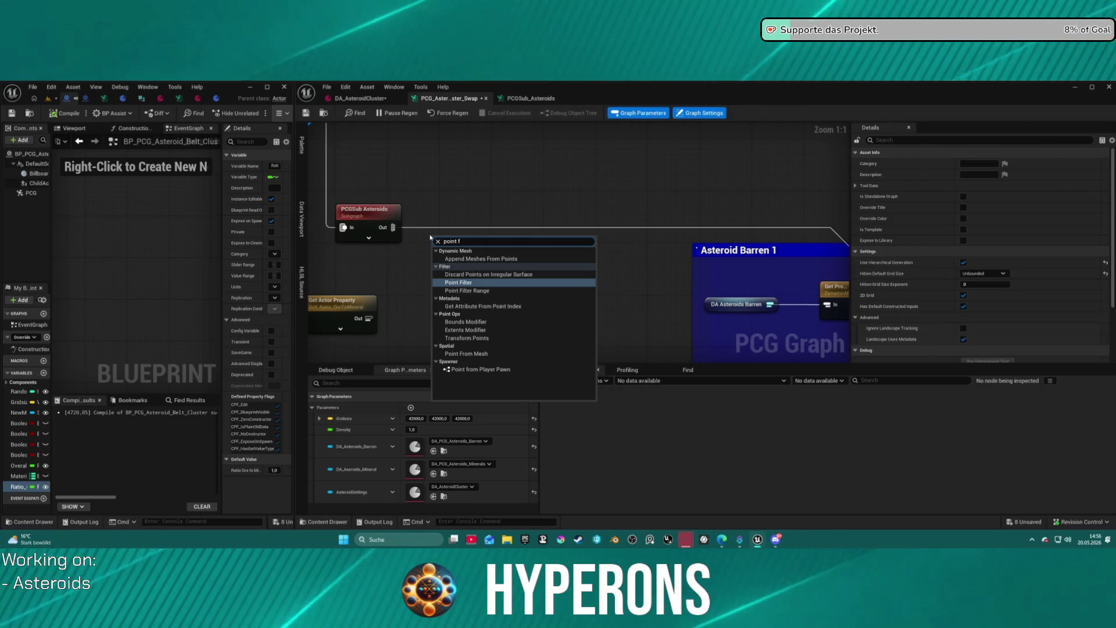
key(Return)
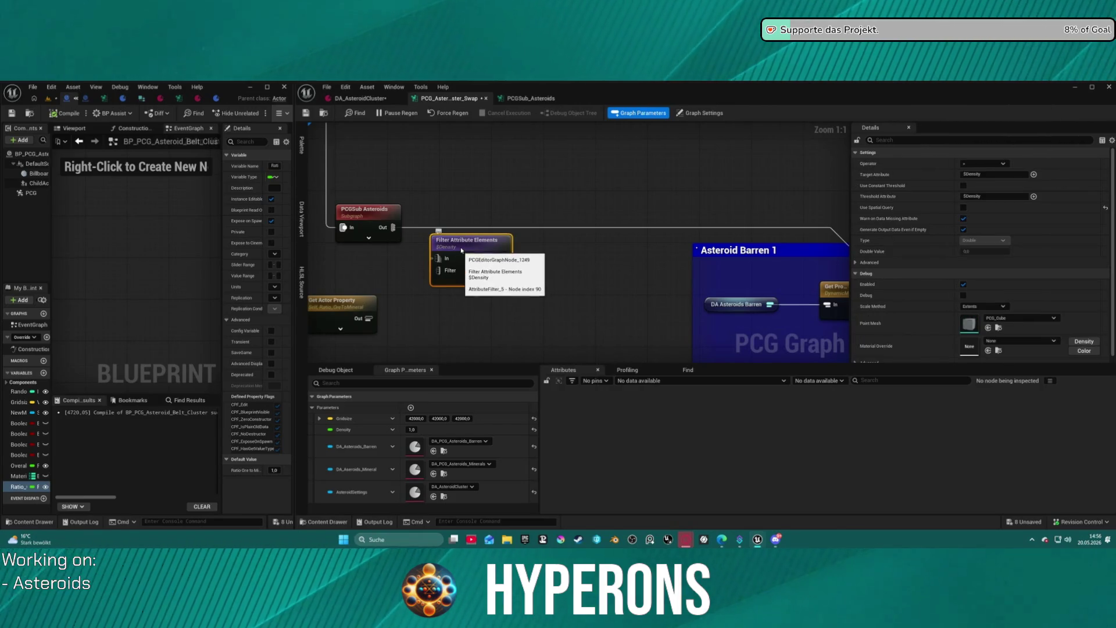
key(Delete)
Add and delete a Filter Attribute Elements by Range node, then search 'random' from PCGSub Asteroids Out.
right_click(433, 250)
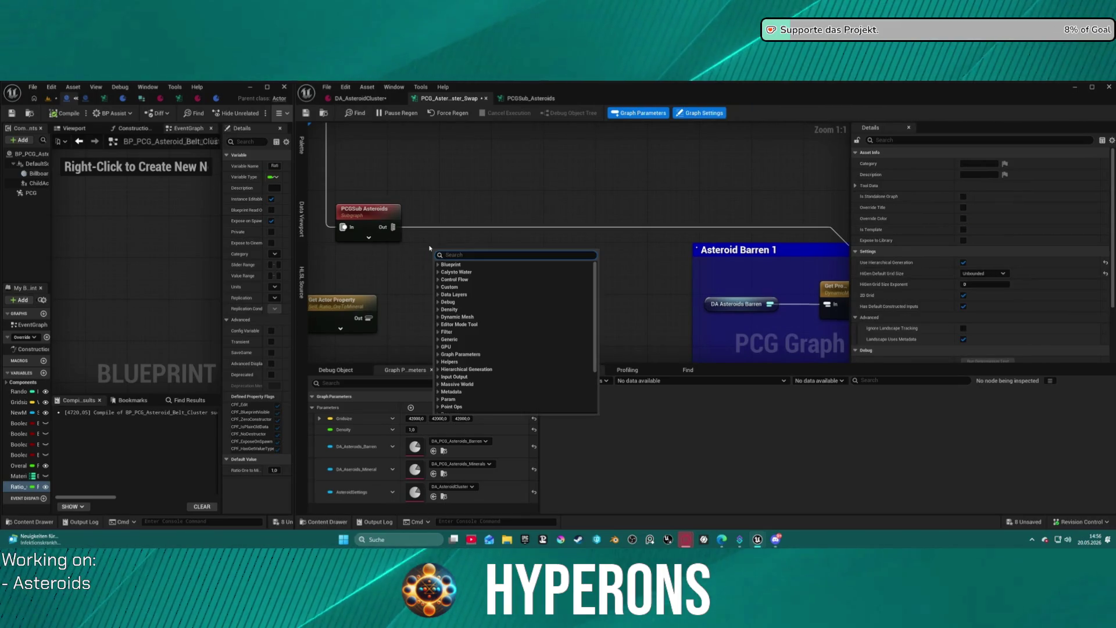
text(pint)
key(BackSpace)
key(BackSpace)
key(BackSpace)
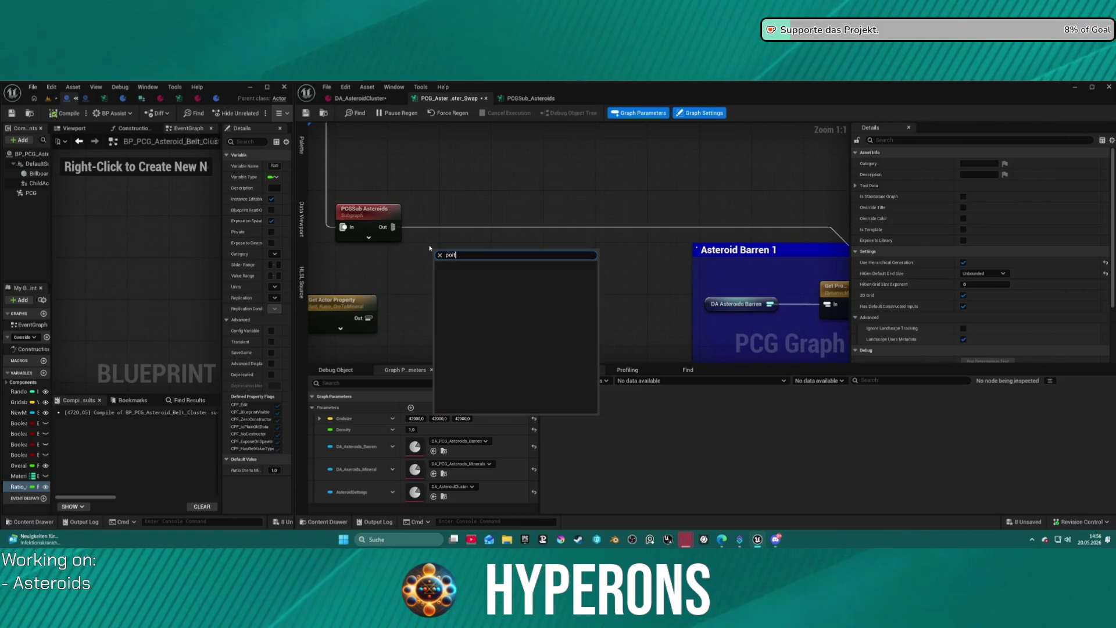
key(BackSpace)
text(poit)
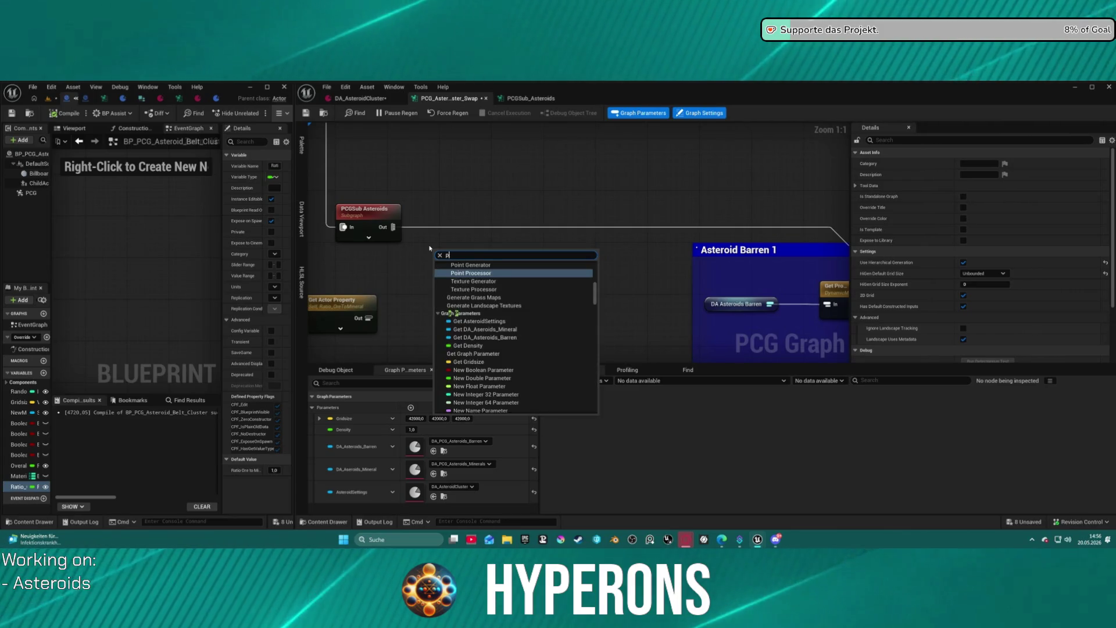
key(BackSpace)
text(nt)
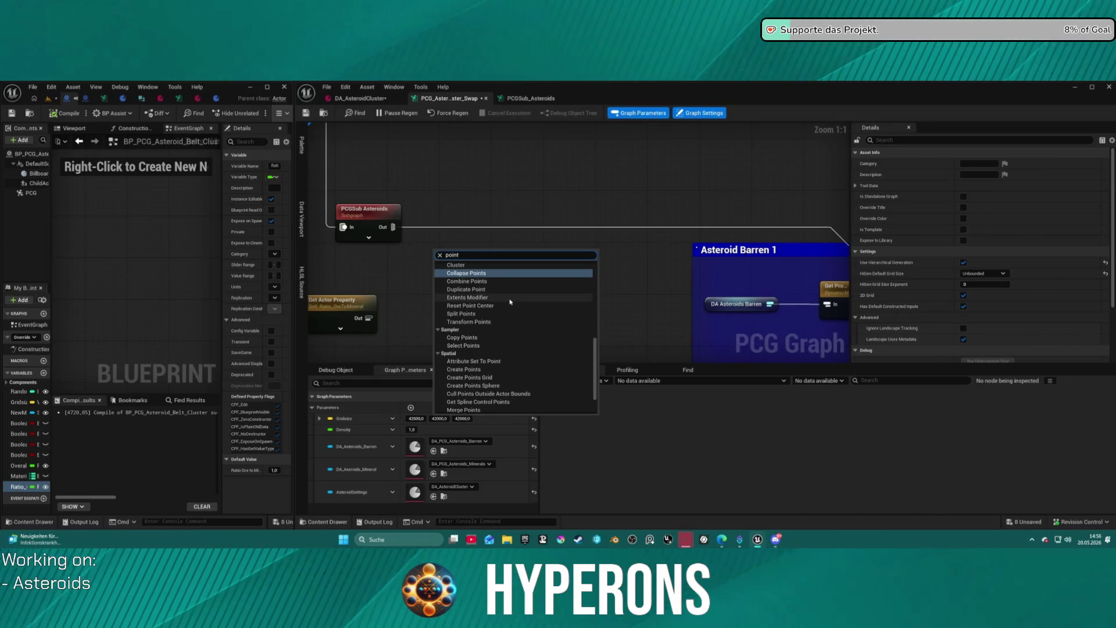
text( filter)
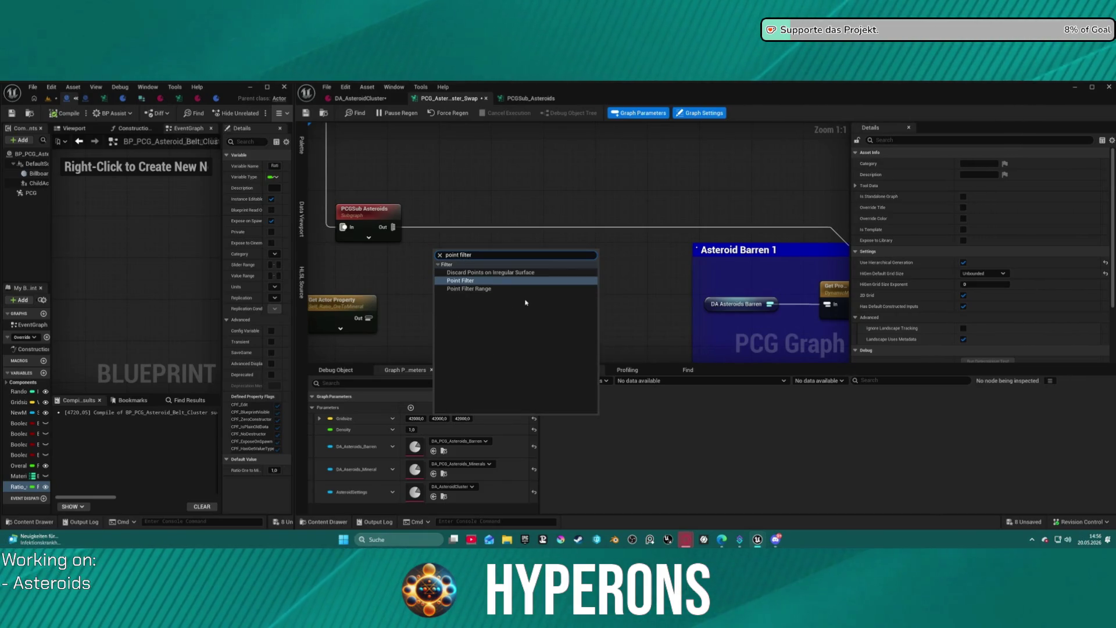
click(470, 289)
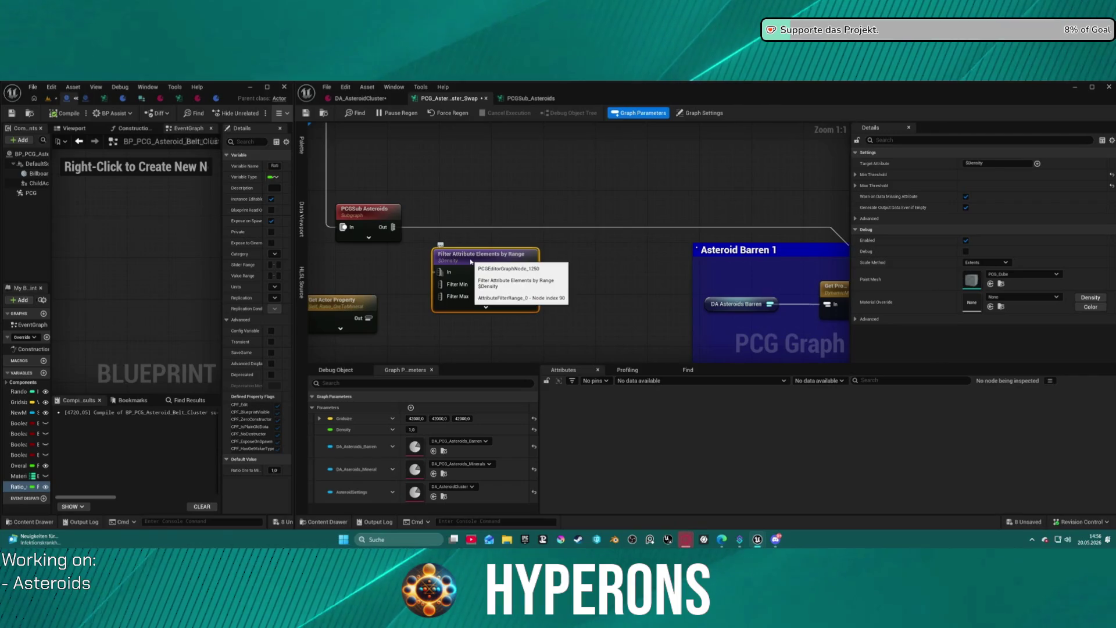
key(Delete)
drag(393, 227, 446, 244)
text(ra)
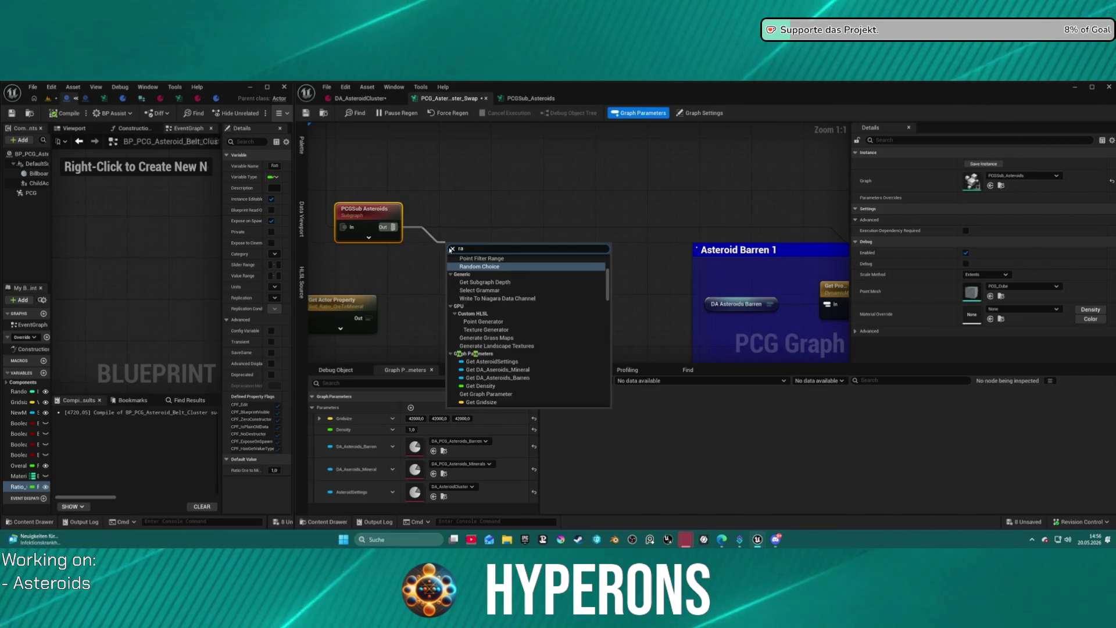
text(ndom)
Add a Random Choice node and wire Get Actor Property into its Ratio pin.
key(Return)
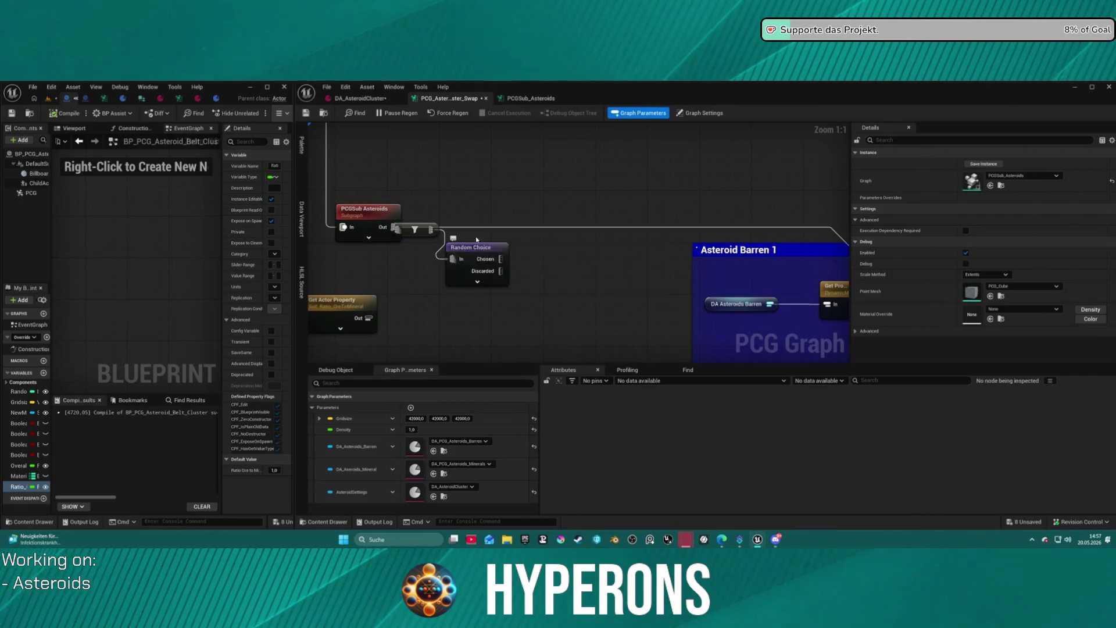
drag(425, 229, 458, 207)
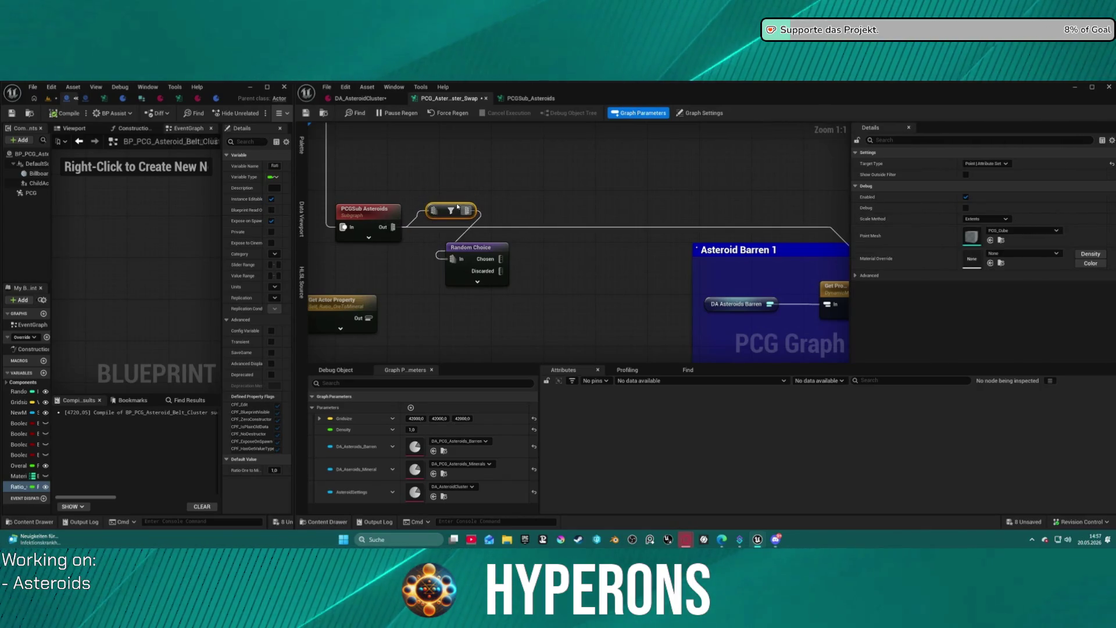
drag(540, 245, 526, 267)
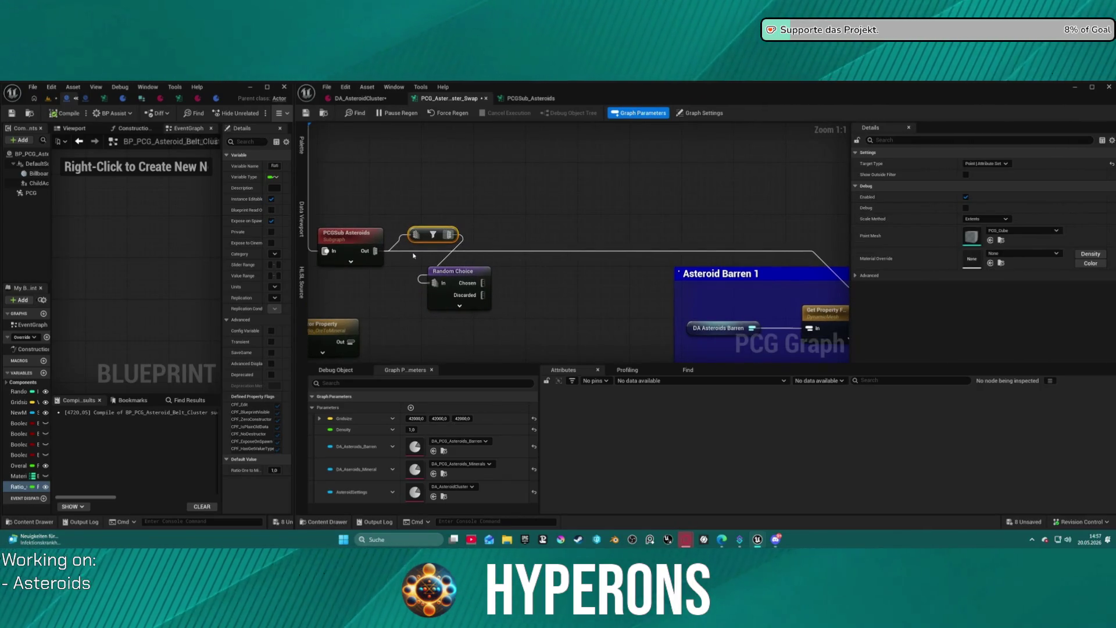
click(460, 305)
drag(464, 300, 501, 217)
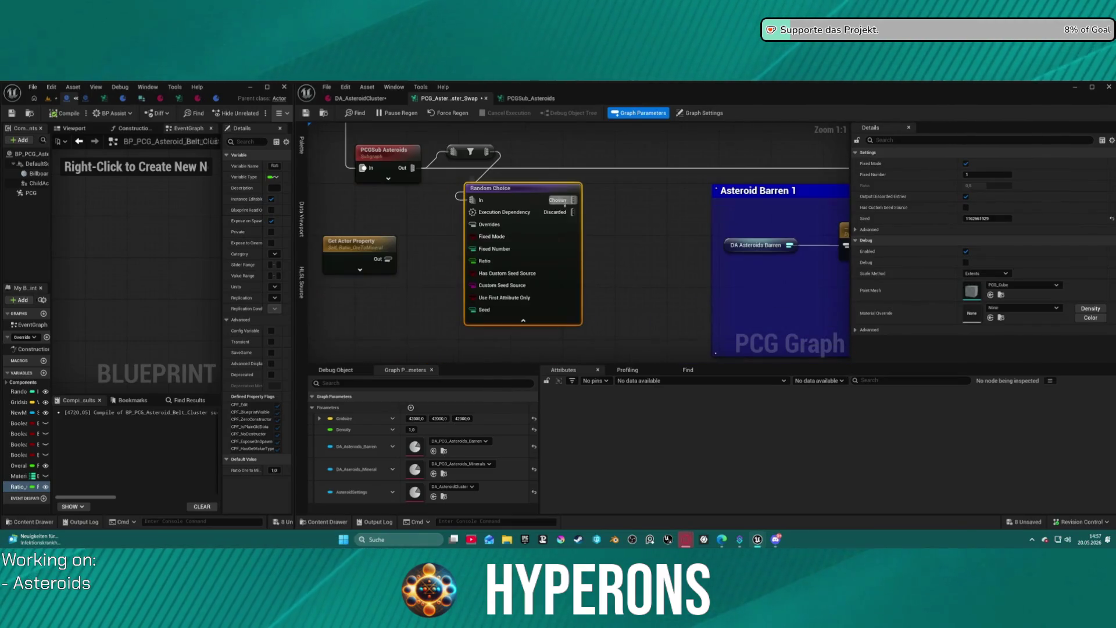
click(360, 248)
drag(388, 258, 473, 260)
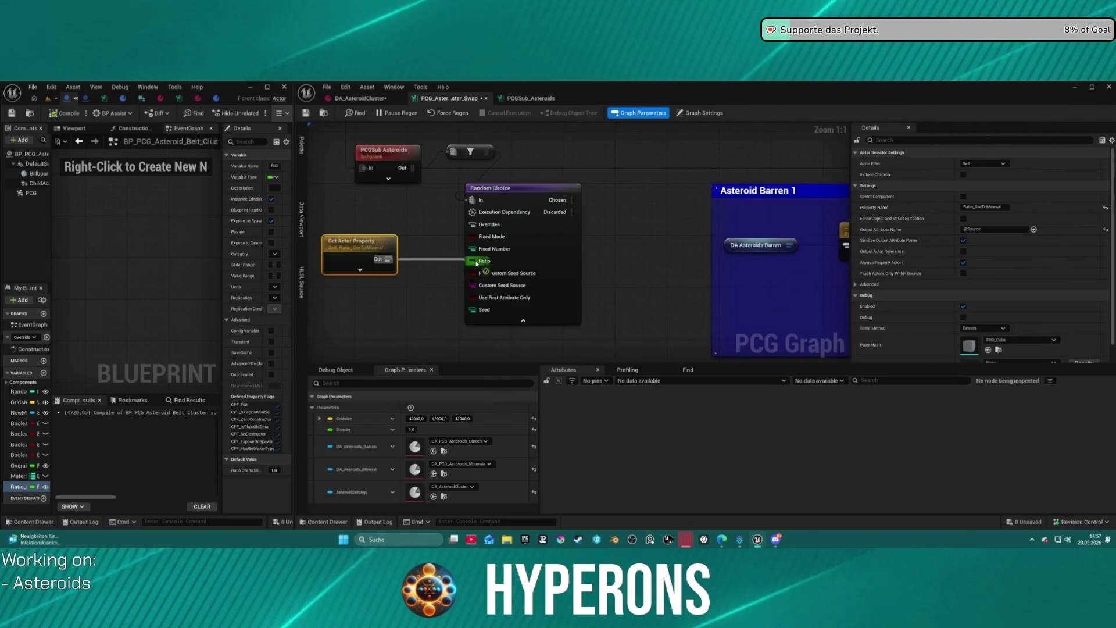
drag(642, 228, 560, 278)
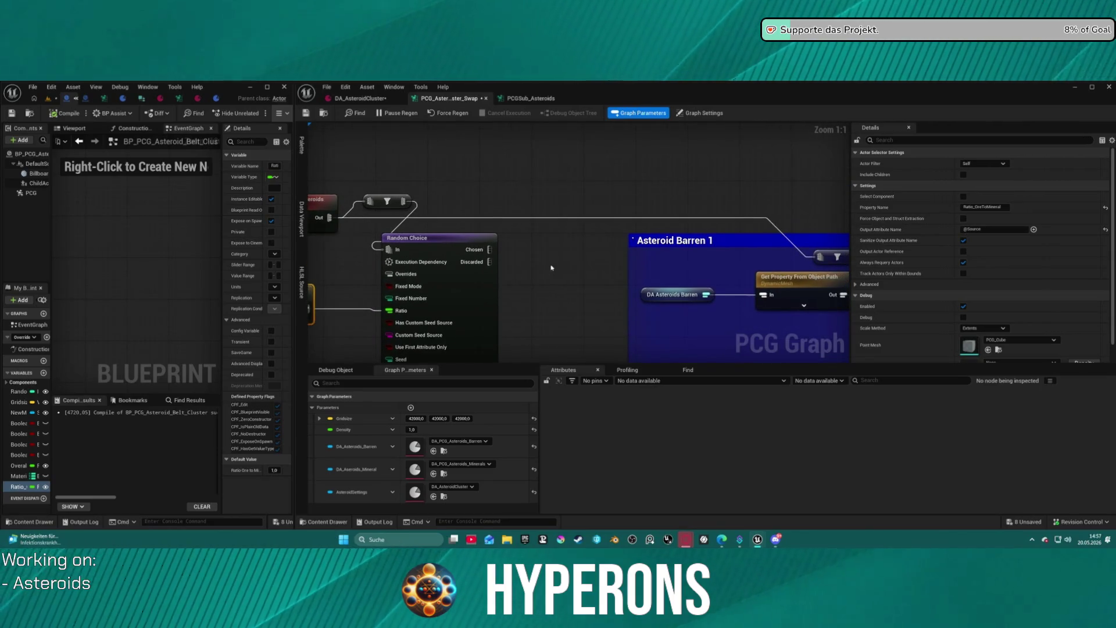
Toggle fixed mode on Random Choice, delete the filter, and rewire PCGSub Asteroids into it.
click(471, 265)
click(966, 164)
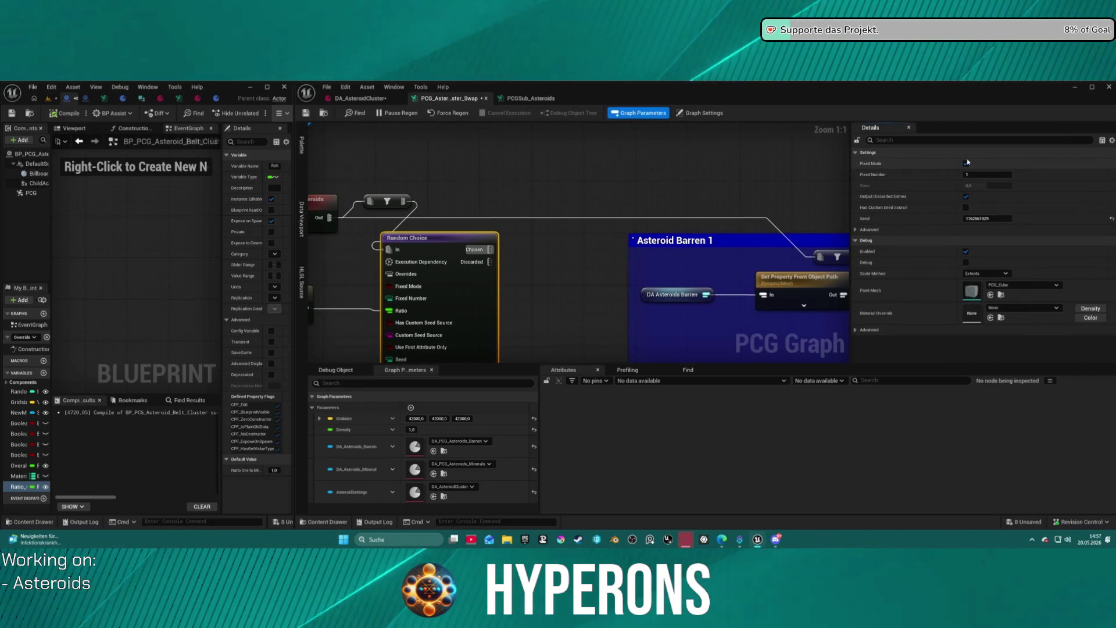
mouse_move(511, 268)
mouse_down()
mouse_move(526, 192)
mouse_move(569, 238)
mouse_up()
drag(436, 174, 384, 239)
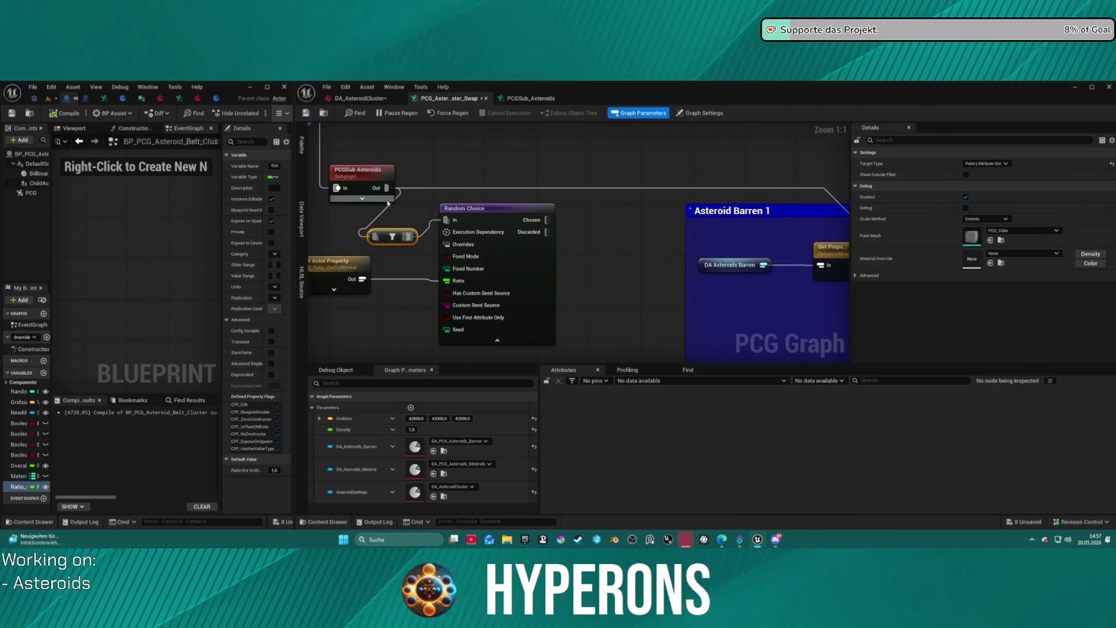
key(Delete)
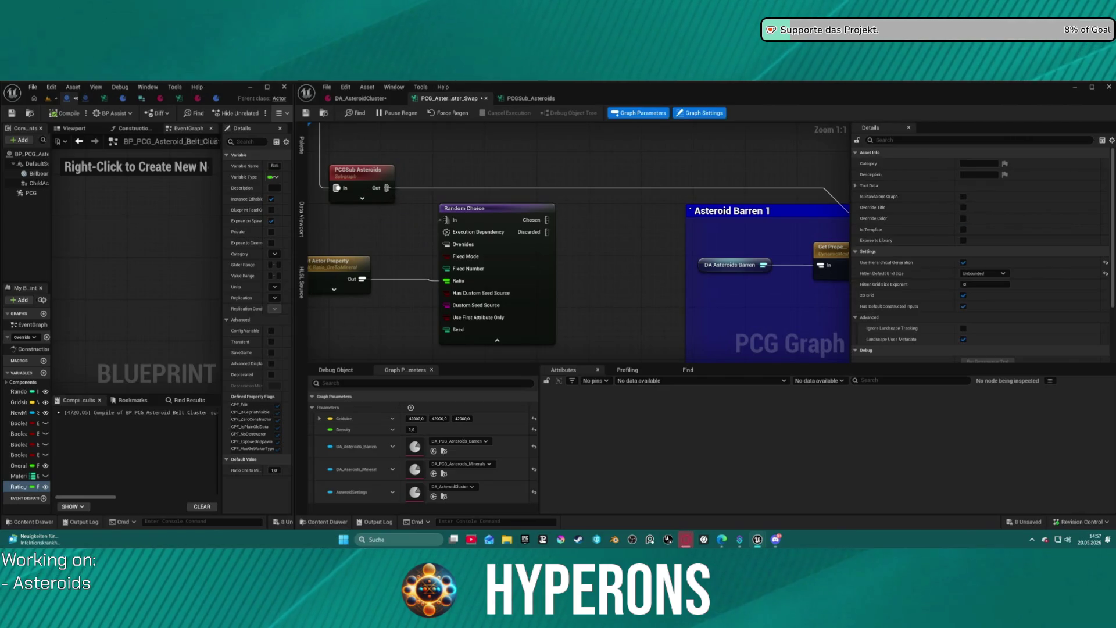
drag(386, 188, 550, 220)
mouse_move(446, 219)
mouse_down()
mouse_move(388, 189)
mouse_move(433, 213)
mouse_move(438, 195)
mouse_move(501, 200)
mouse_up()
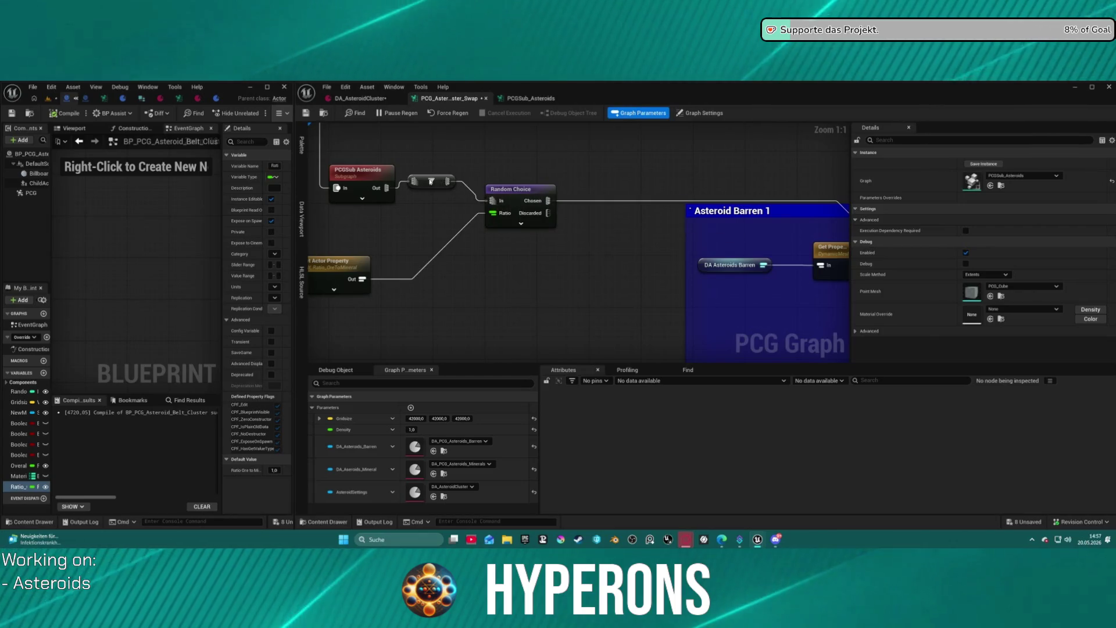
Restore the filter node, place Get Actor Property beside Random Choice, save, and show the level viewport.
key(ctrl+z)
click(497, 190)
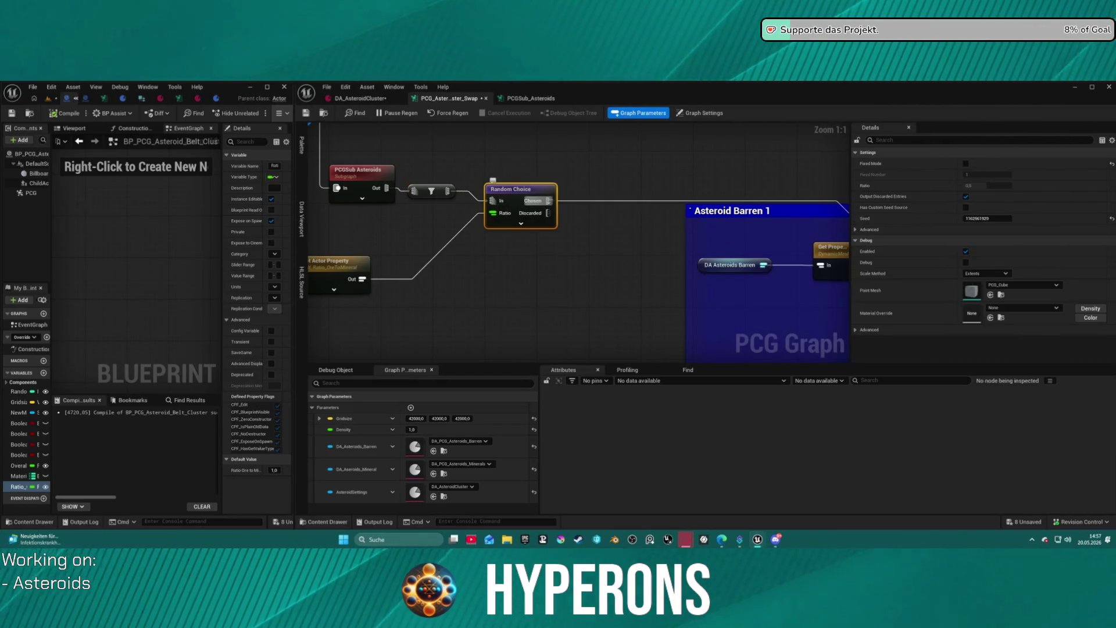
scroll(576, 241, down, 2)
scroll(556, 196, down, 2)
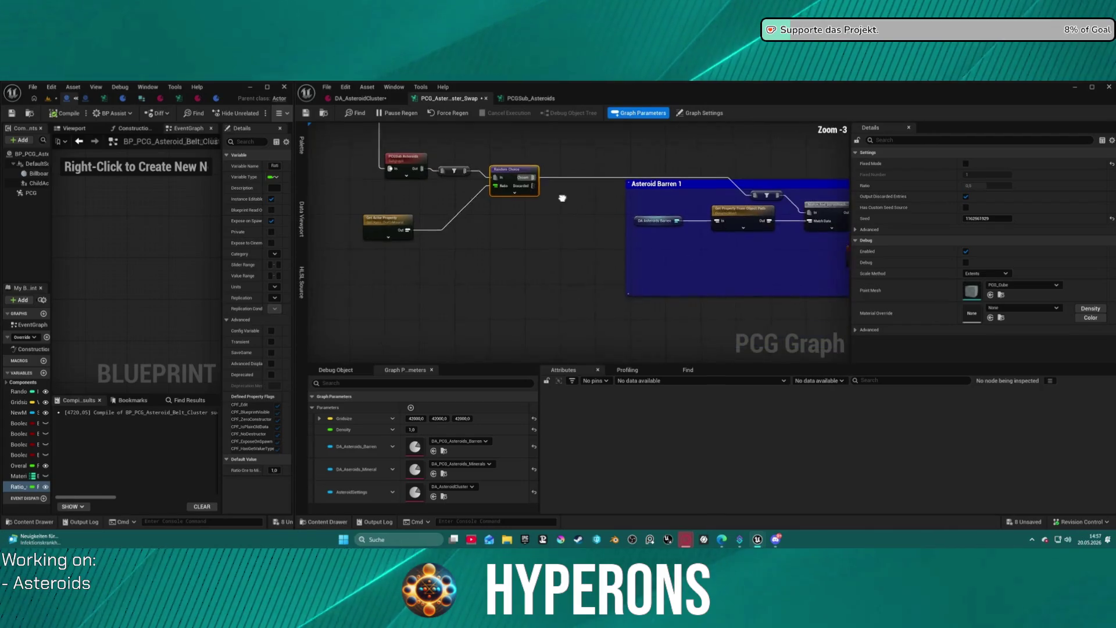
drag(430, 217, 464, 200)
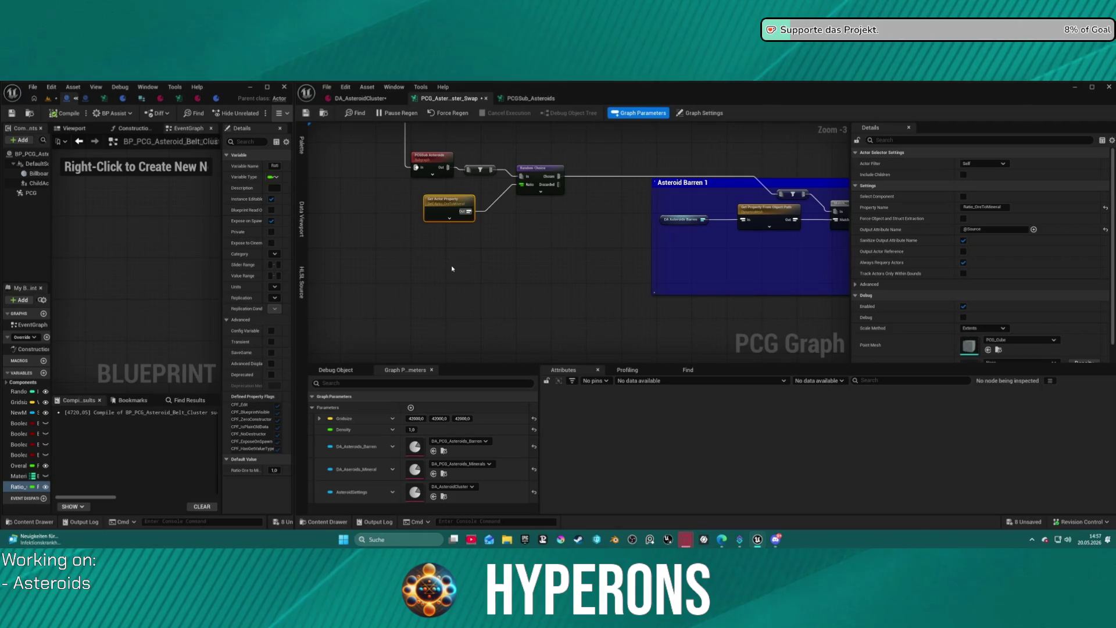
click(307, 113)
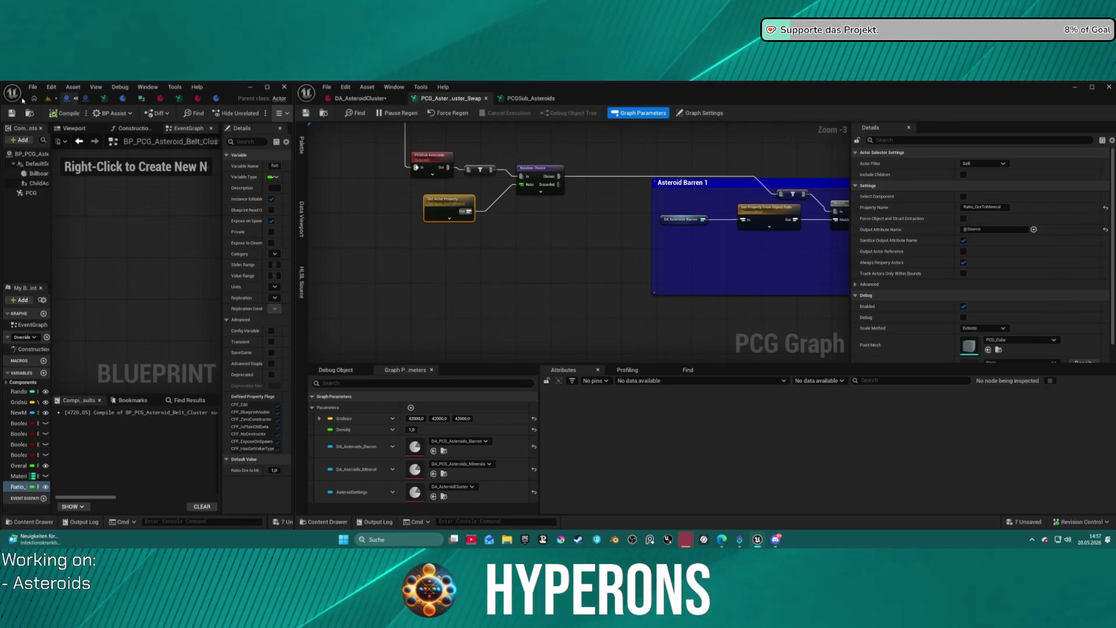
click(49, 99)
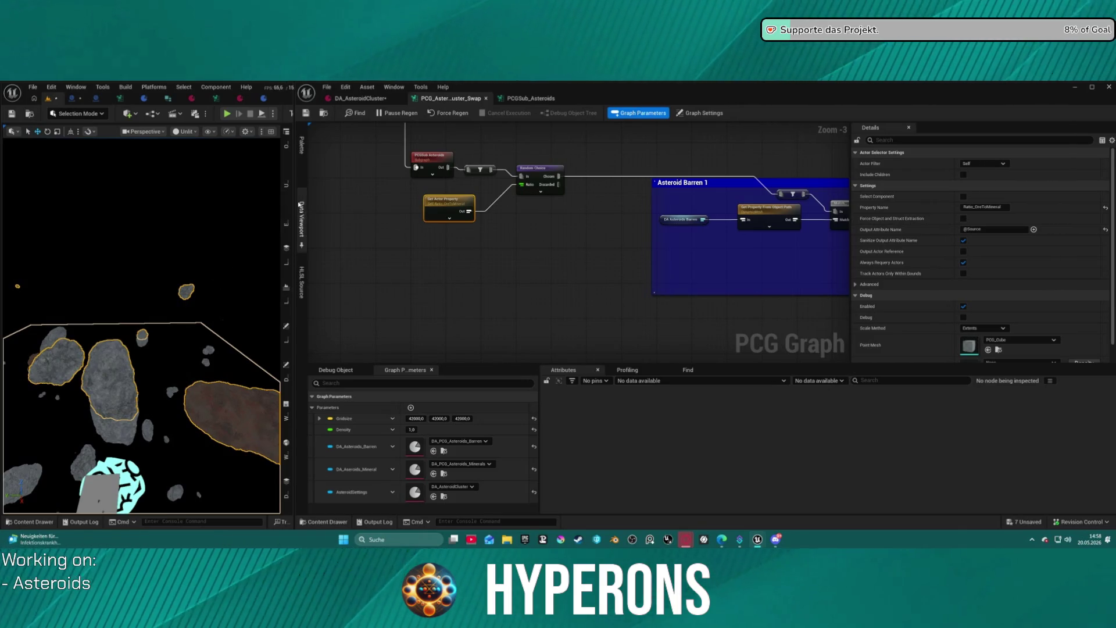
Widen the level viewport, switch it to Lit shading, and look down on the asteroids.
drag(296, 196, 498, 197)
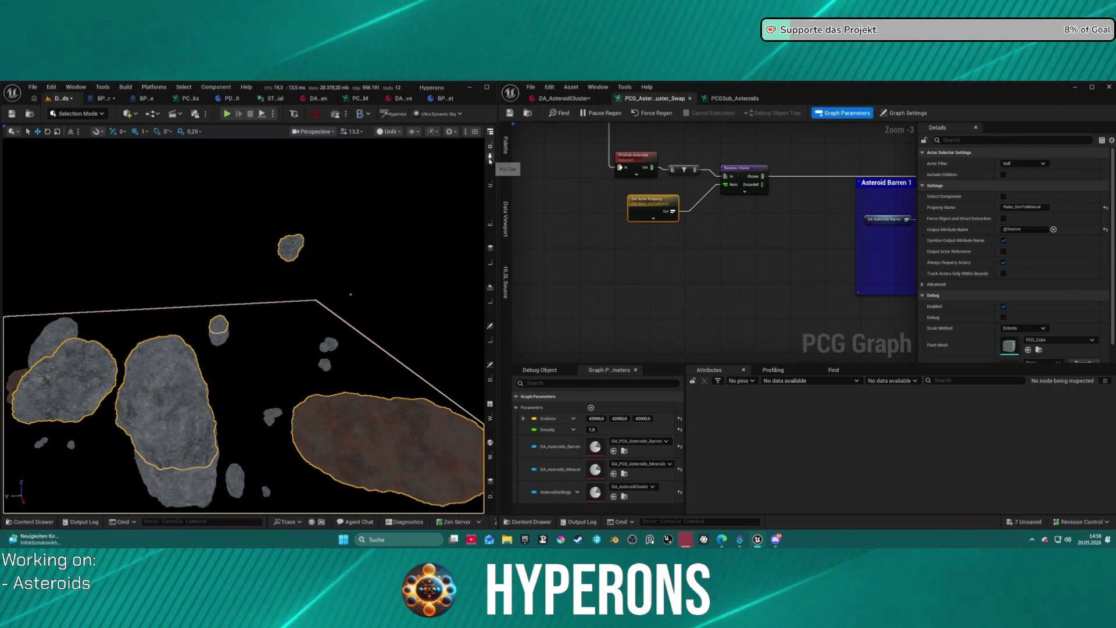
click(394, 131)
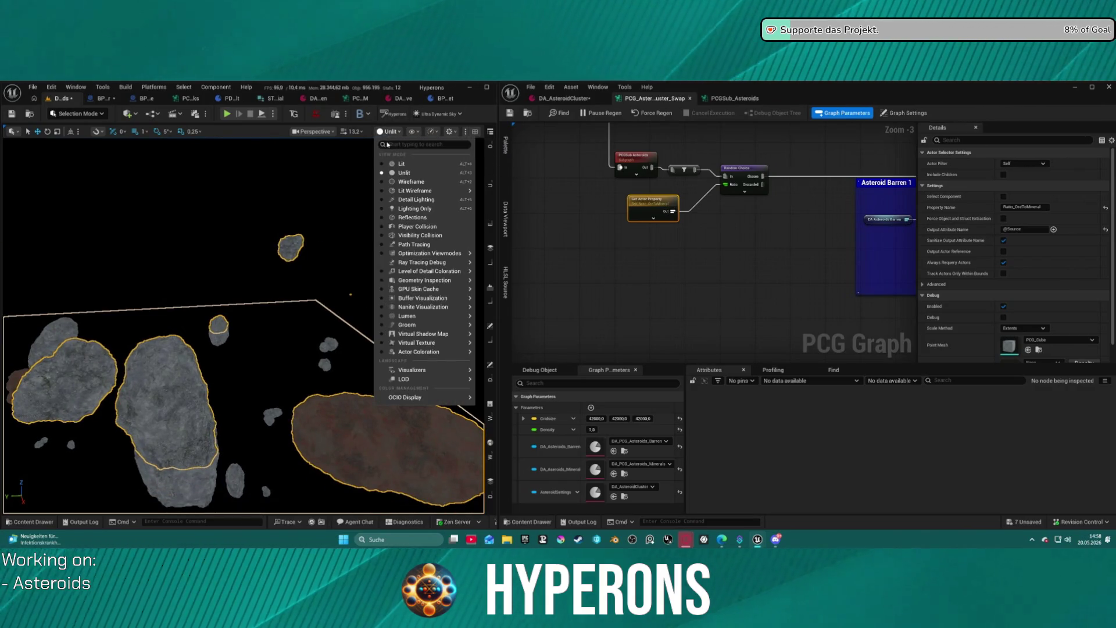
click(401, 163)
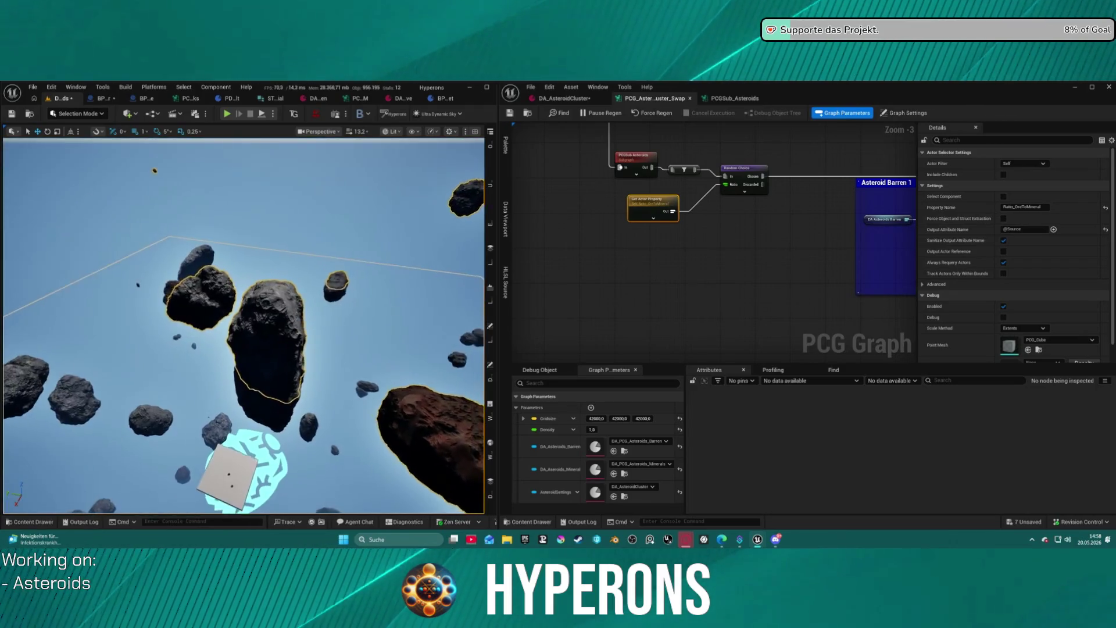
drag(244, 349, 271, 380)
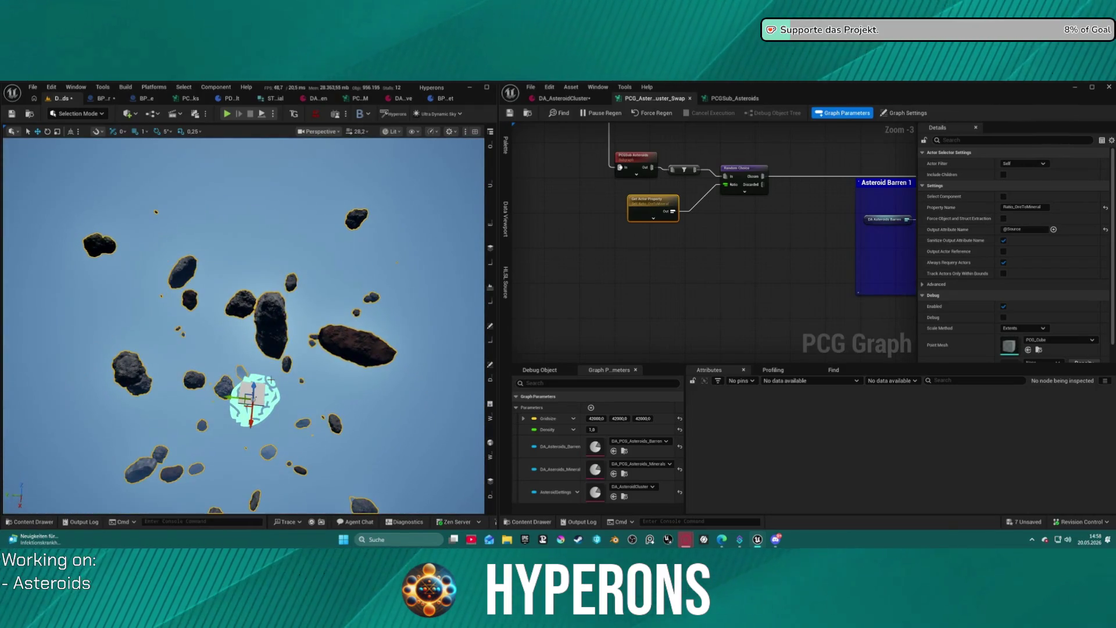
Delete the generated asteroids, undo it, and open BP_PCG_Asteroid_Belt_Cluster's Details.
click(251, 395)
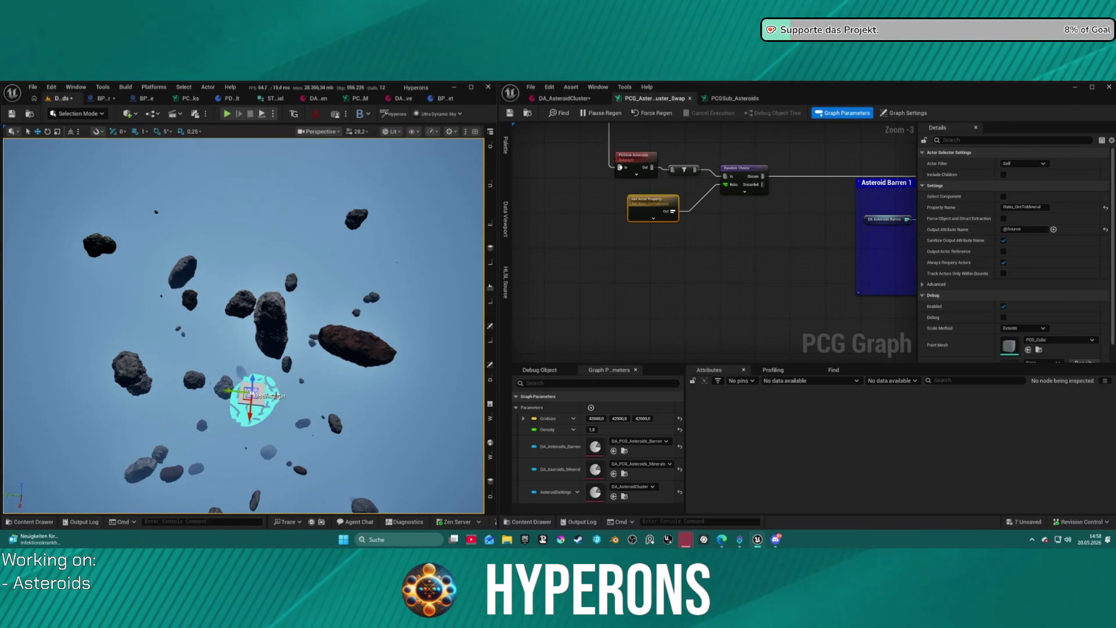
click(270, 407)
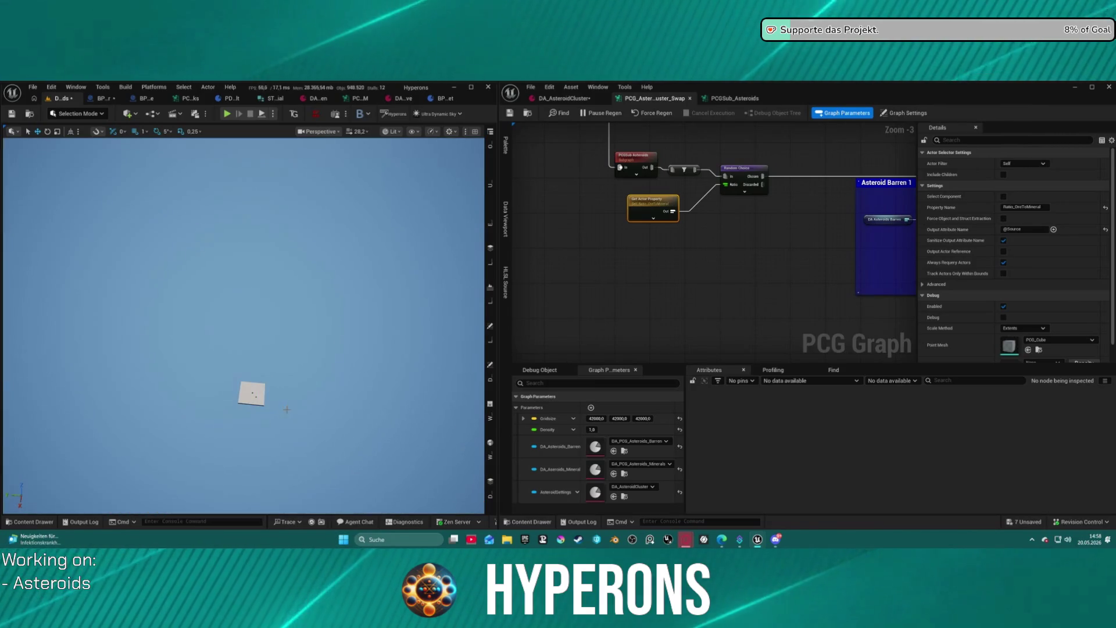
key(ctrl+space)
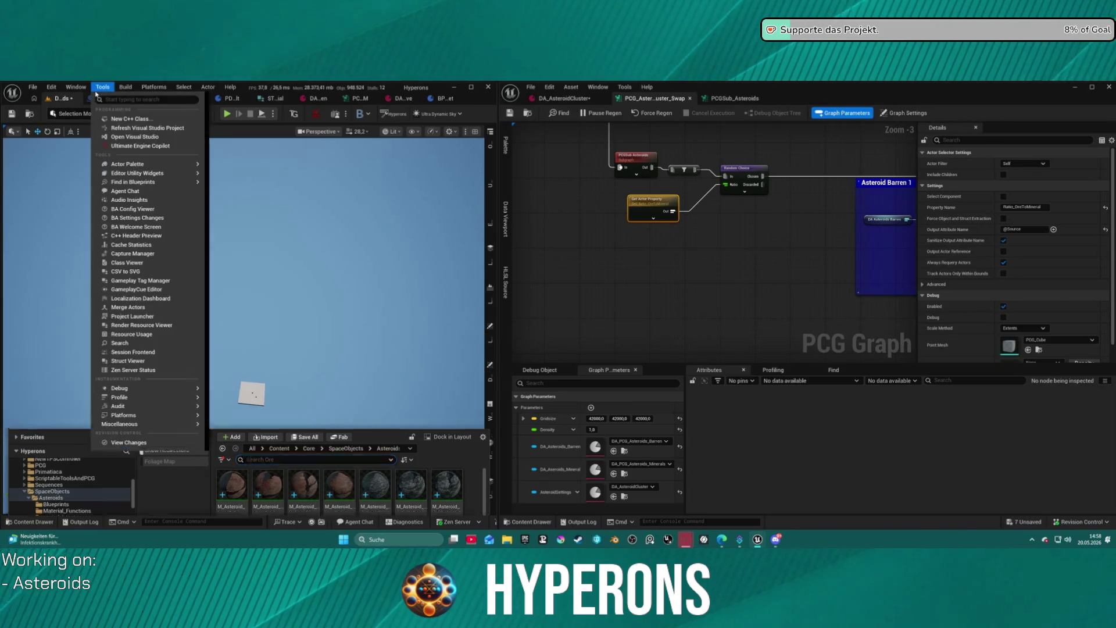
click(103, 98)
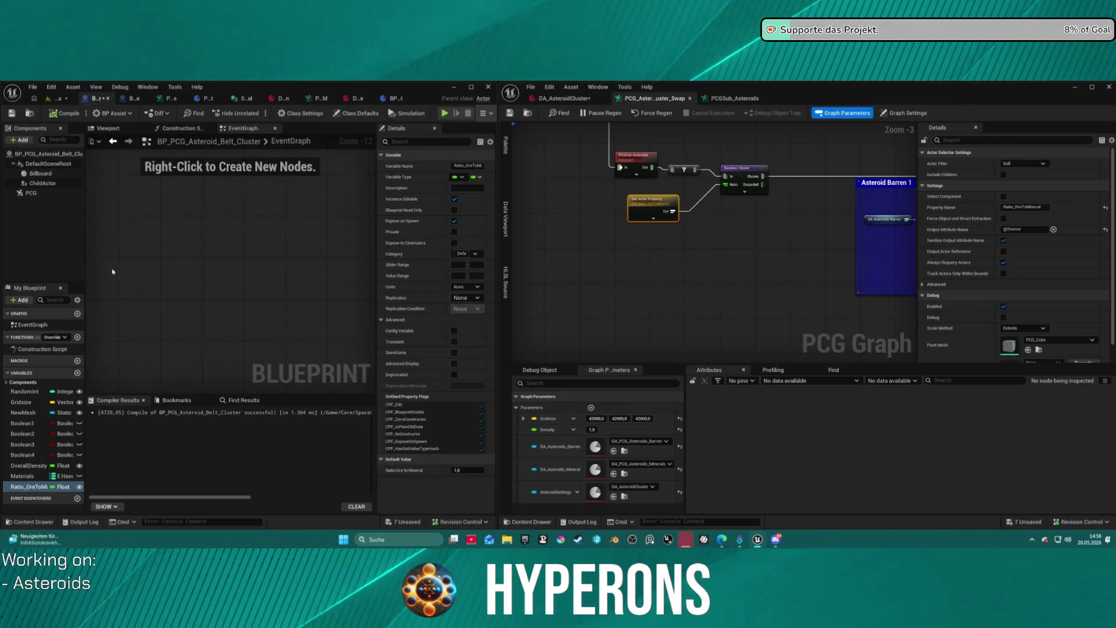
click(604, 289)
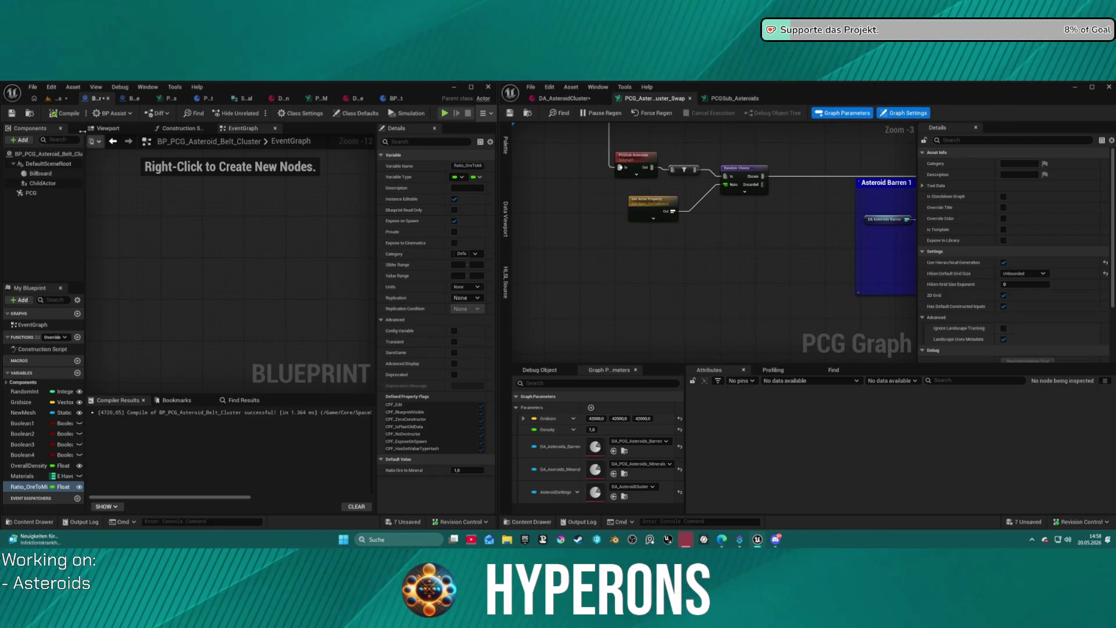
click(49, 100)
key(ctrl+z)
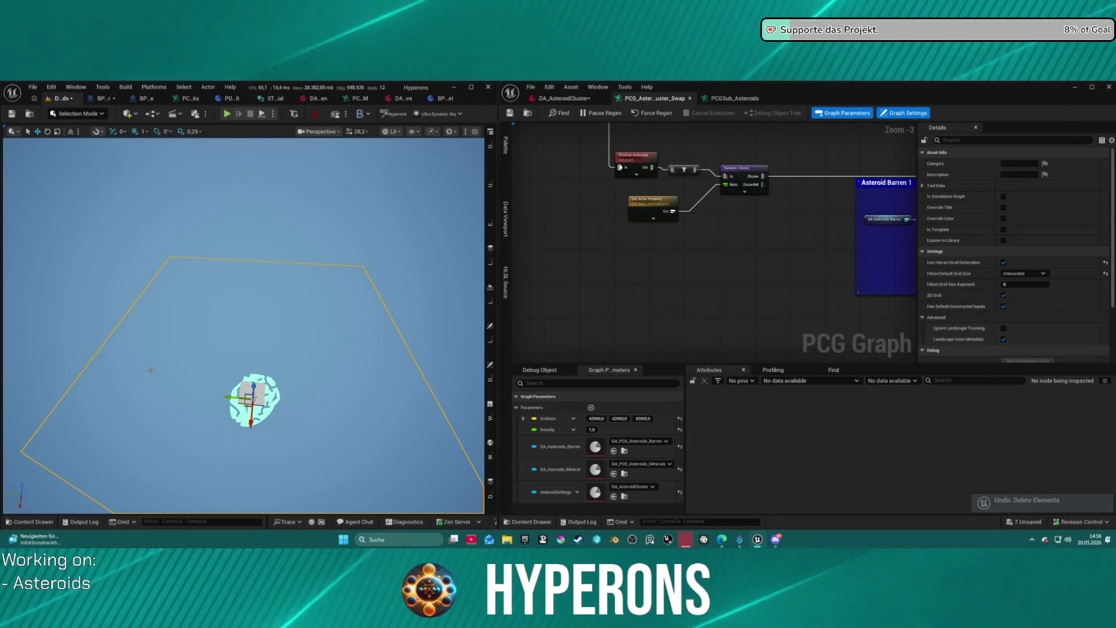
drag(497, 370, 347, 369)
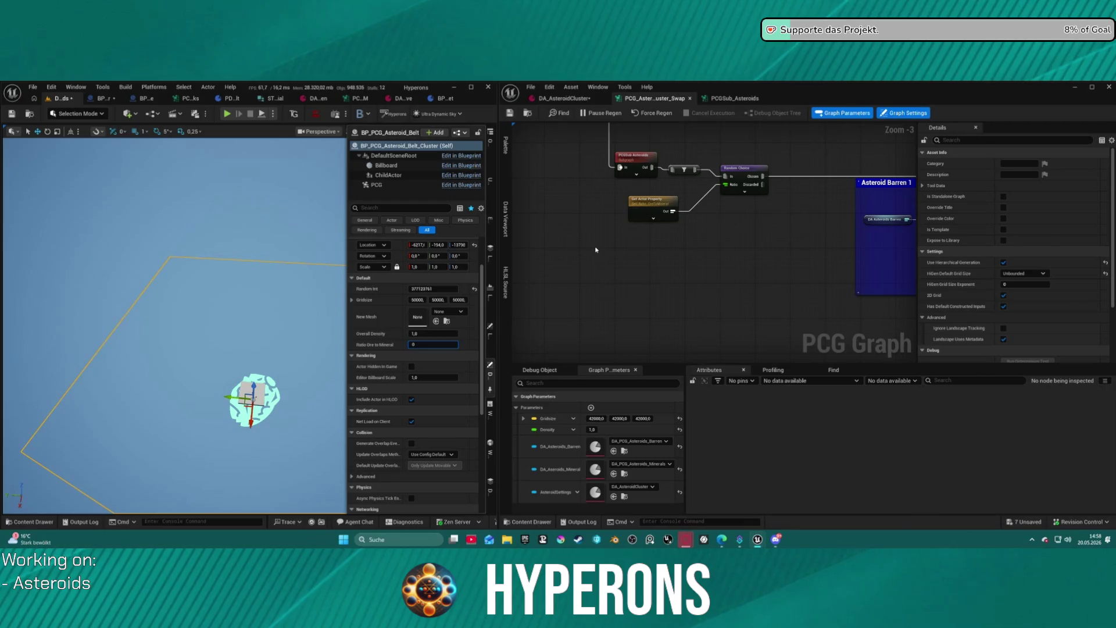
Regenerate the belt cluster from its Details drawer and edit its Overall Density value.
click(880, 107)
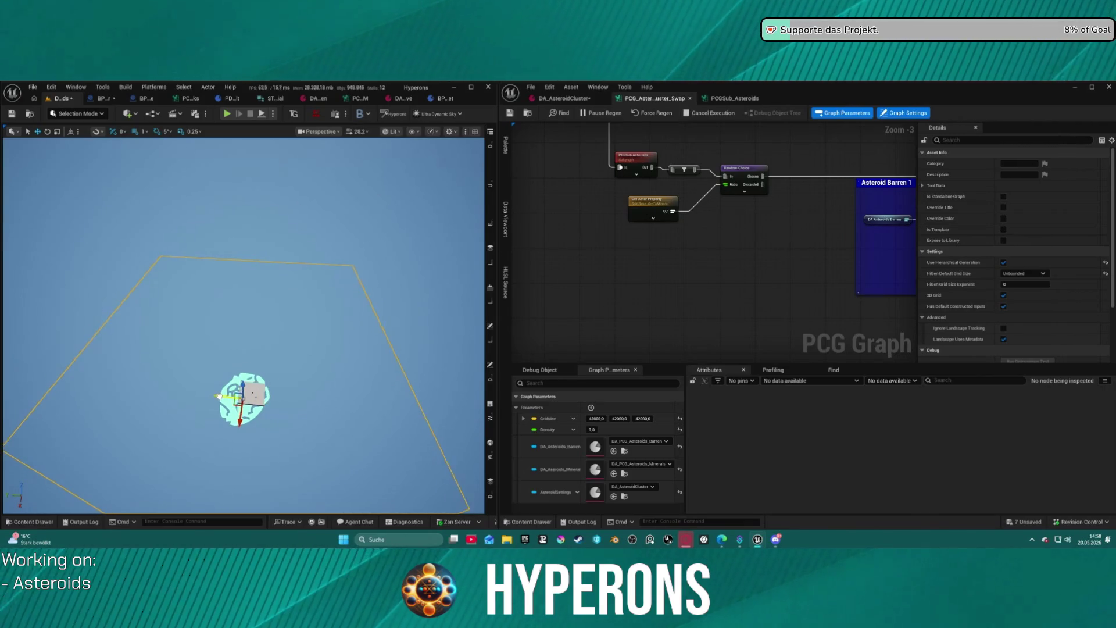
click(490, 370)
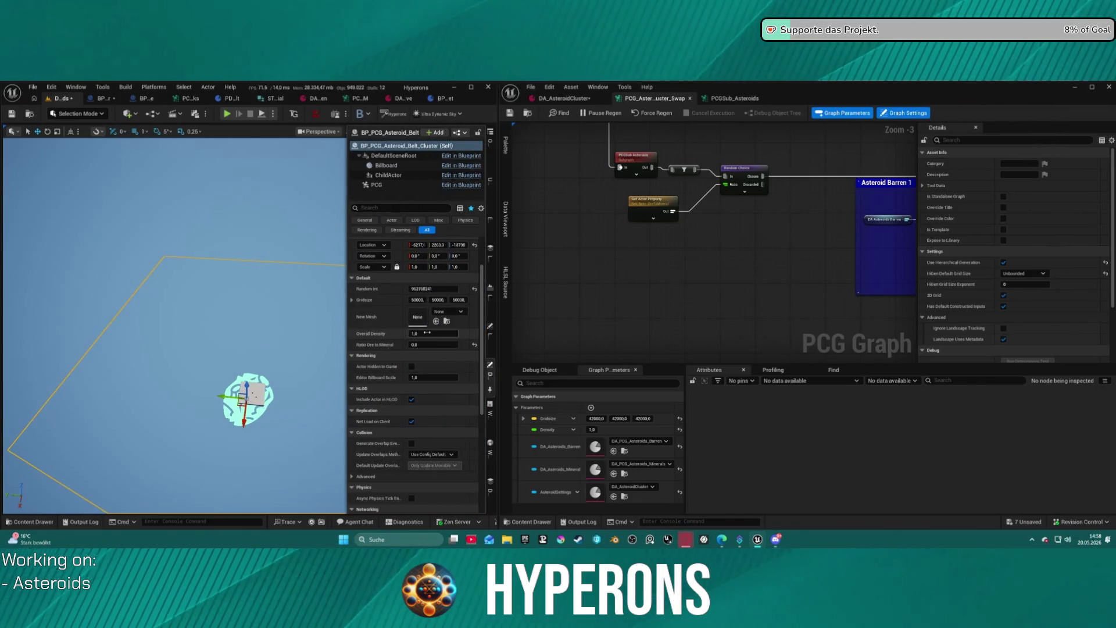
click(436, 333)
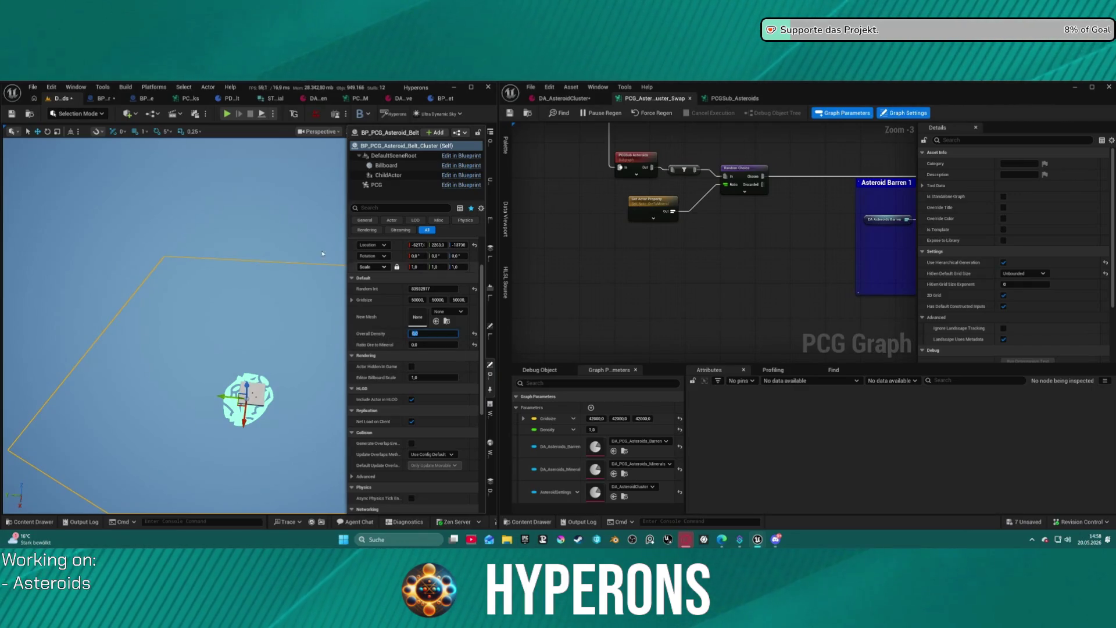
drag(226, 400, 379, 282)
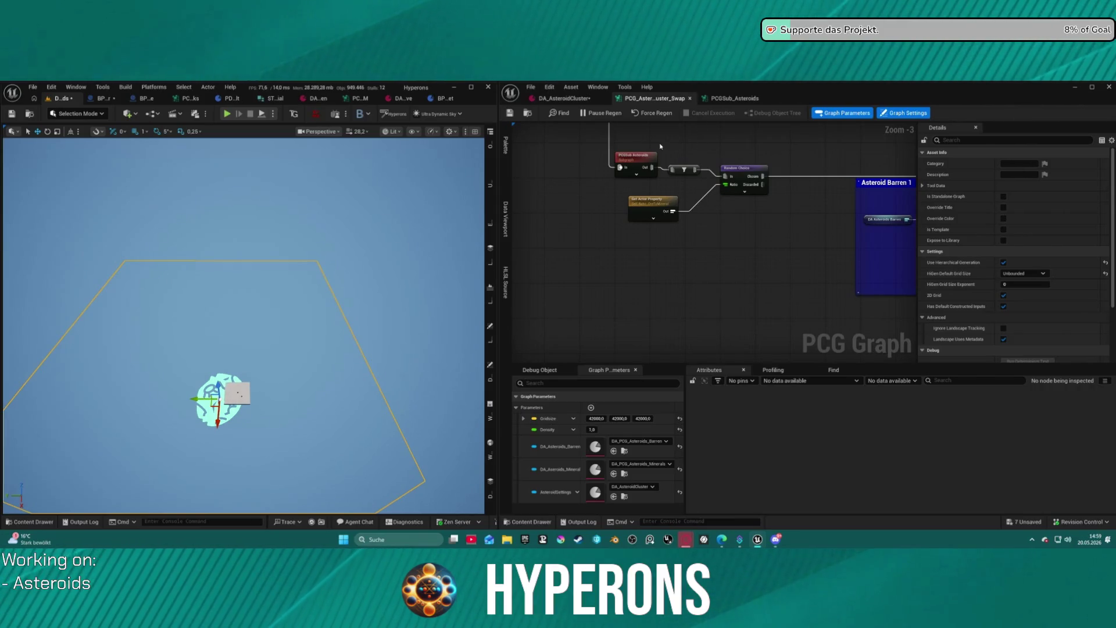
Disconnect Get Actor Property from the Random Choice node's Ratio input.
drag(635, 166, 635, 175)
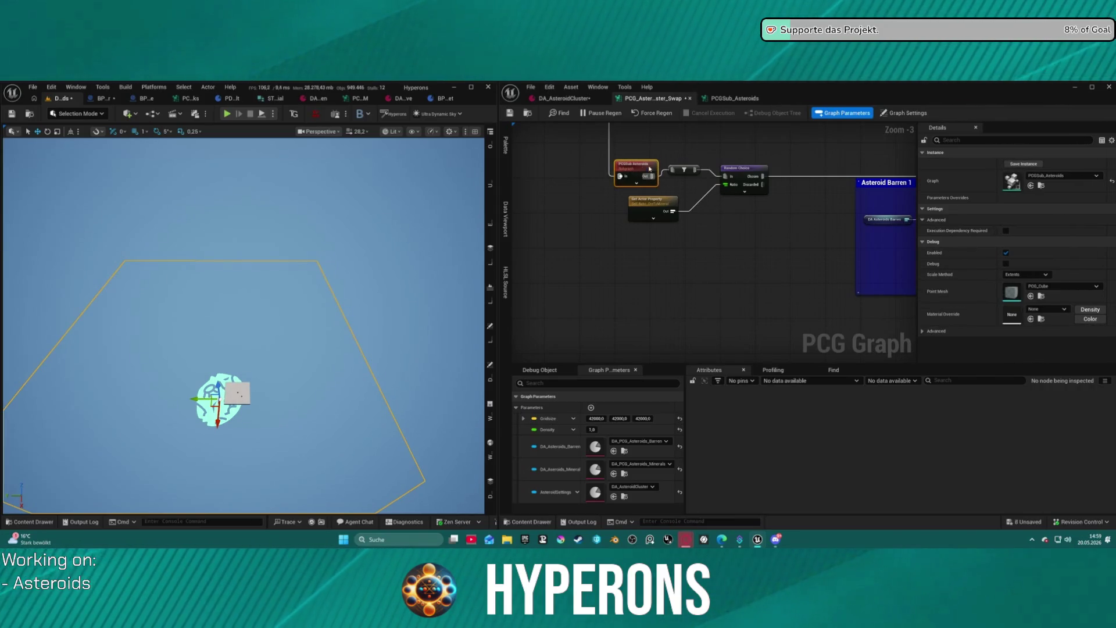
click(690, 179)
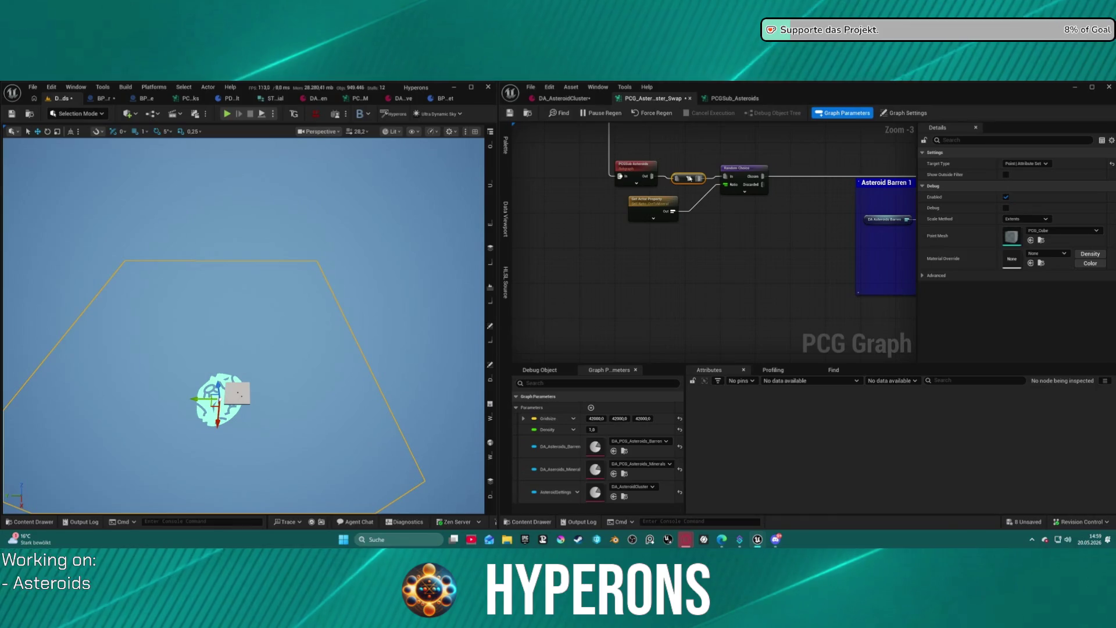
click(740, 174)
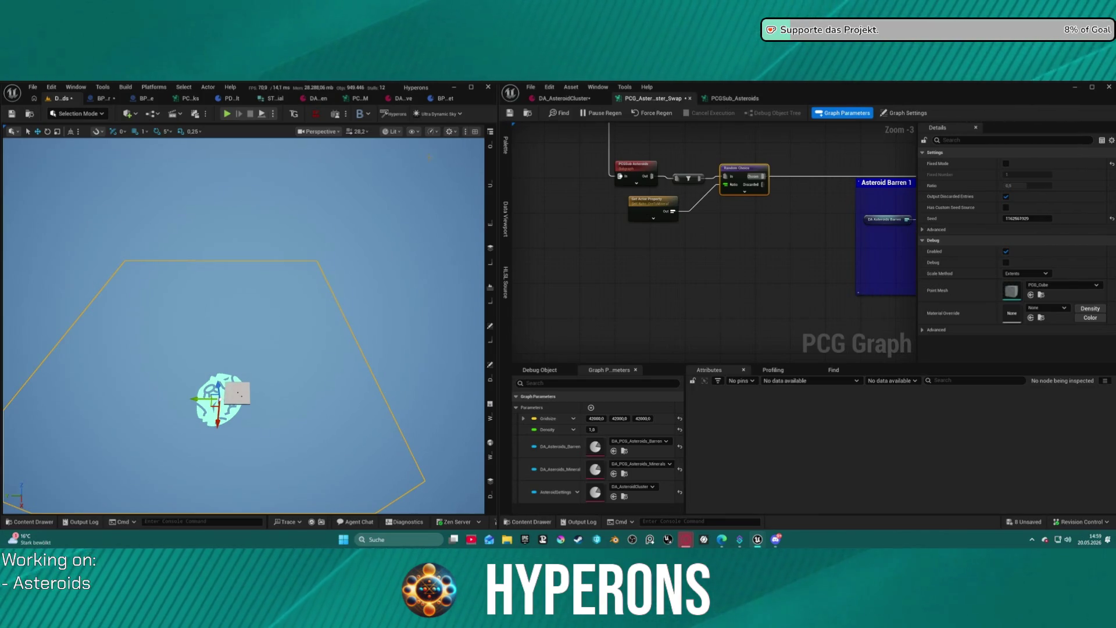
scroll(687, 227, up, 3)
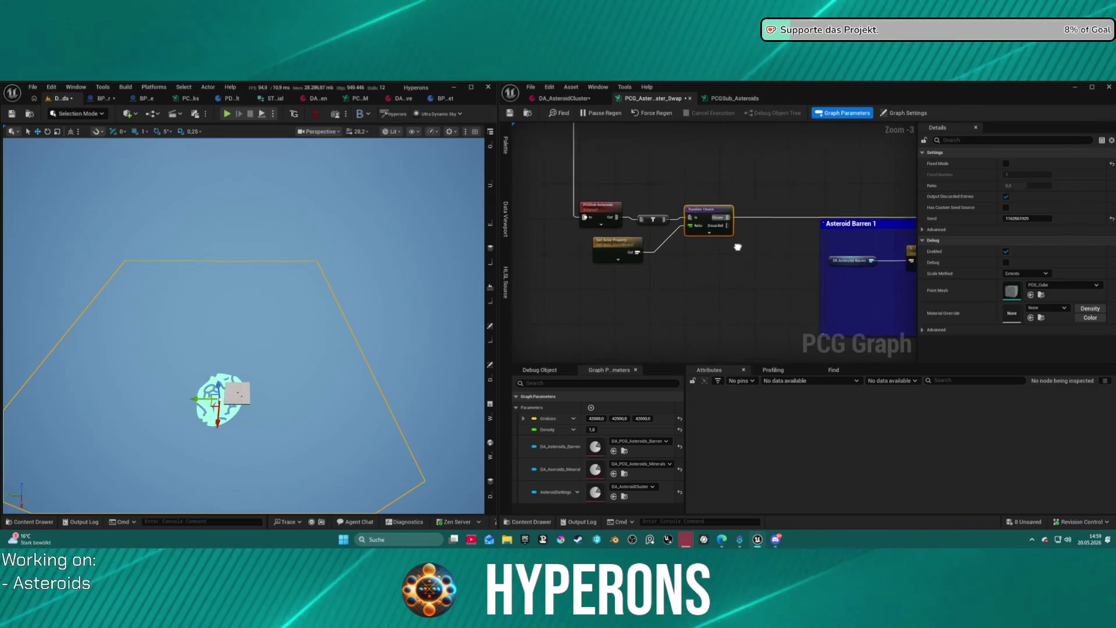
click(593, 256)
alt+click(676, 229)
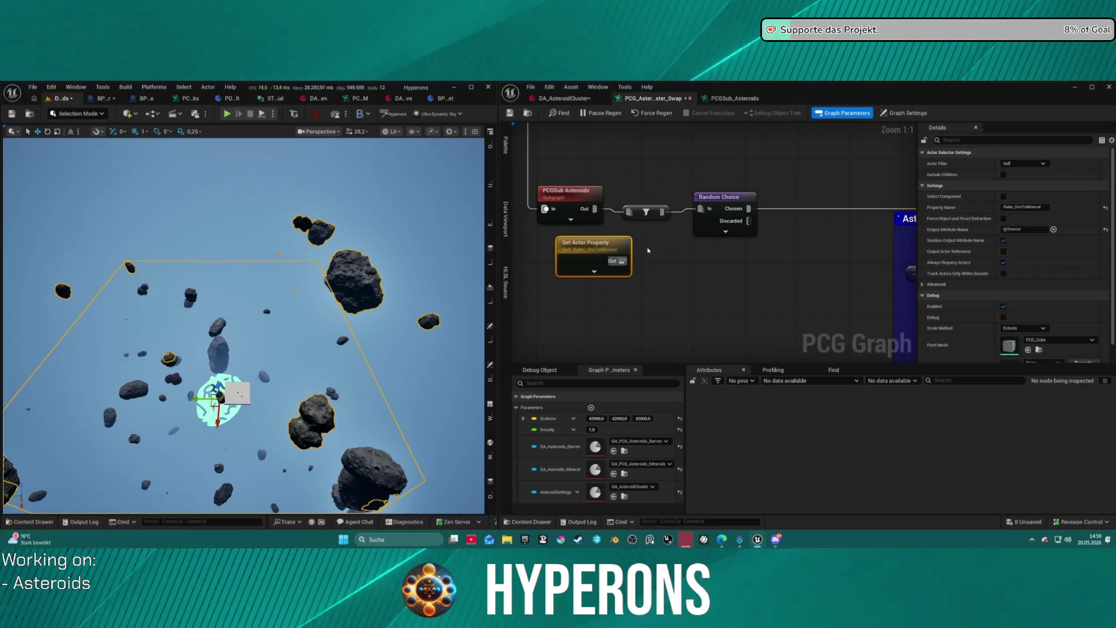
click(721, 198)
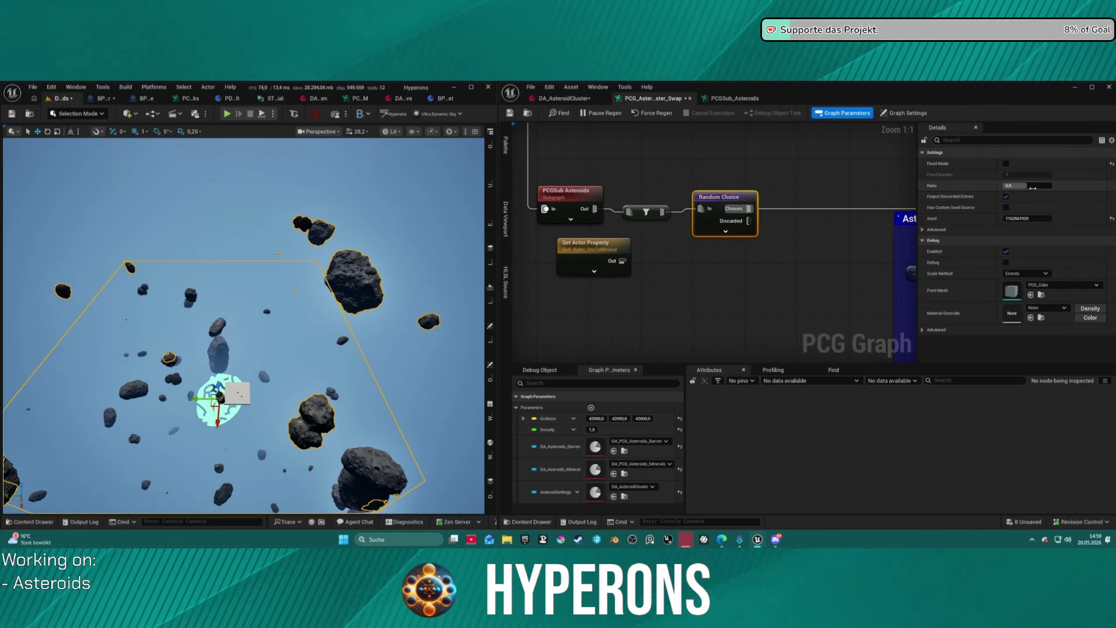
Try Ratio values 0.1, 1 and 0.5, then feed Asteroid Barren 1 from Discarded.
click(1026, 185)
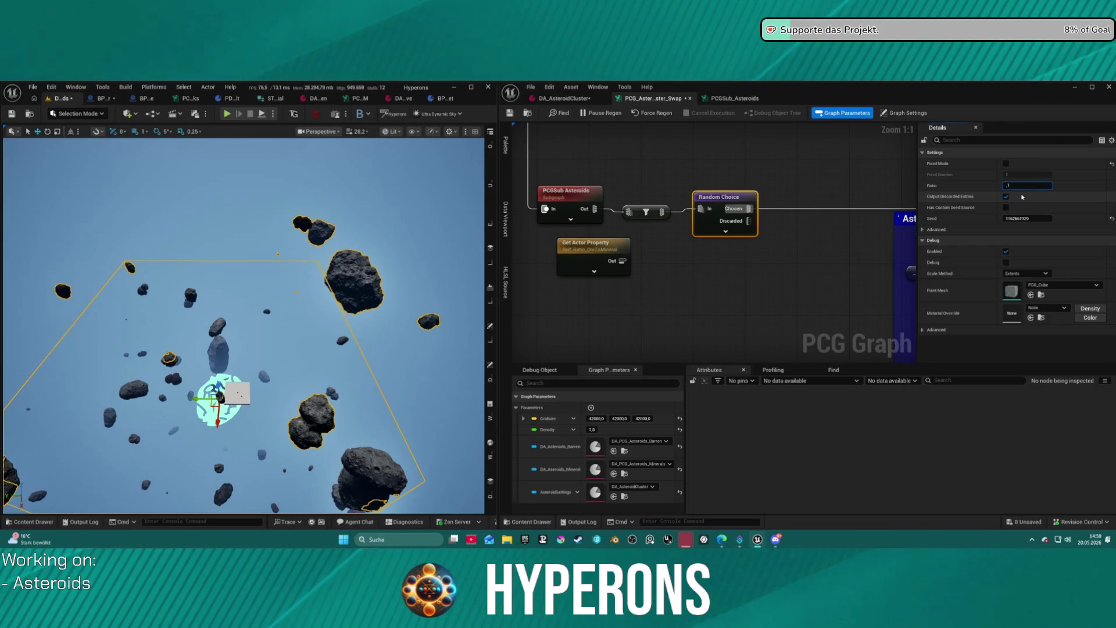
key(Return)
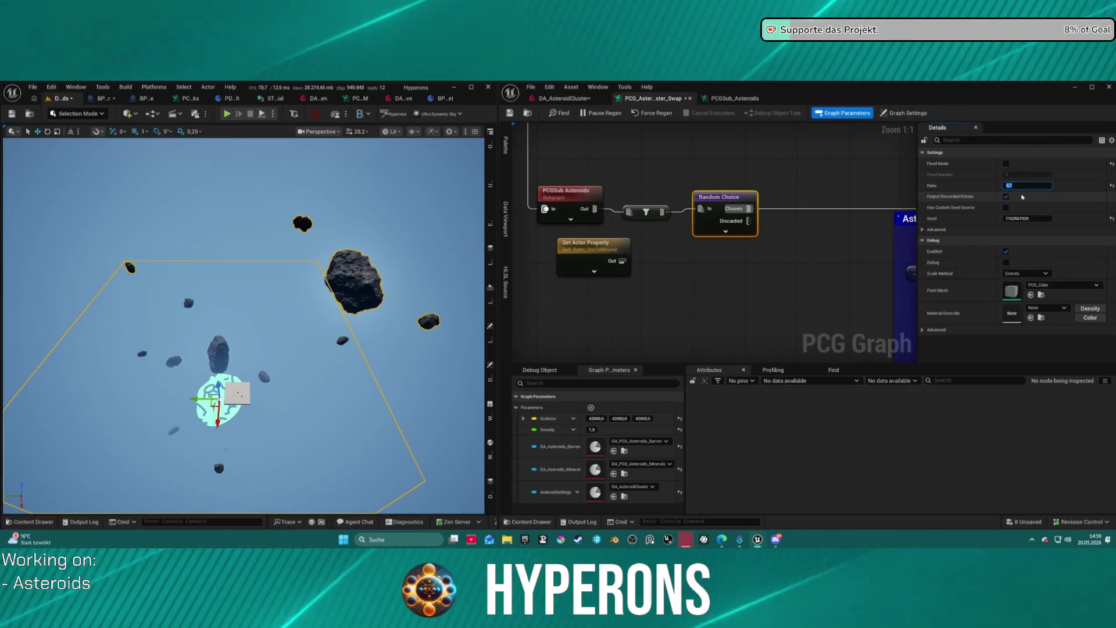
text(1)
key(Return)
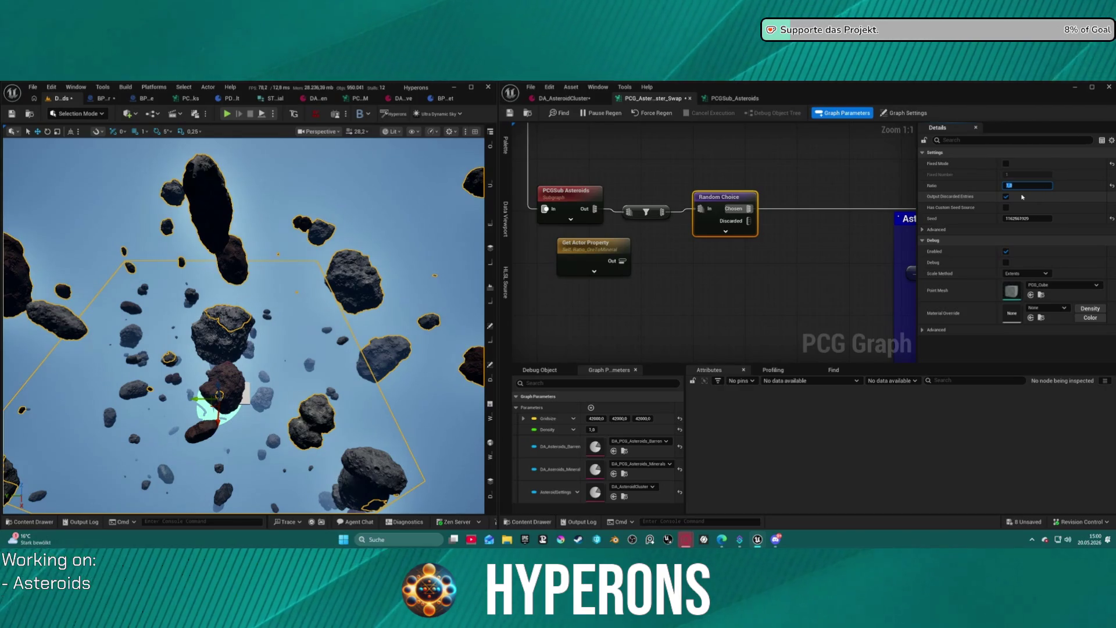
text(0.5)
key(Return)
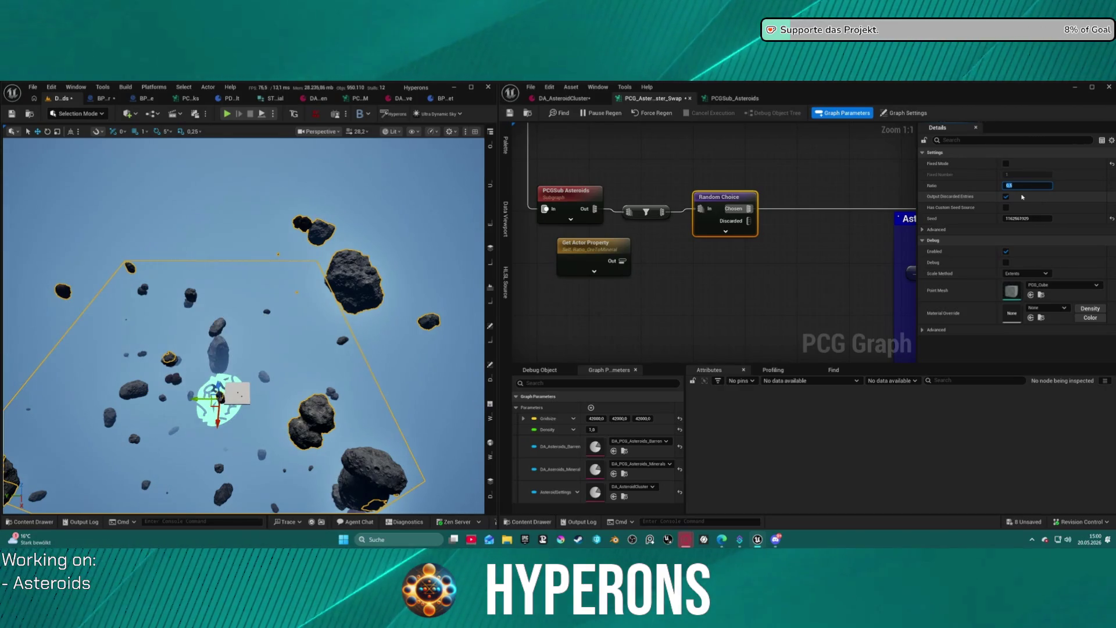
key(Return)
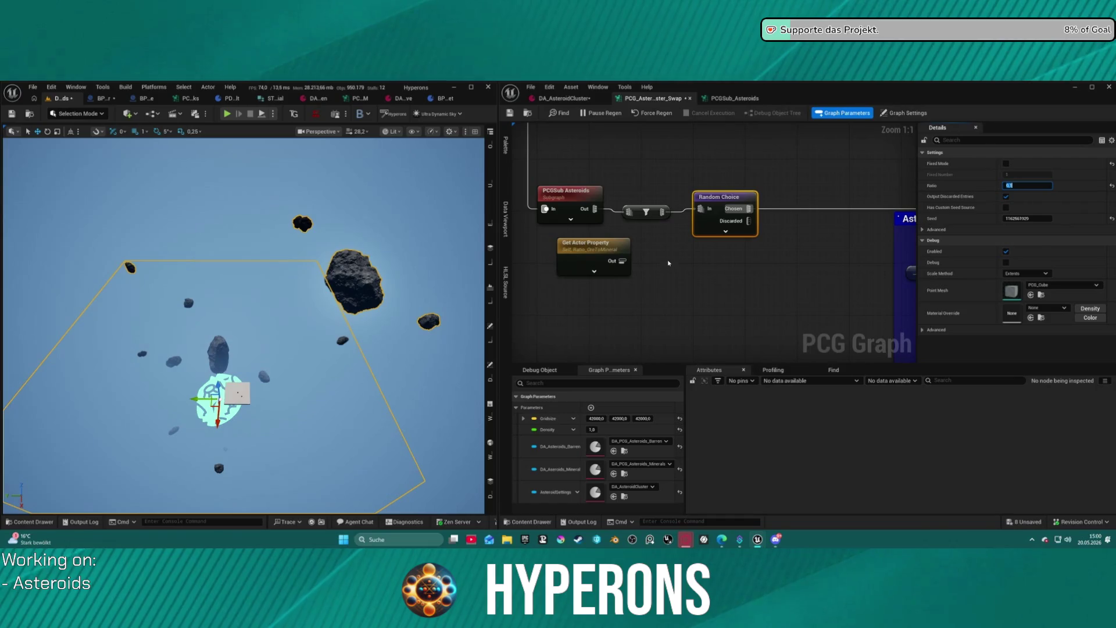
drag(749, 209, 747, 227)
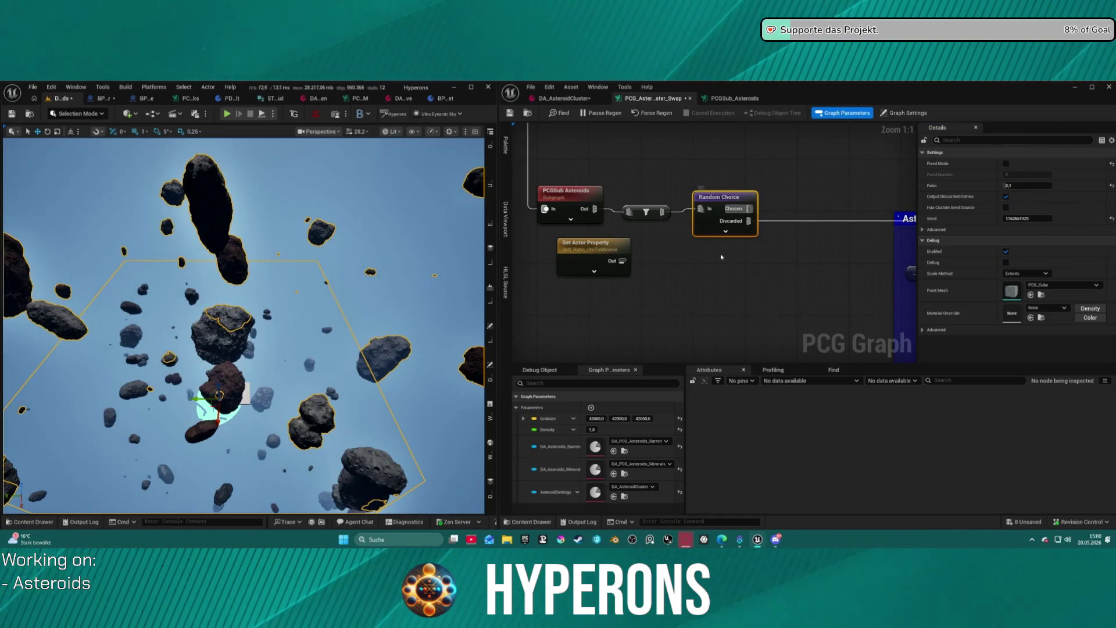
drag(601, 251, 641, 250)
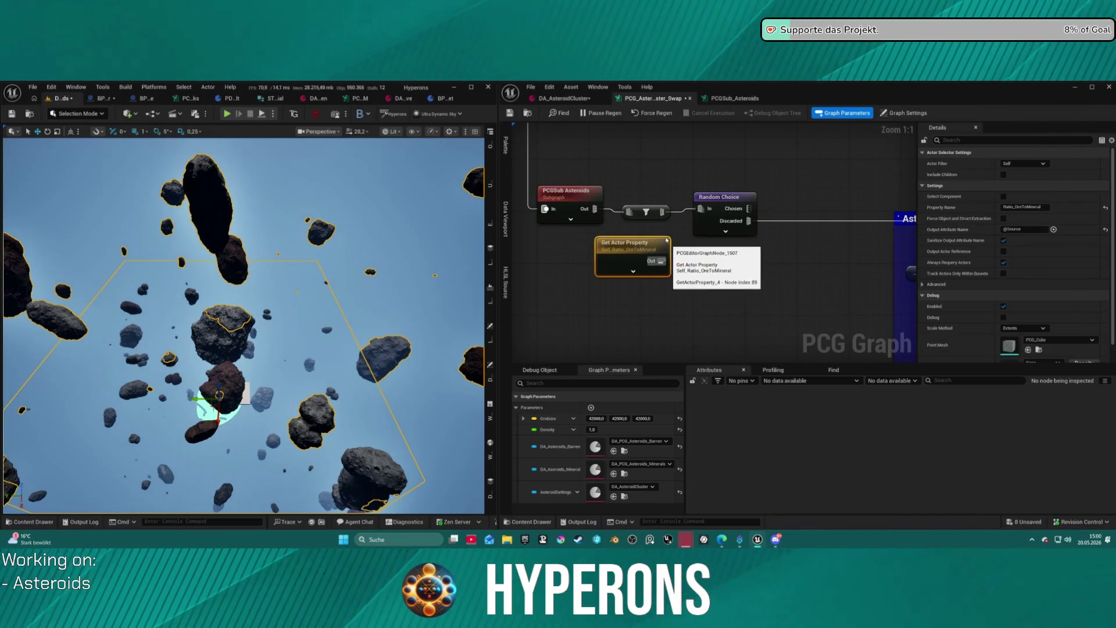
Shift the filter node slightly and move the four coloured comment groups down-left.
click(641, 206)
drag(641, 210, 638, 210)
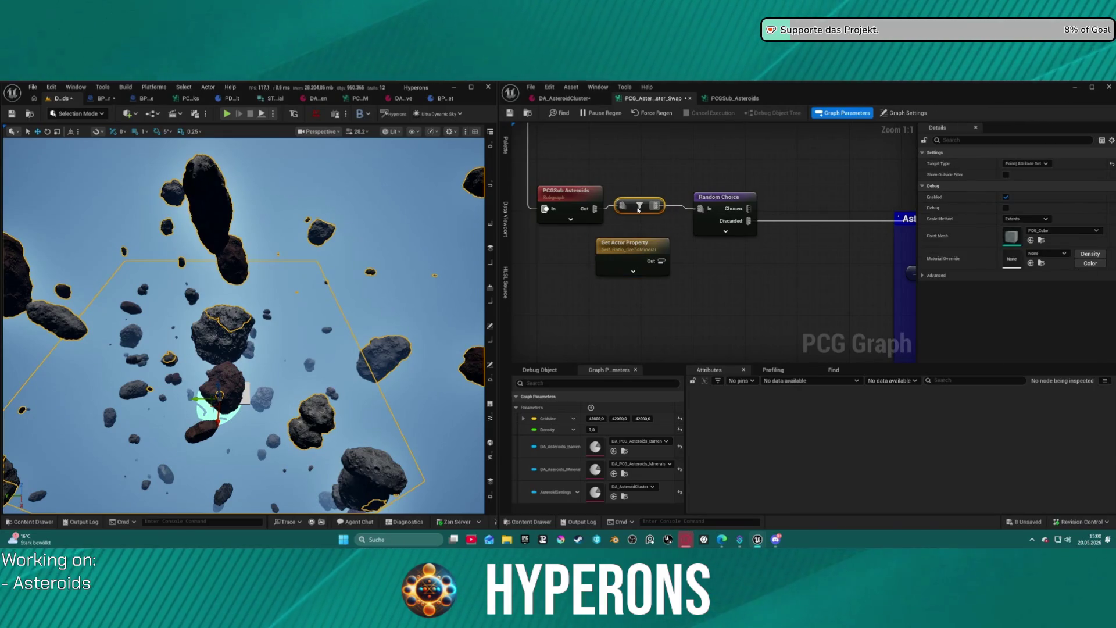
scroll(702, 247, down, 12)
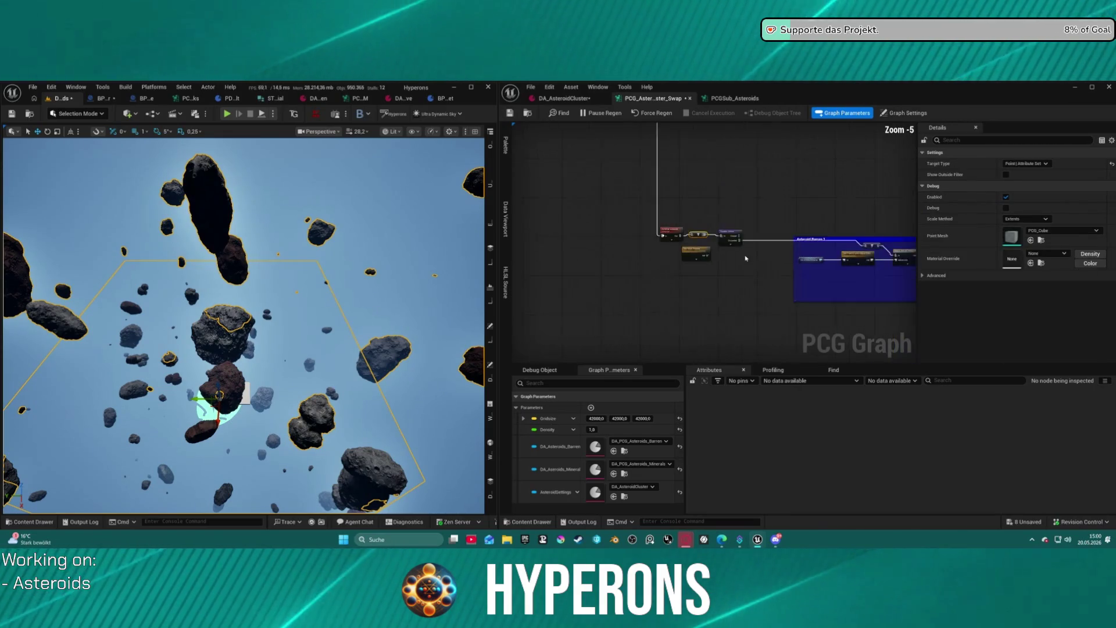
mouse_move(586, 195)
mouse_down()
mouse_move(810, 294)
mouse_move(791, 348)
mouse_up()
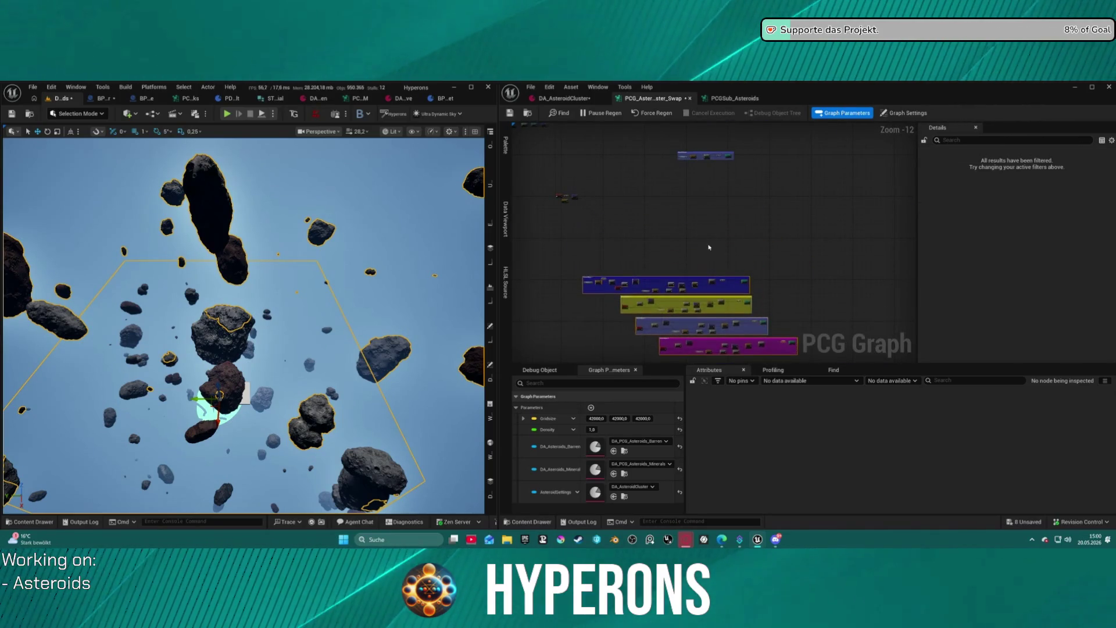
Expand Random Choice's extra pins and wire Get Actor Property Out into Ratio.
scroll(791, 348, up, 9)
scroll(742, 224, up, 3)
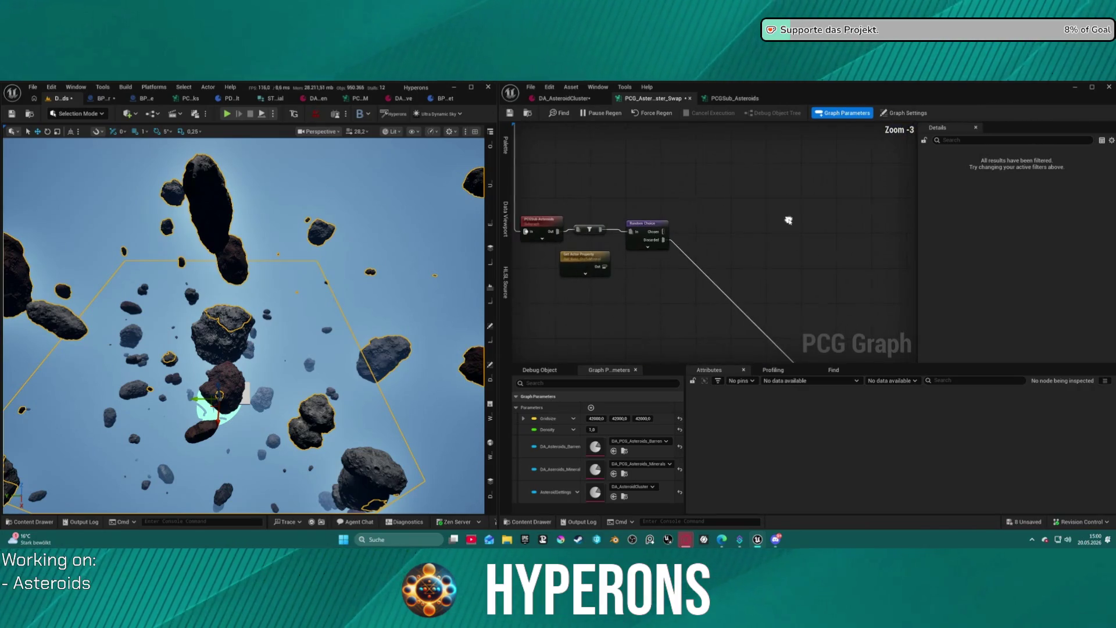
click(651, 246)
mouse_move(589, 275)
mouse_down()
mouse_move(614, 293)
mouse_move(627, 285)
mouse_up()
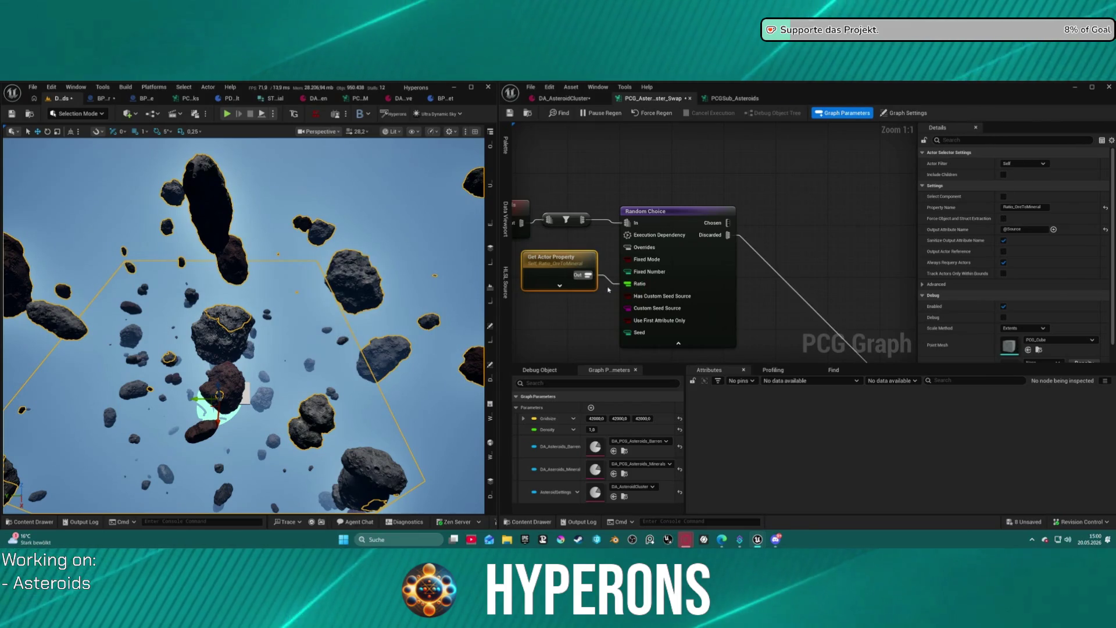
drag(556, 274, 556, 288)
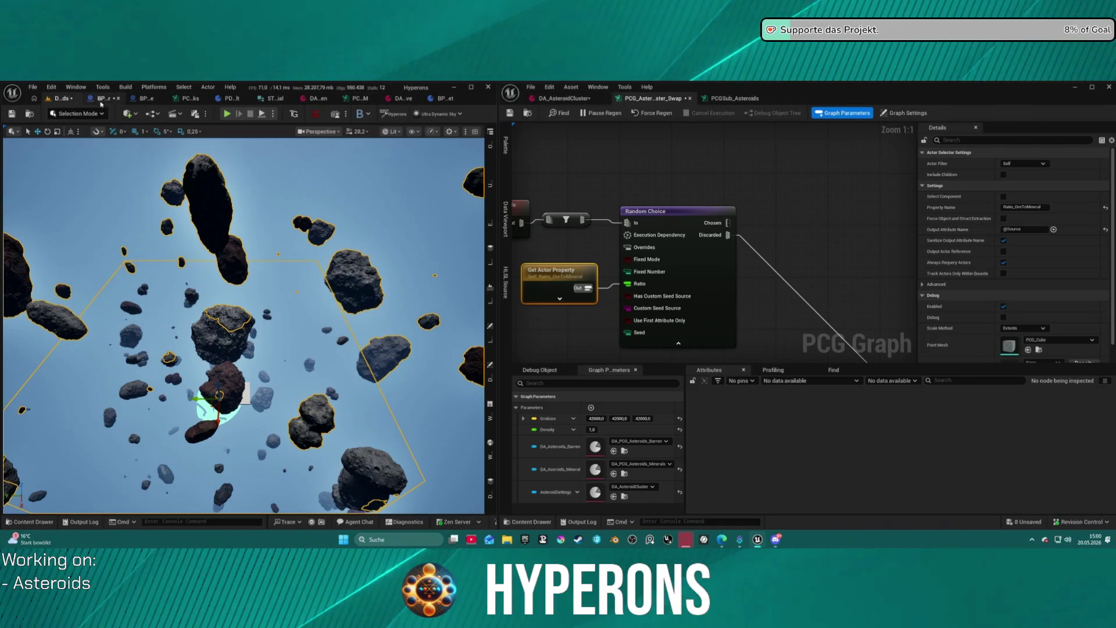
click(99, 99)
click(59, 100)
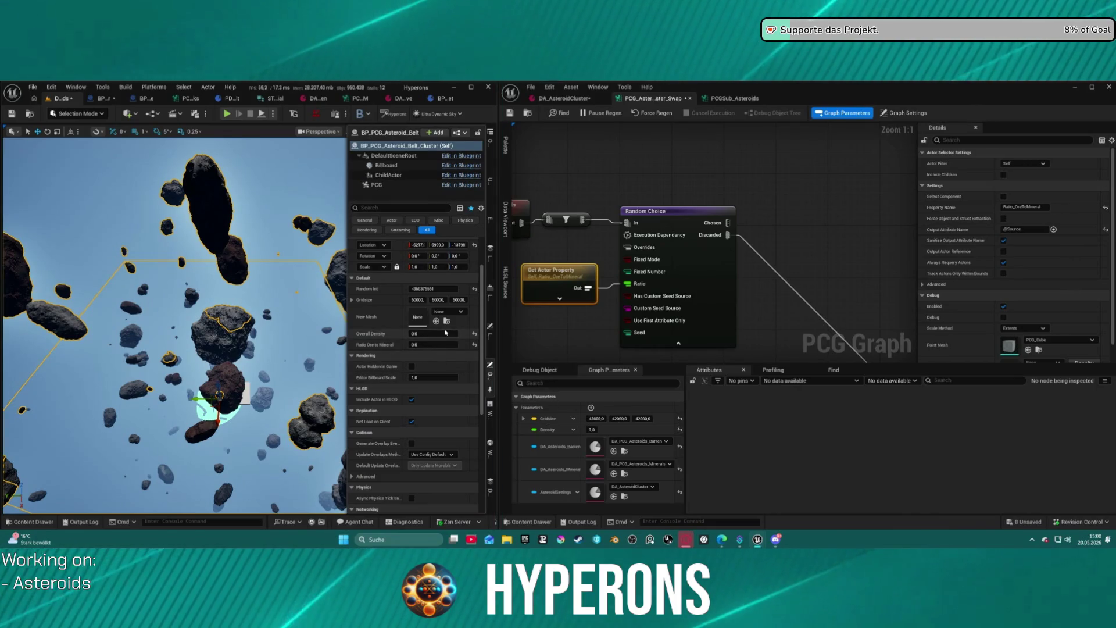
Set the belt actor's Ratio Ore to Mineral to 0,1, then 1,0, and drag a wire off Chosen.
click(446, 345)
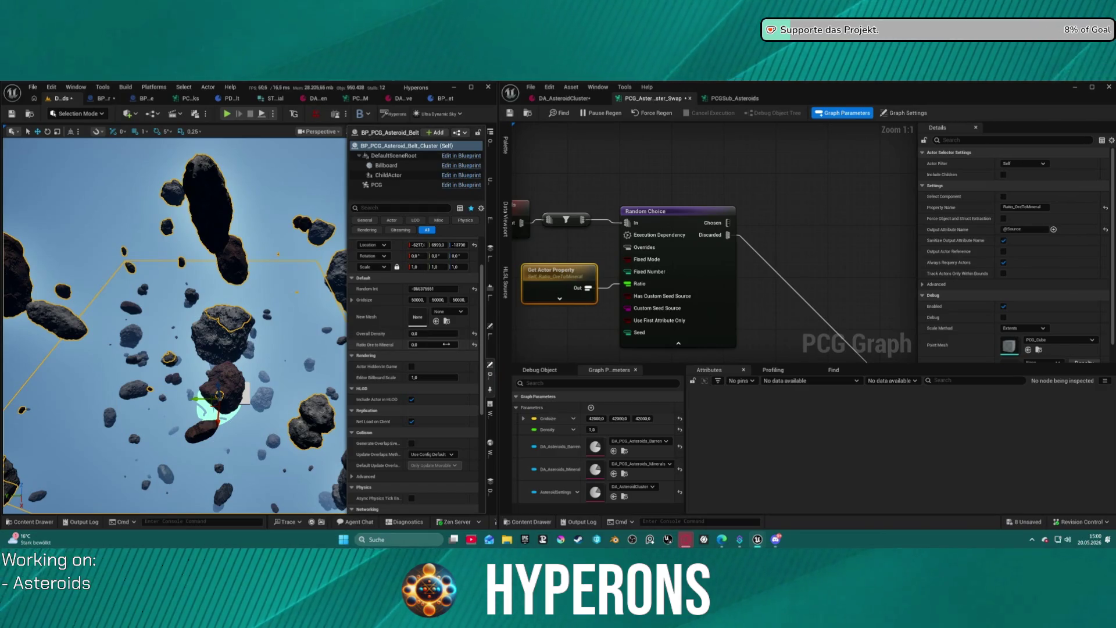
text(0,1)
key(Return)
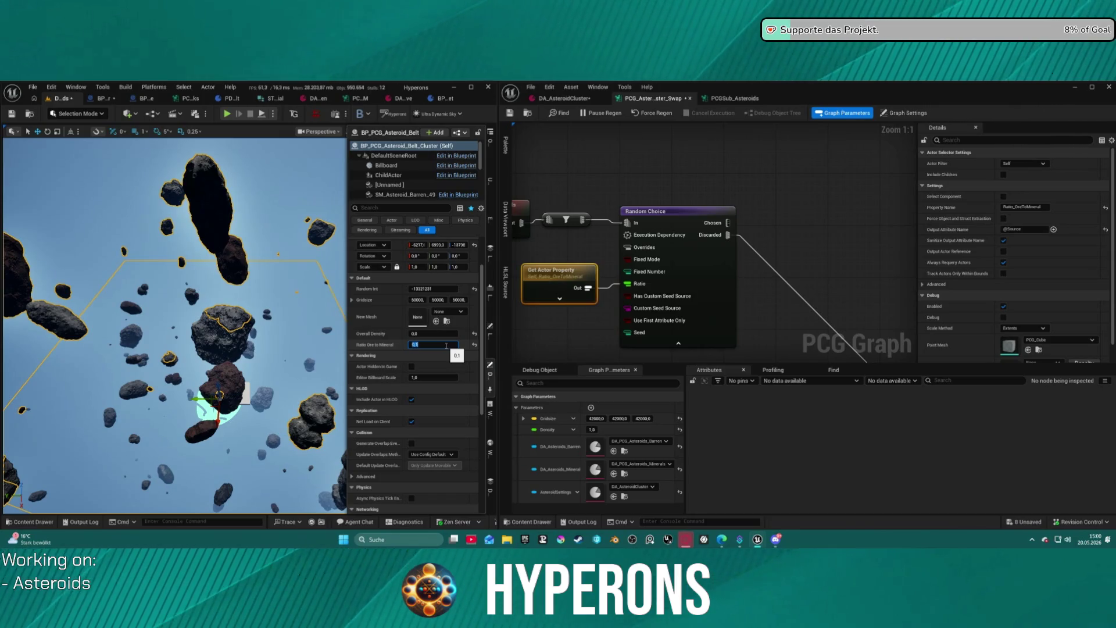
key(Return)
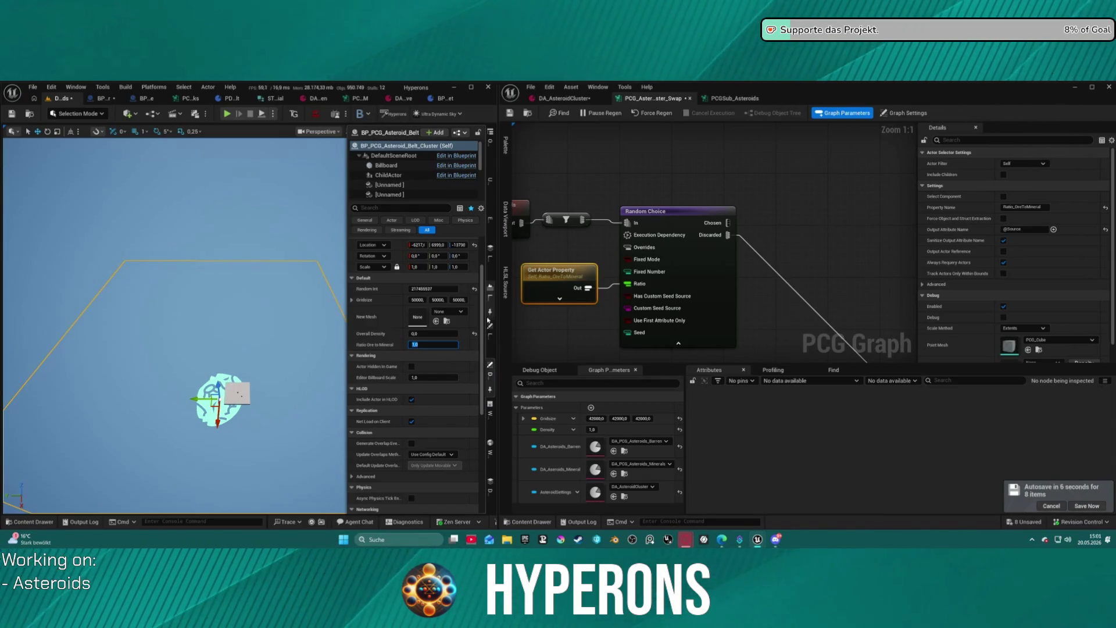
drag(676, 235, 736, 219)
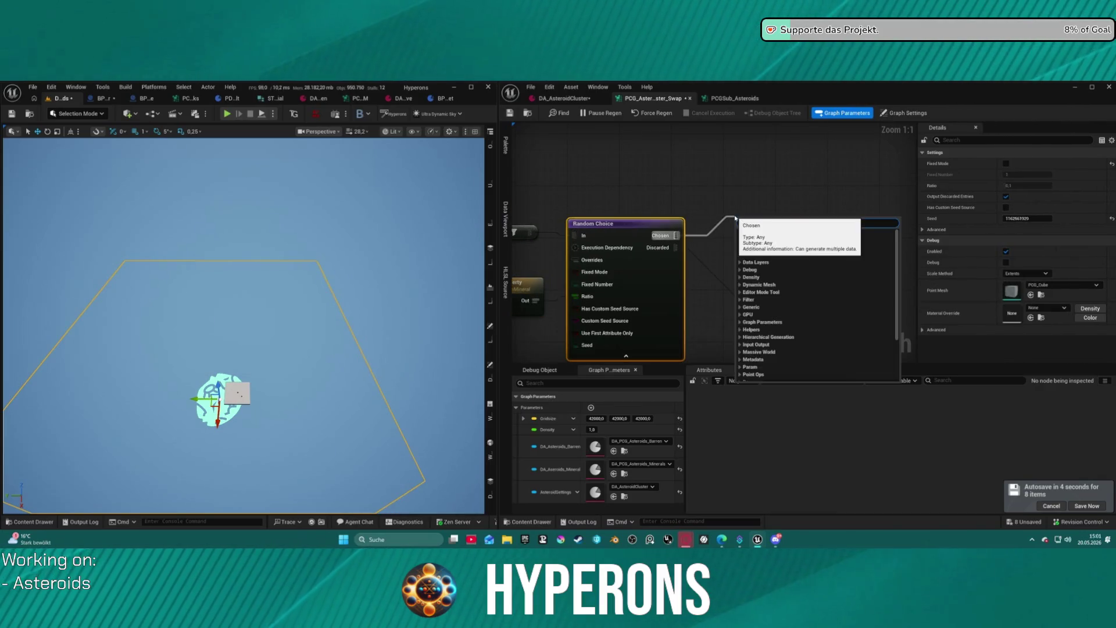
Add a Debug node on Chosen with Absolute scale method and point scale 100, then 10.
key(Return)
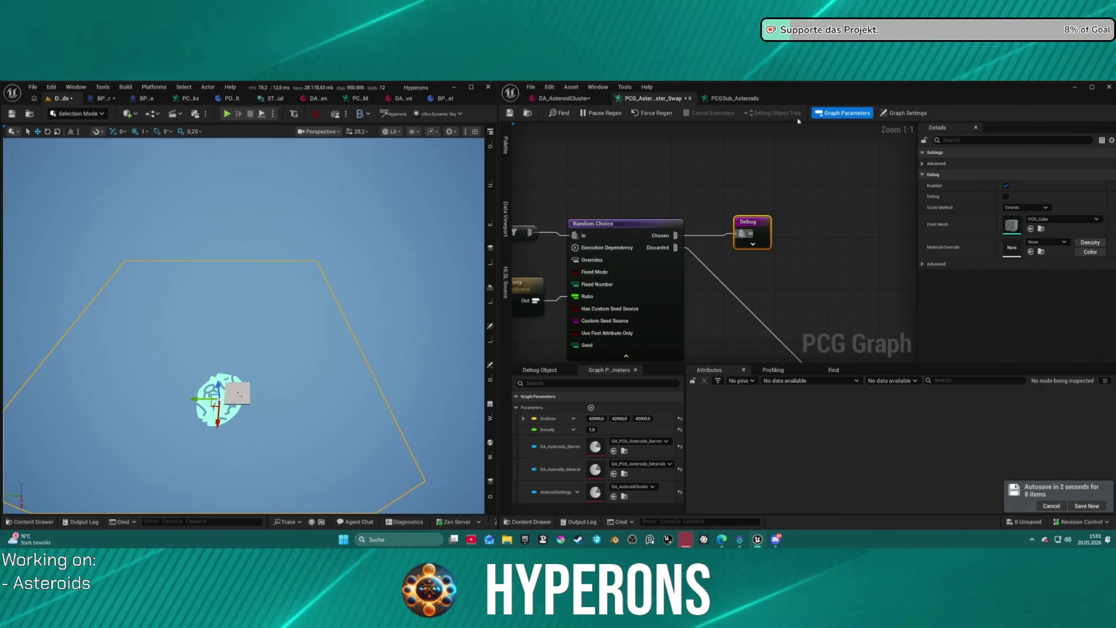
click(1015, 208)
click(1022, 224)
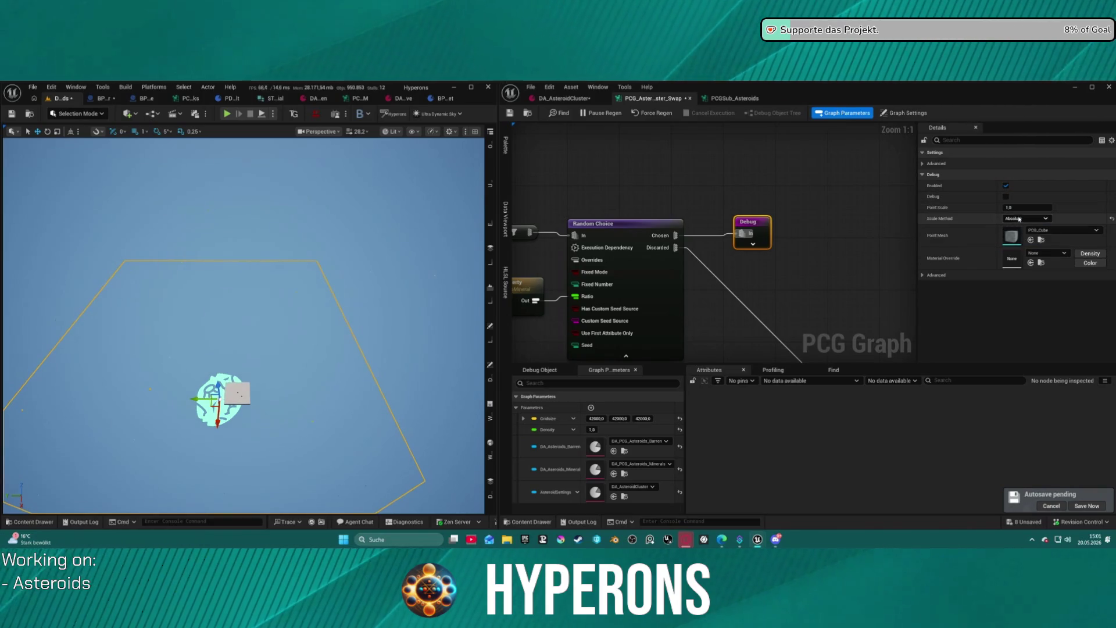
click(1020, 208)
text(100)
key(Return)
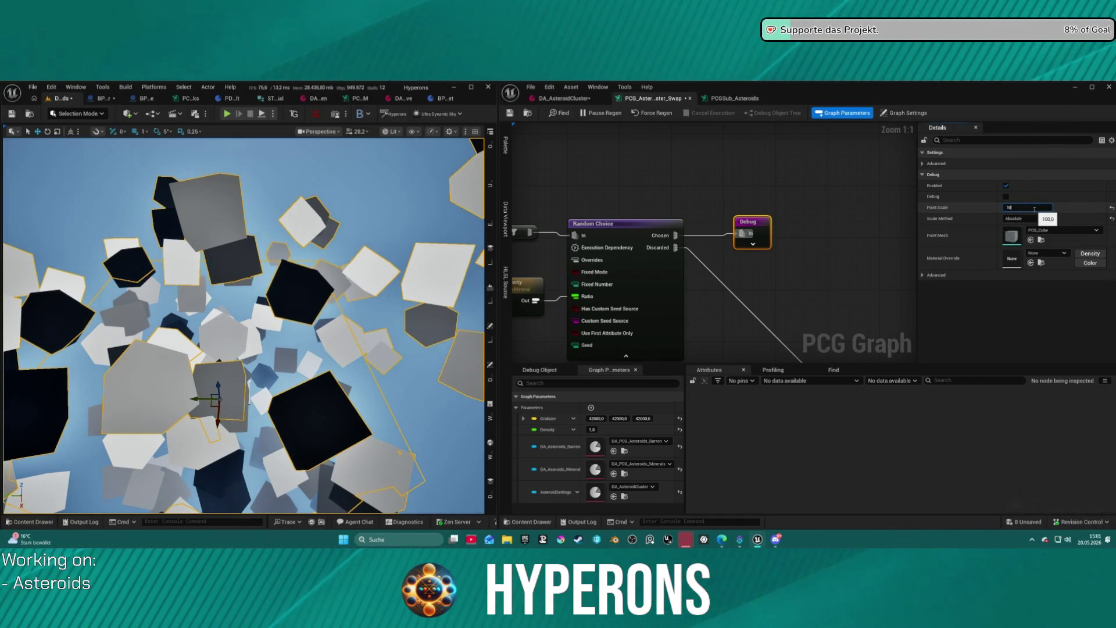
key(Return)
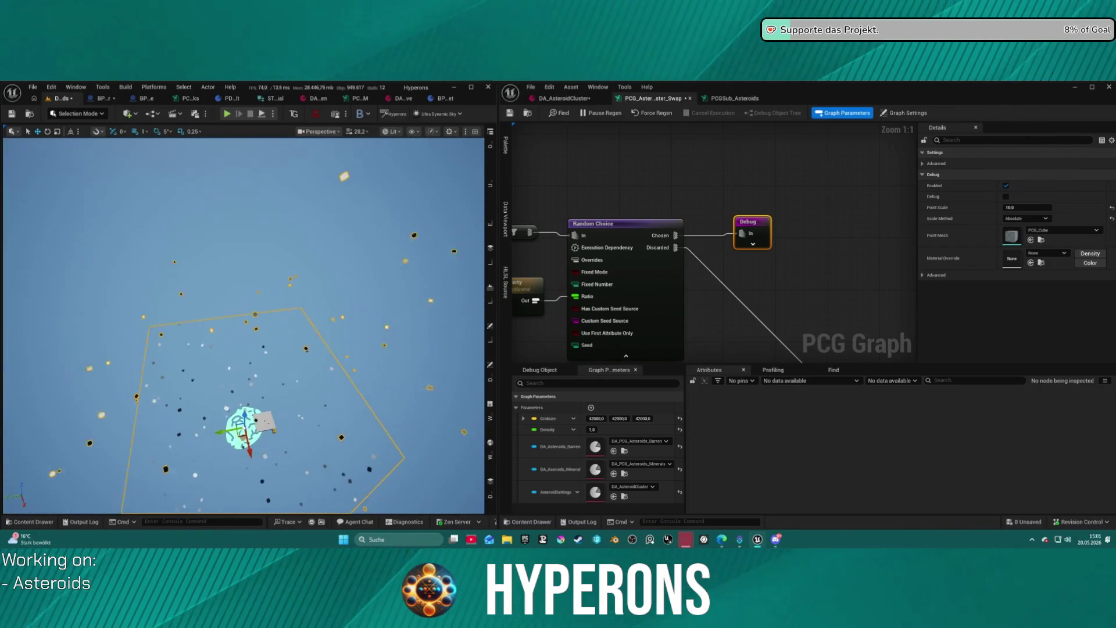
drag(519, 282, 575, 223)
click(575, 223)
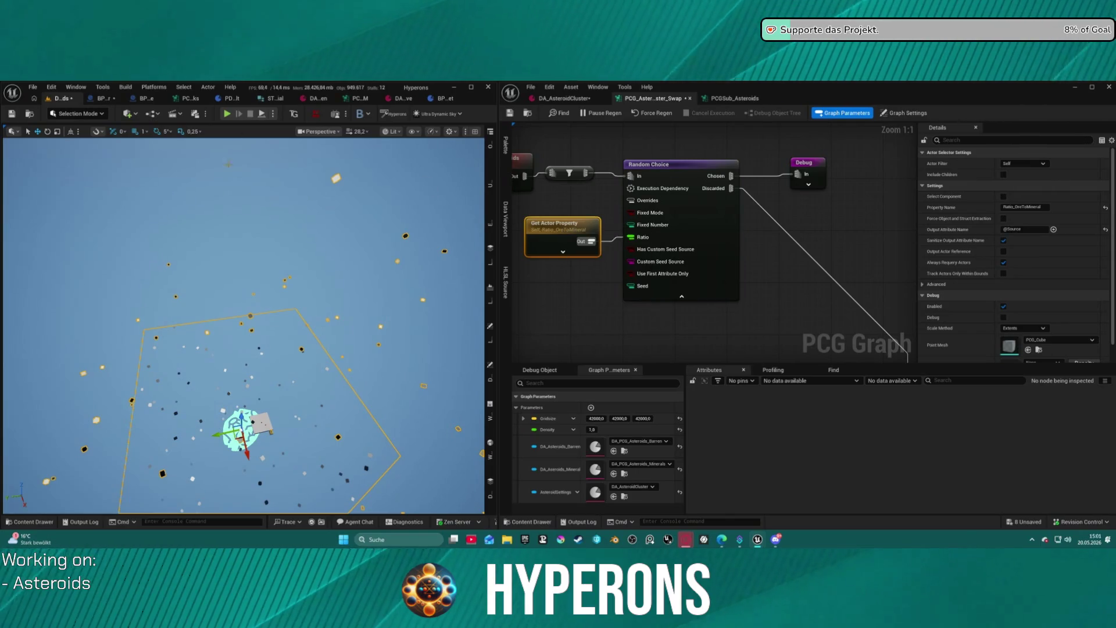
Set the belt actor's Ratio Ore to Mineral to 0,8 and view the regenerated asteroids.
click(489, 373)
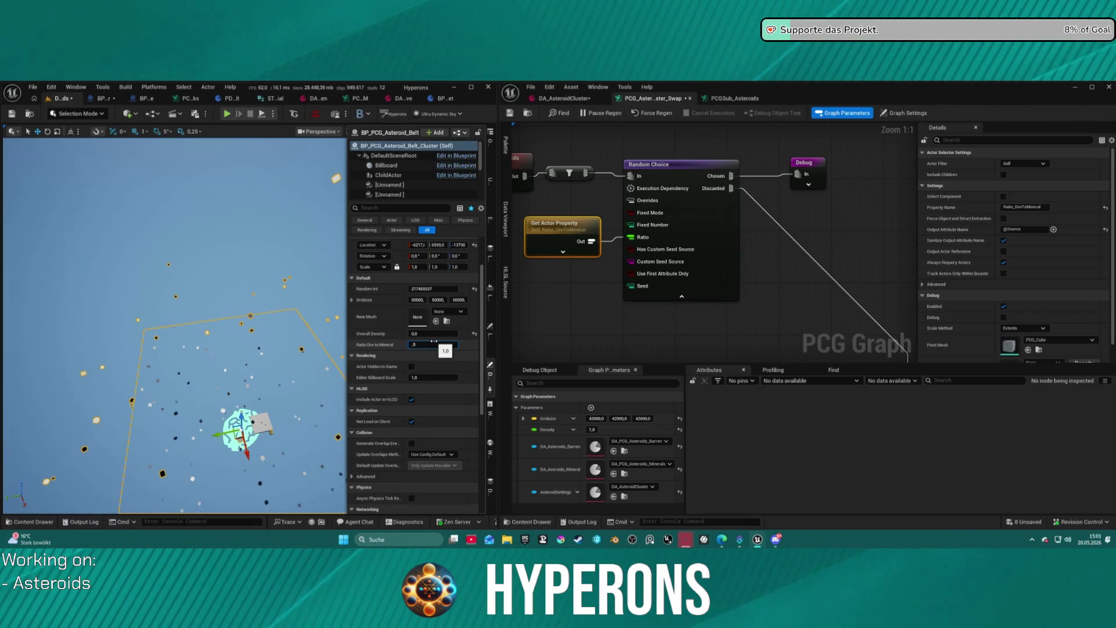
key(Return)
drag(244, 326, 355, 325)
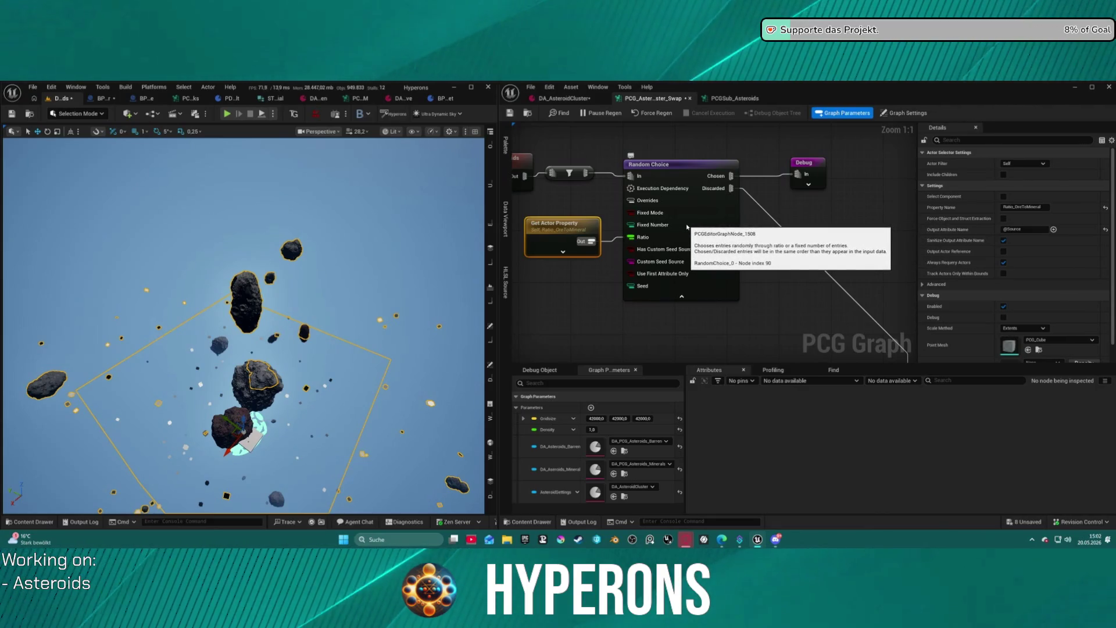
mouse_move(574, 232)
mouse_down()
mouse_move(745, 212)
mouse_move(653, 229)
mouse_up()
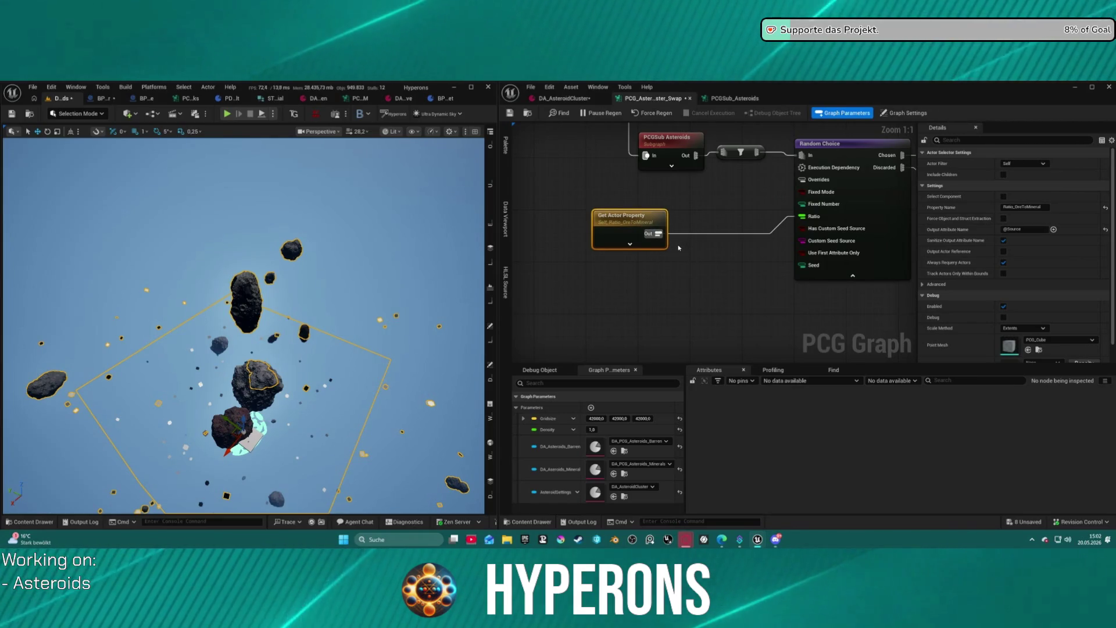
mouse_move(658, 233)
mouse_down()
mouse_move(682, 237)
mouse_move(678, 244)
mouse_up()
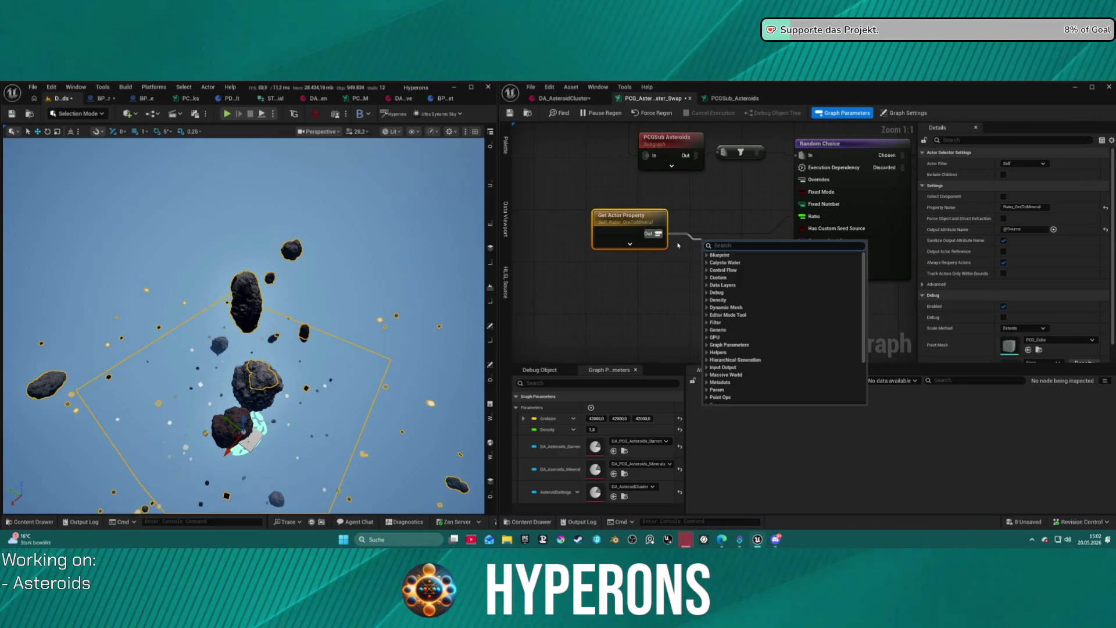
Place a Filter Attribute Elements by Range node from the 'range' search, then delete it.
text(range)
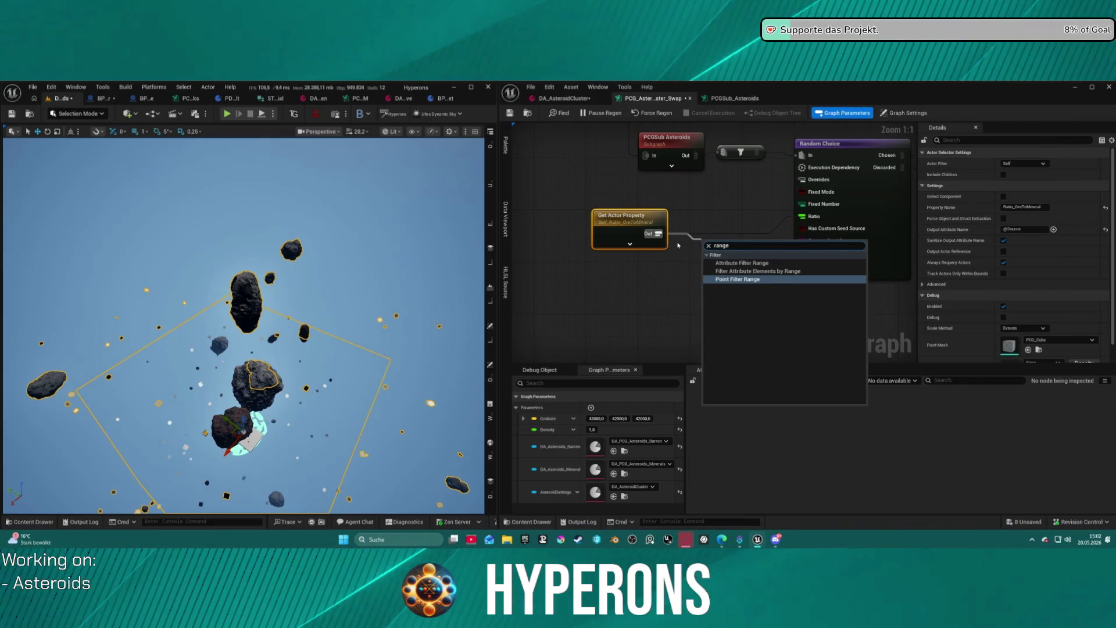
key(Up)
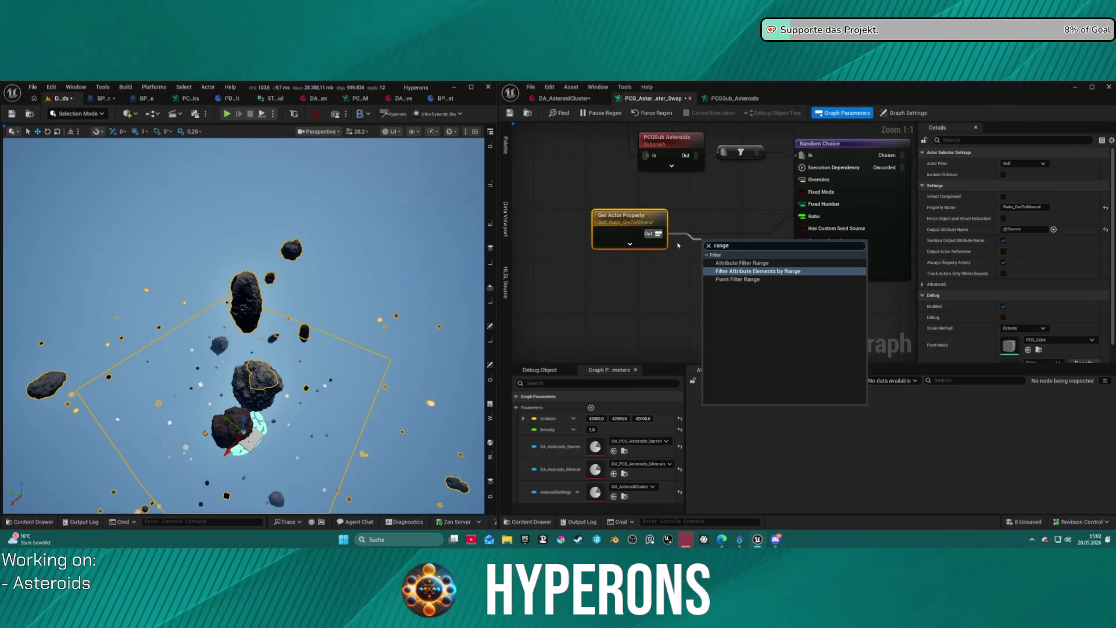
key(Return)
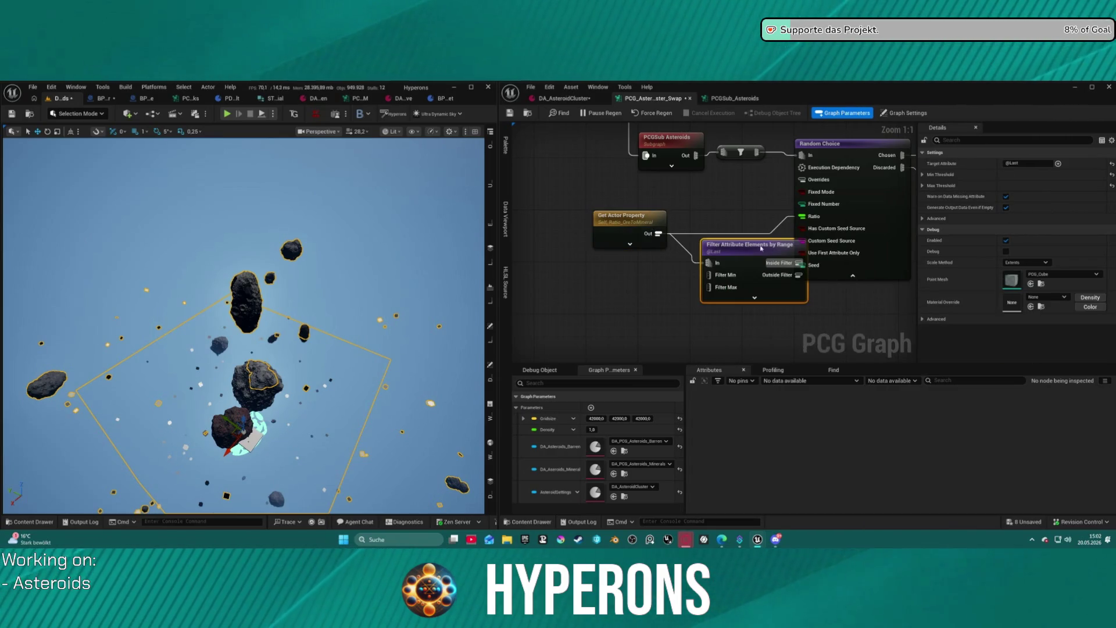
right_click(729, 262)
click(750, 272)
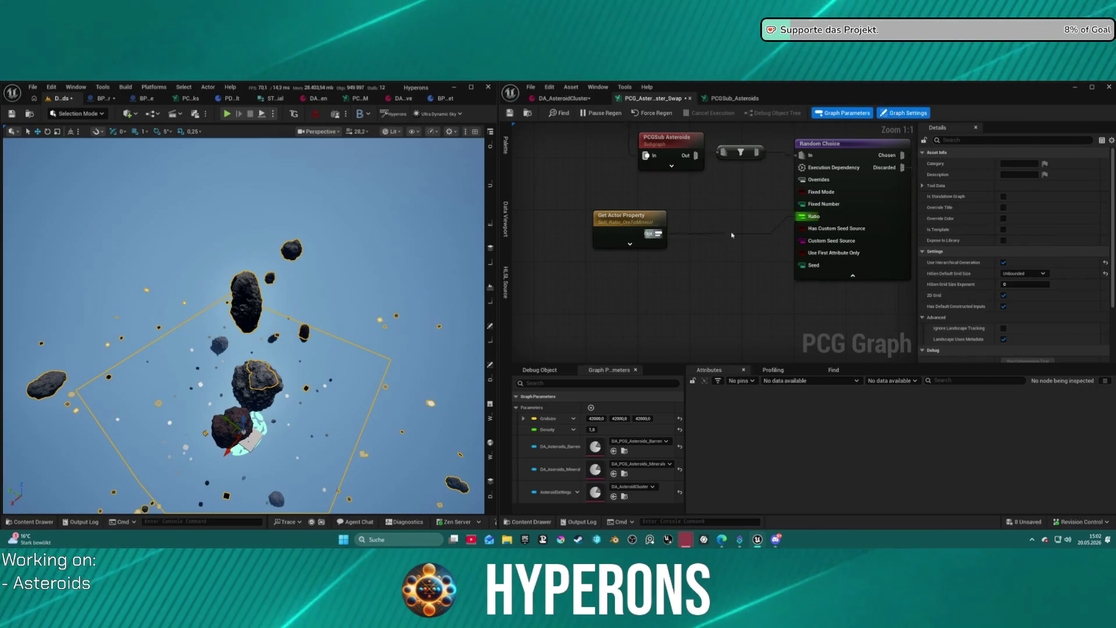
Add a Clamp Max node fed by Get Actor Property, placed before Random Choice.
drag(658, 233, 733, 279)
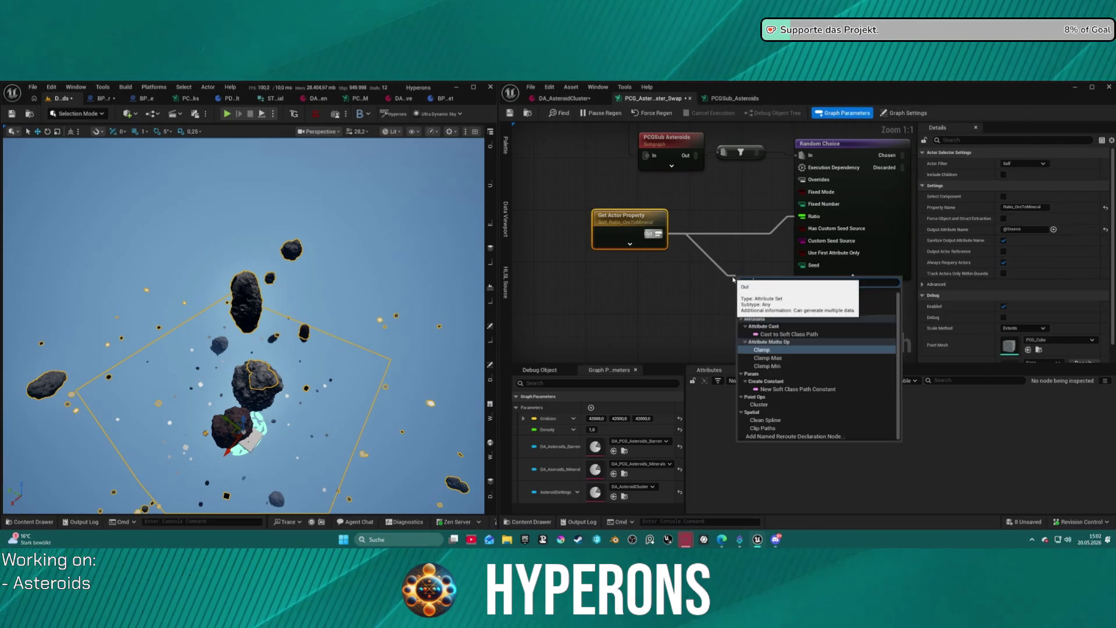
text(am)
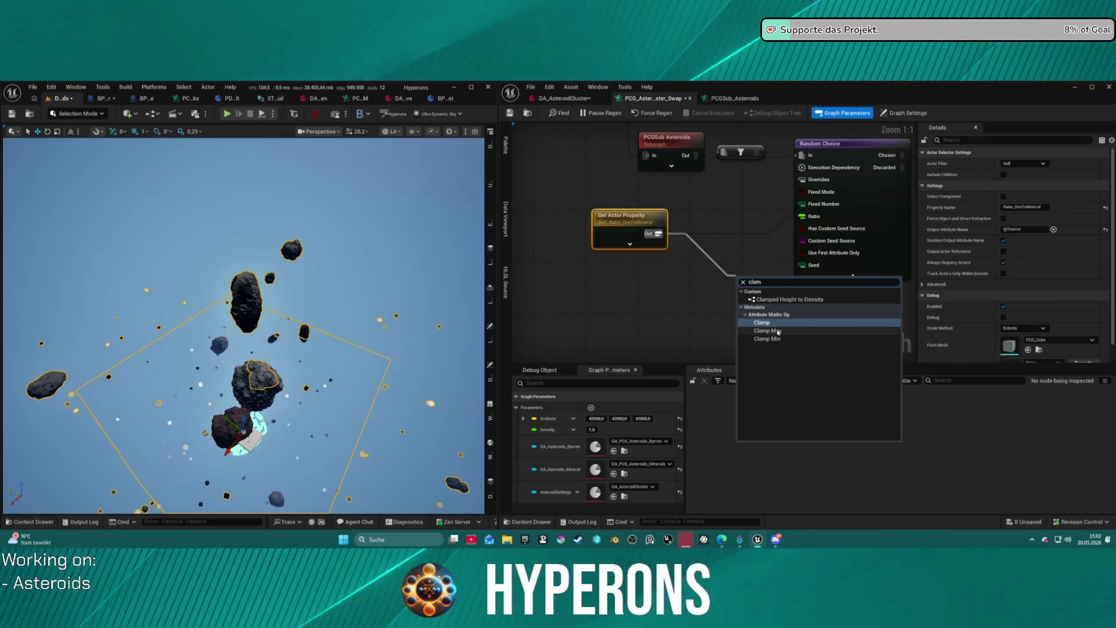
click(782, 333)
drag(772, 286, 732, 240)
click(628, 218)
drag(628, 219, 563, 231)
drag(748, 252, 695, 264)
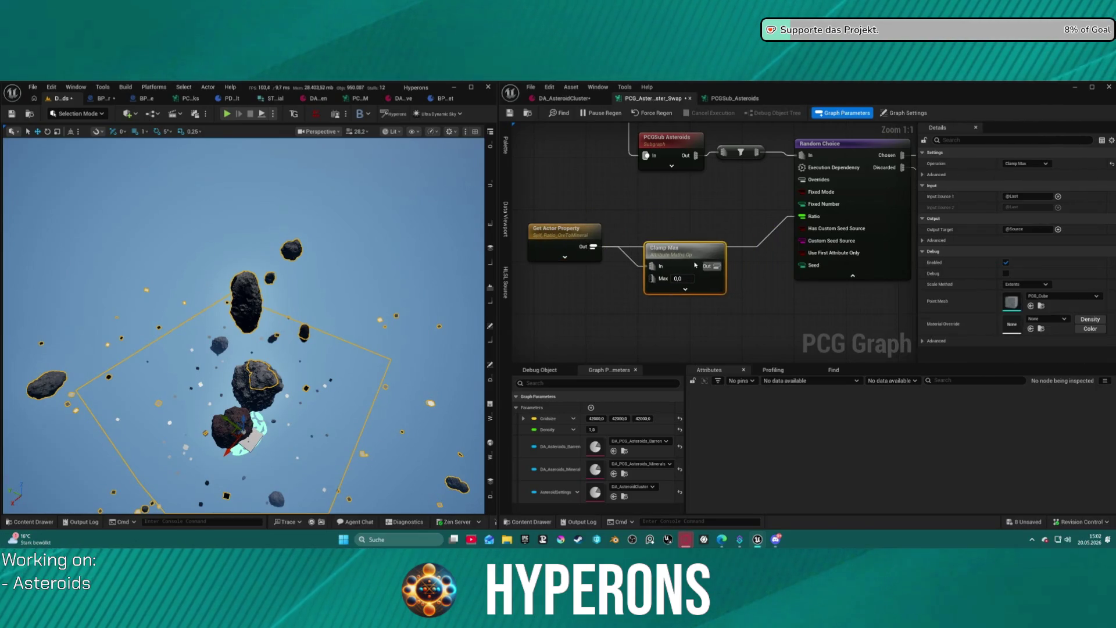
Add a Clamp Min node below Clamp Max and set its minimum to 0,1.
right_click(715, 310)
text(cla)
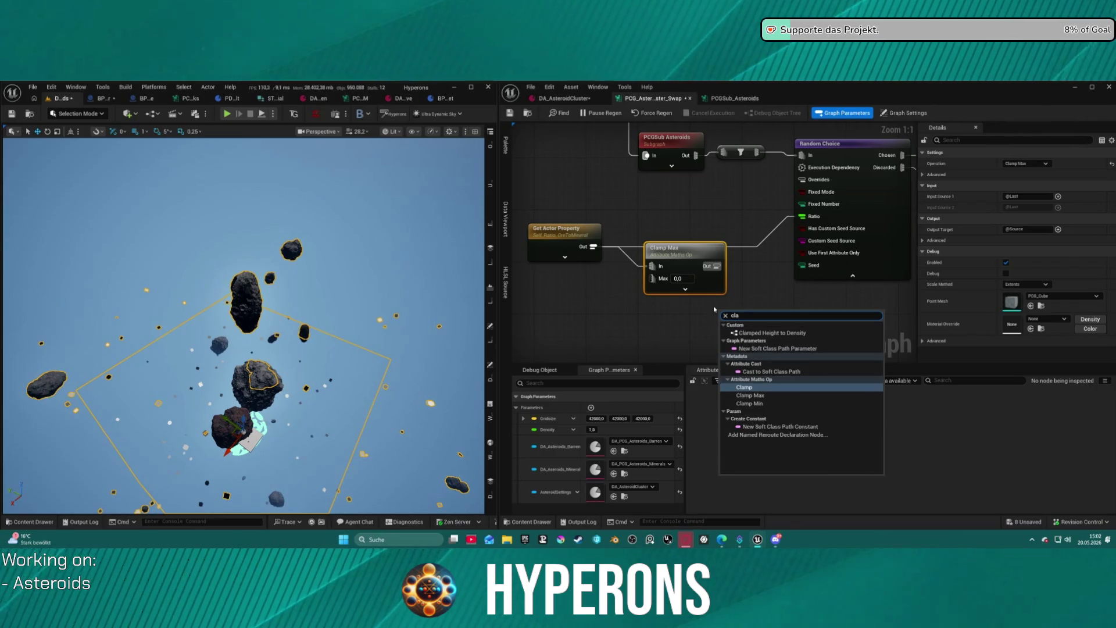
key(Down)
key(Down)
key(Return)
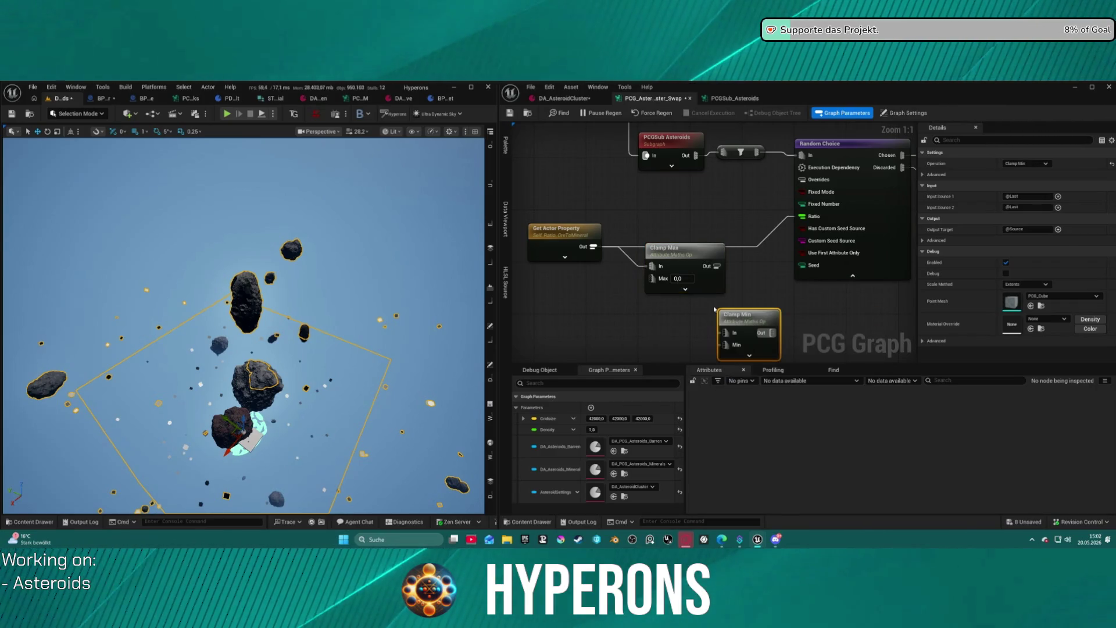
drag(747, 314, 680, 293)
mouse_move(595, 246)
mouse_down()
mouse_move(622, 261)
mouse_move(654, 317)
mouse_move(694, 279)
mouse_up()
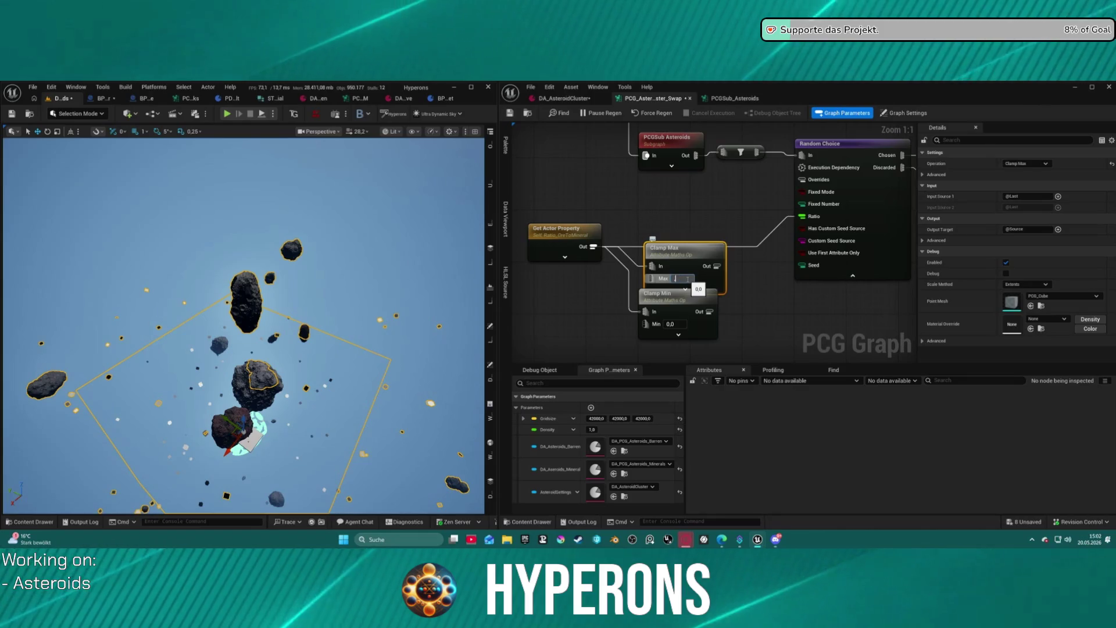
click(675, 324)
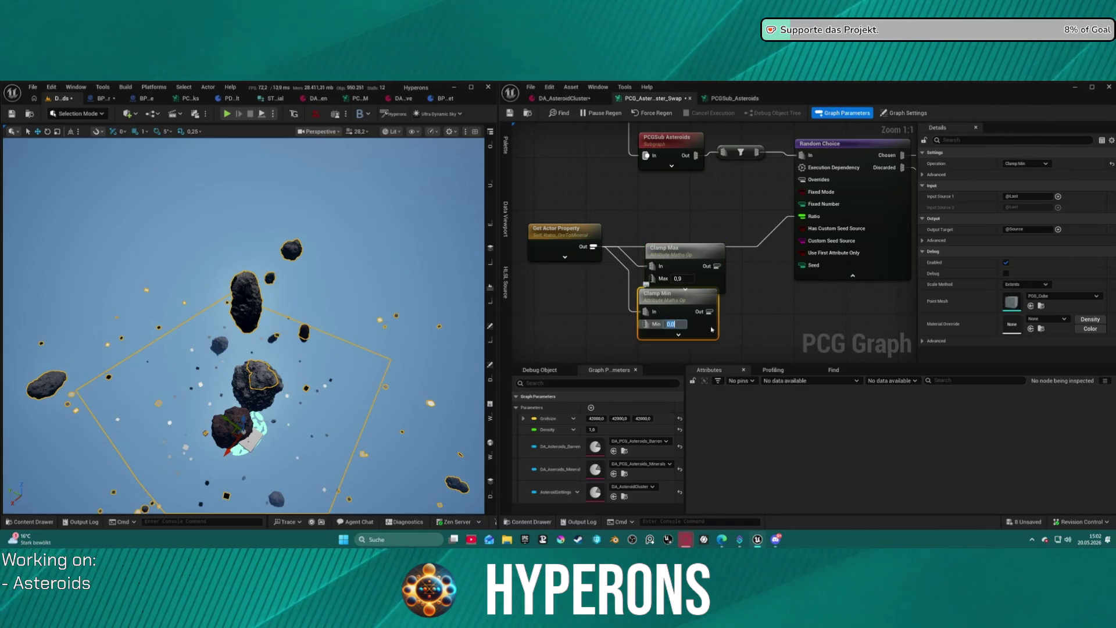
text(1)
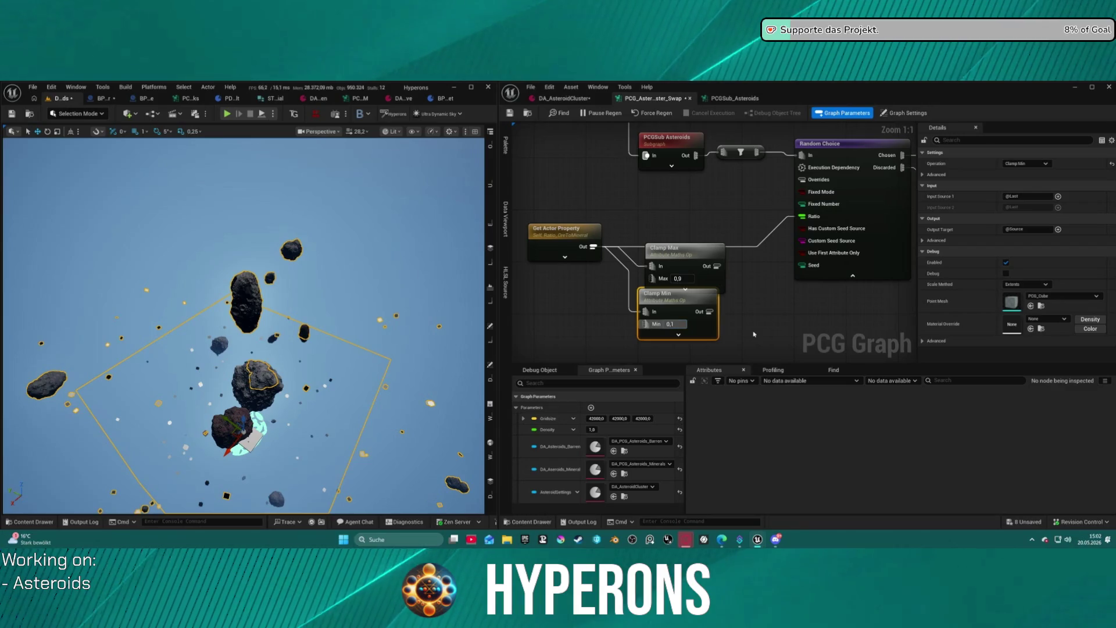
click(755, 333)
mouse_move(676, 299)
mouse_down()
mouse_move(709, 293)
mouse_move(689, 305)
mouse_up()
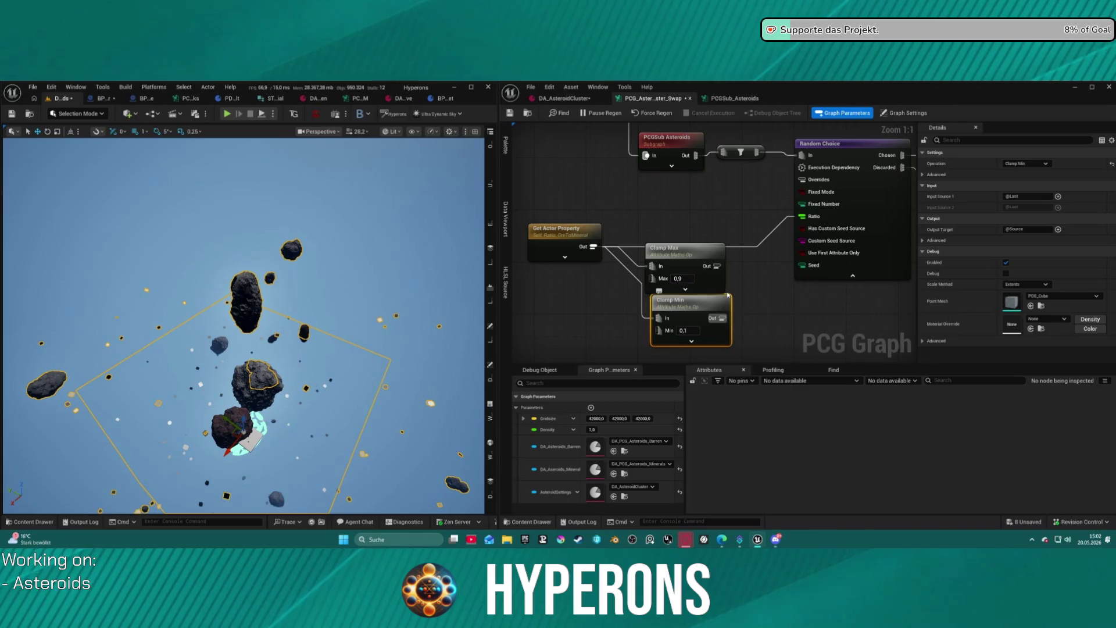
Wire Clamp Min's output into Random Choice's Ratio and align it beside Clamp Max.
click(714, 261)
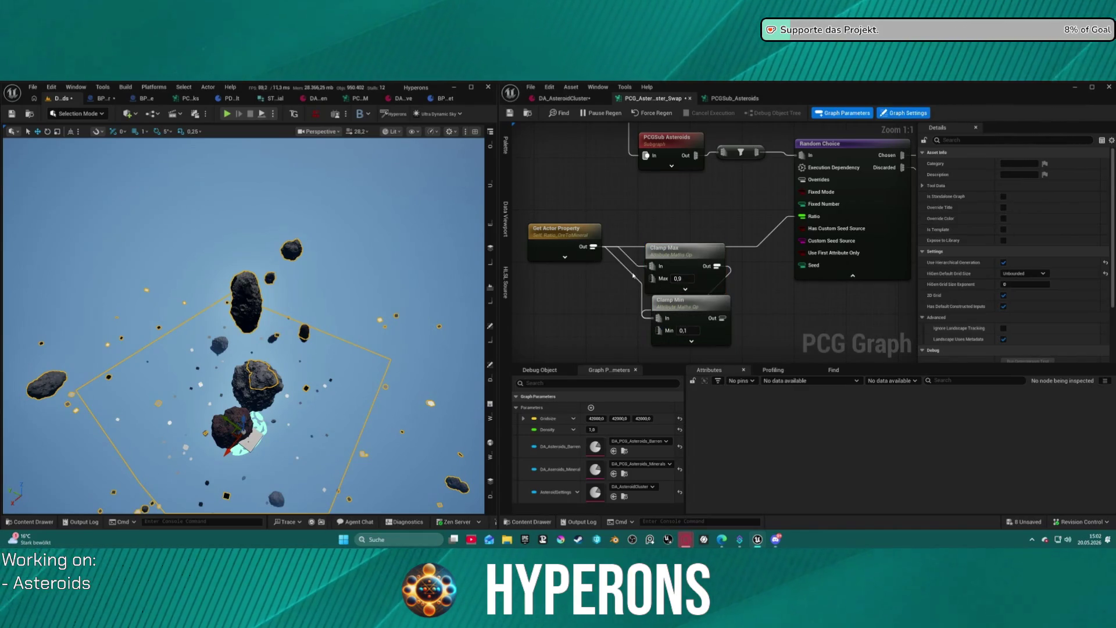
click(564, 241)
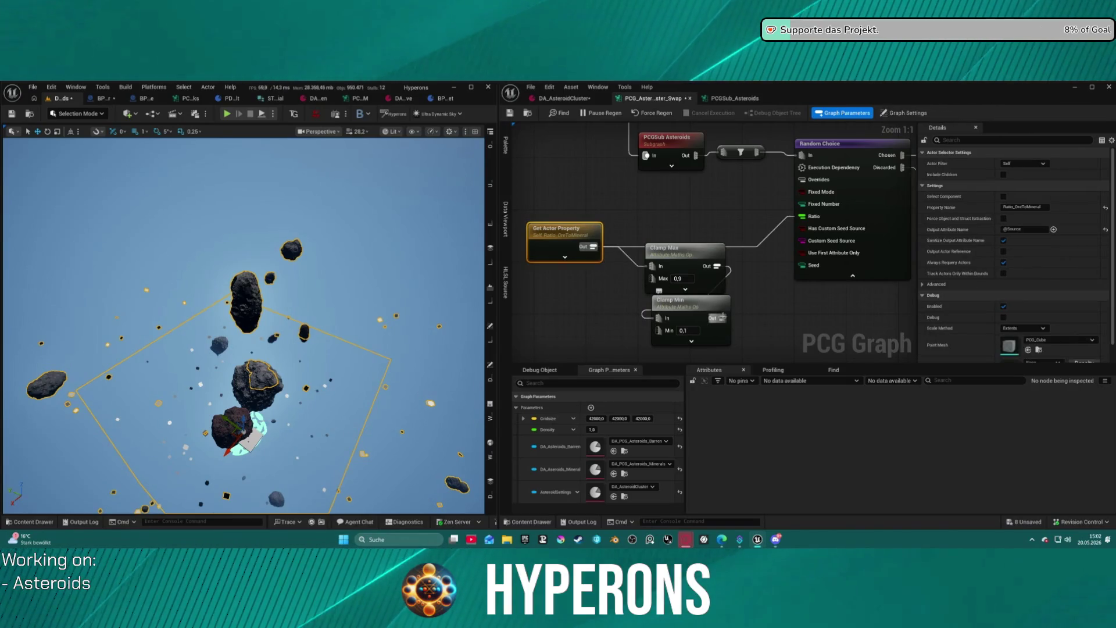
mouse_move(723, 318)
mouse_down()
mouse_move(744, 330)
mouse_move(797, 250)
mouse_move(787, 216)
mouse_move(769, 255)
mouse_up()
key(Escape)
drag(723, 318, 802, 216)
mouse_move(674, 261)
mouse_down()
mouse_move(632, 261)
mouse_move(638, 240)
mouse_up()
drag(695, 306, 743, 233)
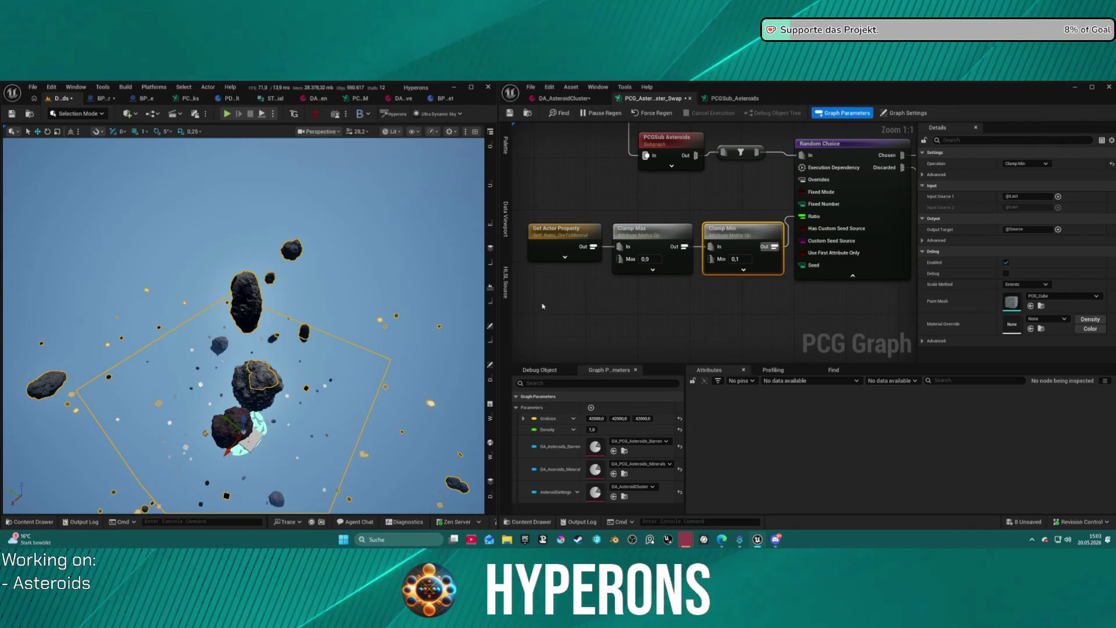
Set the belt actor's Ratio Ore to Mineral to 1,0.
click(488, 367)
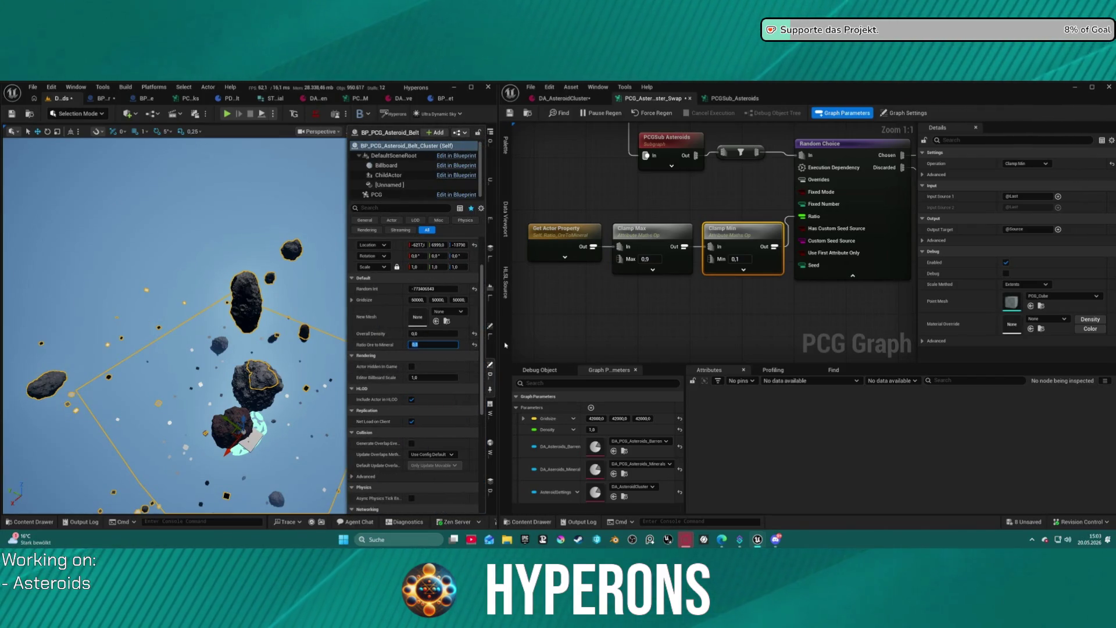
text(1)
key(Return)
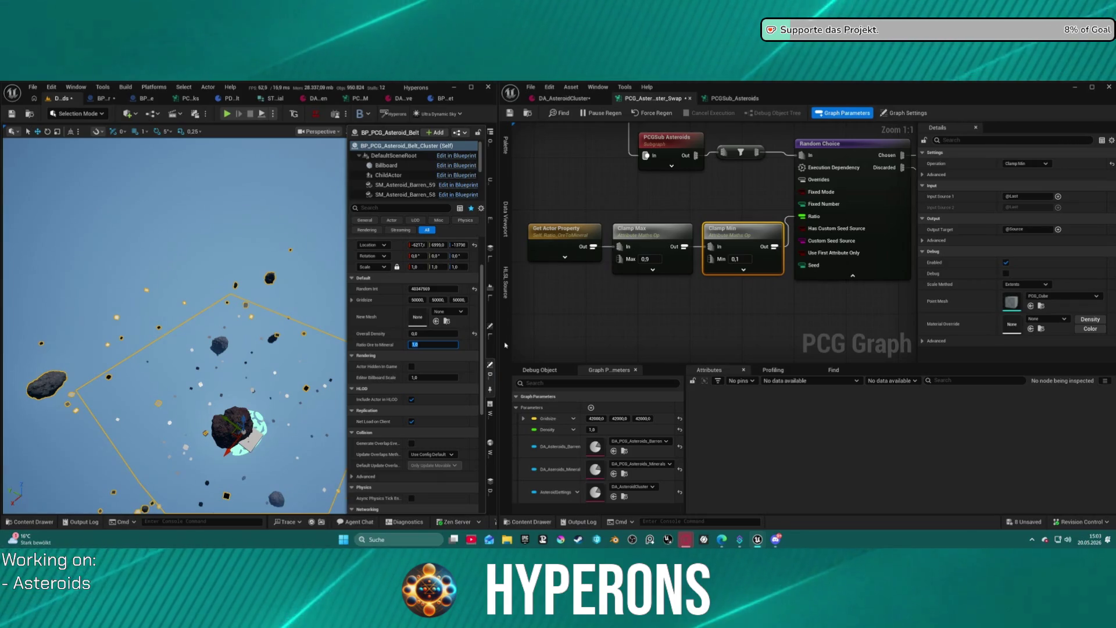
Test Ratio Ore to Mineral at 0,0 then 1,0 and fly through the asteroid field.
text(0)
key(Return)
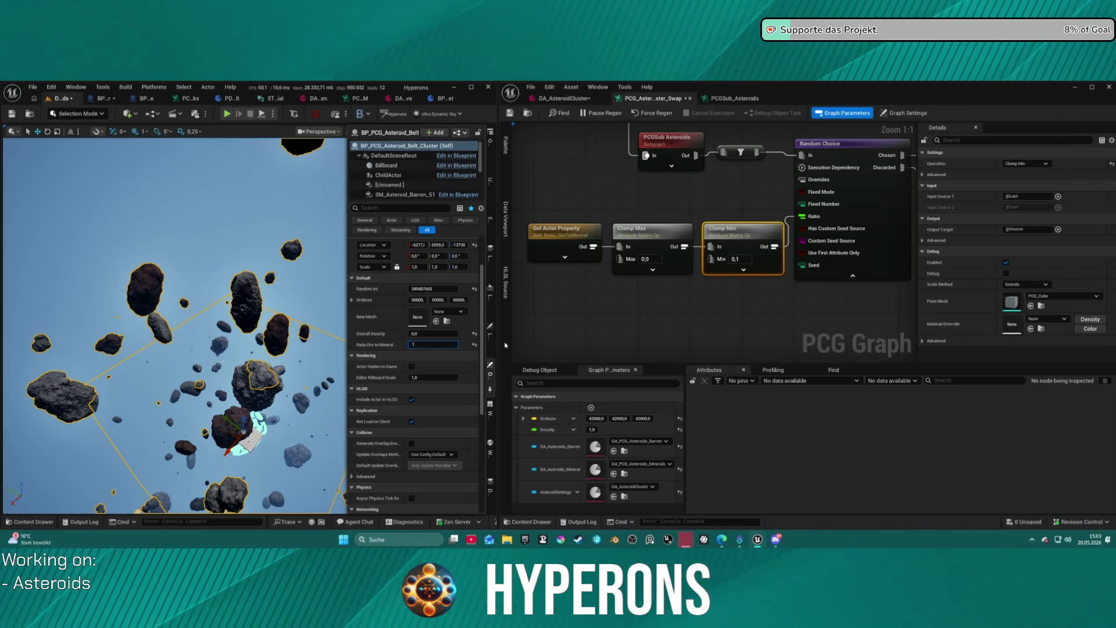
key(Return)
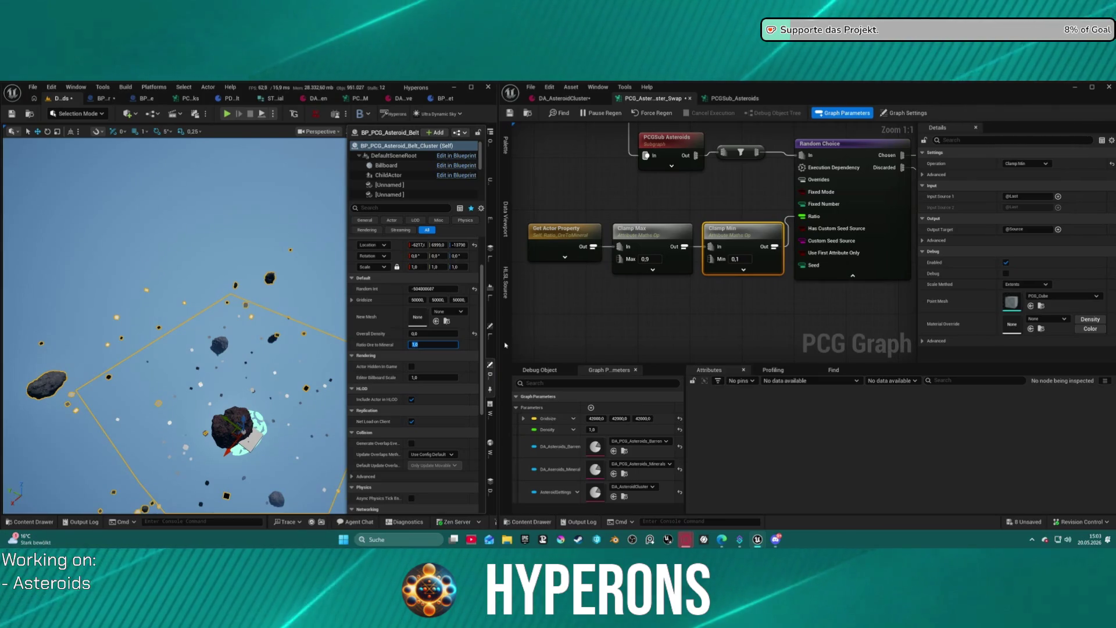
mouse_move(244, 326)
mouse_down()
mouse_move(271, 247)
mouse_move(256, 247)
mouse_up()
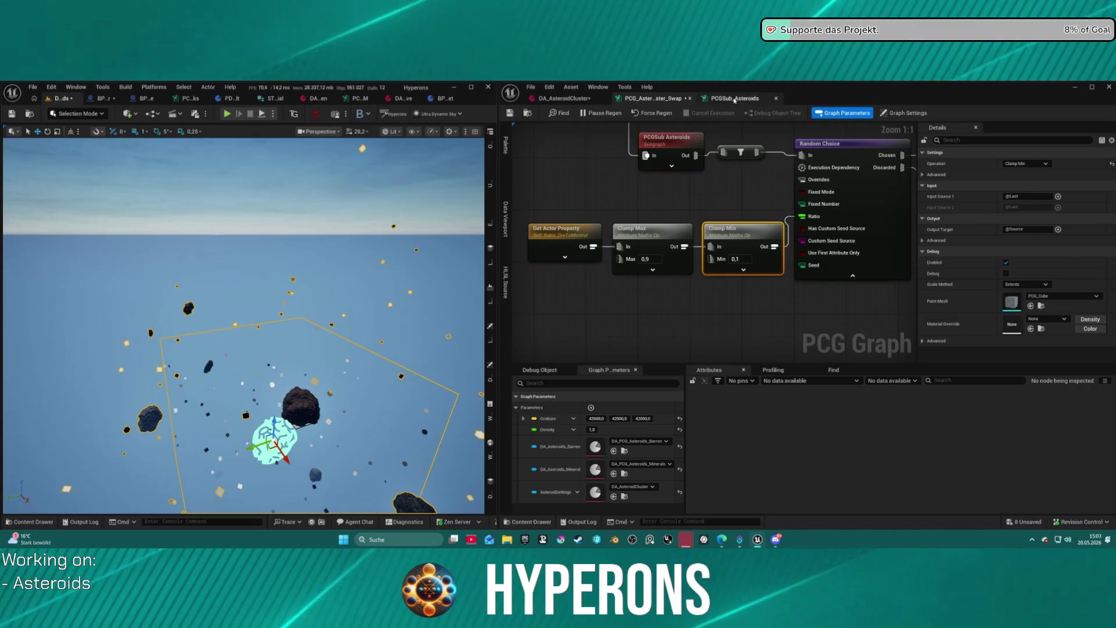
Open the PCGSub_Asteroids subgraph, then test Ratio Ore to Mineral at 0,0 and 0,5.
double_click(667, 138)
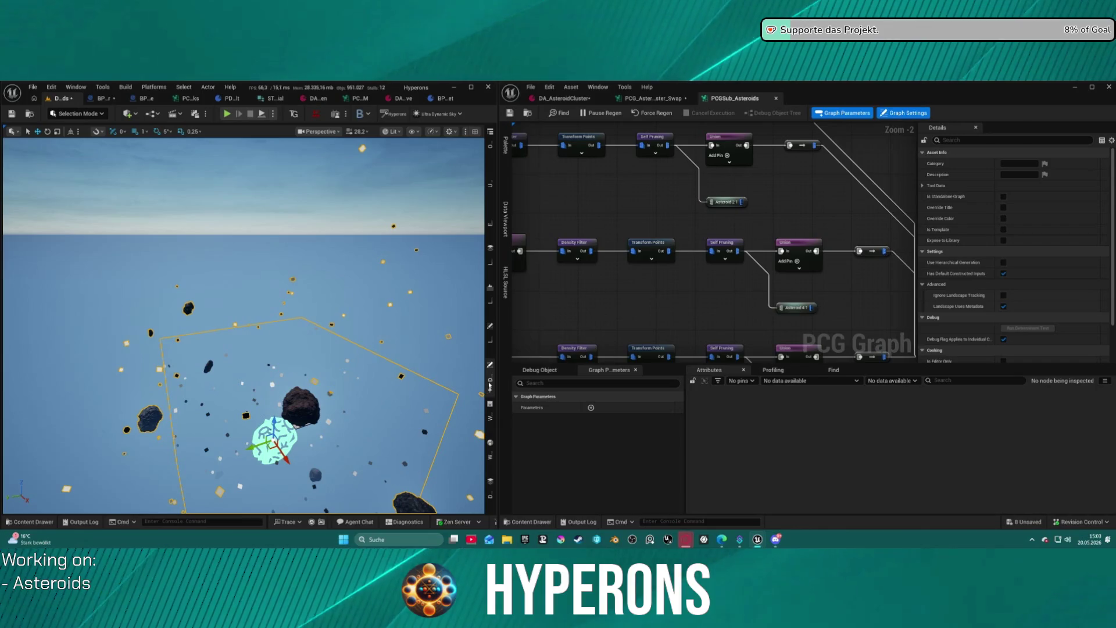
click(489, 385)
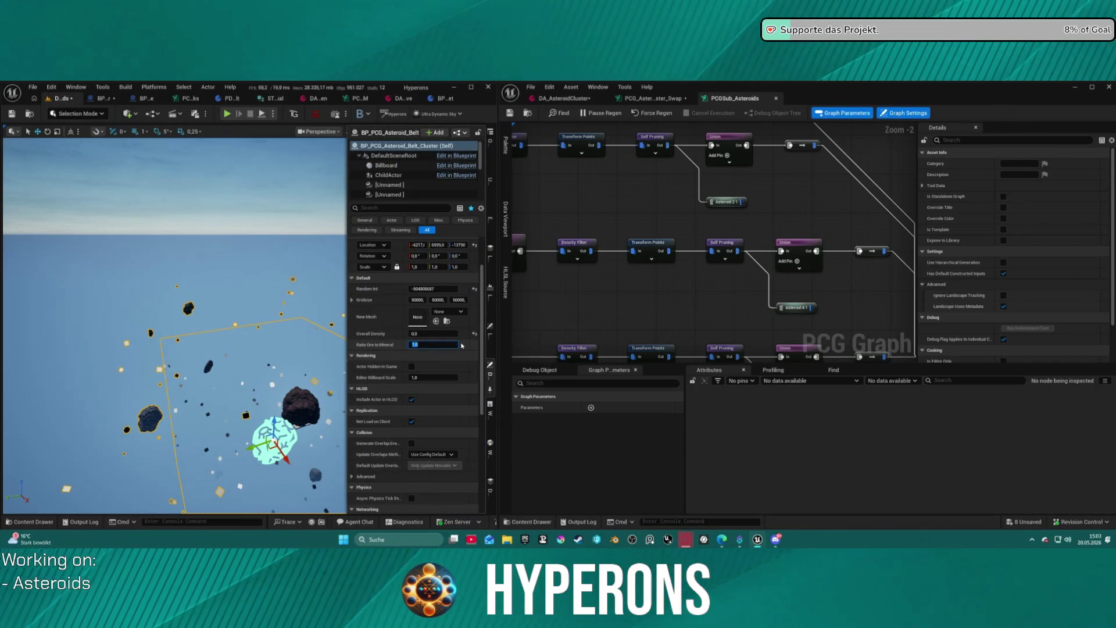
text(0)
key(Return)
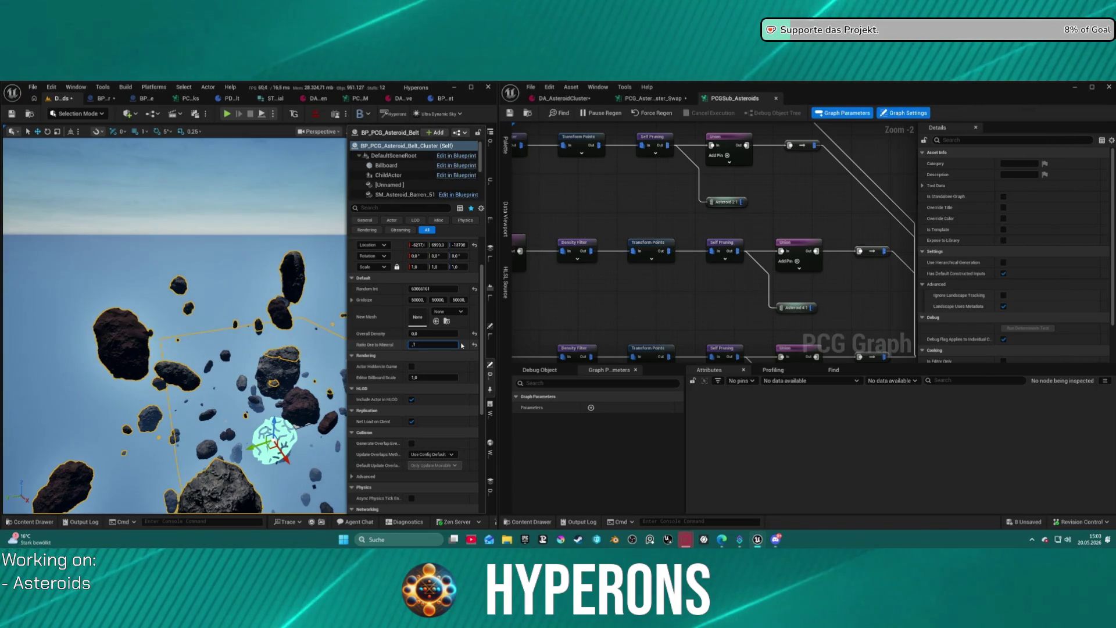
text(1)
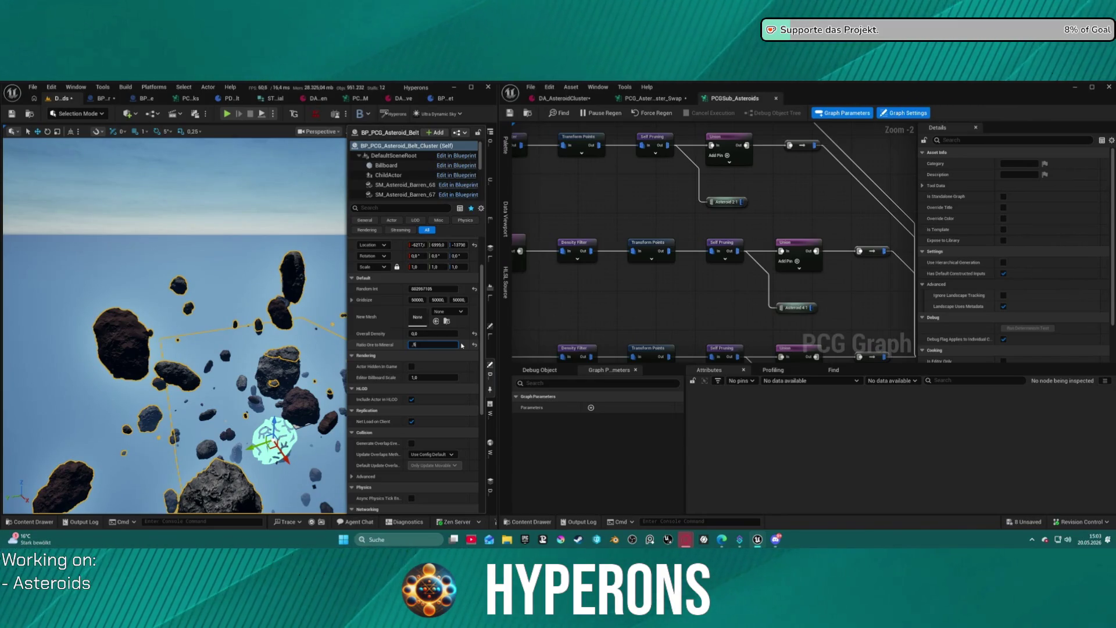
key(Return)
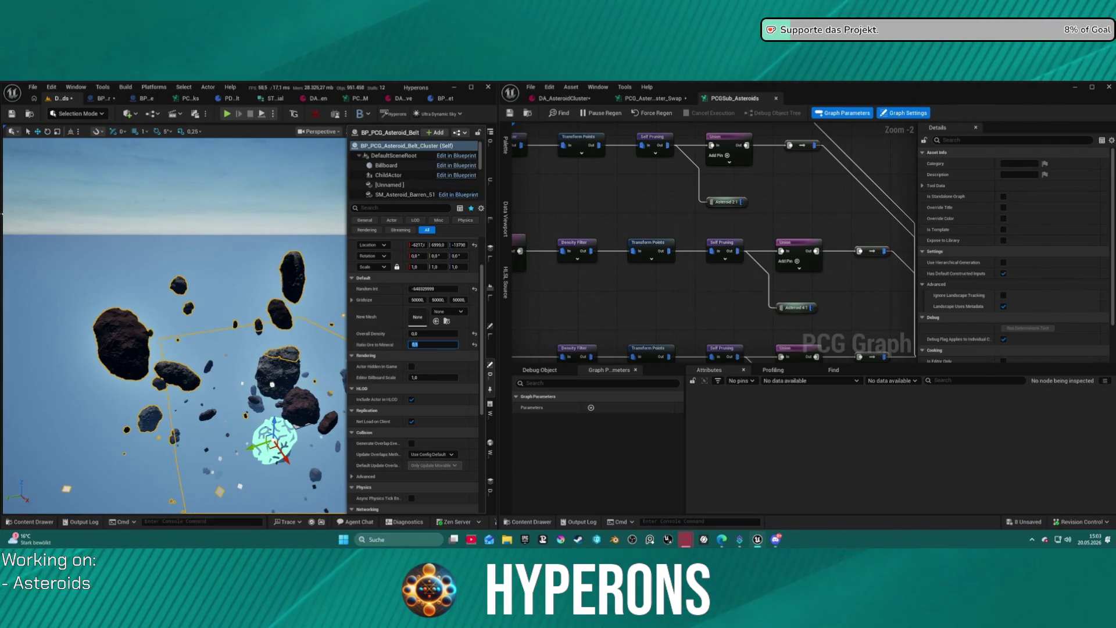
key(f)
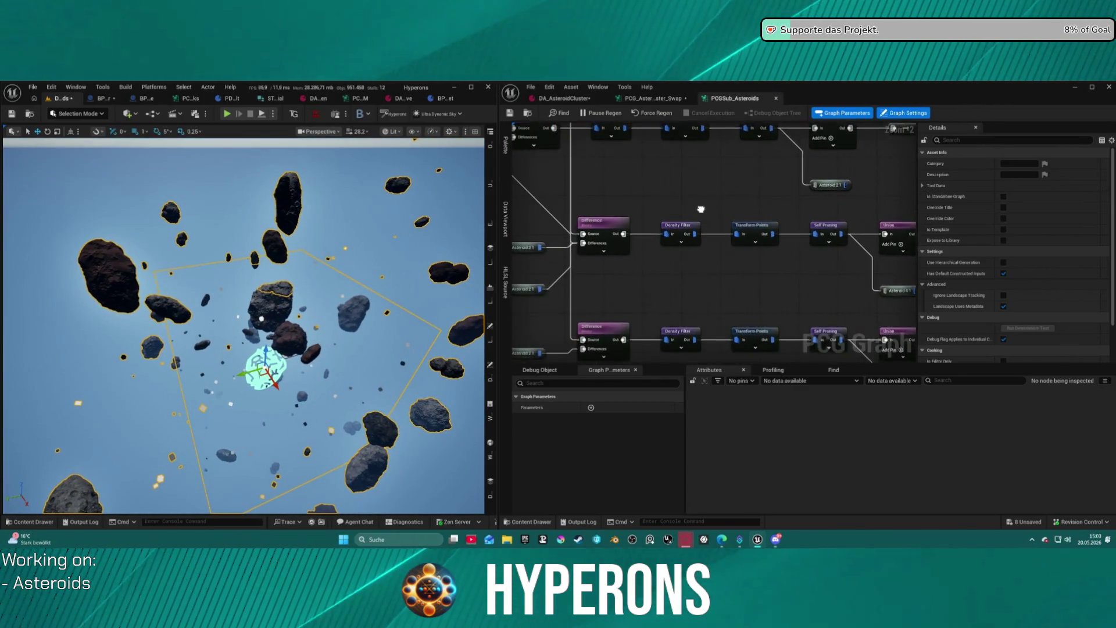
click(633, 100)
Move Random Choice lower and wire the filter's output into it.
mouse_move(633, 228)
mouse_down()
mouse_move(637, 276)
mouse_move(717, 289)
mouse_move(522, 299)
mouse_move(538, 286)
mouse_up()
drag(771, 213, 783, 246)
mouse_move(676, 214)
mouse_down()
mouse_move(614, 215)
mouse_move(609, 250)
mouse_move(596, 249)
mouse_move(618, 195)
mouse_up()
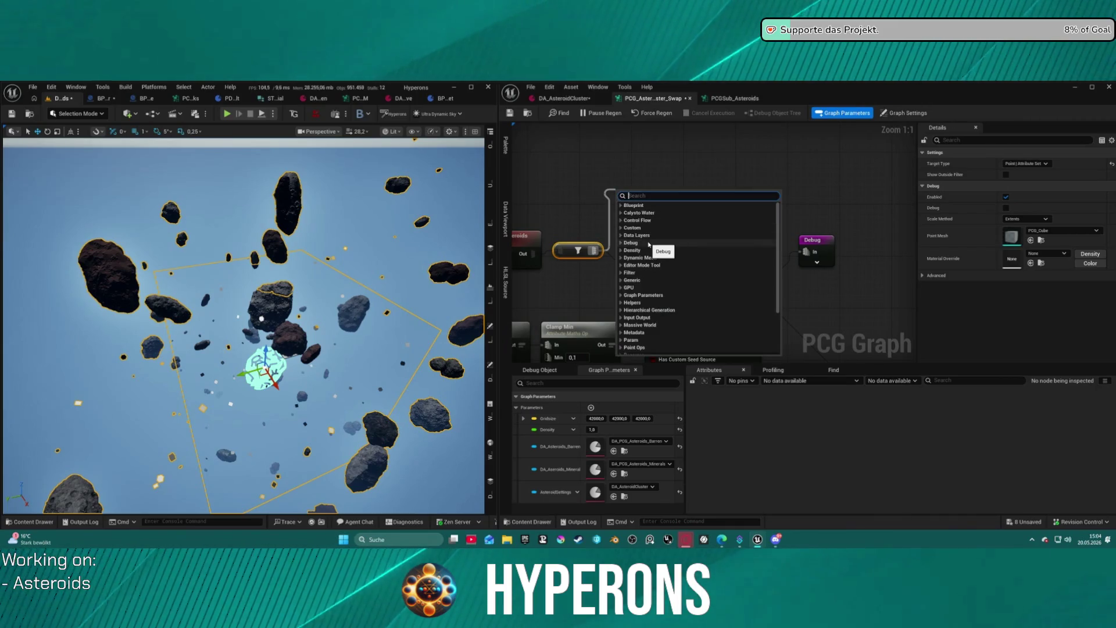
key(Escape)
drag(652, 286, 588, 250)
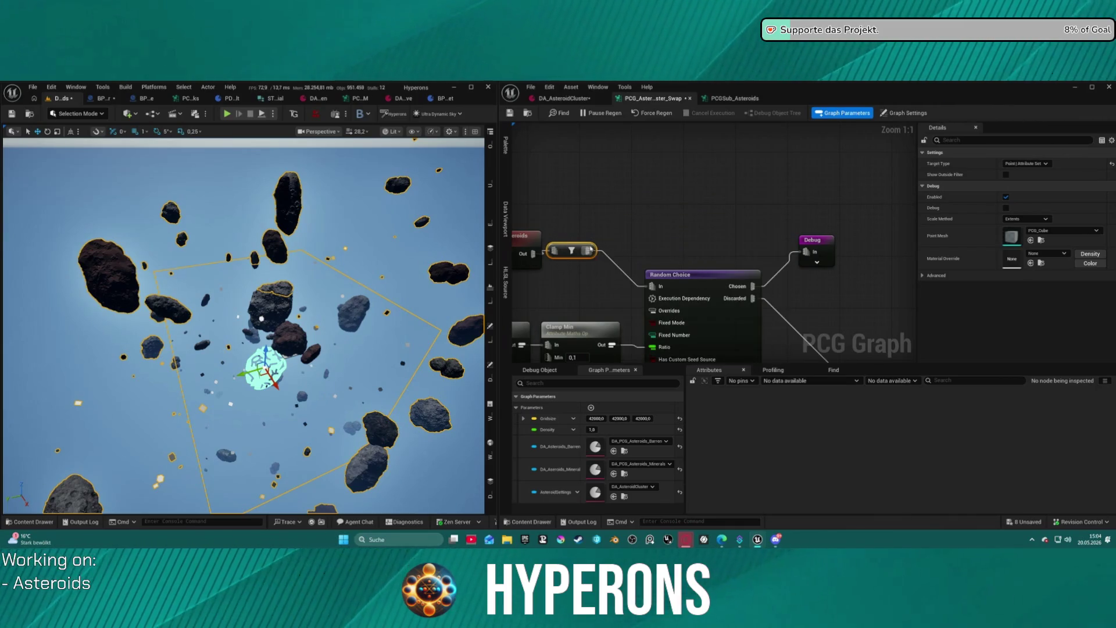
click(675, 274)
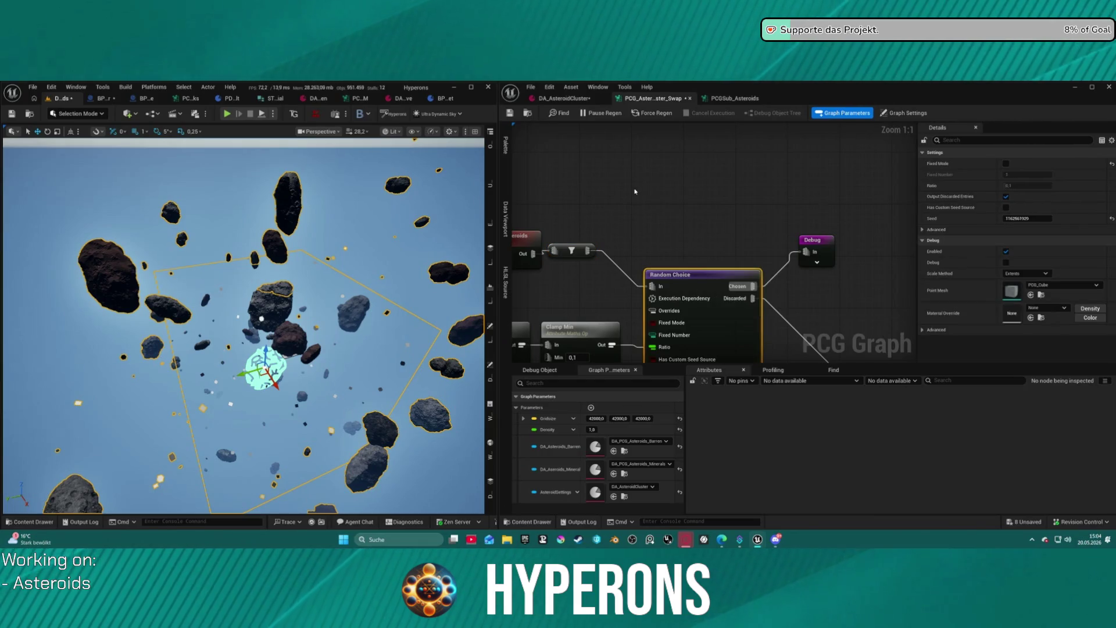
Duplicate Random Choice, collapse the copy at Ratio 0.2, and feed the filter into it.
key(ctrl+d)
drag(677, 311, 681, 266)
click(678, 264)
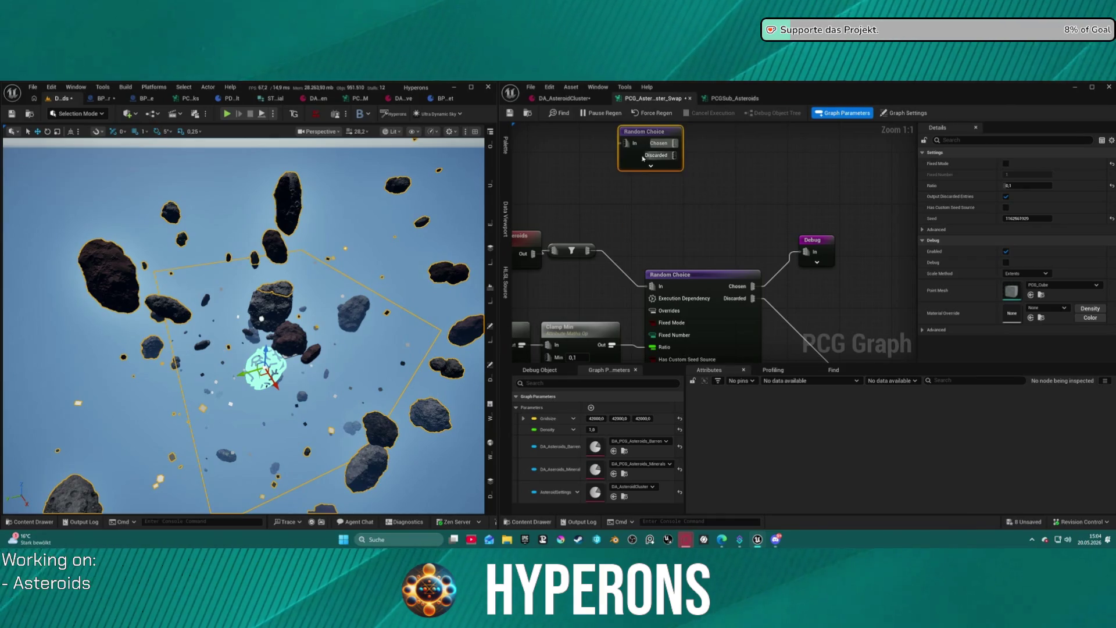
drag(645, 131, 633, 170)
drag(1025, 185, 1034, 184)
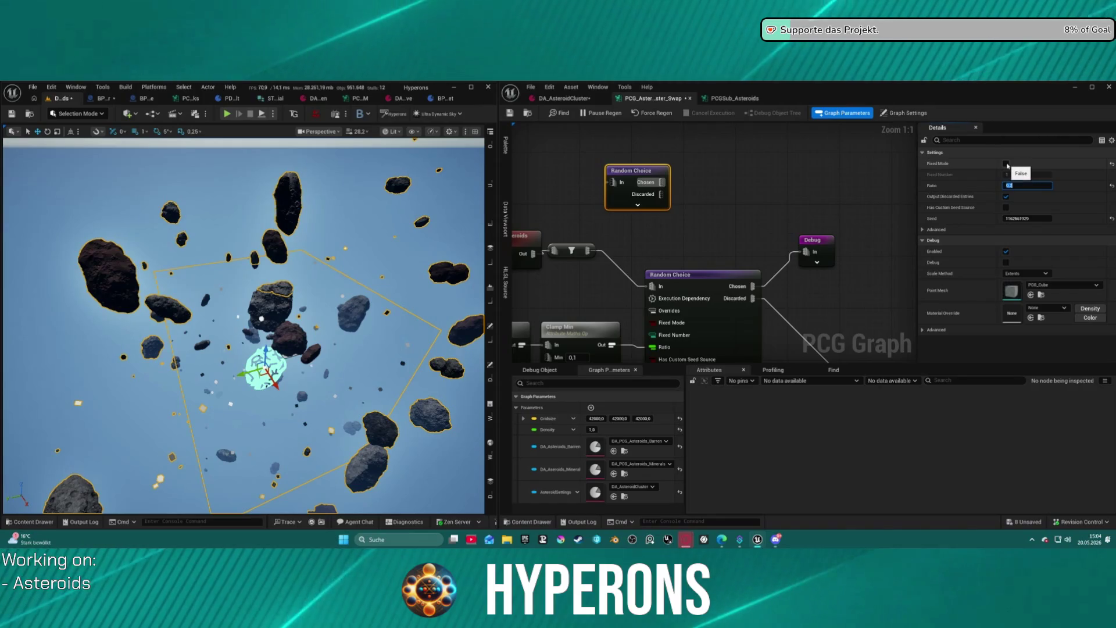
click(582, 251)
mouse_move(610, 189)
mouse_down()
mouse_move(589, 250)
mouse_move(561, 236)
mouse_move(557, 205)
mouse_move(569, 249)
mouse_up()
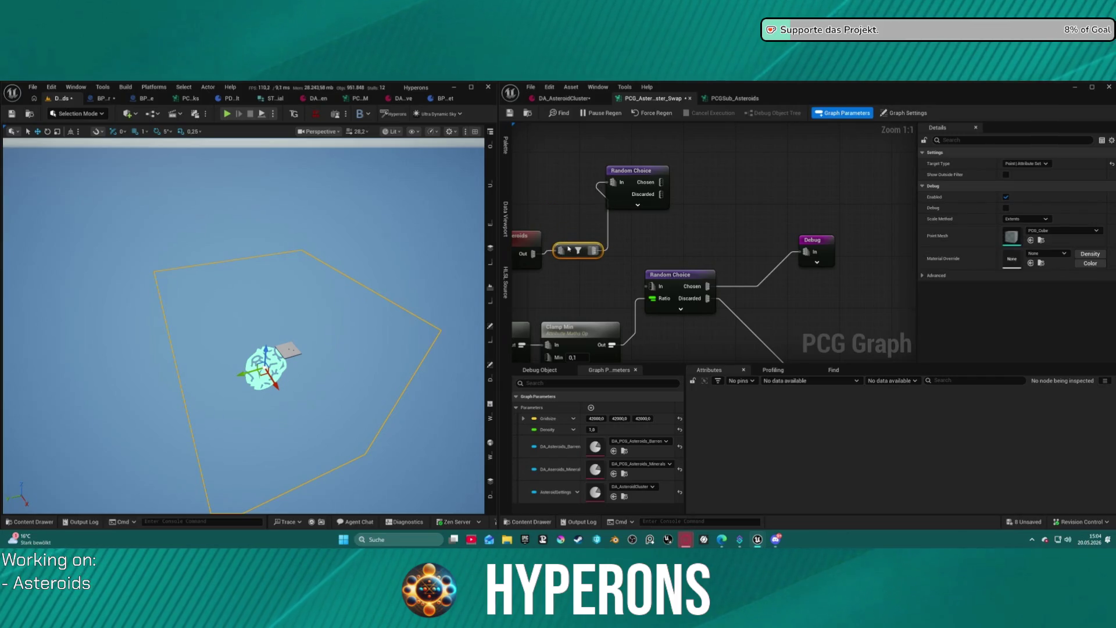
Route the top Random Choice's Chosen points through a new filter node into the lower Random Choice.
click(631, 176)
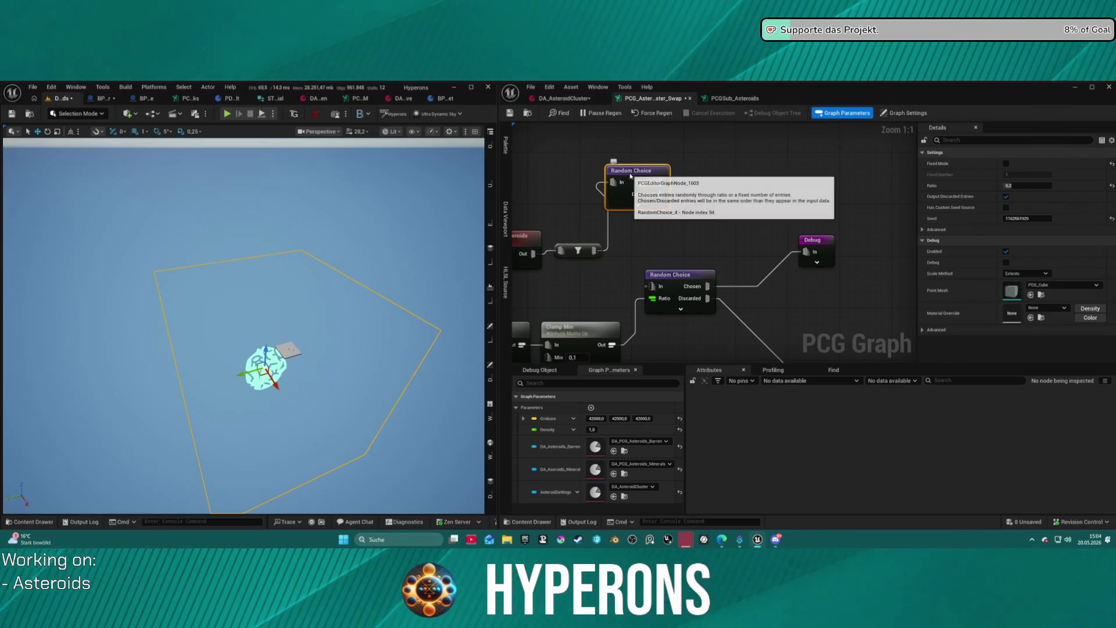
mouse_move(661, 194)
mouse_down()
mouse_move(644, 284)
mouse_move(705, 230)
mouse_move(706, 212)
mouse_up()
key(Escape)
mouse_move(661, 182)
mouse_down()
mouse_move(654, 282)
mouse_move(666, 285)
mouse_move(693, 245)
mouse_move(712, 243)
mouse_up()
mouse_move(653, 222)
mouse_down()
mouse_move(710, 191)
mouse_move(634, 266)
mouse_up()
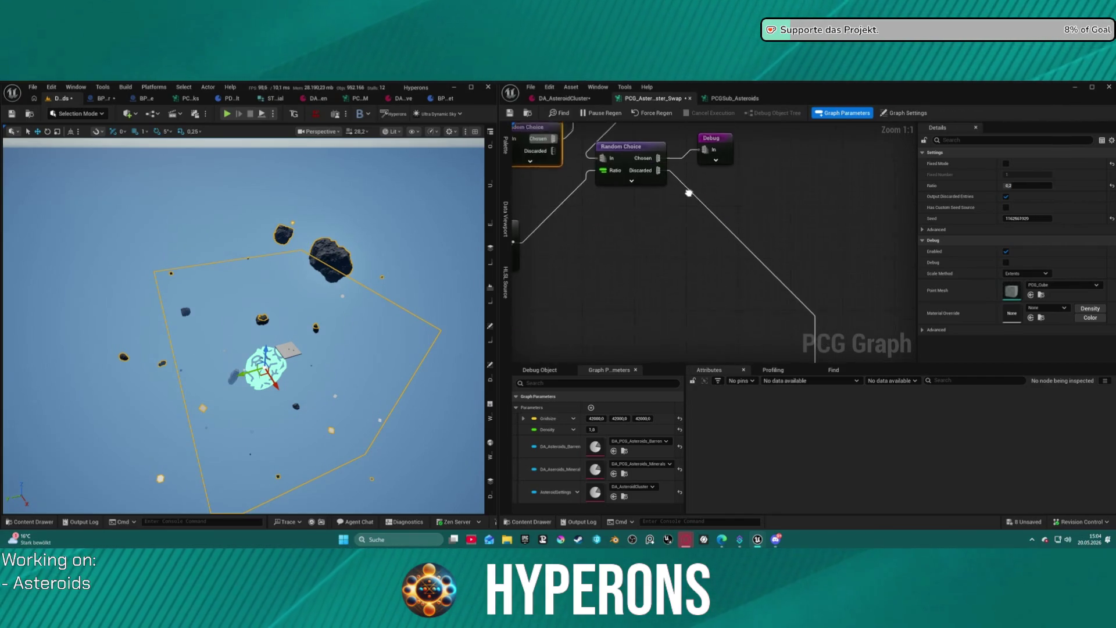
Drag a connection from the Discarded output toward the asteroid comment groups.
mouse_move(656, 169)
mouse_down()
mouse_move(749, 311)
mouse_move(814, 369)
mouse_up()
scroll(813, 349, down, 12)
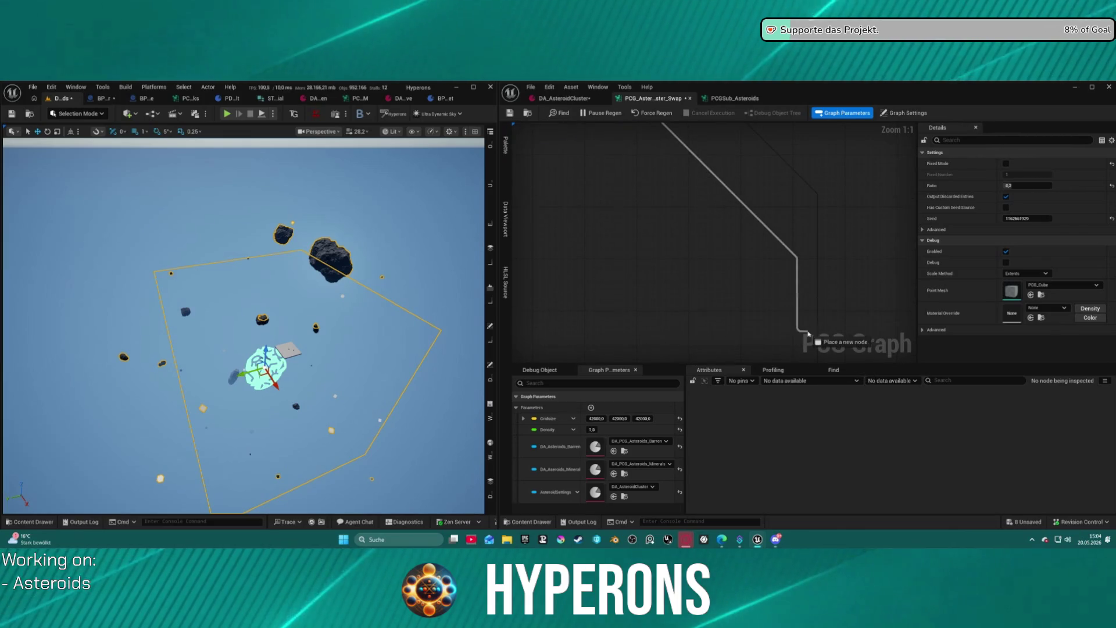
scroll(801, 304, up, 7)
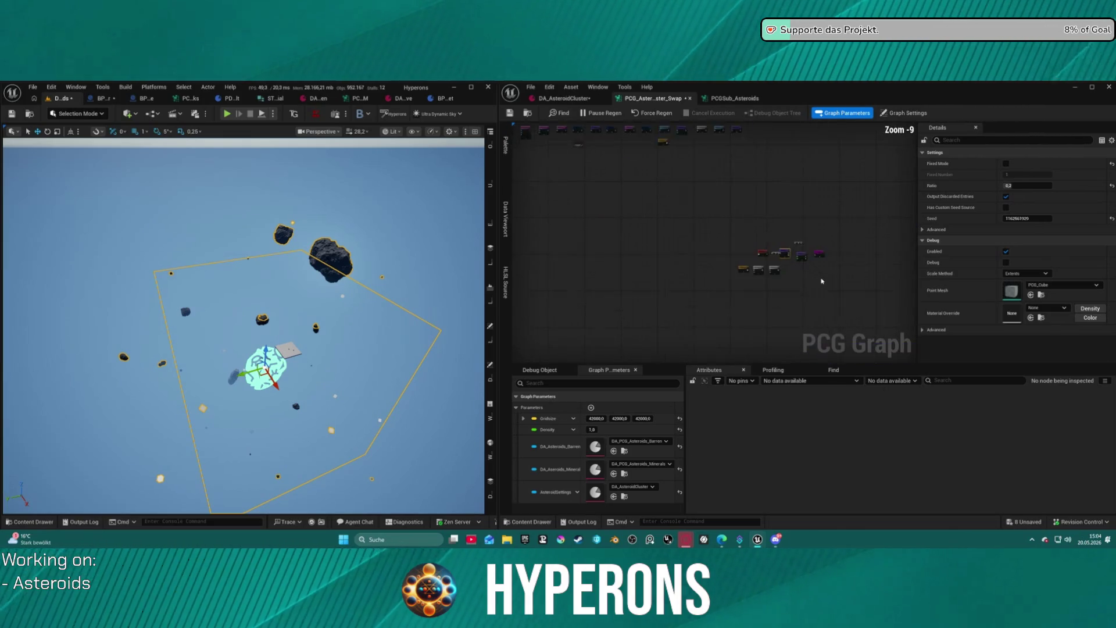
mouse_move(690, 263)
mouse_down()
mouse_move(665, 371)
mouse_move(620, 216)
mouse_move(698, 125)
mouse_move(553, 219)
mouse_move(698, 278)
mouse_move(723, 122)
mouse_move(780, 320)
mouse_move(768, 370)
mouse_move(773, 243)
mouse_move(663, 209)
mouse_up()
scroll(690, 262, up, 2)
scroll(698, 125, up, 2)
scroll(780, 320, down, 4)
scroll(769, 261, up, 4)
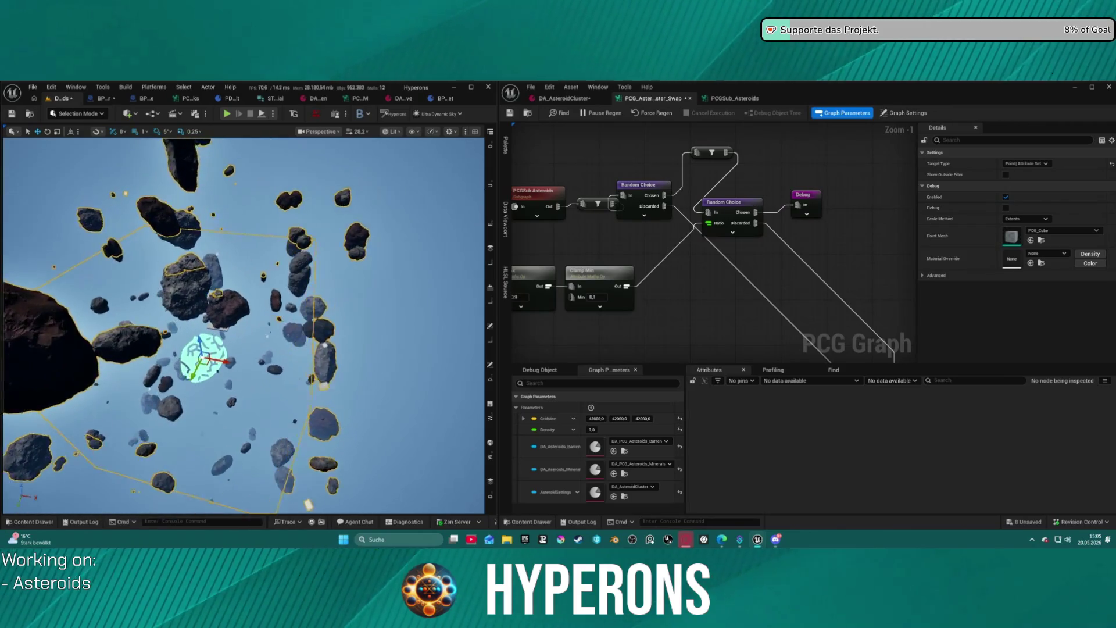
Set BP_PCG_Asteroid_Belt_Cluster's Ratio Ore to Mineral to 1,0 and orbit the regenerated asteroid field.
click(490, 367)
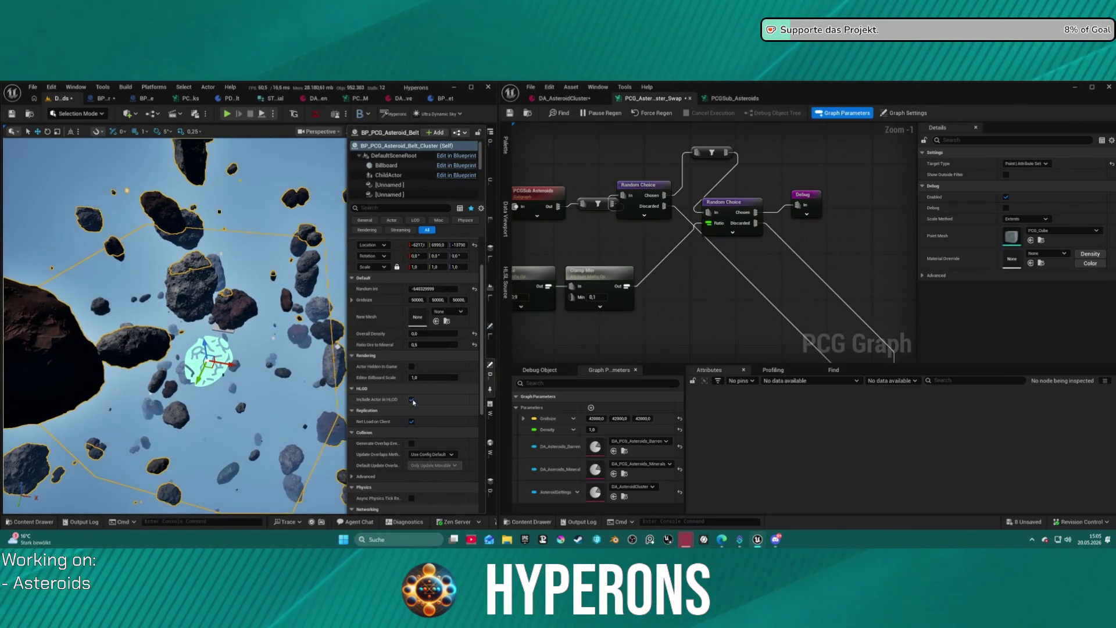
mouse_move(422, 345)
mouse_down()
mouse_move(432, 345)
mouse_move(388, 345)
mouse_move(473, 345)
mouse_up()
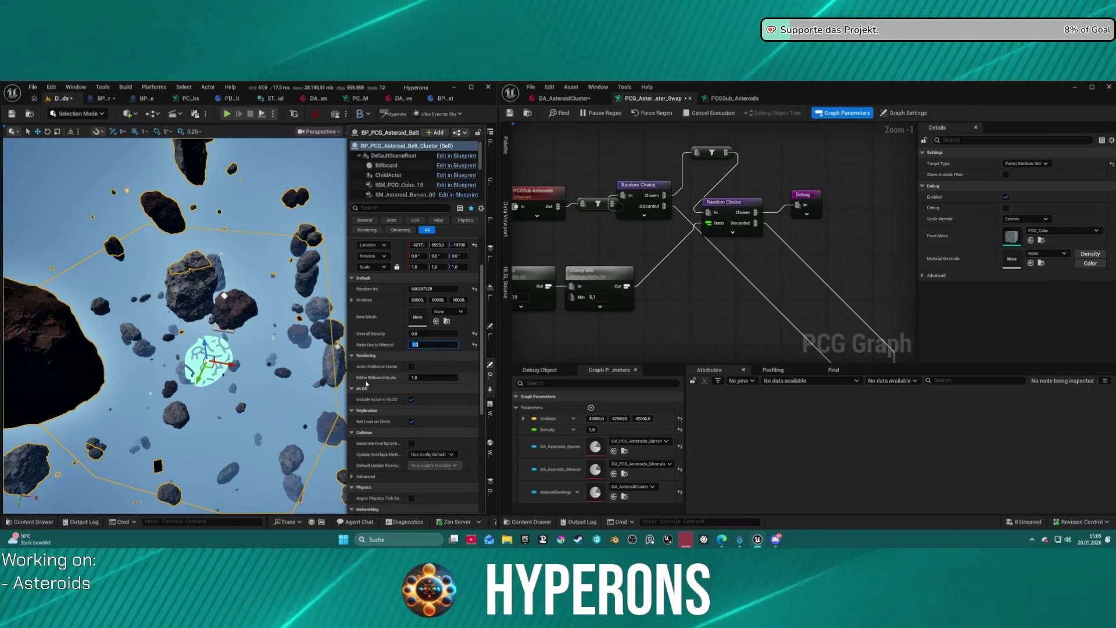
click(262, 384)
drag(244, 326, 332, 325)
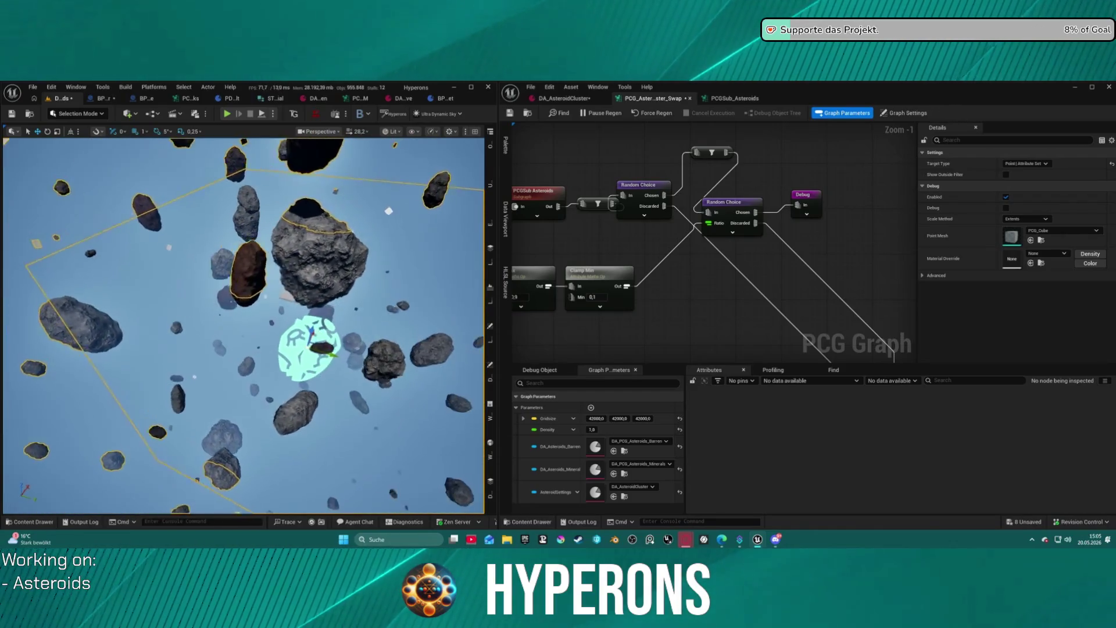
click(806, 194)
click(1066, 255)
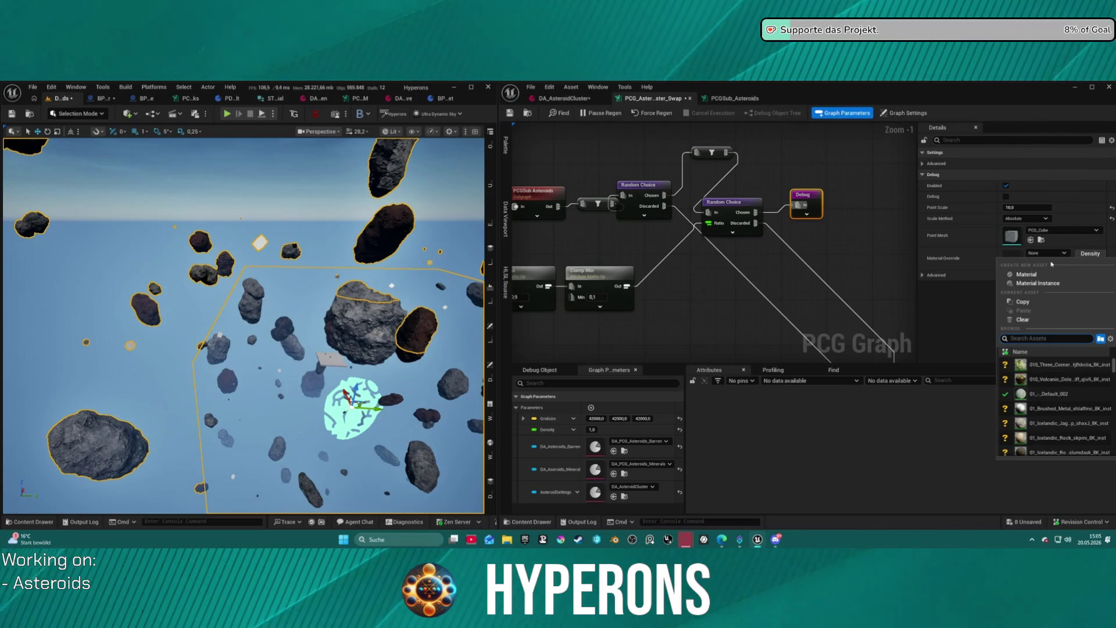
Give the Debug node an M_DebugPink material override and a point scale of 30.
text(debug red)
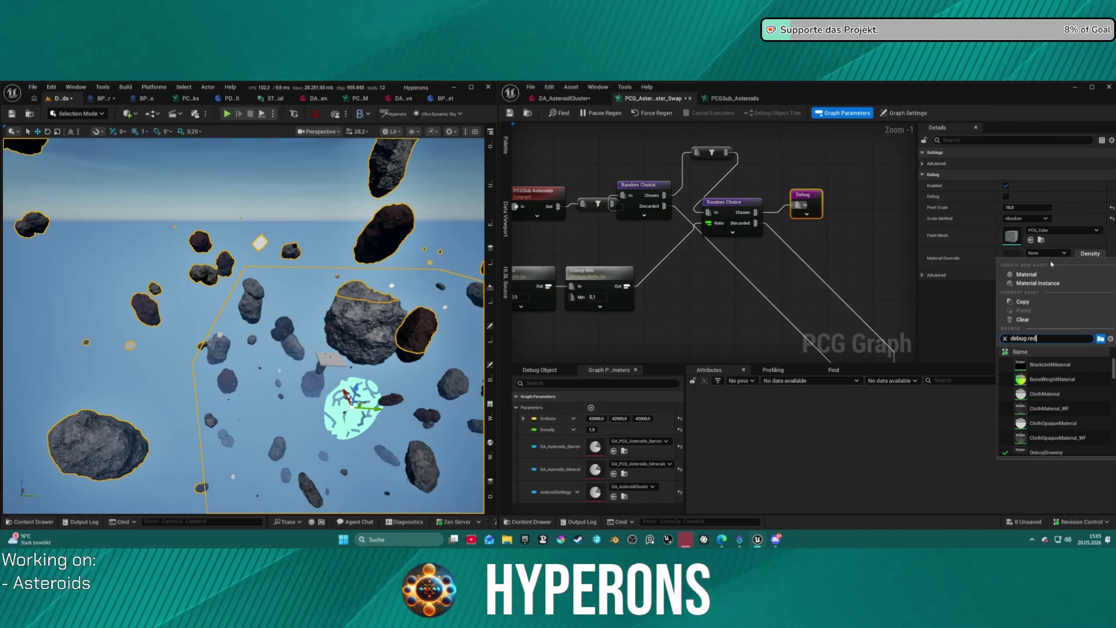
click(1019, 418)
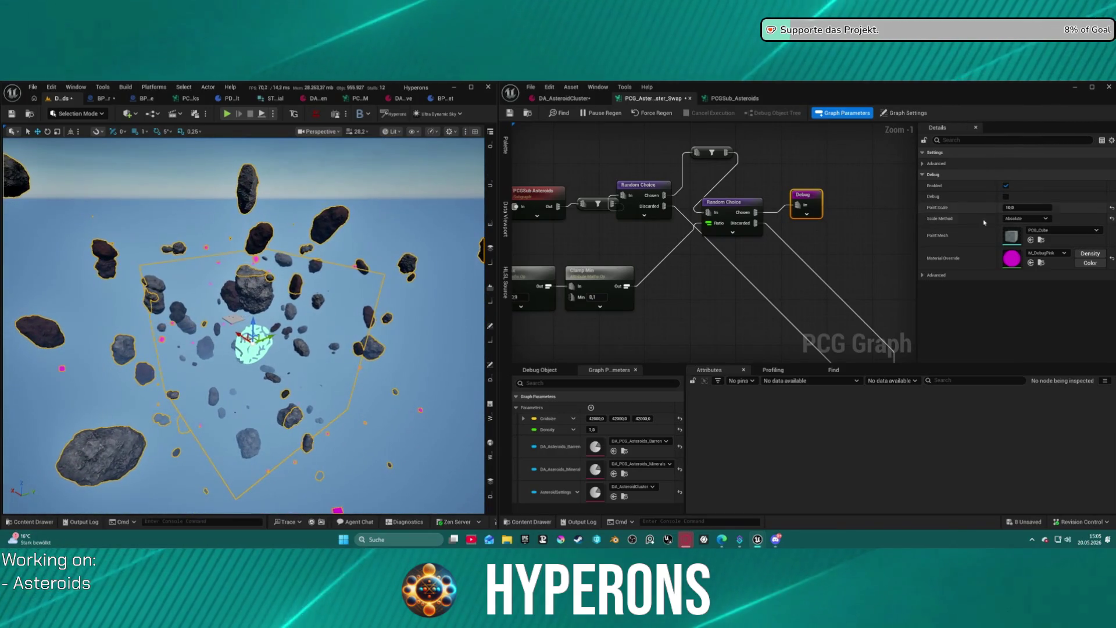
click(1027, 207)
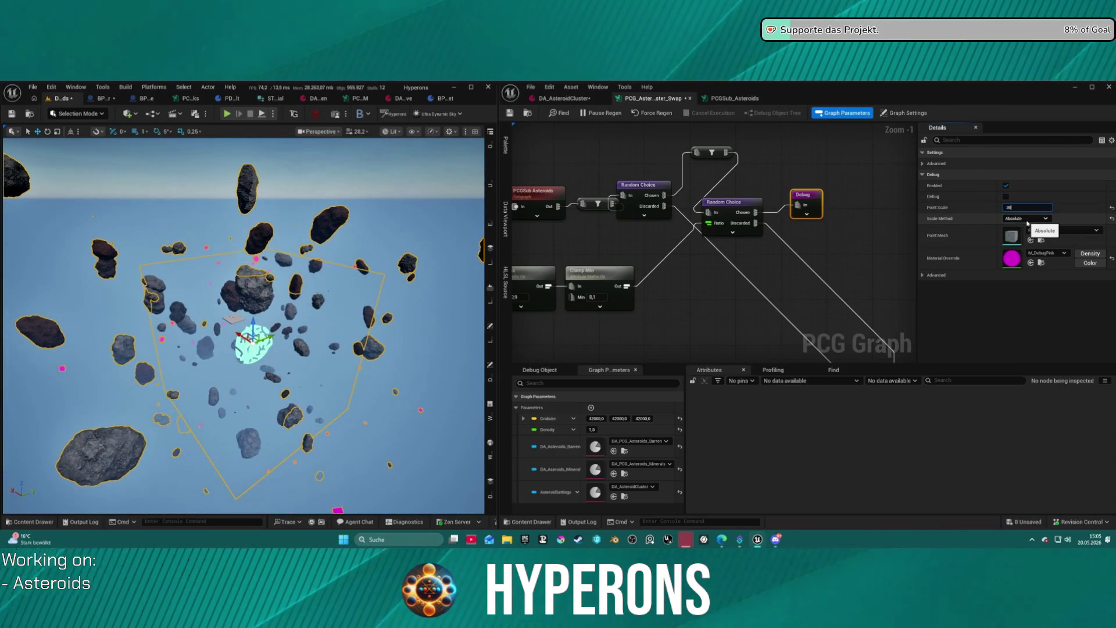
key(Return)
scroll(243, 325, up, 3)
drag(243, 326, 219, 287)
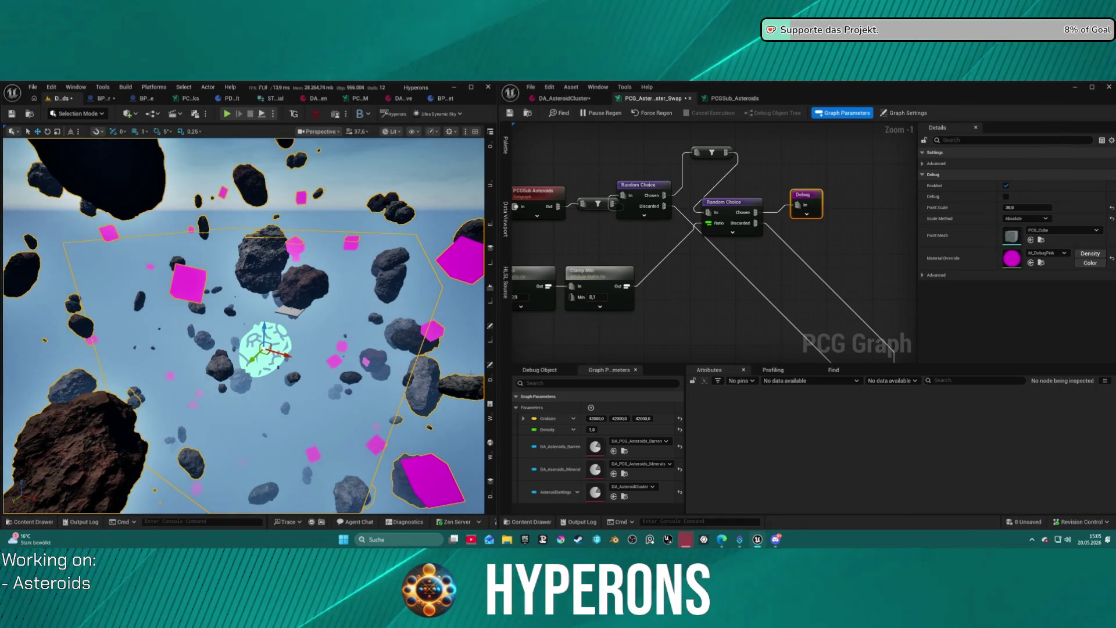
click(490, 370)
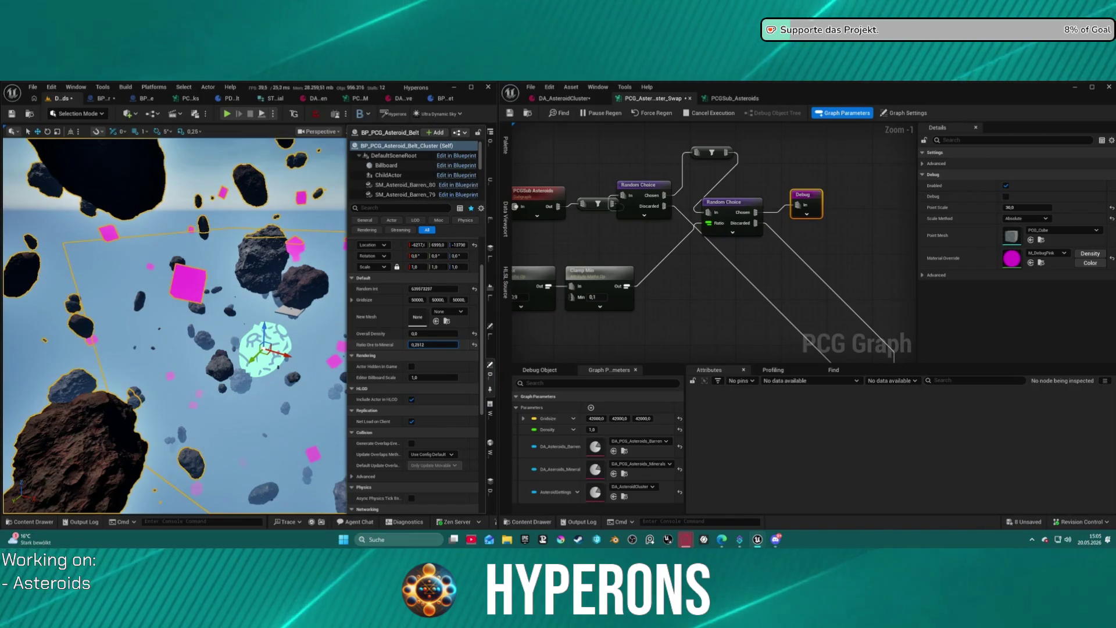
Lower the cluster's Ratio Ore to Mineral to about 0,2.
drag(442, 343, 420, 344)
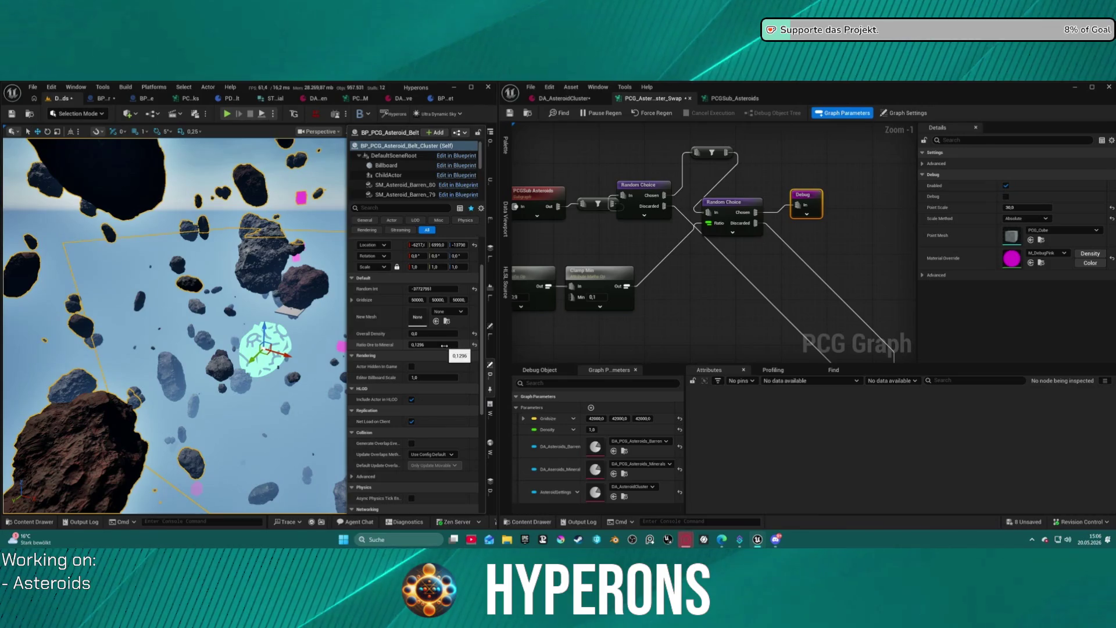
click(444, 346)
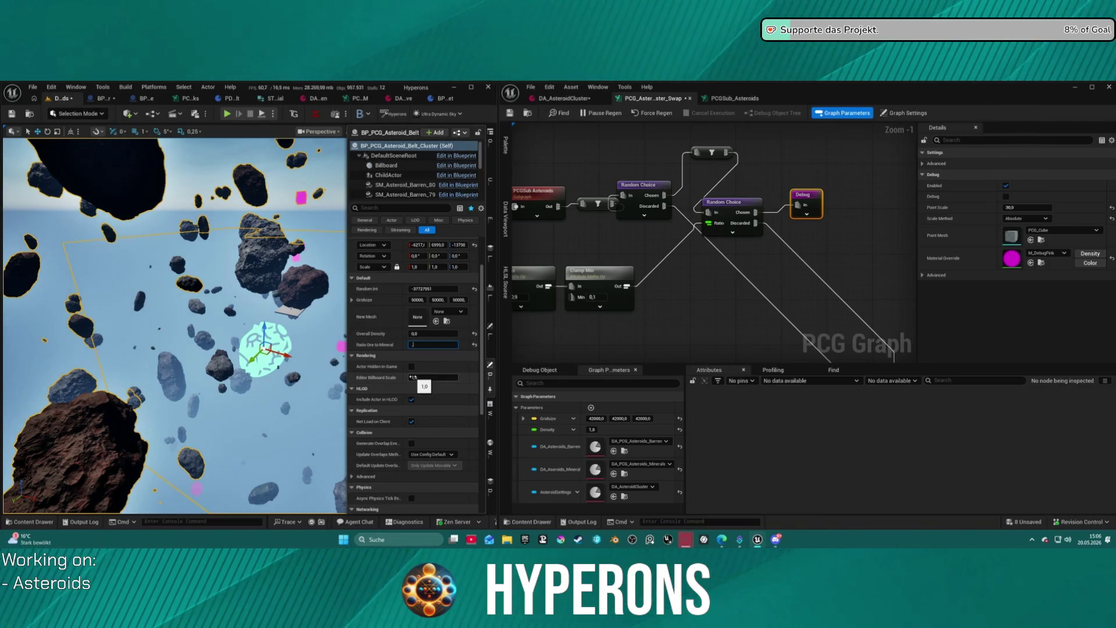
mouse_move(143, 304)
mouse_down()
mouse_move(250, 294)
mouse_move(281, 190)
mouse_up()
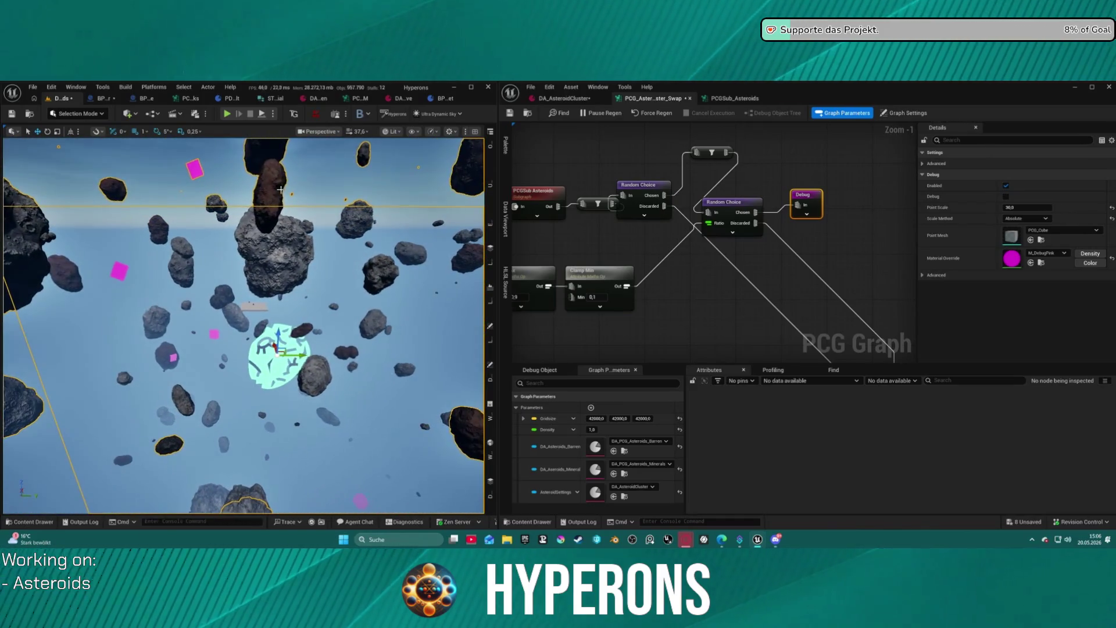
Switch the viewport to Unlit and pull back to see the whole asteroid field.
click(391, 131)
click(407, 173)
drag(244, 326, 292, 312)
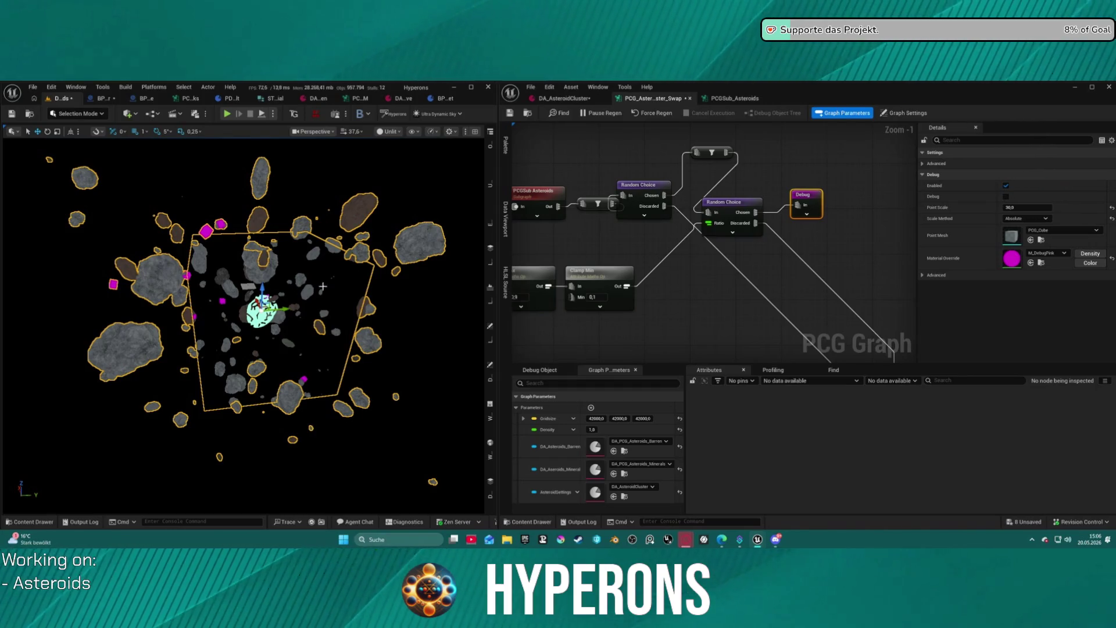
Create a named reroute declaration called Barren Asteroids from the Random Choice Discarded output.
scroll(614, 283, down, 4)
scroll(656, 203, up, 2)
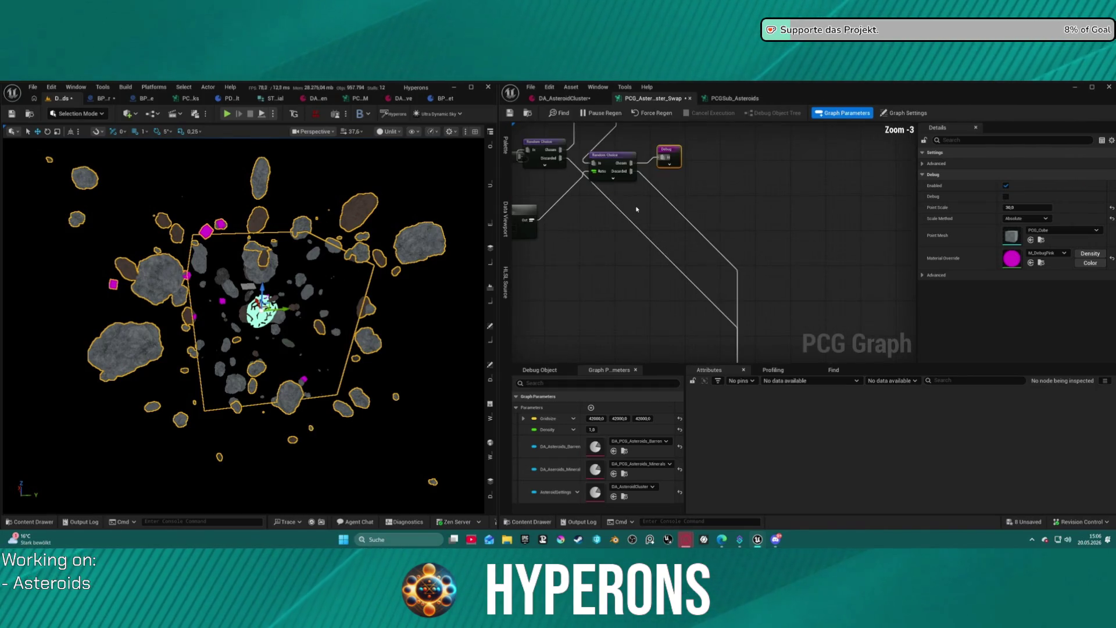
scroll(665, 200, up, 2)
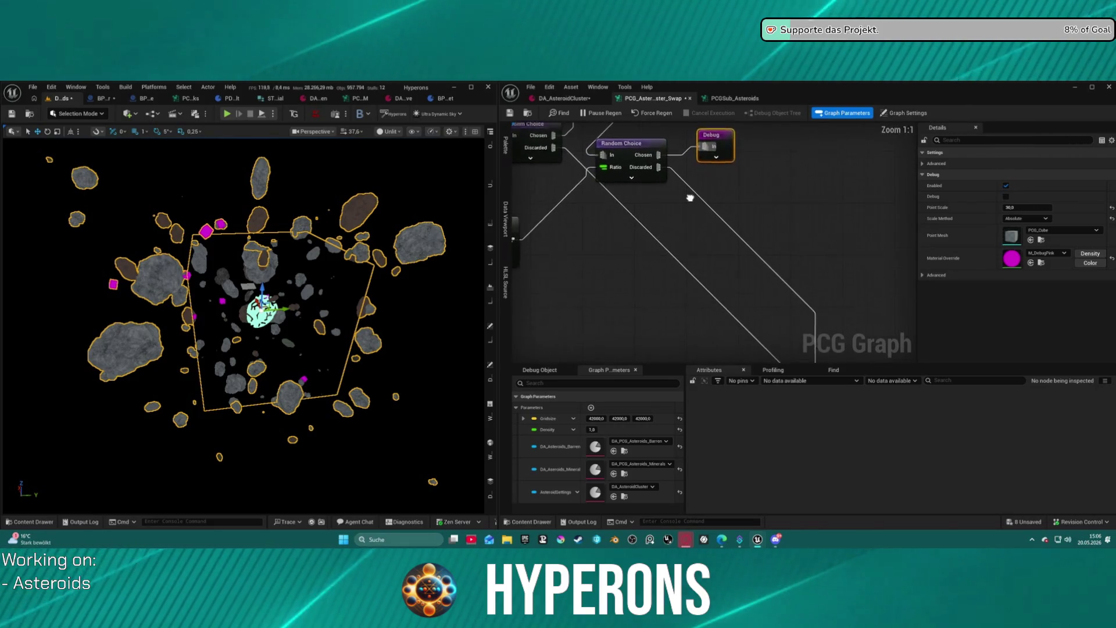
drag(664, 167, 684, 221)
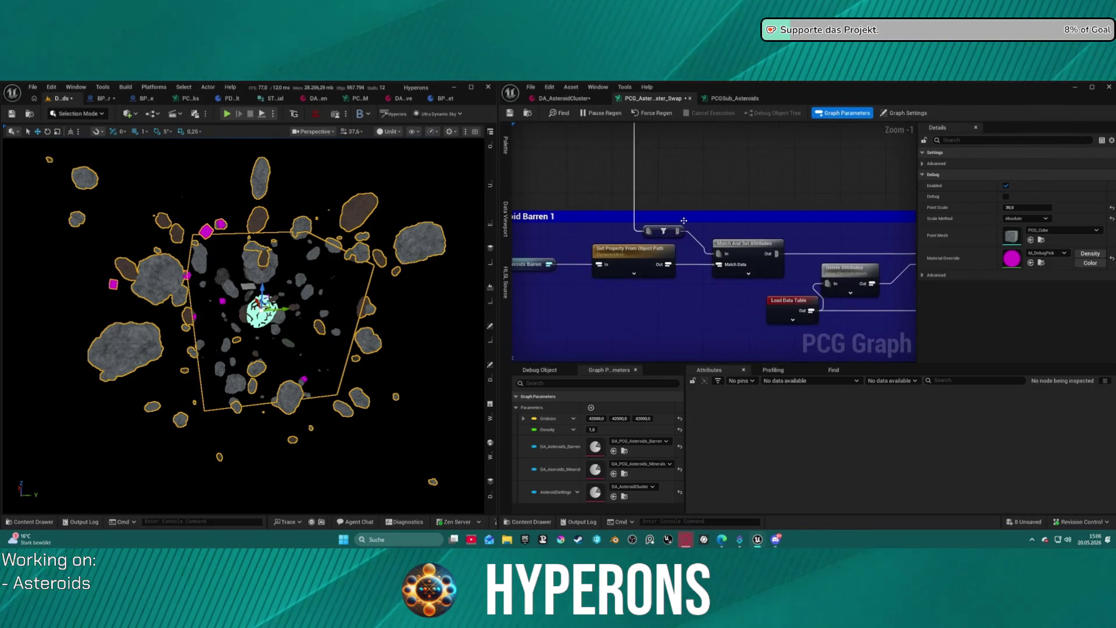
click(648, 232)
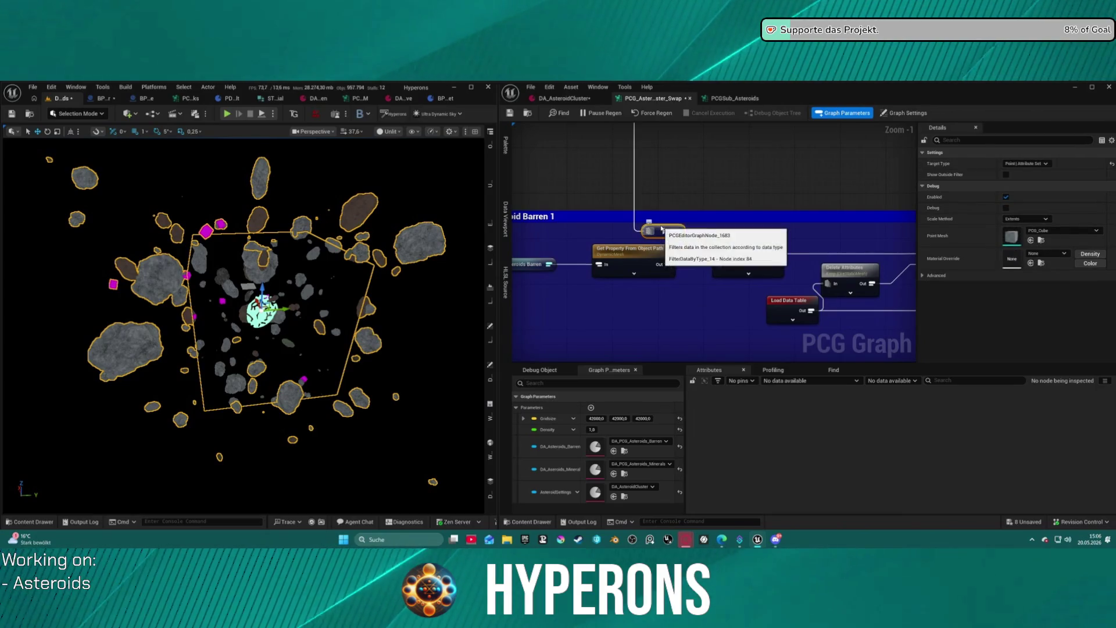
drag(648, 230, 635, 170)
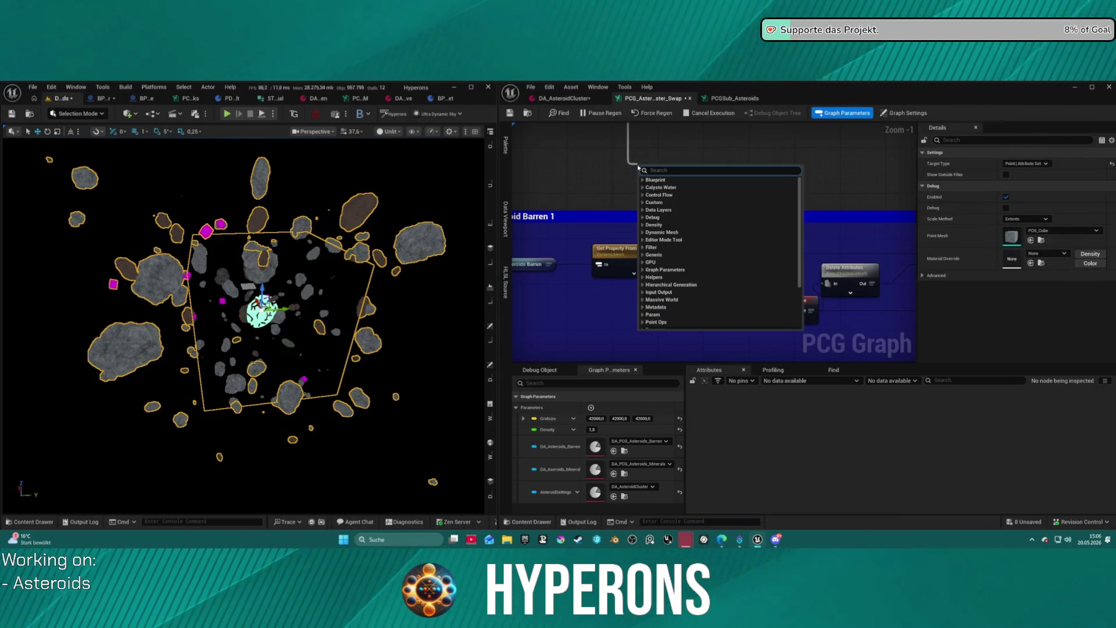
text(rer de)
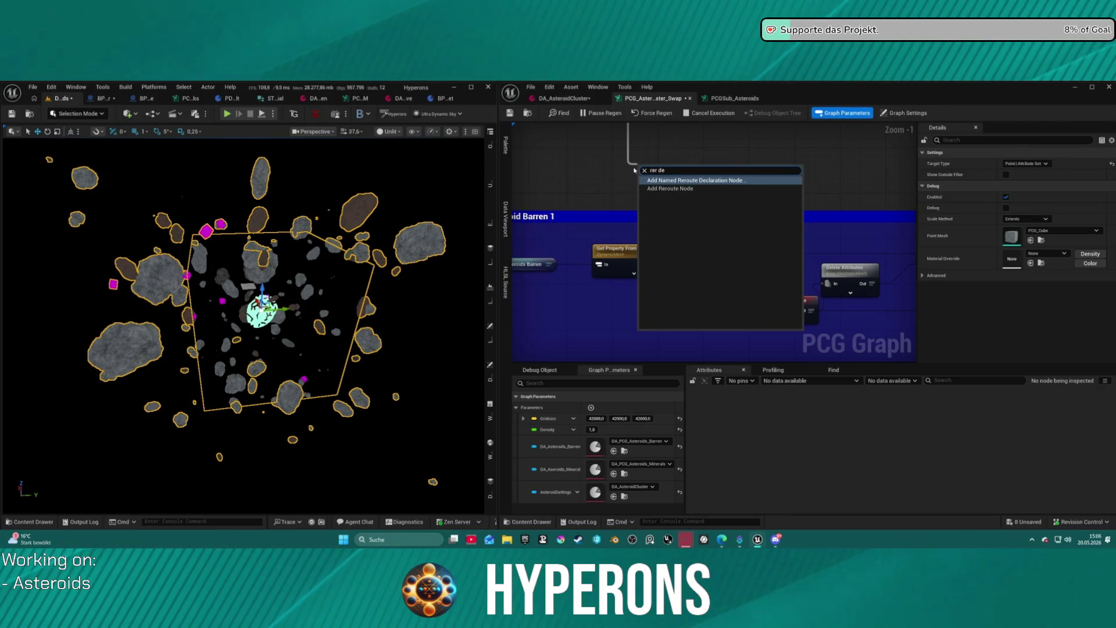
key(Return)
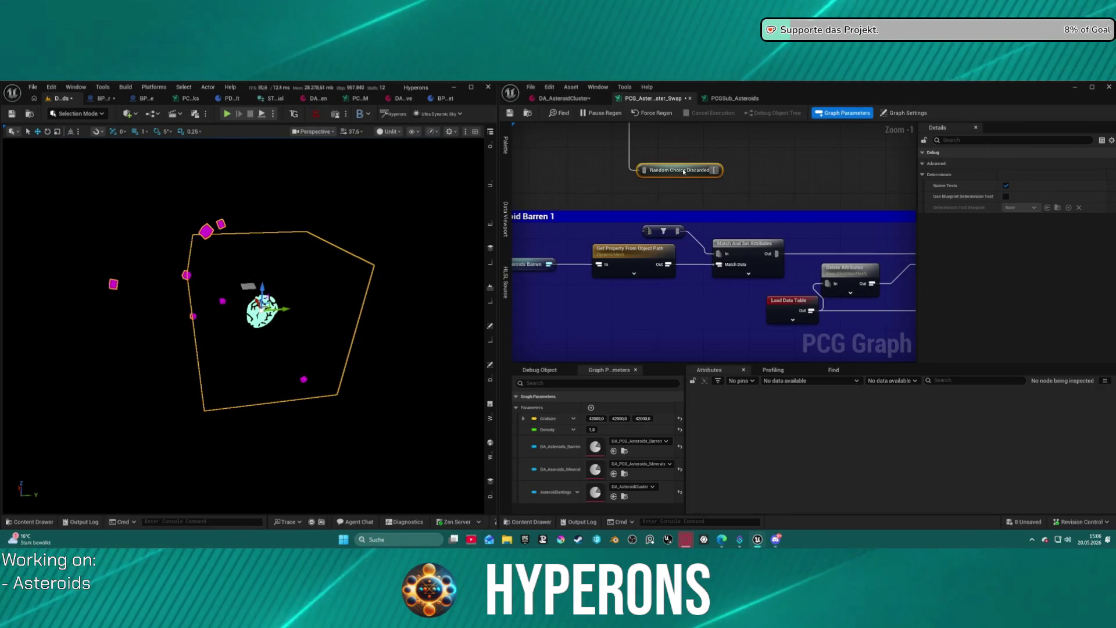
double_click(683, 170)
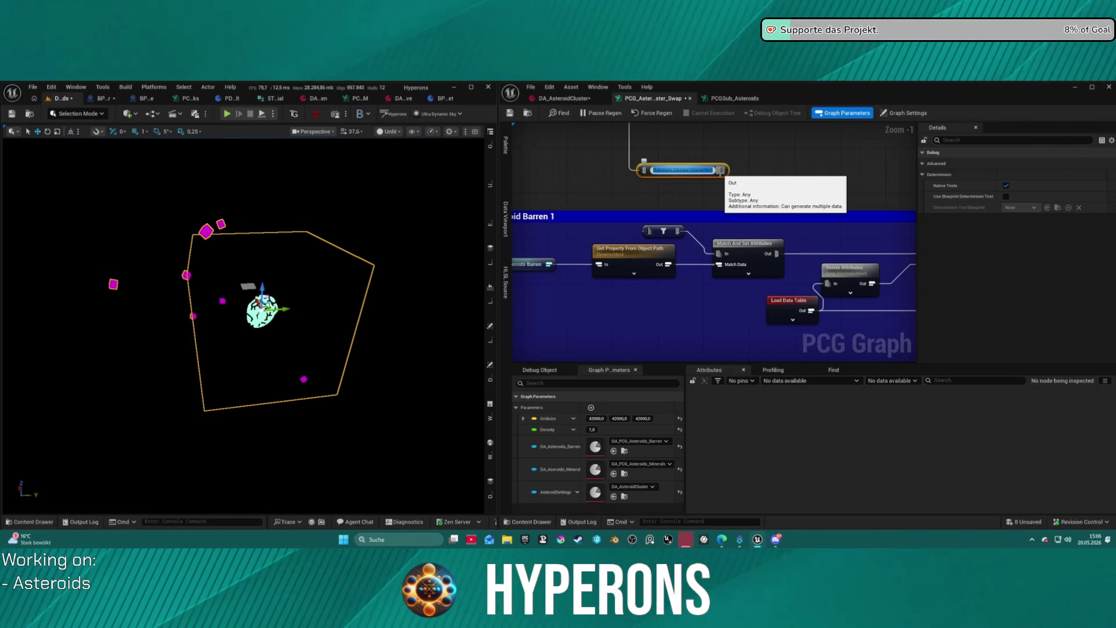
text(Bea)
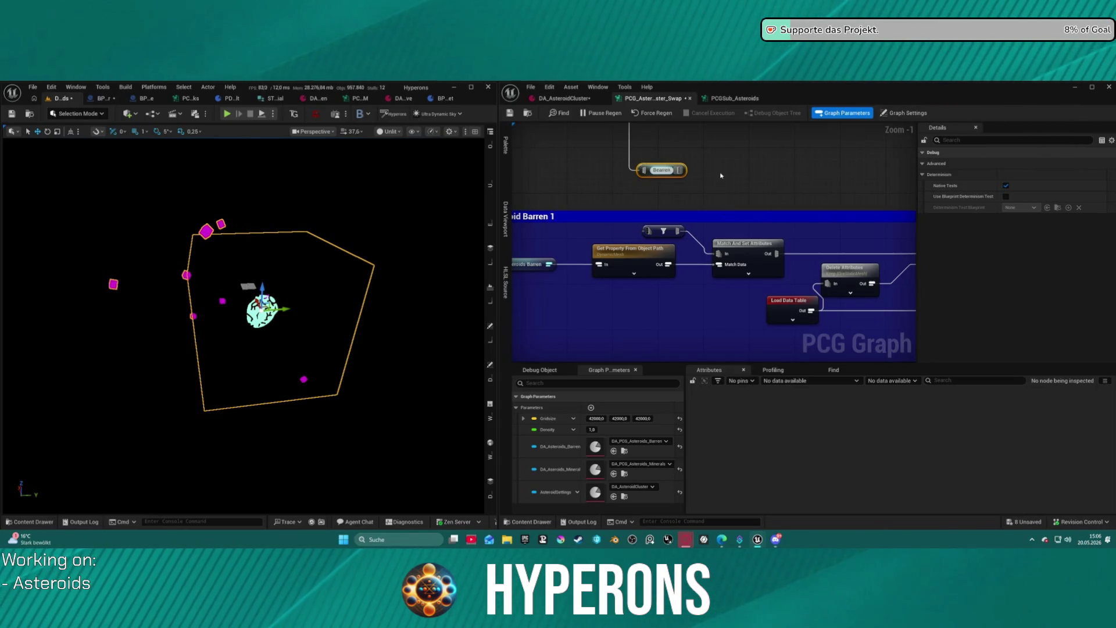
text(rren Asteroids)
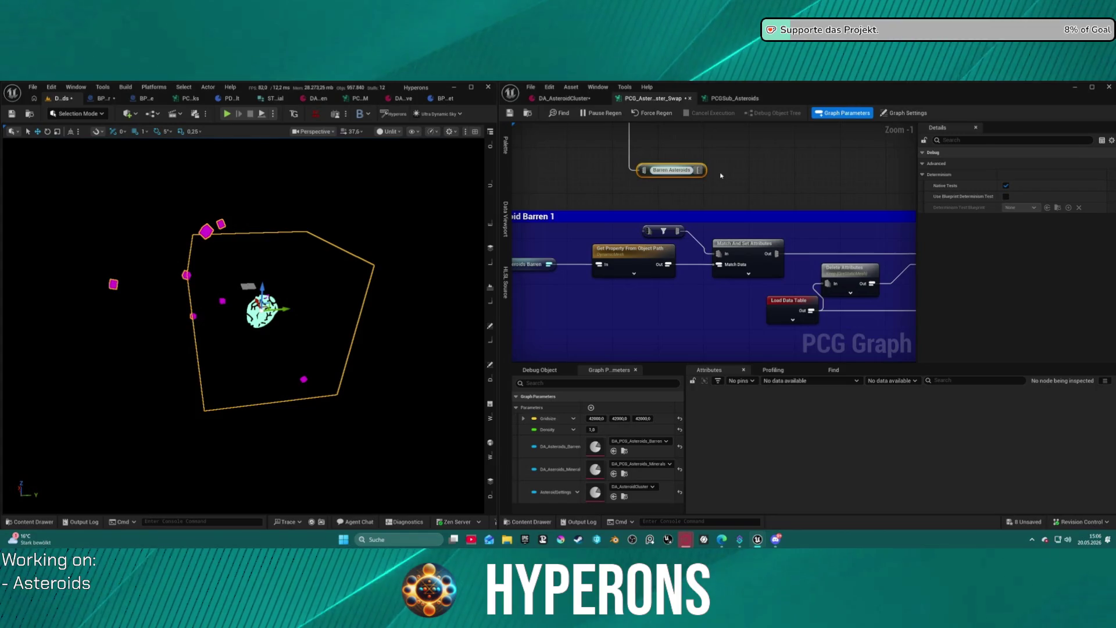
click(623, 219)
Place a Barren Asteroids reroute node left of the filter in the Asteroid Barren 1 branch.
click(698, 233)
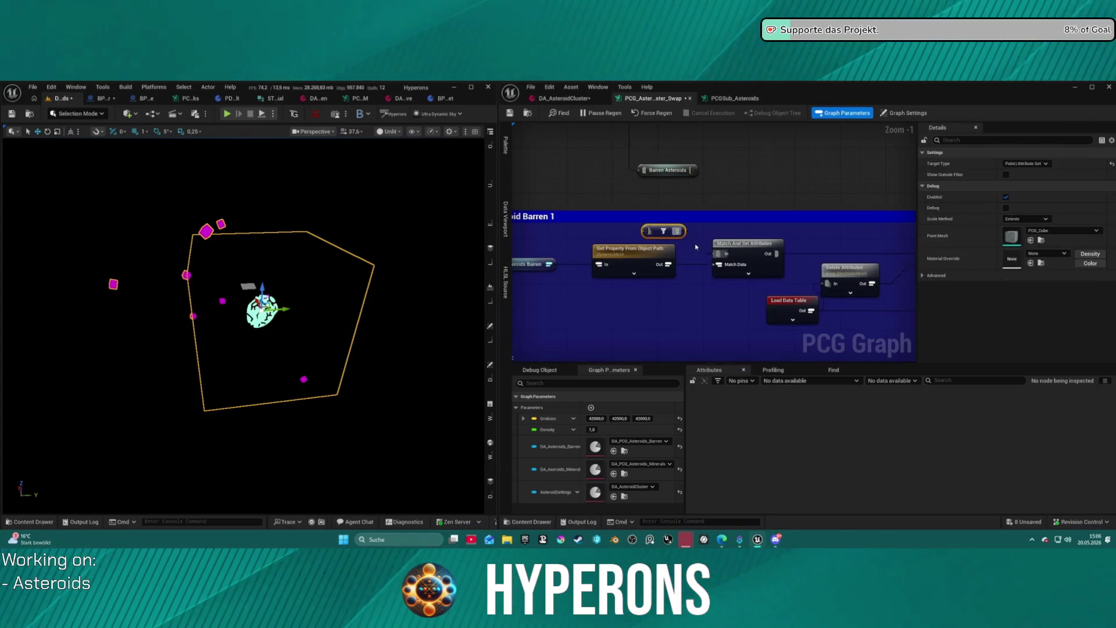
click(720, 251)
right_click(680, 233)
text(barr)
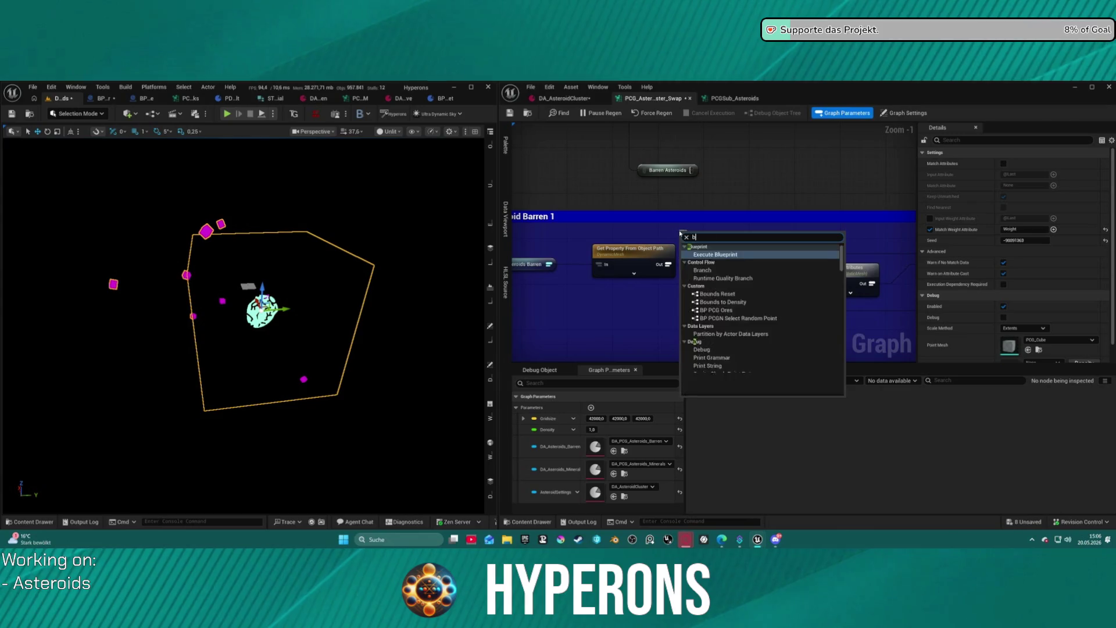
key(Return)
mouse_move(704, 240)
mouse_down()
mouse_move(671, 233)
mouse_move(721, 256)
mouse_up()
drag(629, 233, 586, 235)
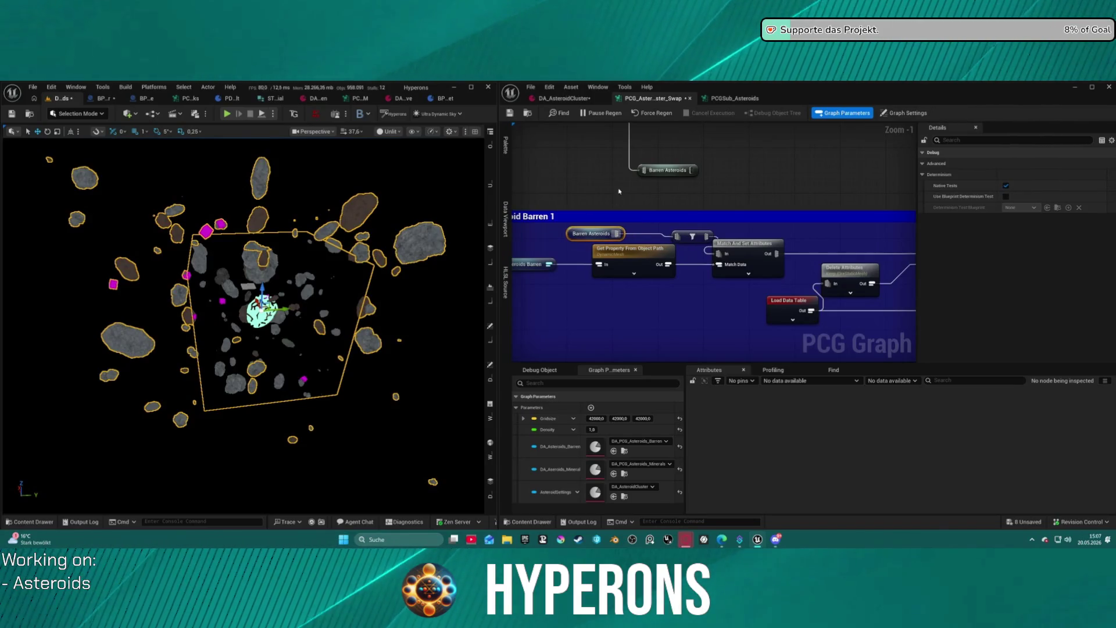
scroll(617, 195, down, 2)
click(781, 203)
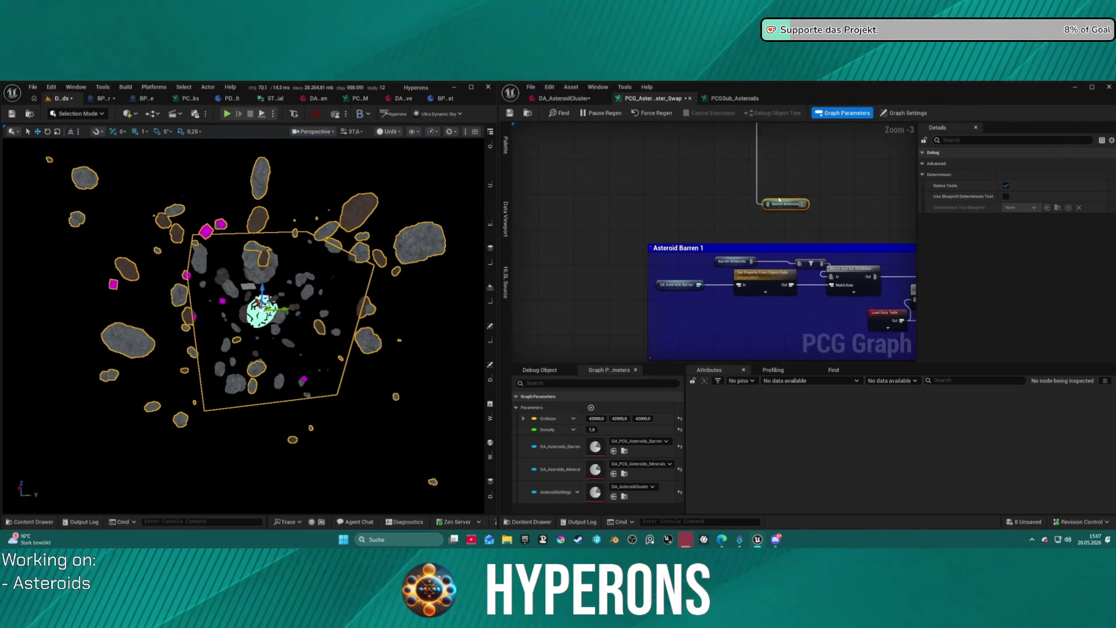
Add a Merge Points node on the first Random Choice's Discarded output.
drag(780, 203, 672, 255)
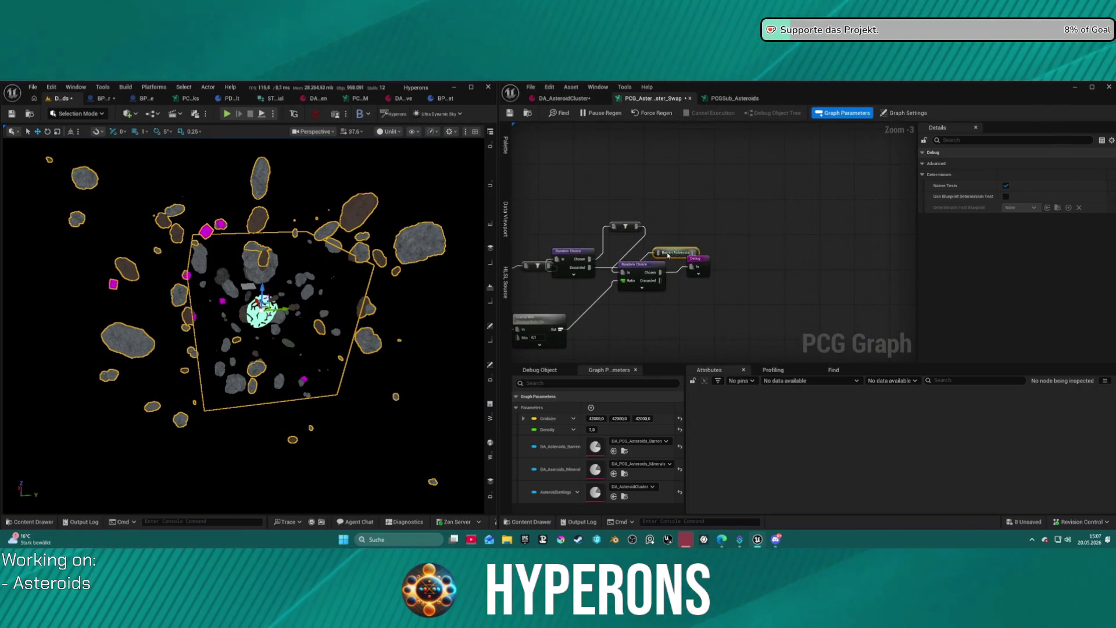
click(666, 285)
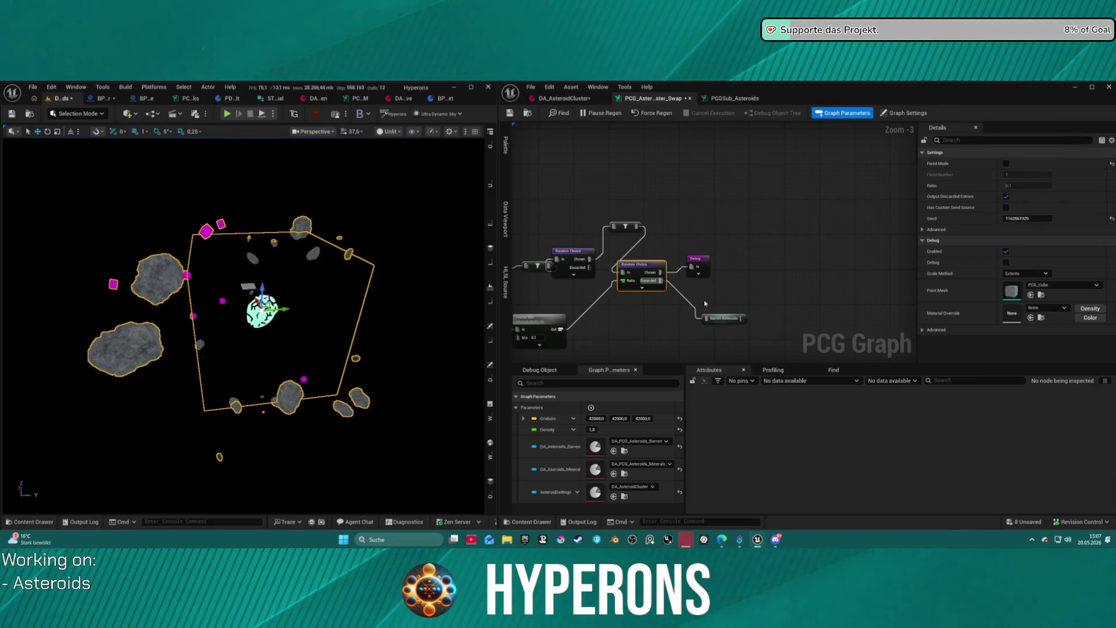
drag(730, 316, 758, 310)
mouse_move(590, 267)
mouse_down()
mouse_move(653, 316)
mouse_move(692, 306)
mouse_up()
text(mea)
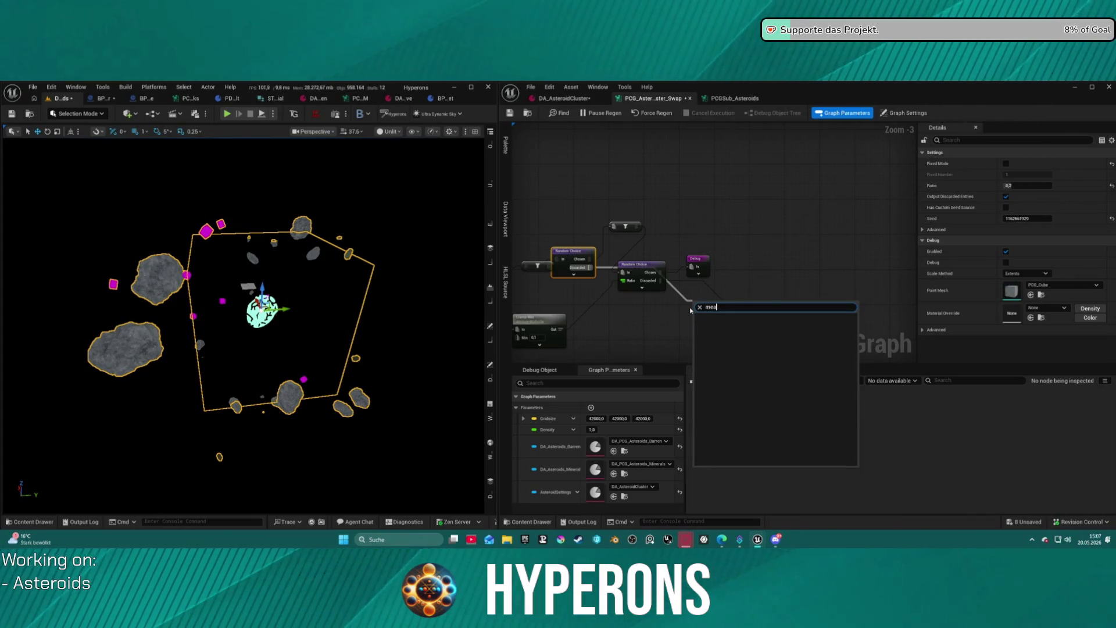
key(BackSpace)
text(r)
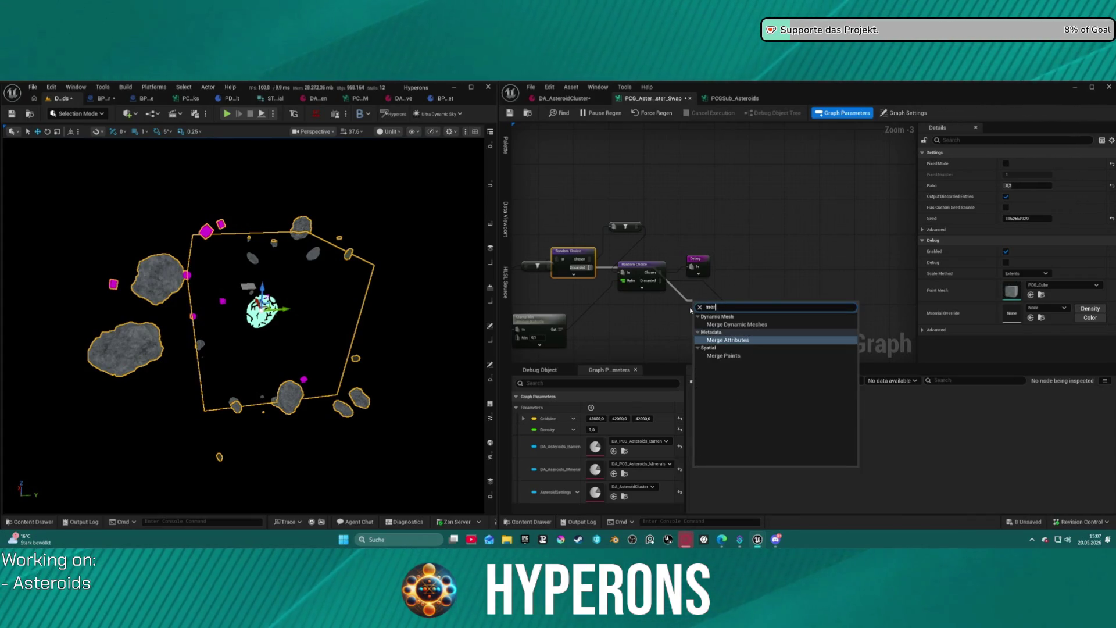
click(724, 355)
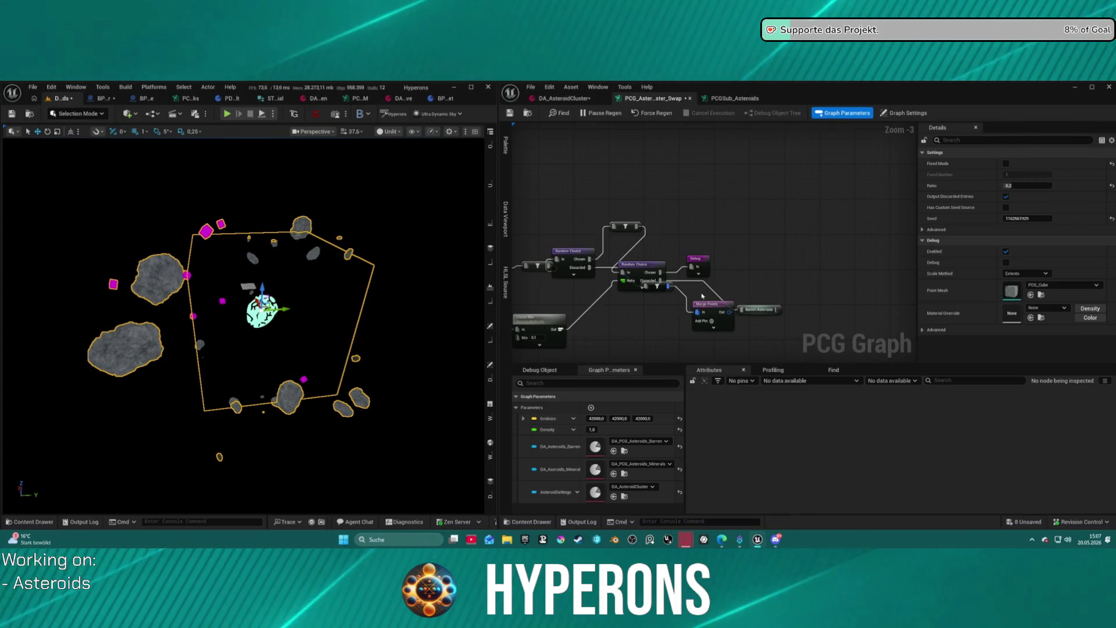
Wire Merge Points into Barren Asteroids and connect the second Discarded output to it.
click(714, 326)
drag(714, 306, 767, 266)
click(727, 303)
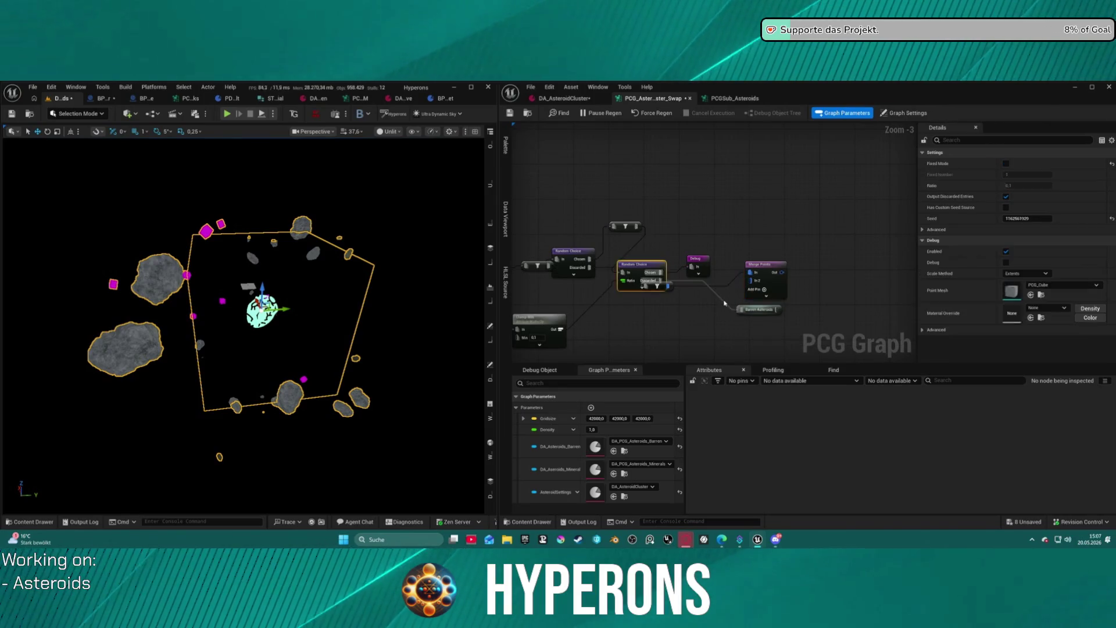
alt+click(724, 303)
mouse_move(780, 272)
mouse_down()
mouse_move(782, 289)
mouse_move(743, 309)
mouse_move(730, 289)
mouse_up()
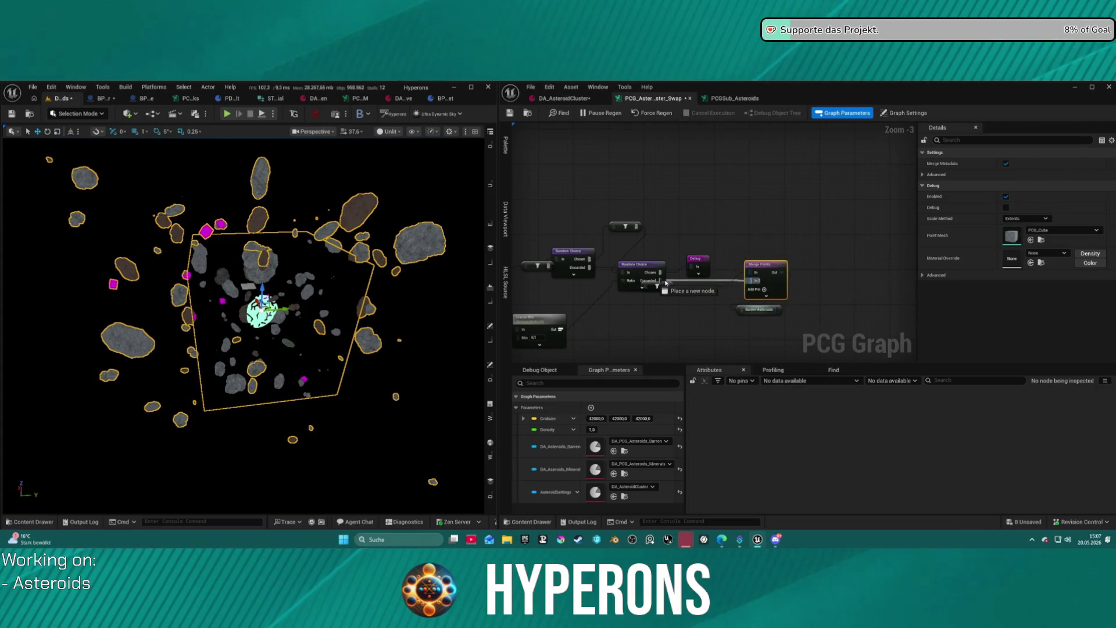
drag(663, 282, 664, 282)
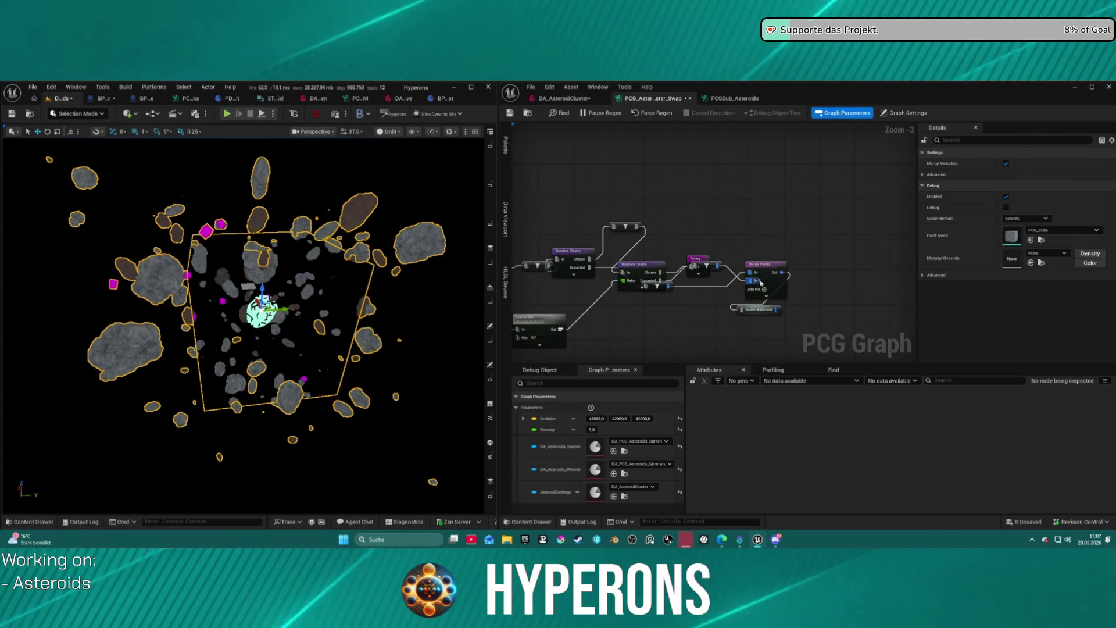
scroll(731, 262, down, 3)
Check the PCG graph and save the DEV_Asteroids map with its graph edits using Ctrl+S.
scroll(734, 256, up, 3)
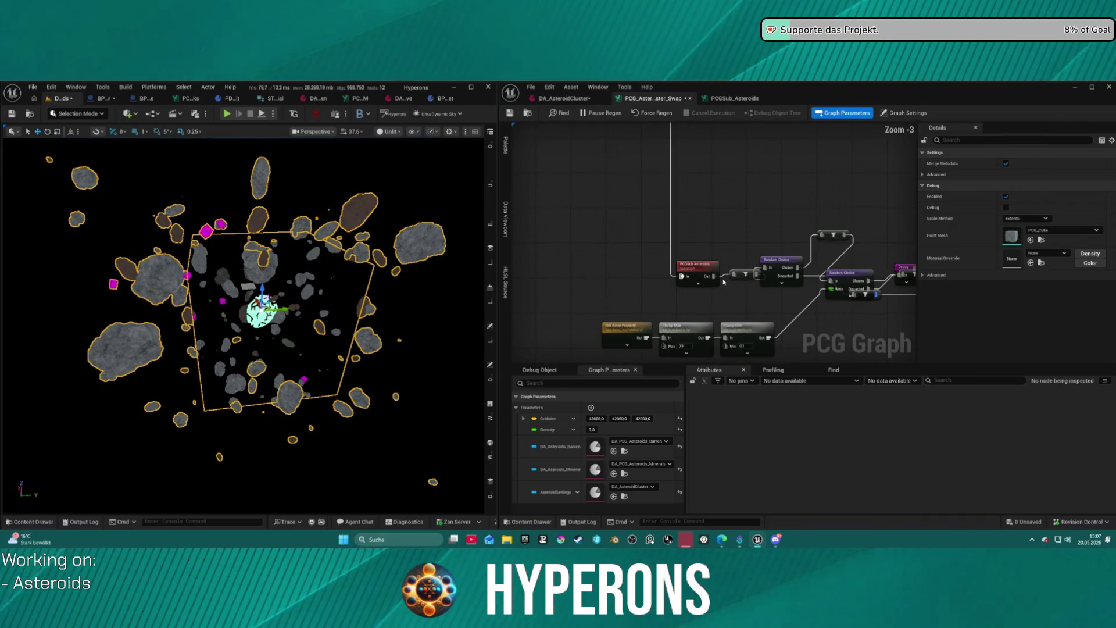
scroll(725, 279, down, 4)
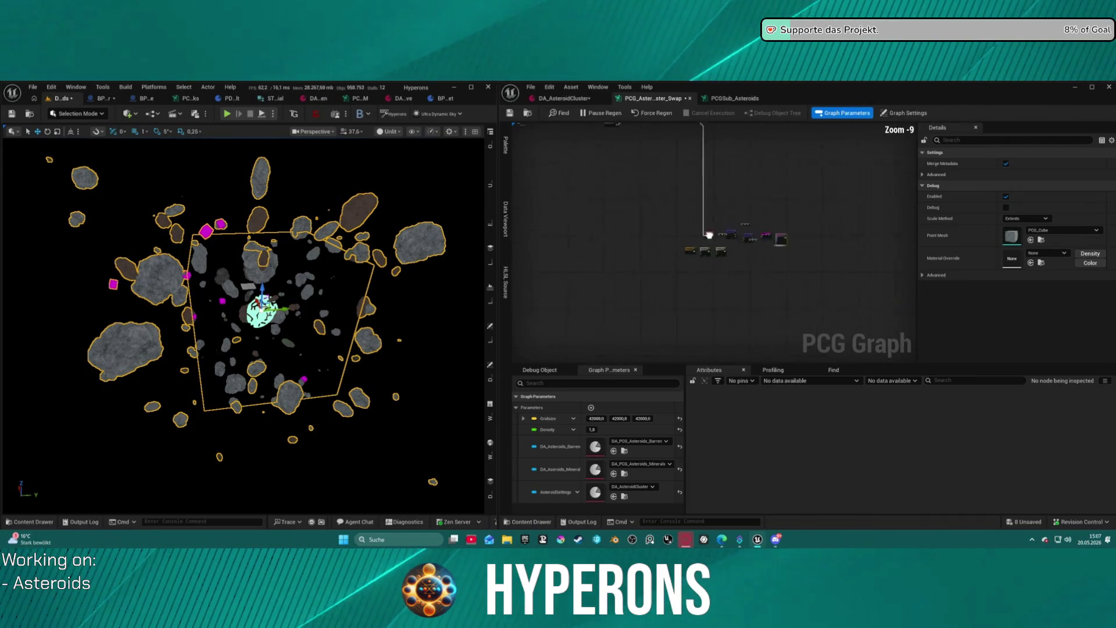
scroll(656, 243, up, 6)
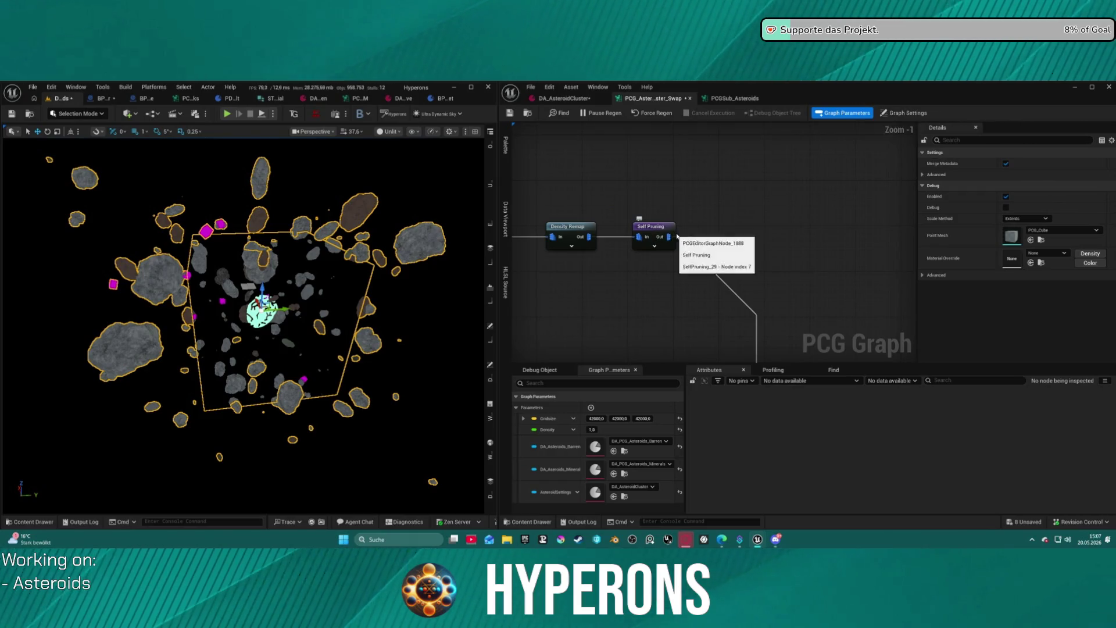
scroll(656, 243, down, 3)
scroll(604, 244, up, 4)
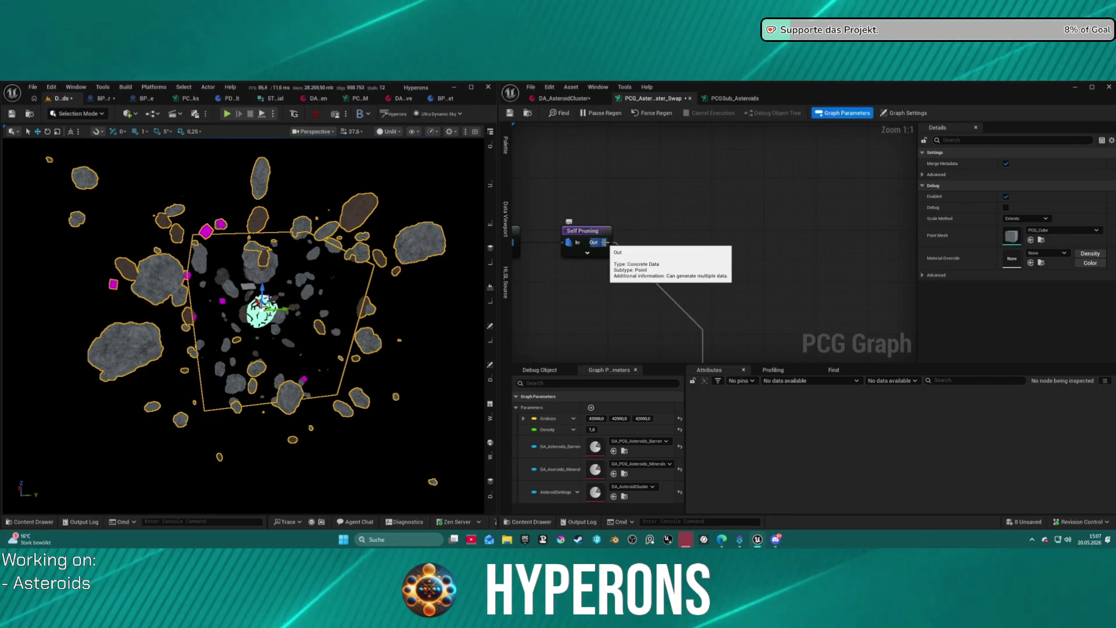
scroll(605, 247, down, 12)
drag(693, 236, 651, 163)
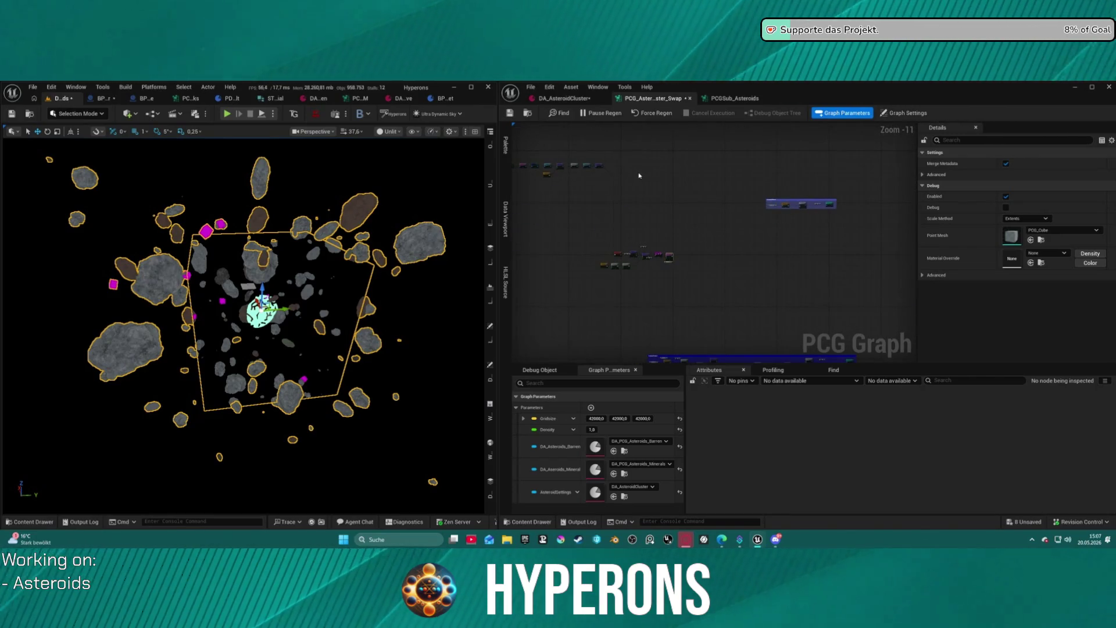
scroll(668, 256, up, 2)
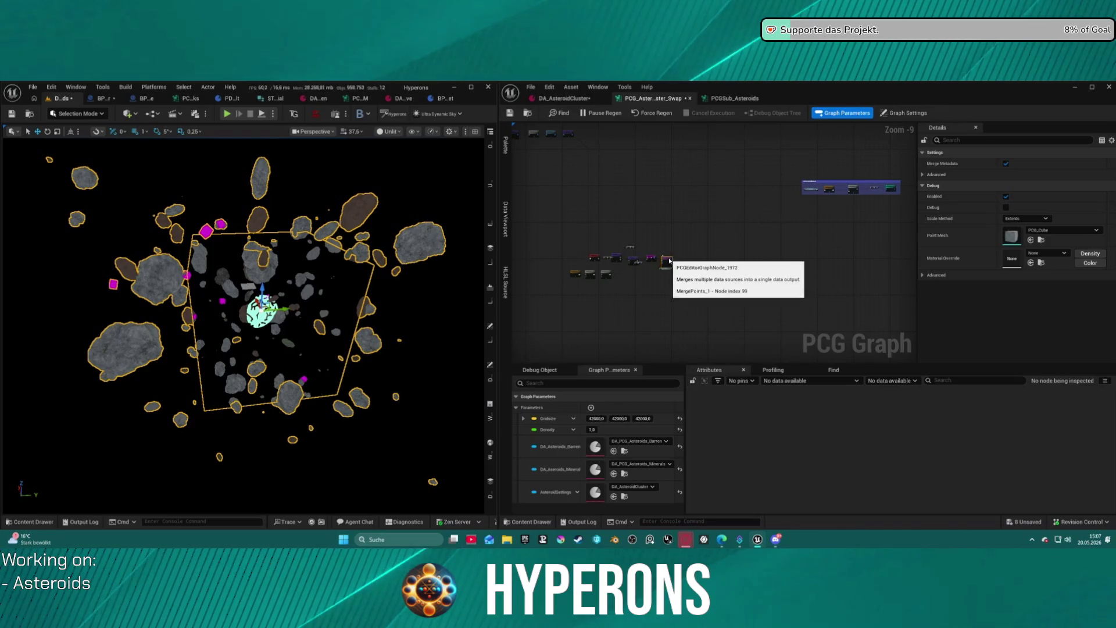
key(ctrl+s)
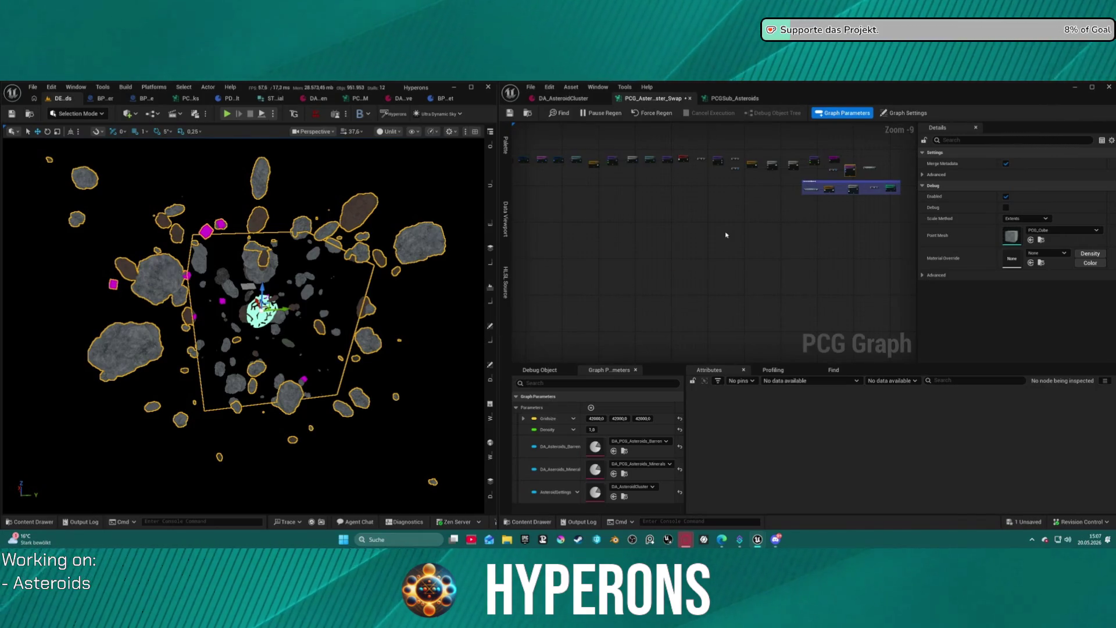
Frame the blue Asteroid Mineral comment box and pan toward the Clamp nodes.
drag(666, 217, 794, 247)
key(f)
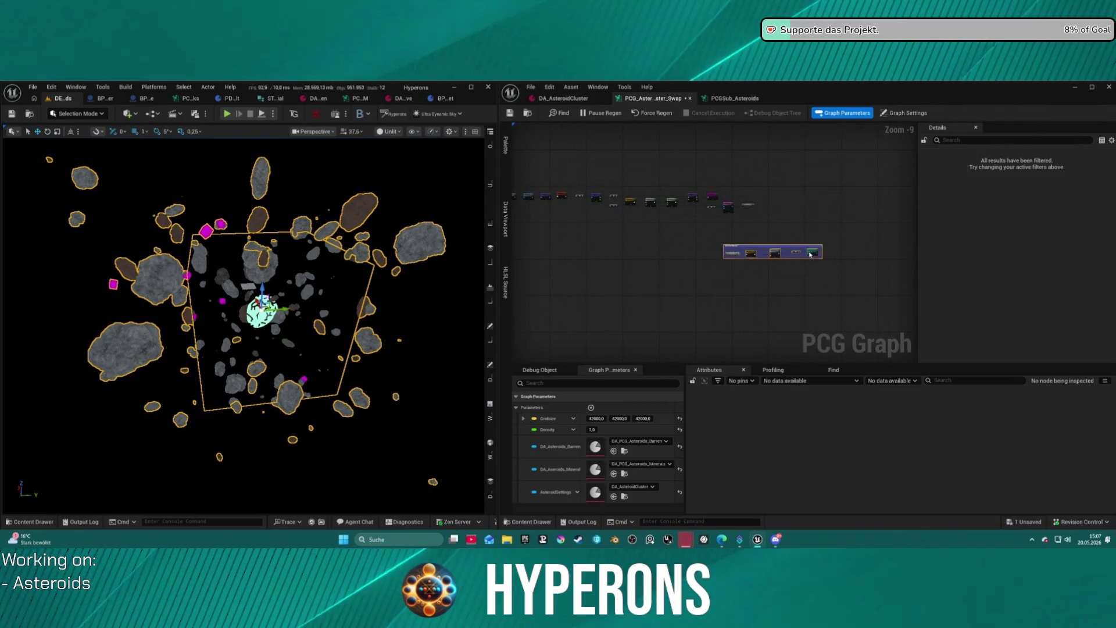
scroll(690, 245, down, 3)
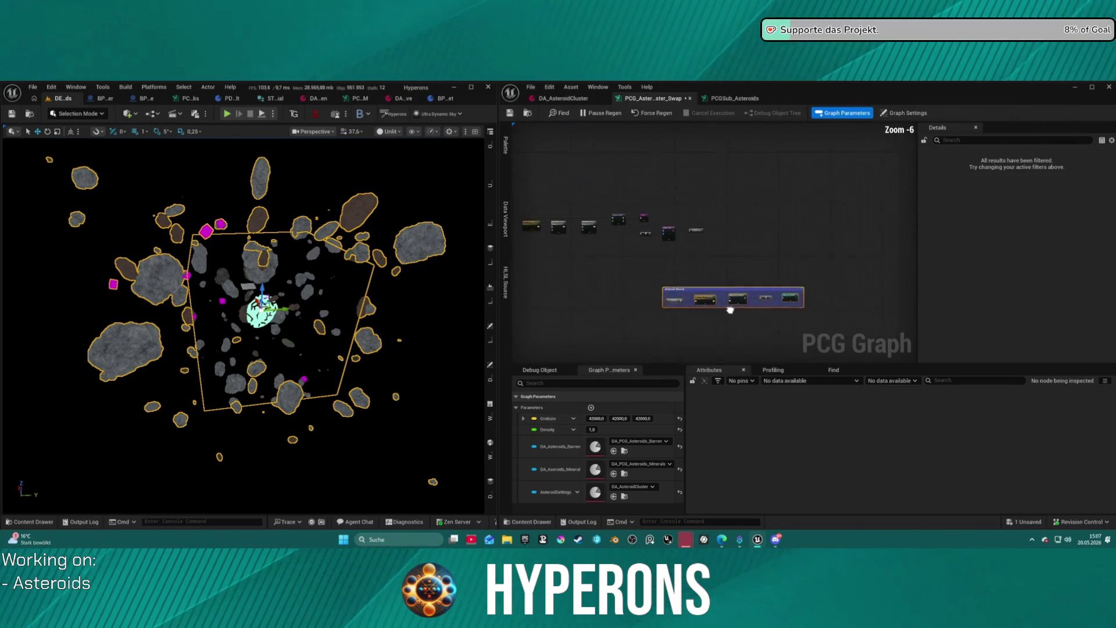
scroll(768, 278, up, 5)
drag(692, 278, 784, 283)
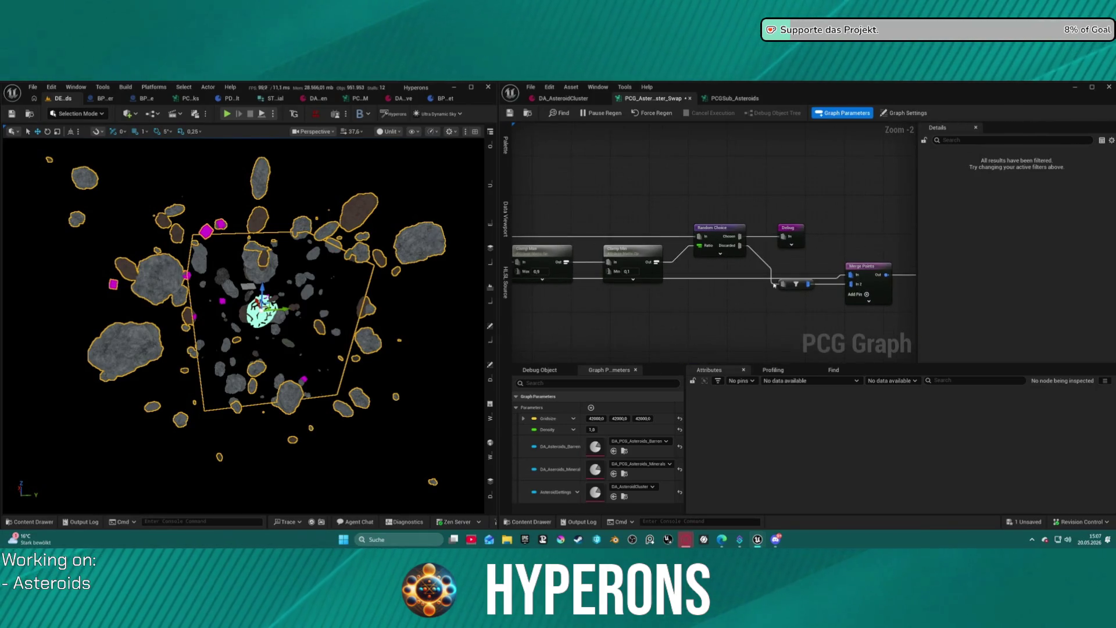
drag(707, 299, 593, 294)
scroll(588, 295, down, 9)
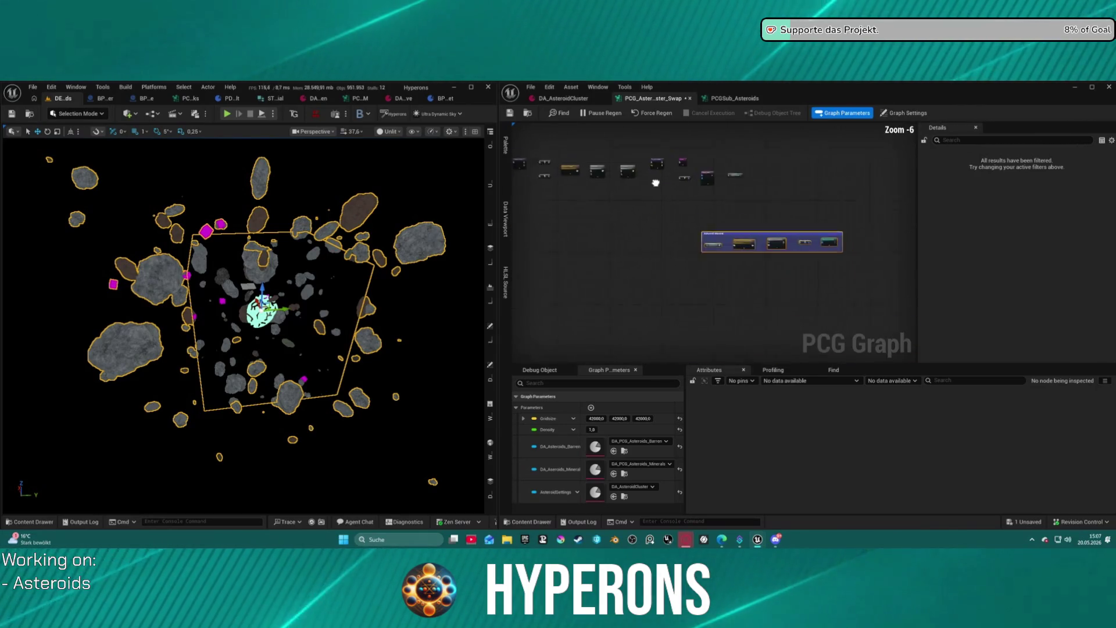
scroll(575, 261, down, 1)
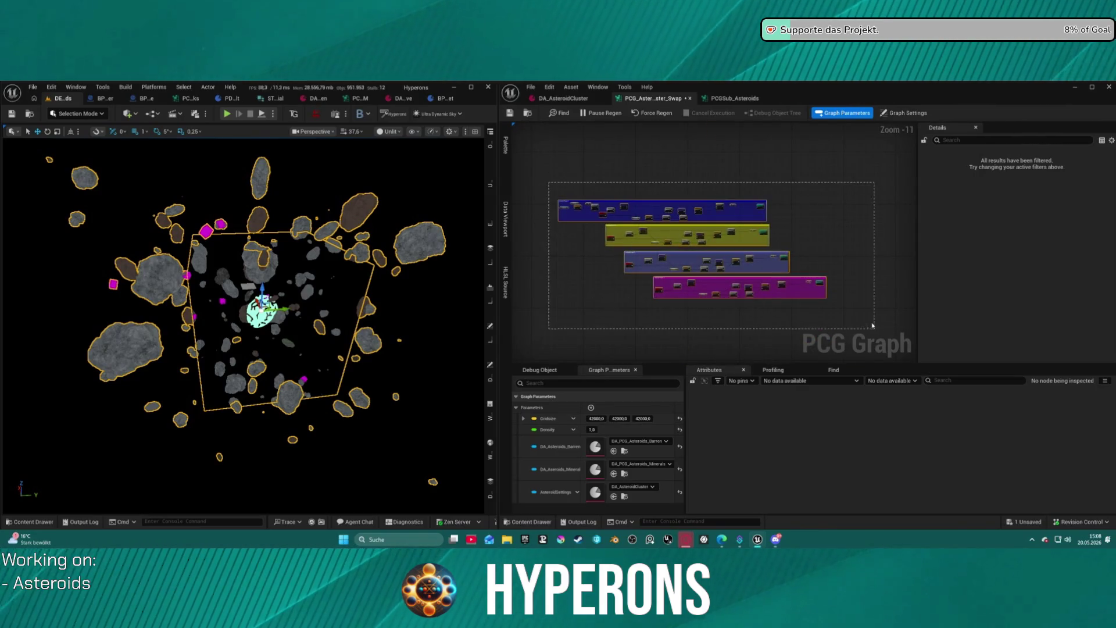
Pan and zoom to centre the Random Choice, Merge Points and Barren Asteroids node row.
drag(783, 347, 765, 324)
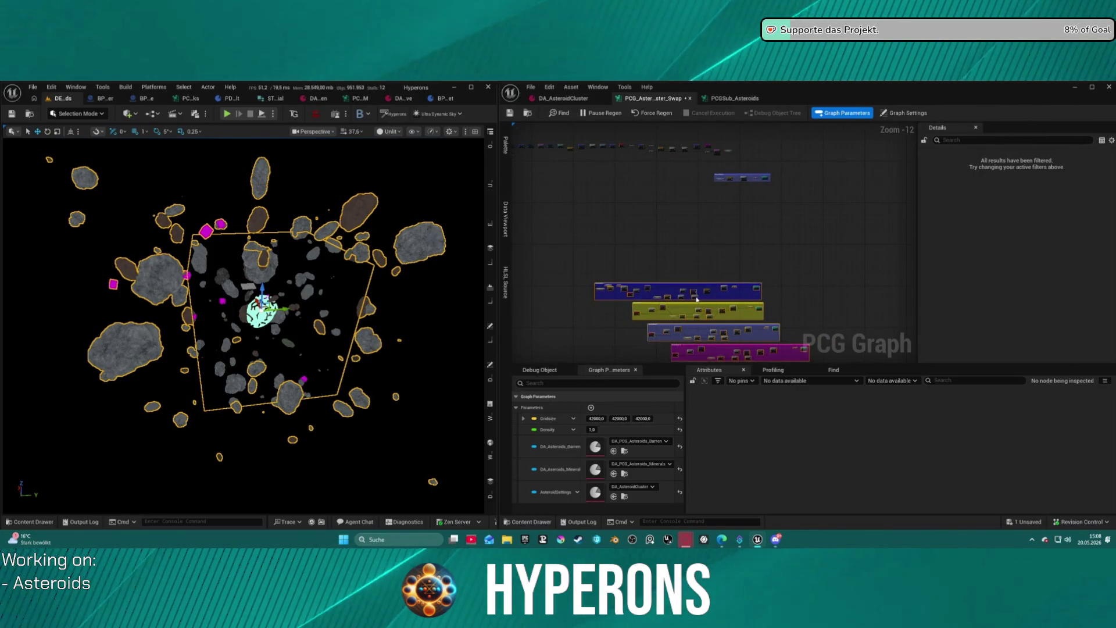
drag(697, 299, 616, 215)
scroll(681, 246, up, 2)
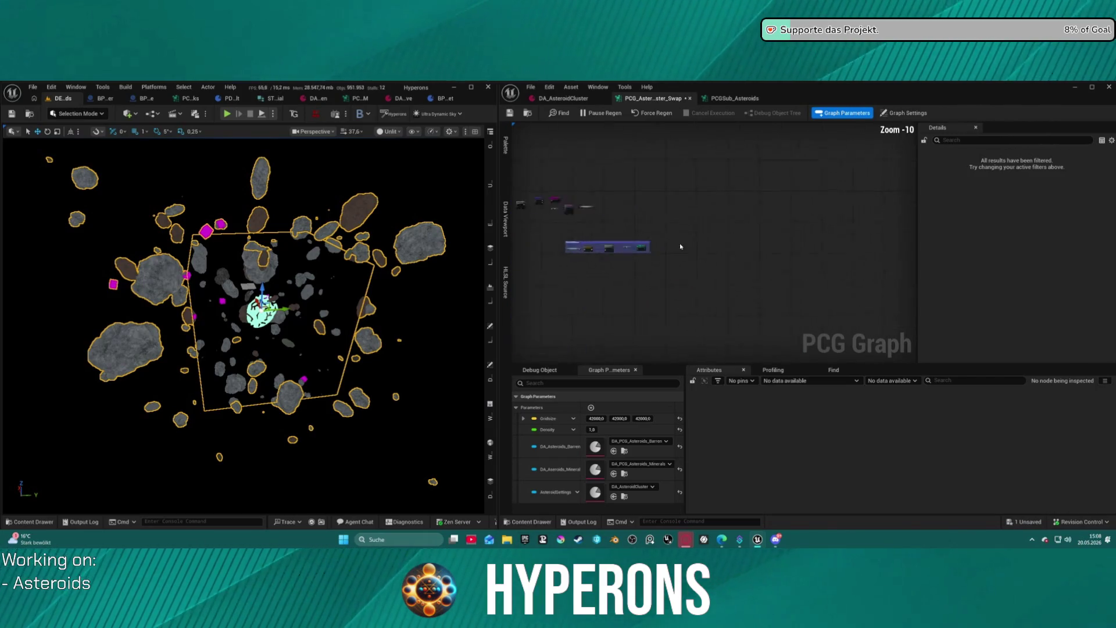
scroll(681, 247, up, 3)
drag(680, 246, 819, 260)
mouse_move(744, 279)
mouse_down()
mouse_move(722, 275)
mouse_move(722, 230)
mouse_move(749, 196)
mouse_up()
scroll(748, 197, up, 2)
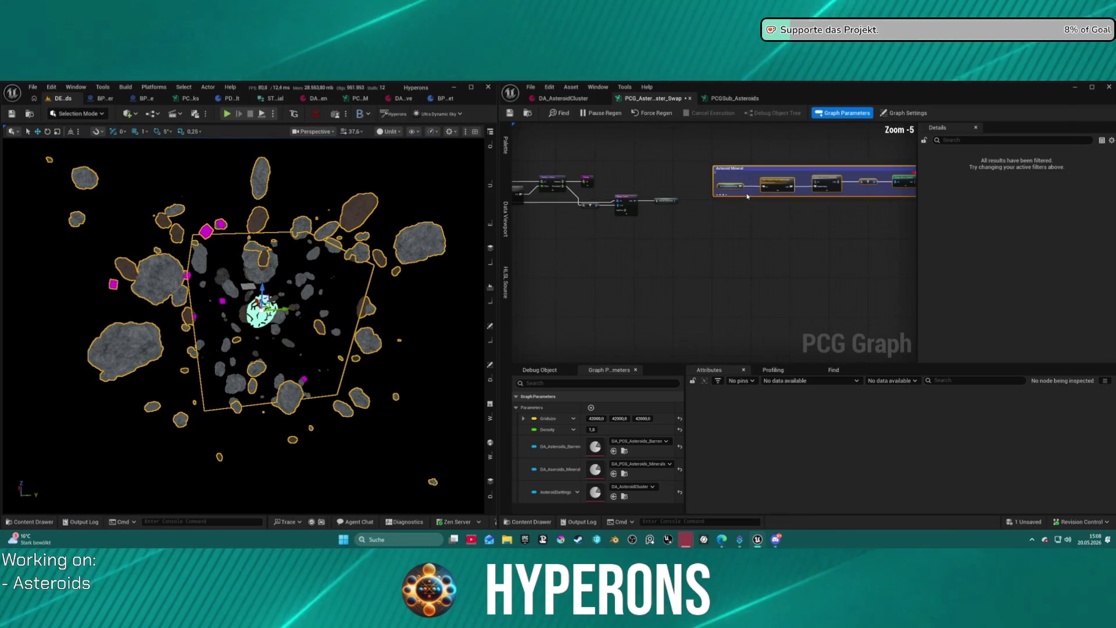
scroll(748, 196, up, 3)
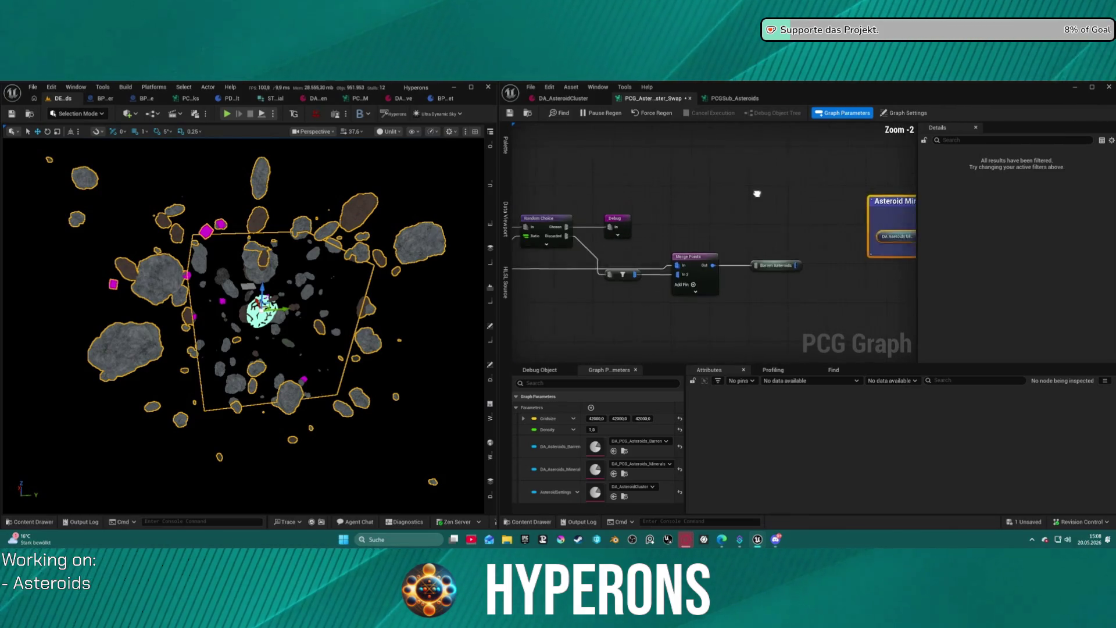
scroll(663, 194, down, 3)
scroll(643, 252, up, 2)
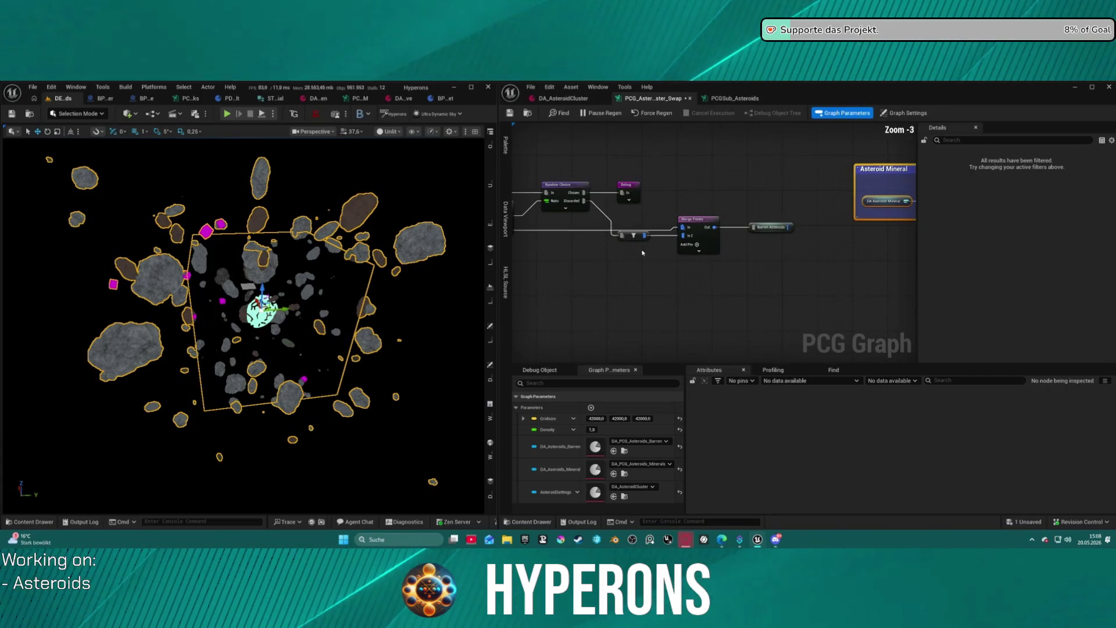
Move the Debug node above the wires and reposition the Random Choice node near Merge Points.
mouse_move(641, 240)
mouse_down()
mouse_move(634, 213)
mouse_move(680, 227)
mouse_move(745, 216)
mouse_up()
mouse_move(816, 205)
mouse_down()
mouse_move(706, 217)
mouse_move(657, 246)
mouse_up()
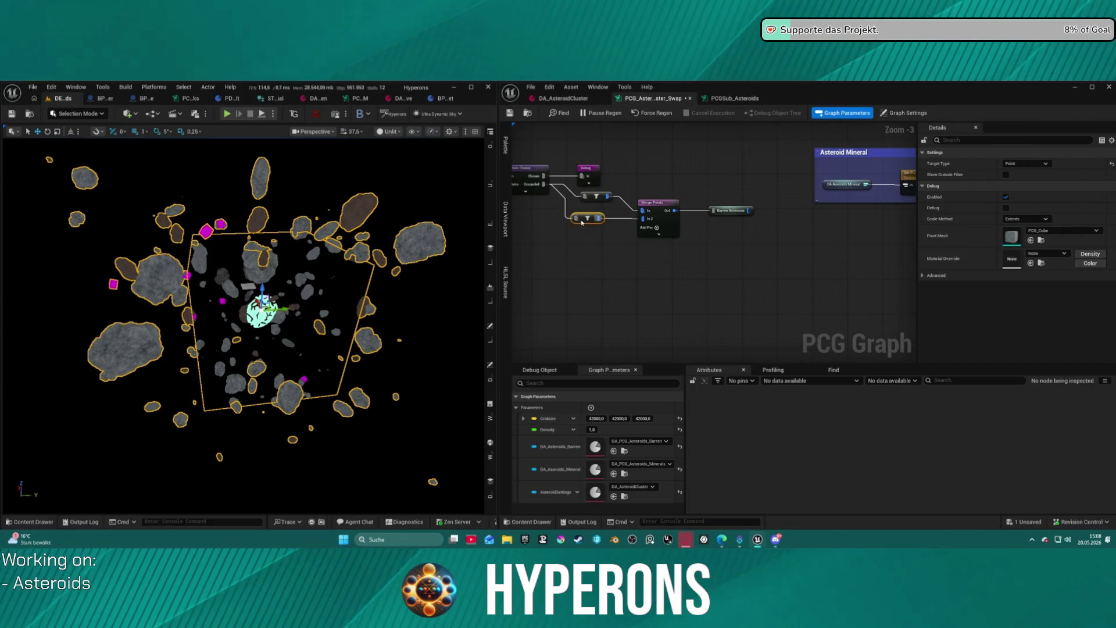
mouse_move(556, 217)
mouse_down()
mouse_move(716, 247)
mouse_move(604, 232)
mouse_up()
mouse_move(725, 247)
mouse_down()
mouse_move(881, 256)
mouse_move(558, 251)
mouse_move(880, 249)
mouse_move(459, 263)
mouse_up()
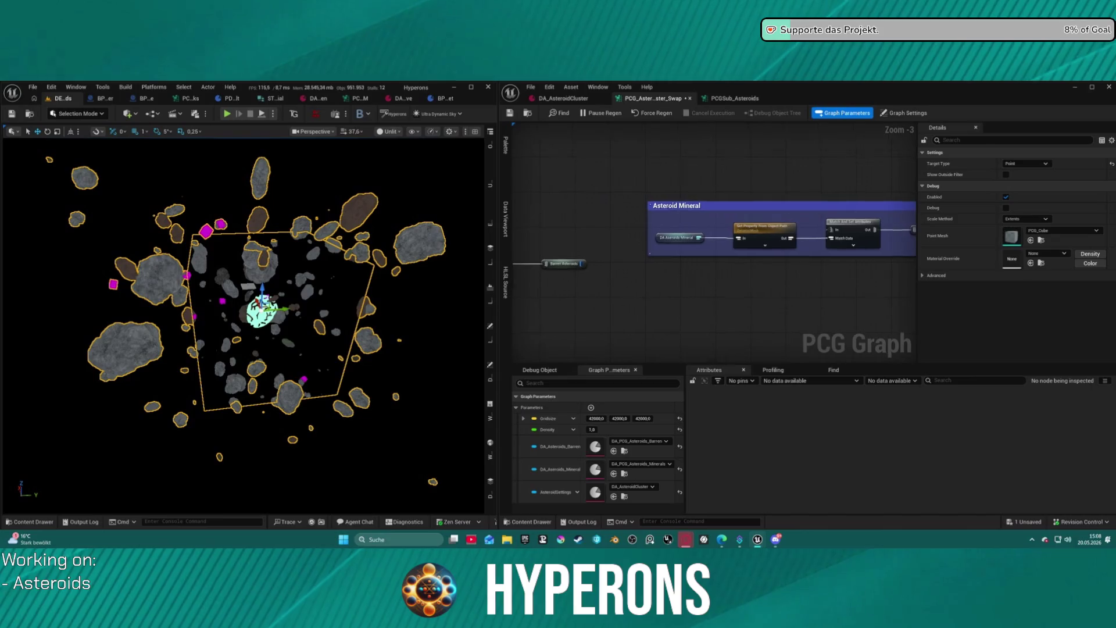
scroll(556, 218, down, 4)
scroll(579, 209, up, 3)
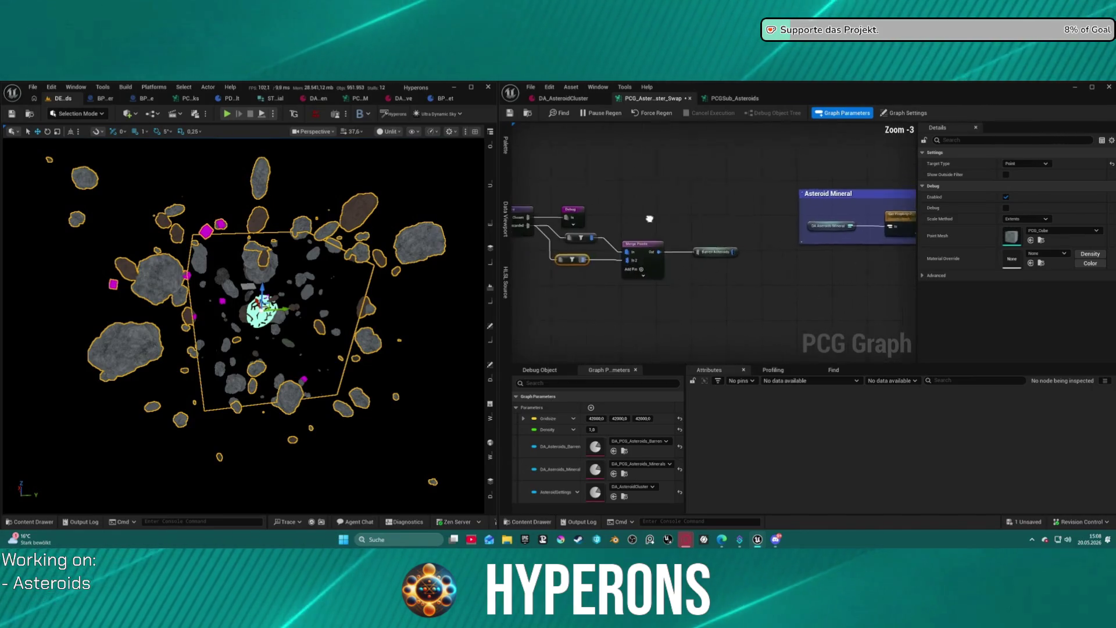
click(593, 192)
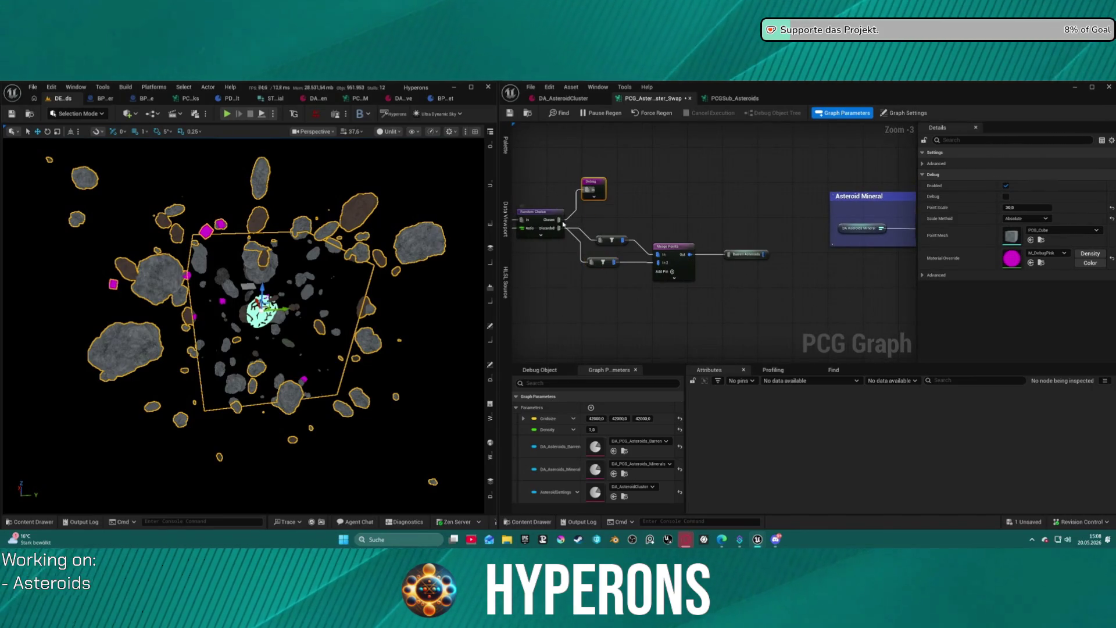
drag(563, 224, 690, 210)
scroll(555, 223, down, 9)
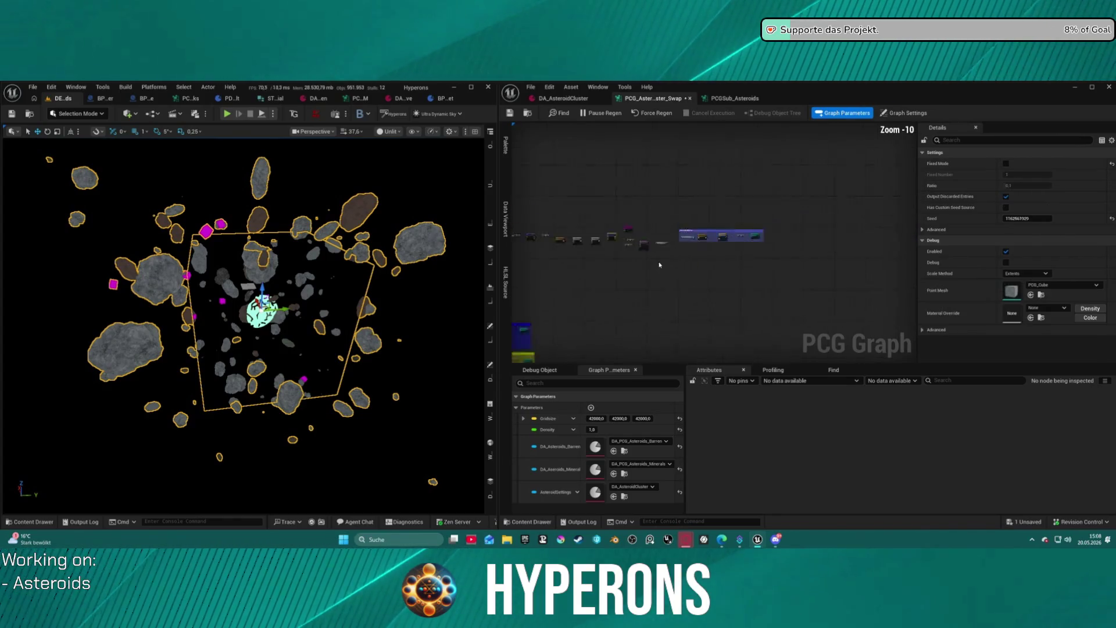
Select the four colour-coded asteroid comment blocks and paste a copy into the graph.
drag(591, 169, 863, 257)
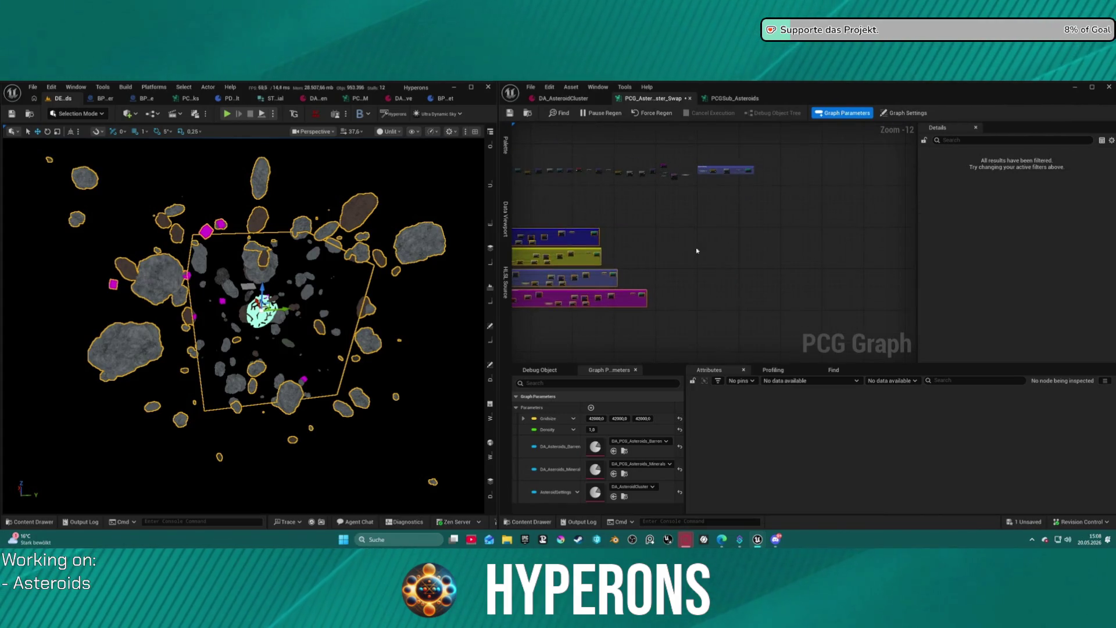
click(747, 220)
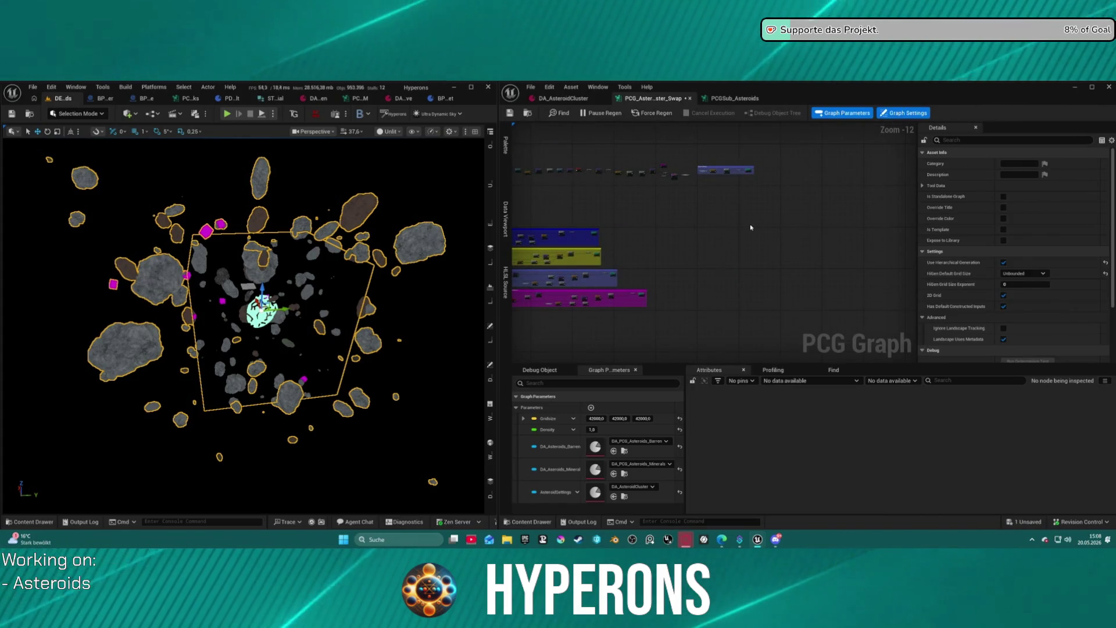
key(ctrl+v)
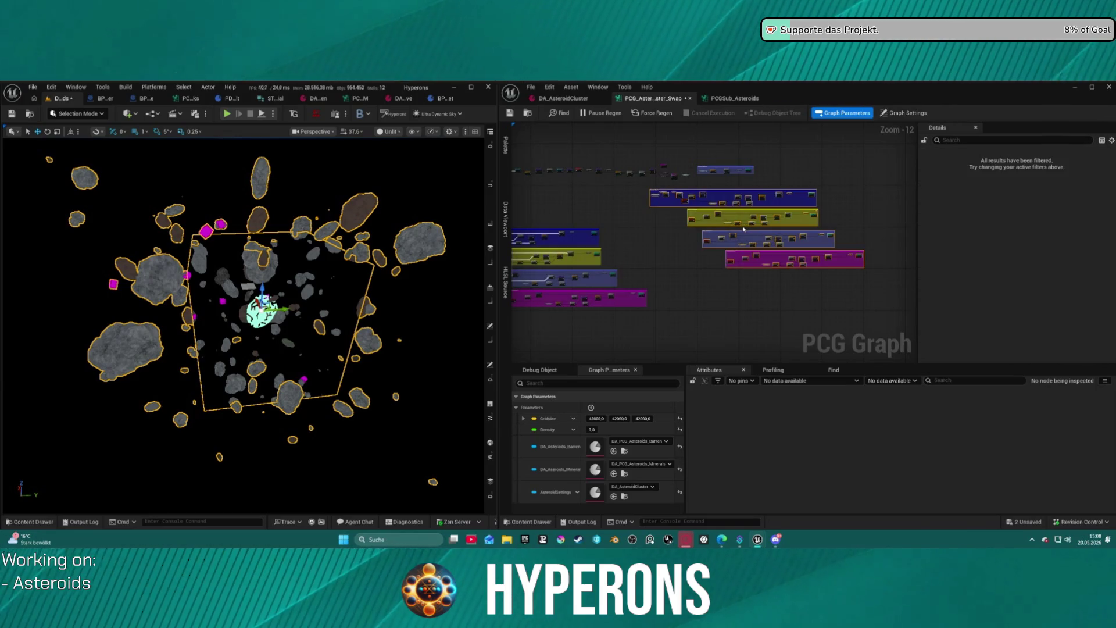
scroll(686, 208, up, 12)
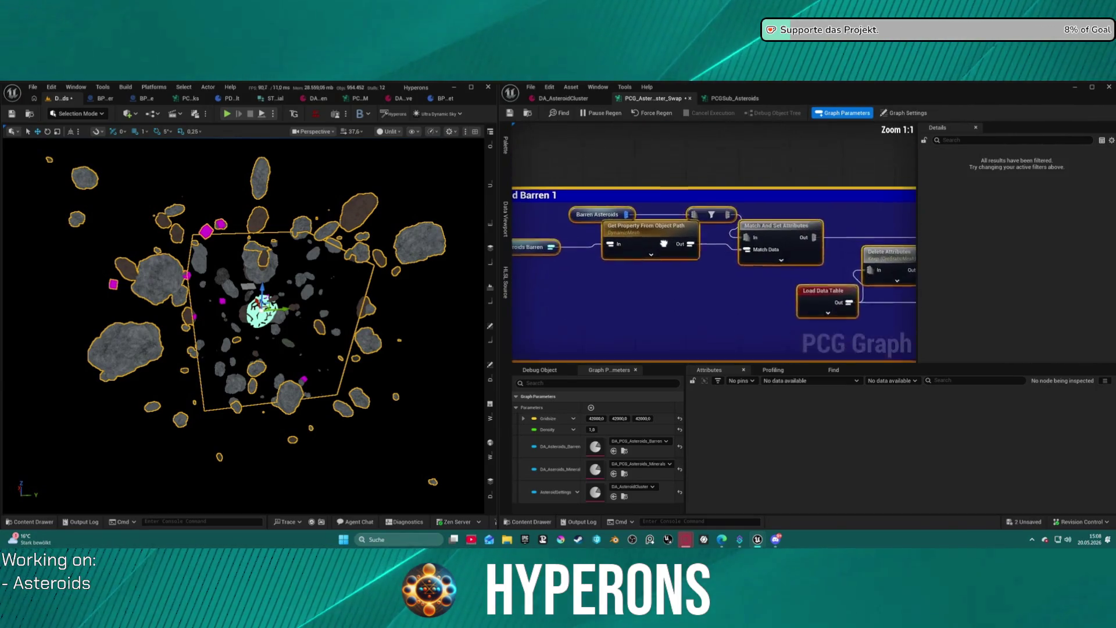
click(602, 253)
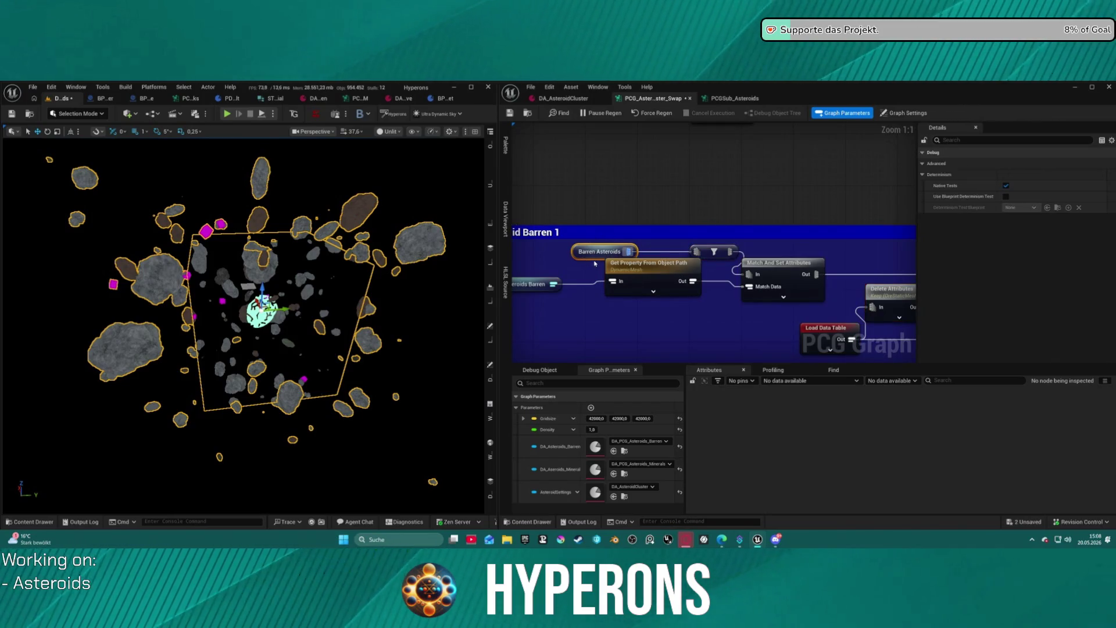
click(594, 260)
scroll(587, 169, down, 6)
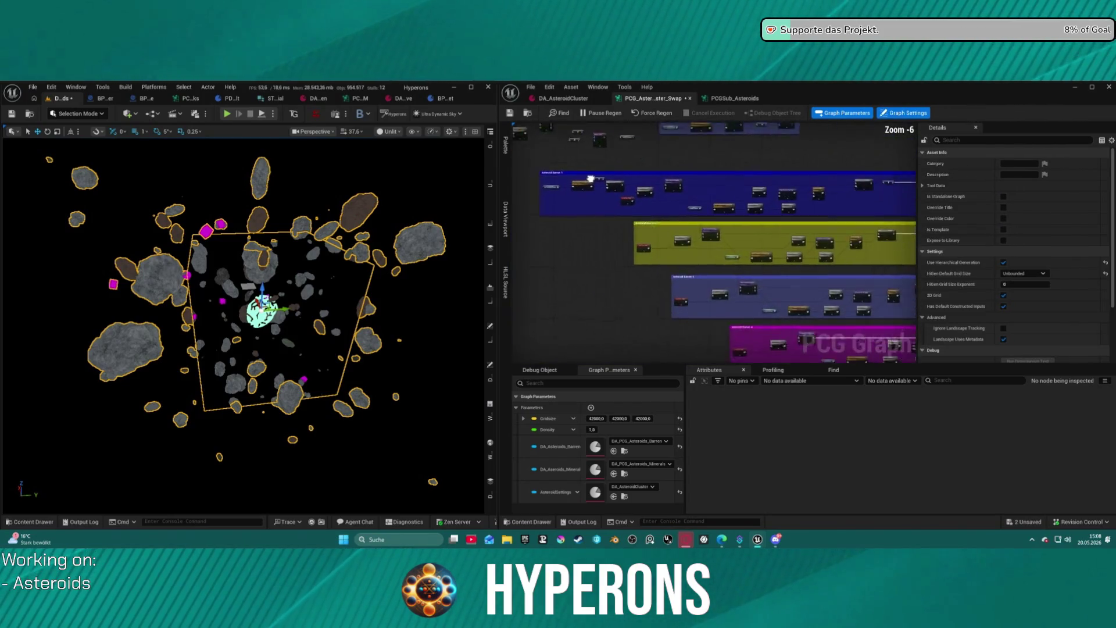
scroll(820, 265, down, 3)
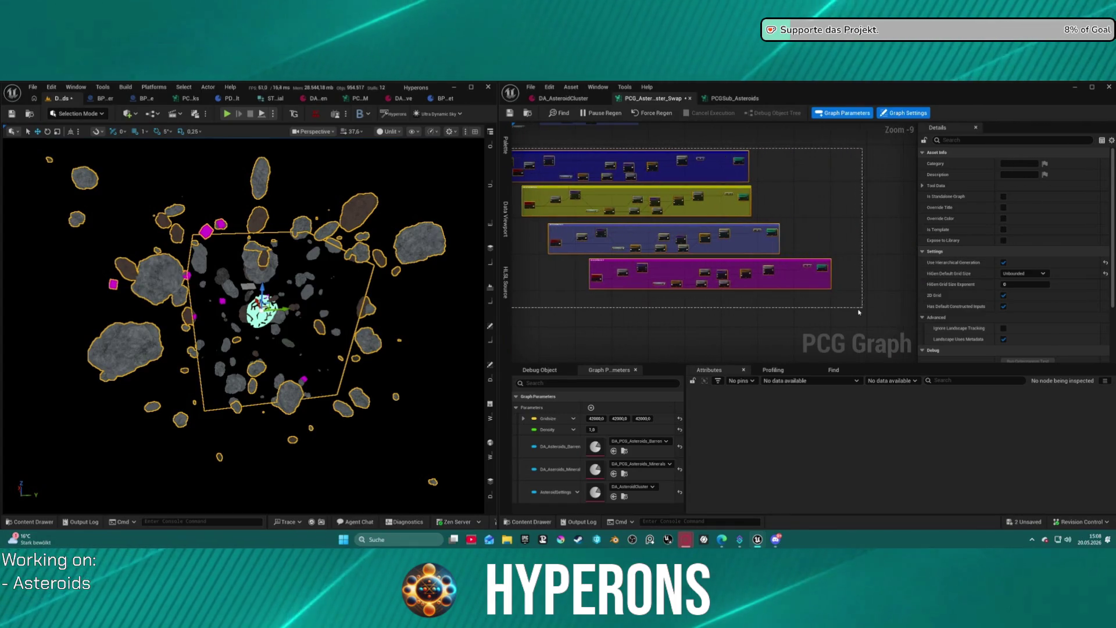
drag(820, 266, 856, 325)
scroll(856, 325, up, 4)
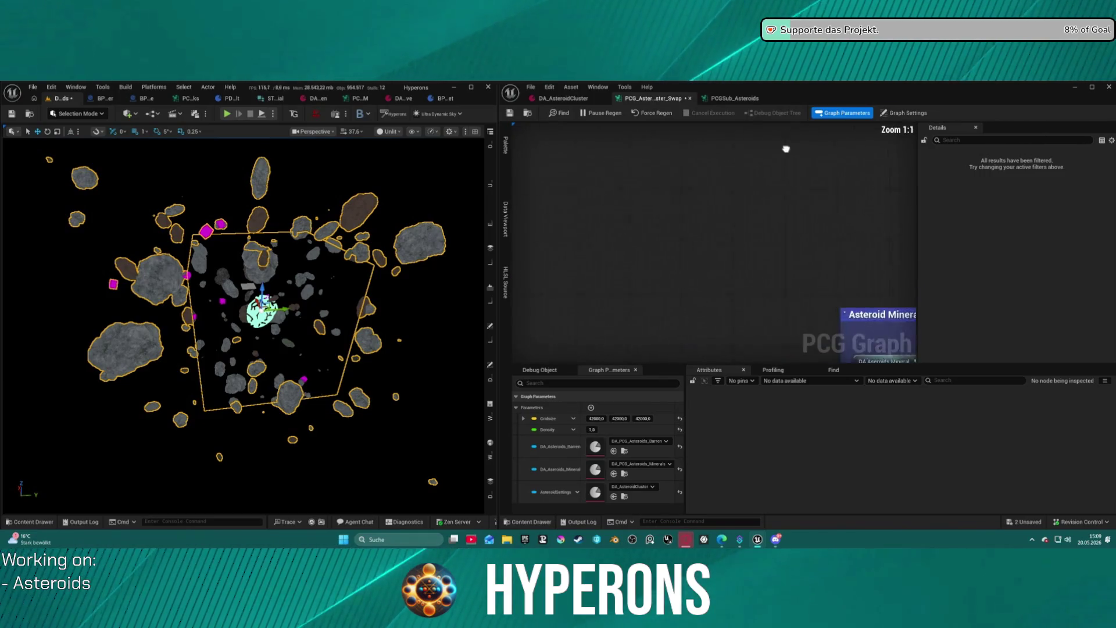
scroll(636, 179, up, 4)
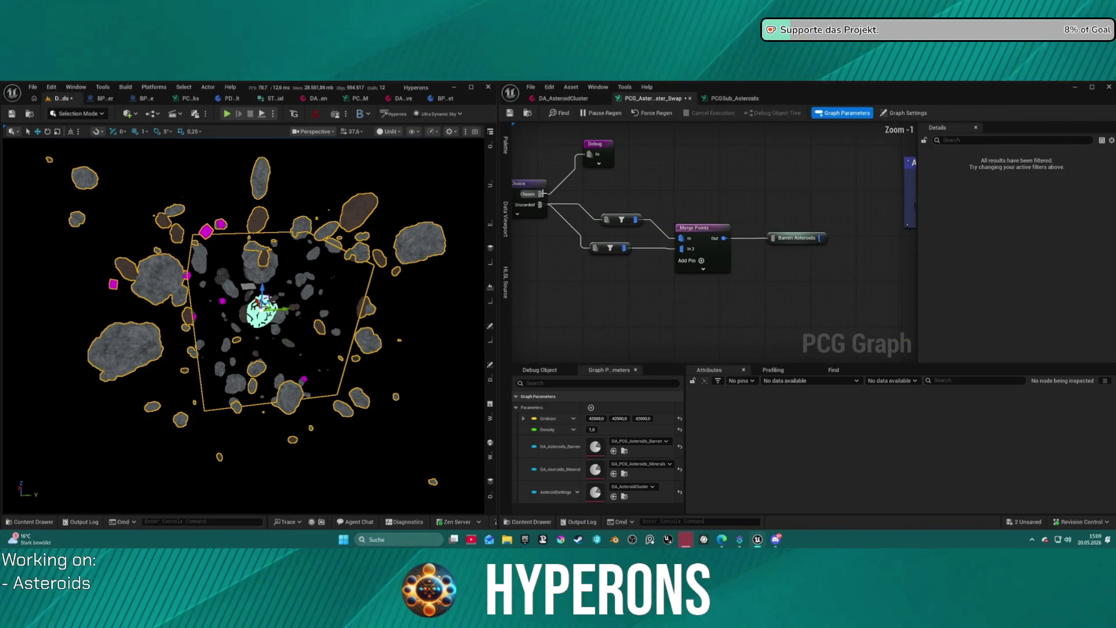
Wire the Random Choice's Chosen pin into a new named reroute titled 'Mineral Asteroids'.
drag(541, 193, 639, 190)
drag(714, 191, 715, 190)
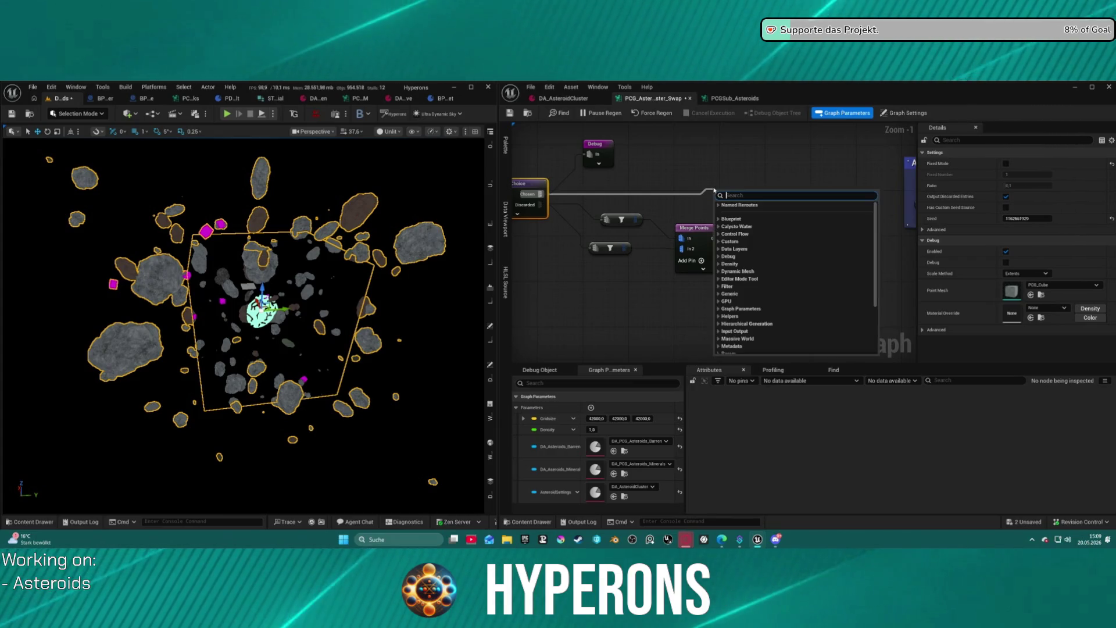
text(M)
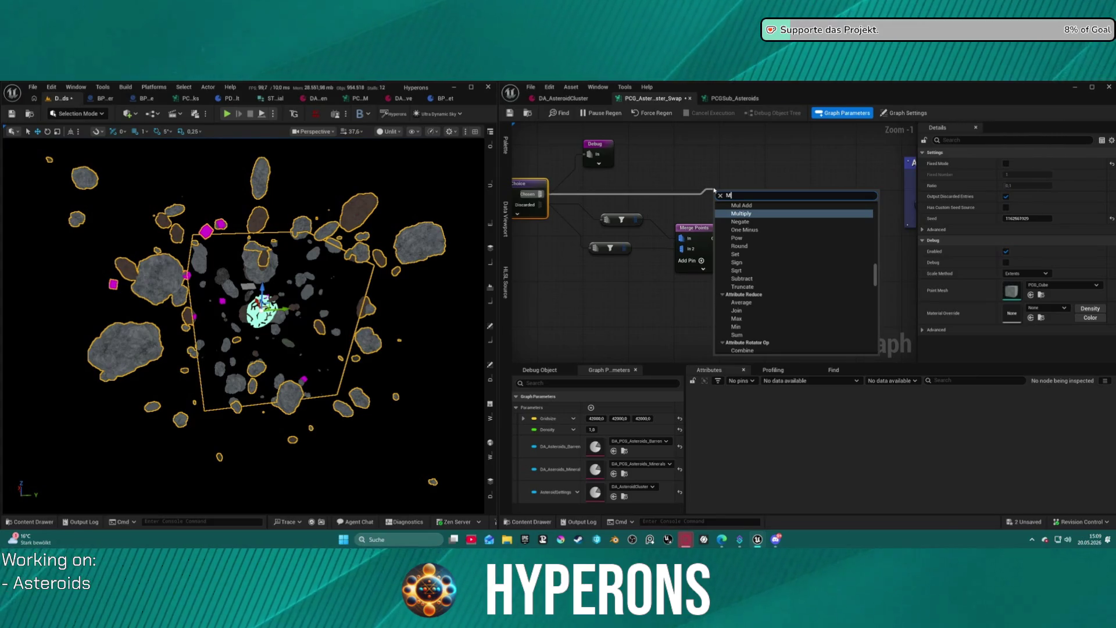
key(BackSpace)
text(re)
key(Down)
key(Return)
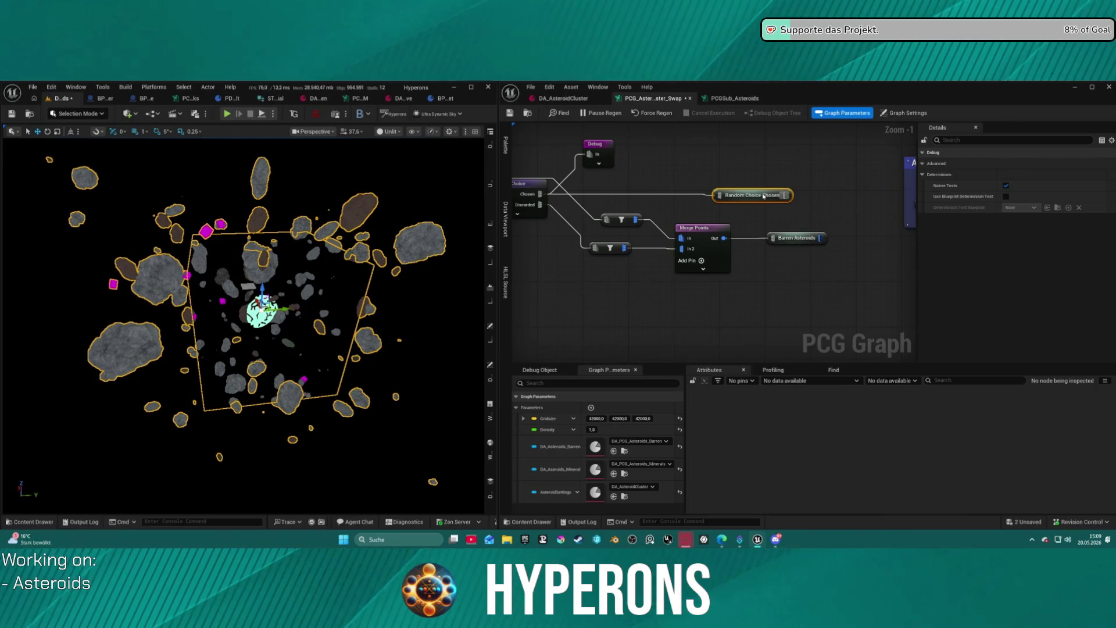
double_click(763, 195)
text(Mine)
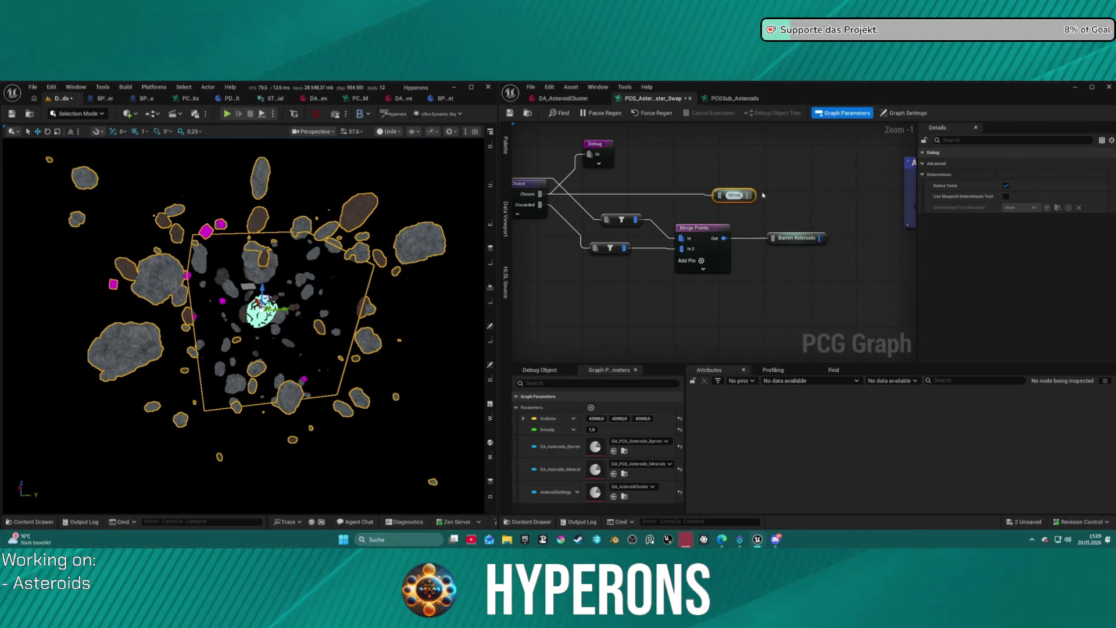
text(ral As)
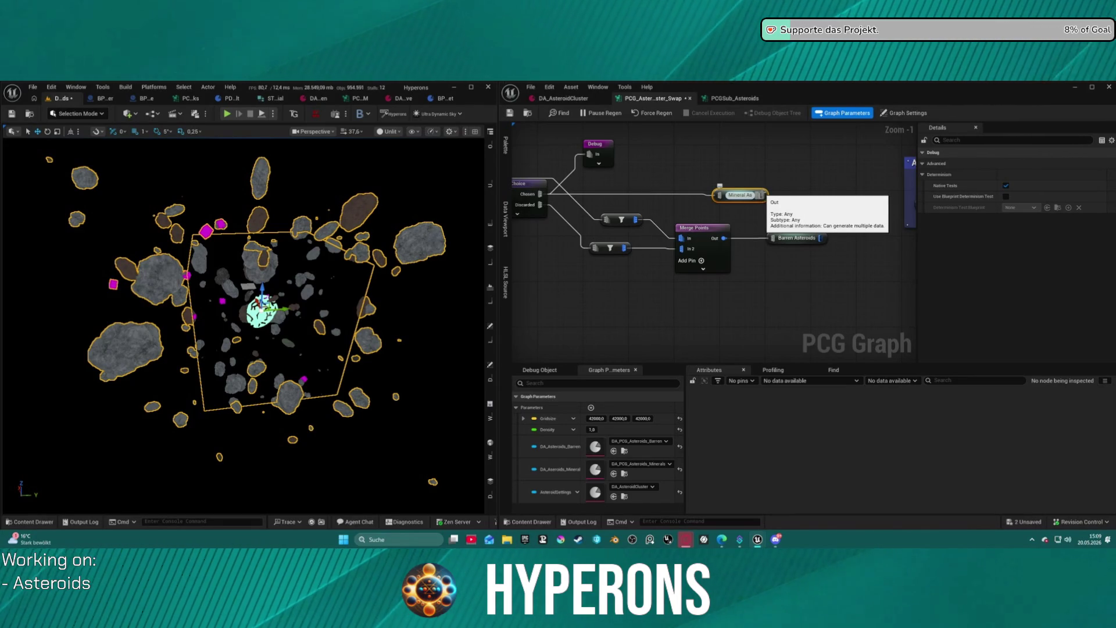
text(teroids)
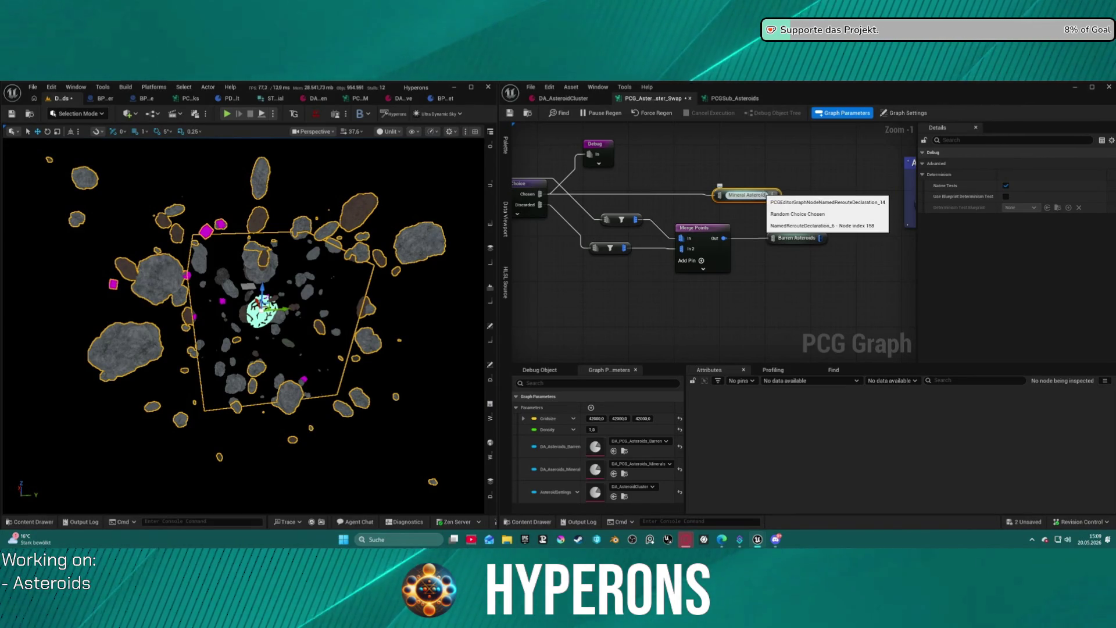
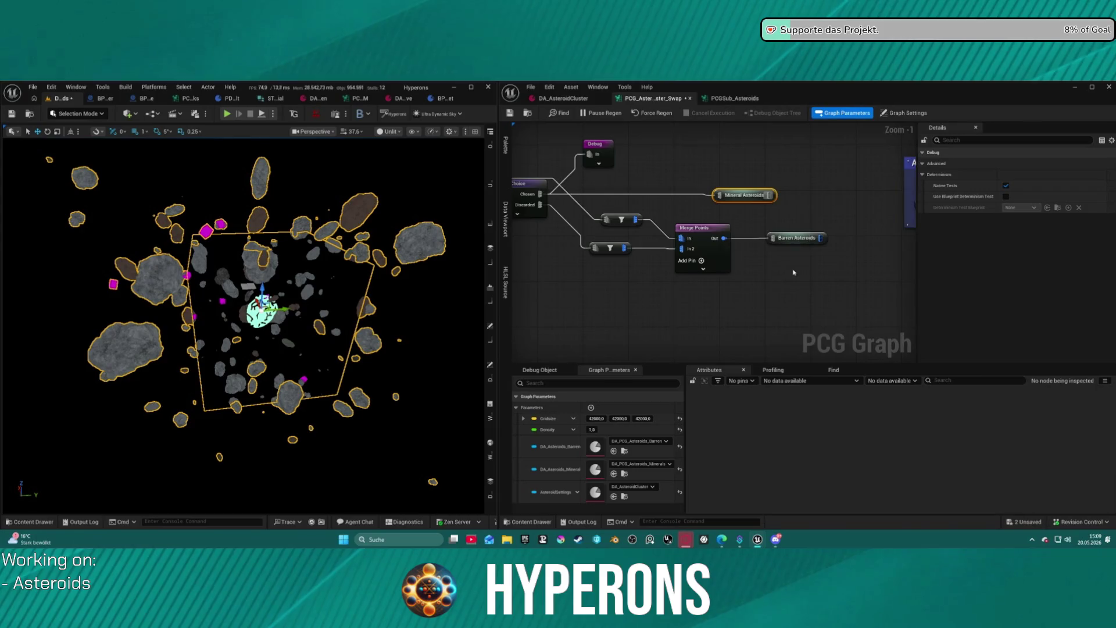
Zoom the PCG graph out to its coloured groups and show the Graph Settings.
scroll(794, 272, down, 8)
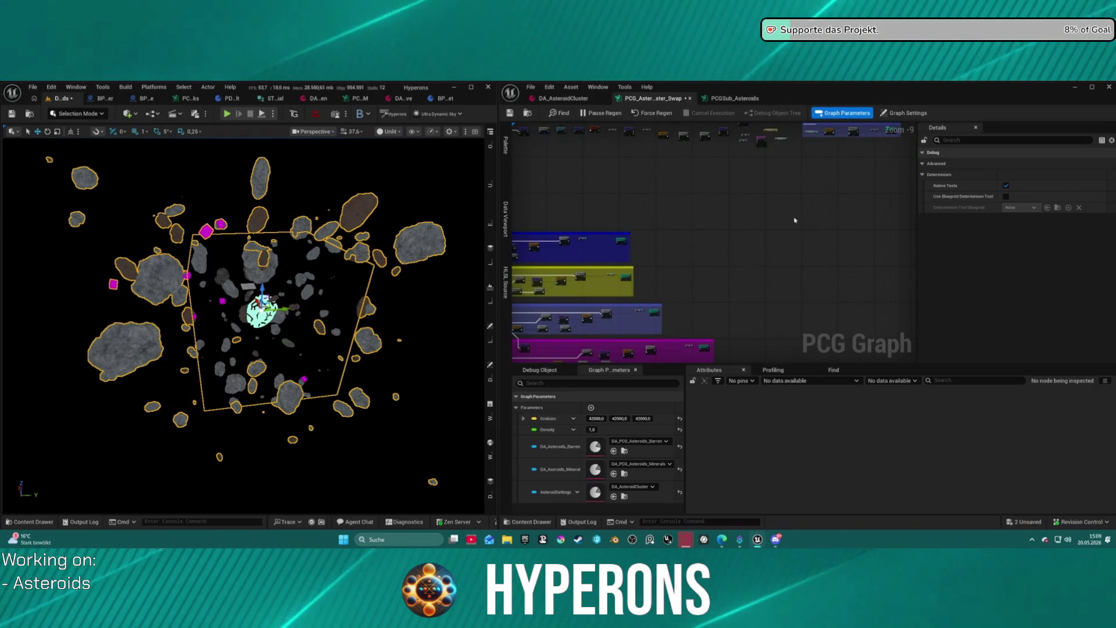
click(796, 217)
key(ctrl+space)
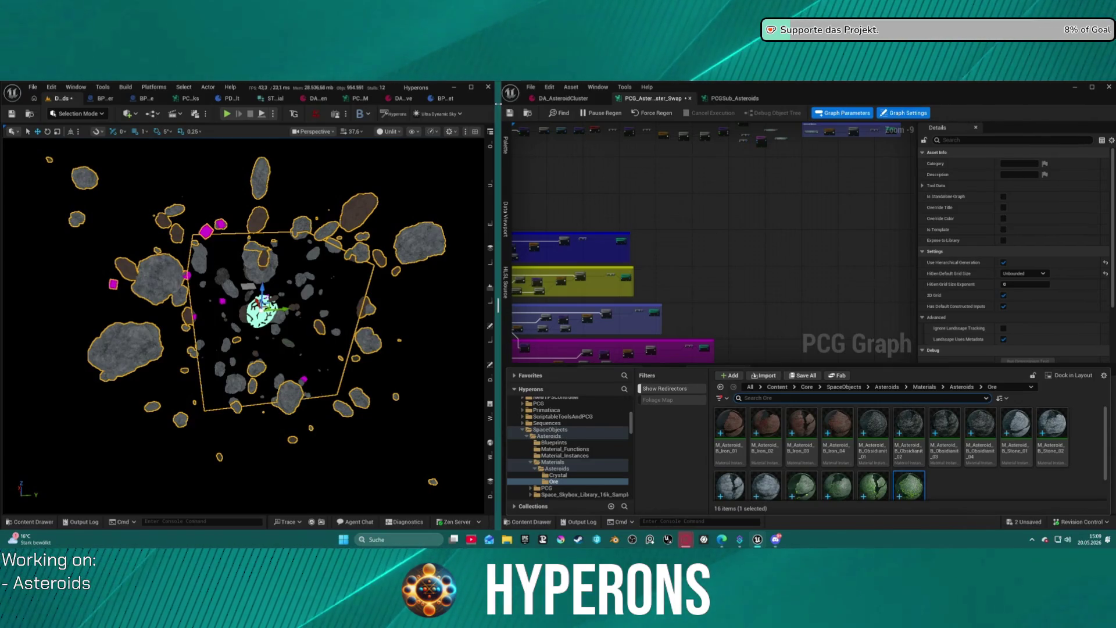
Widen the level viewport and zoom the camera in on the asteroid cluster.
mouse_move(499, 305)
mouse_down()
mouse_move(488, 306)
mouse_move(609, 305)
mouse_up()
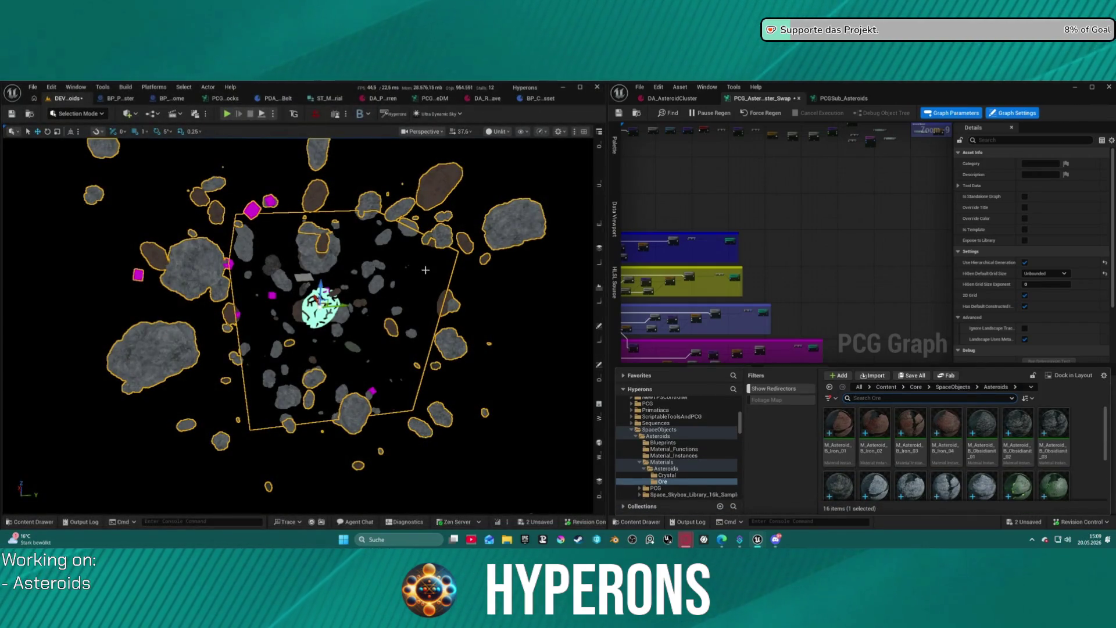
scroll(376, 268, down, 5)
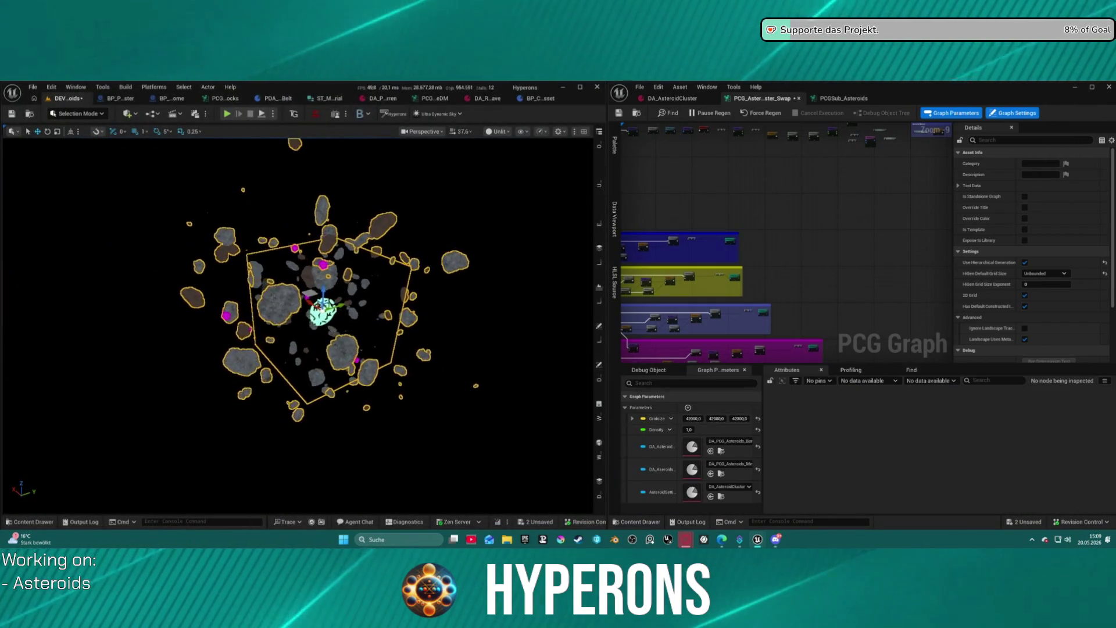
scroll(308, 285, up, 8)
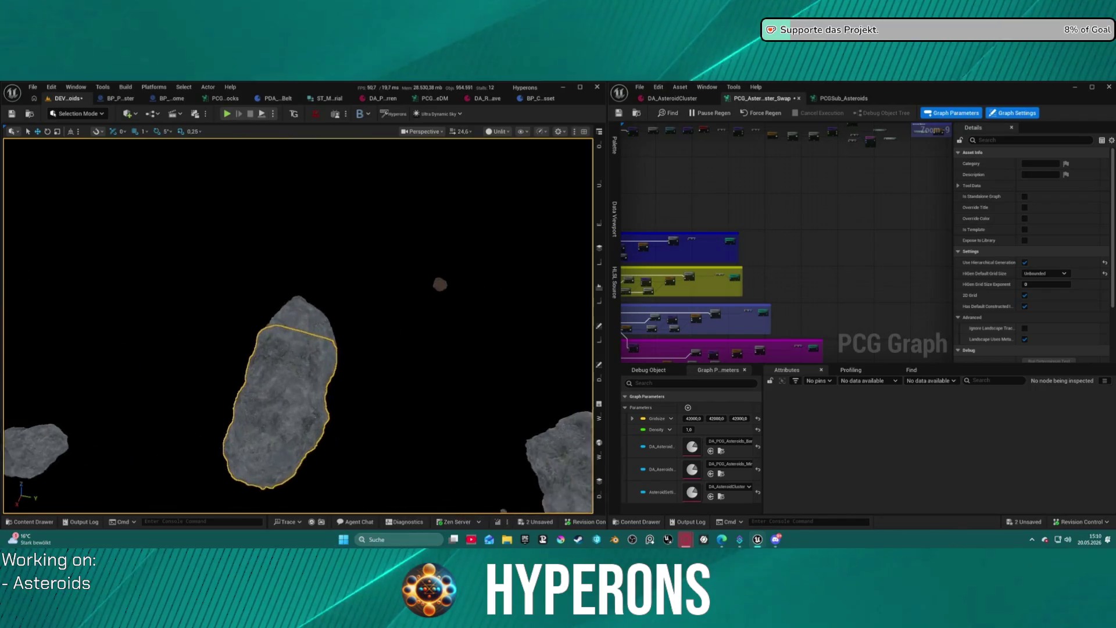
scroll(298, 326, down, 1)
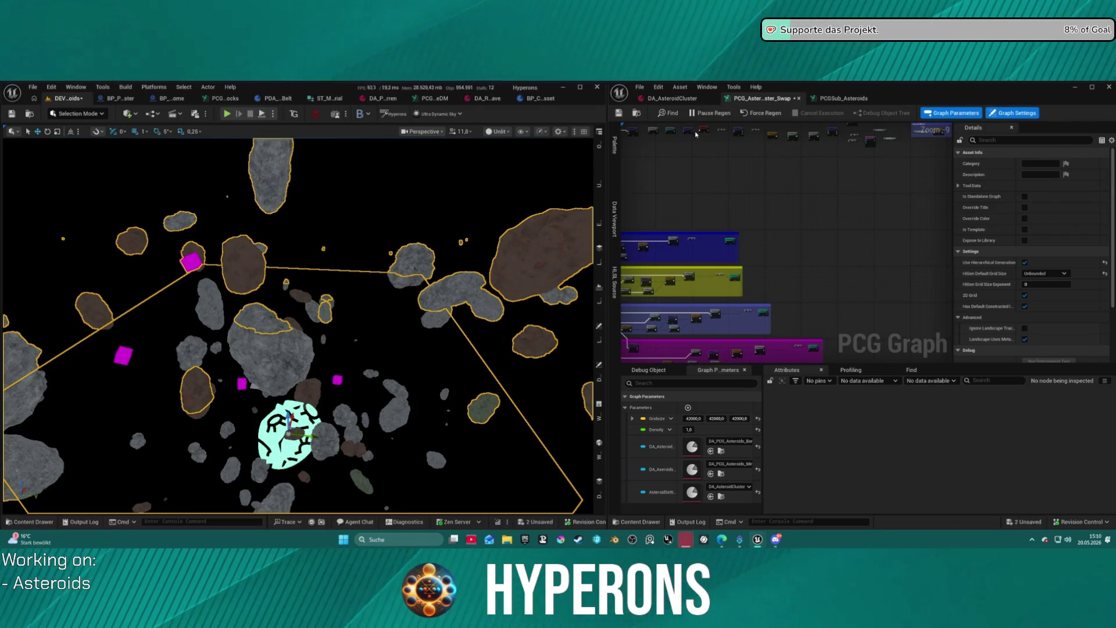
key(ctrl+space)
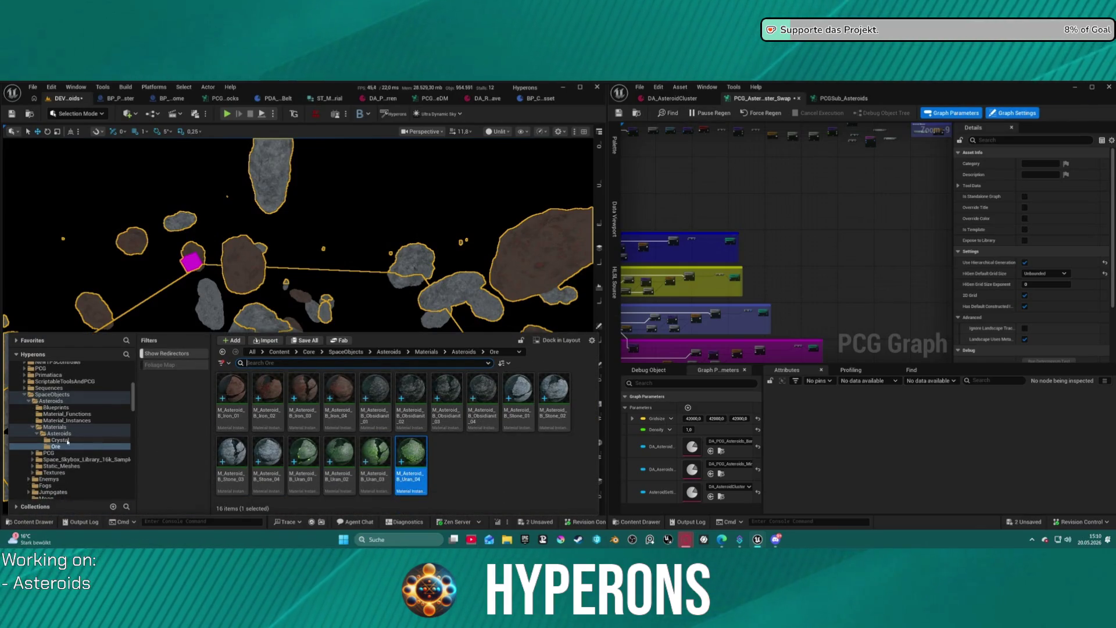
Move DT_AsteroidMatBarren01 through Barren04 from the PCG folder into the Ore folder.
click(59, 433)
click(61, 428)
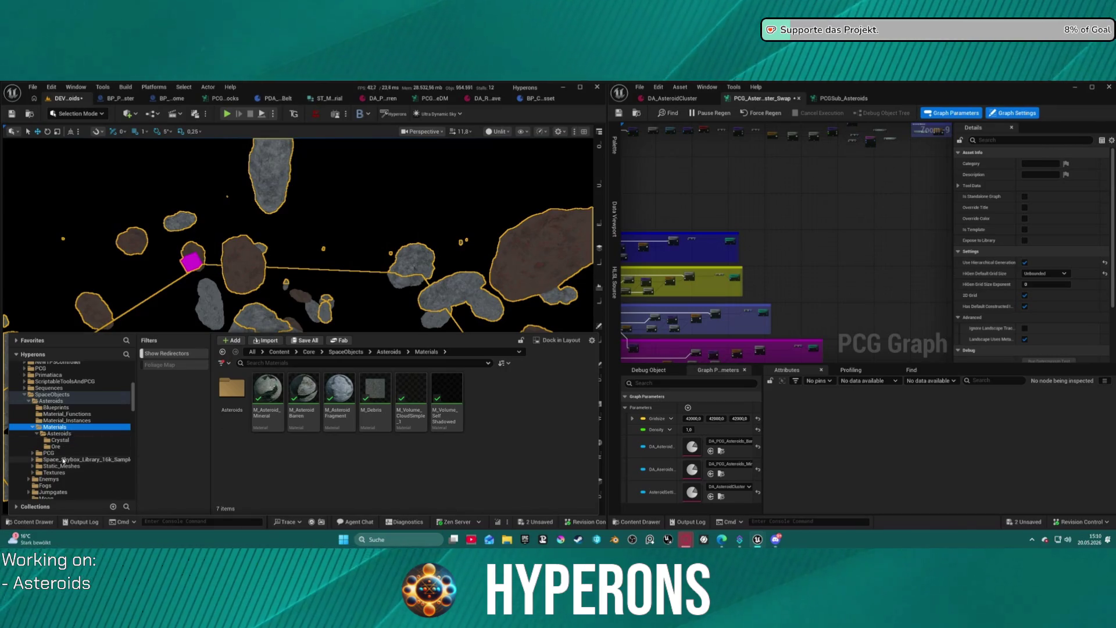
click(49, 453)
click(481, 417)
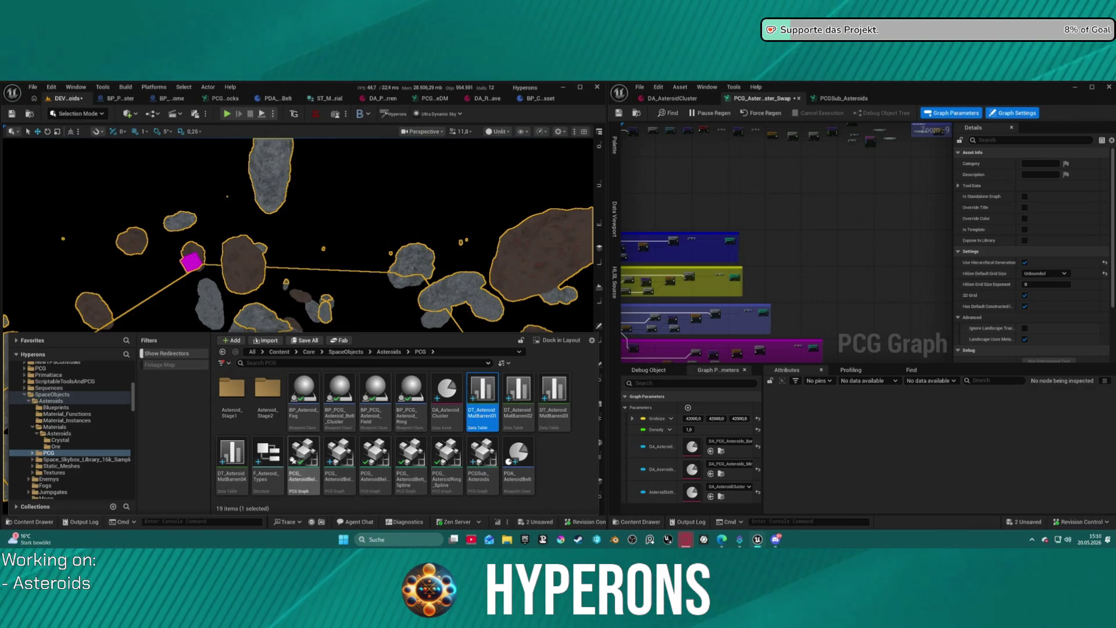
shift+click(232, 456)
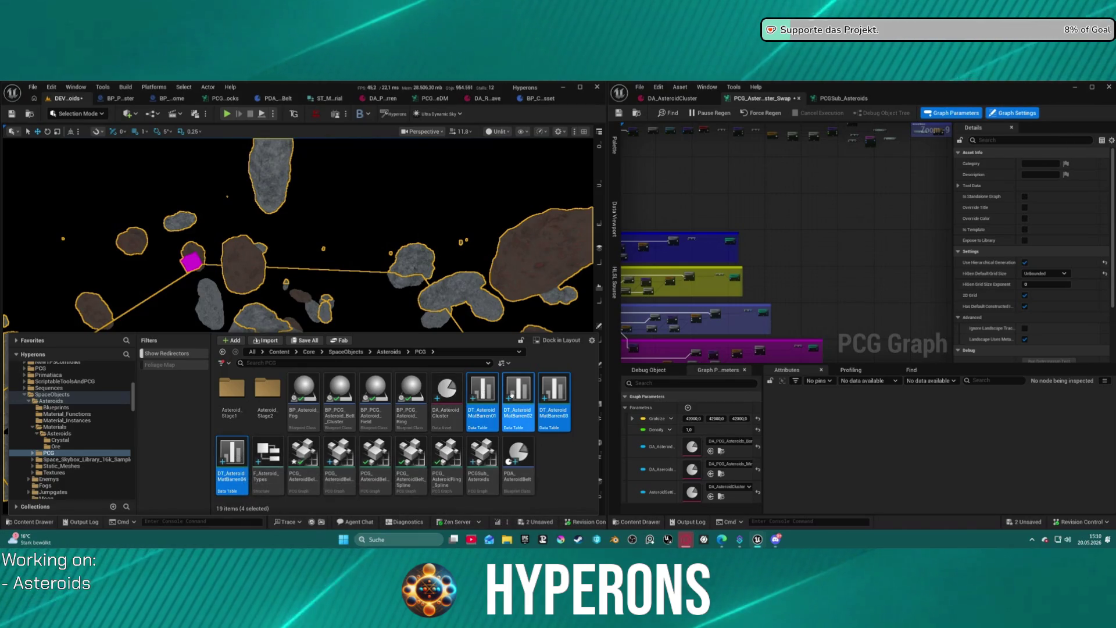
mouse_move(476, 395)
mouse_down()
mouse_move(244, 456)
mouse_move(56, 446)
mouse_up()
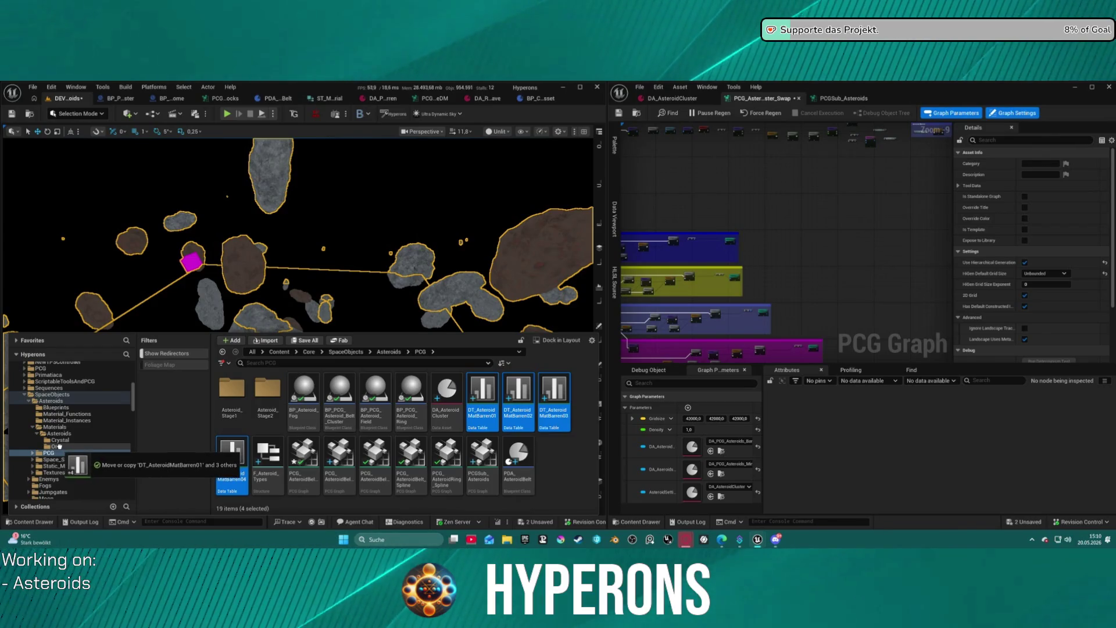
click(91, 466)
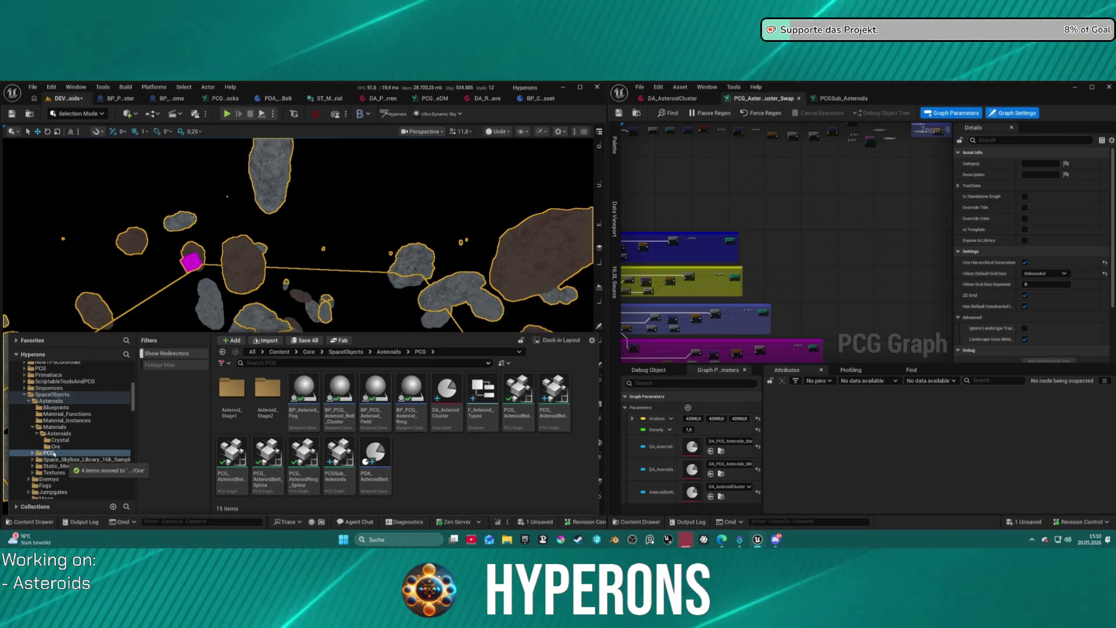
Duplicate a Barren data table as DT_AsteroidMatBarren05, save it, and move it into Crystal.
click(87, 447)
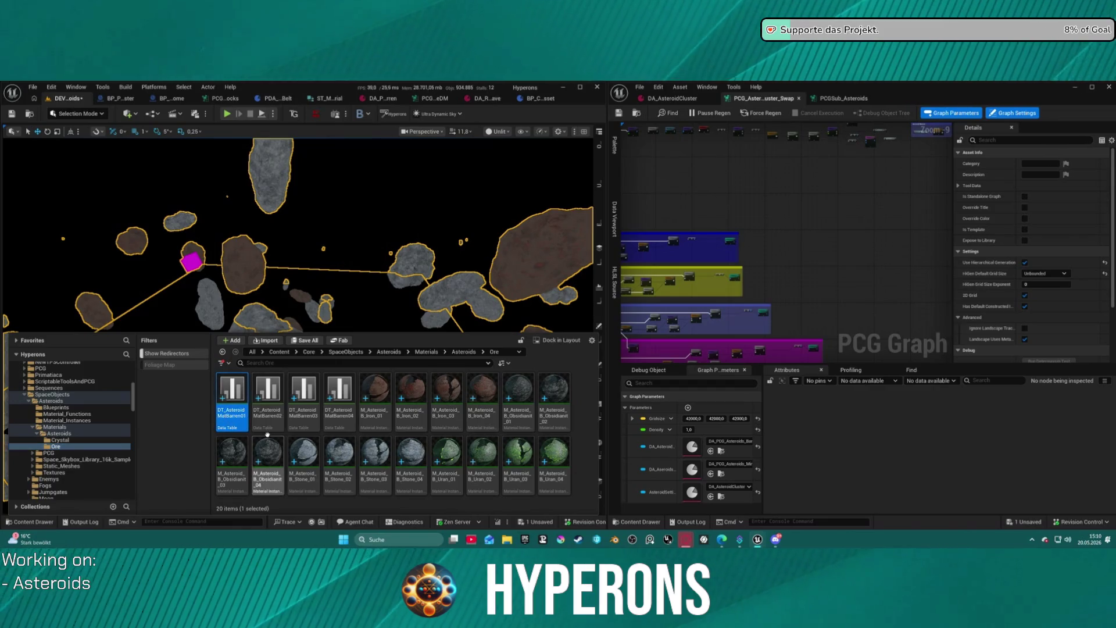
key(ctrl+d)
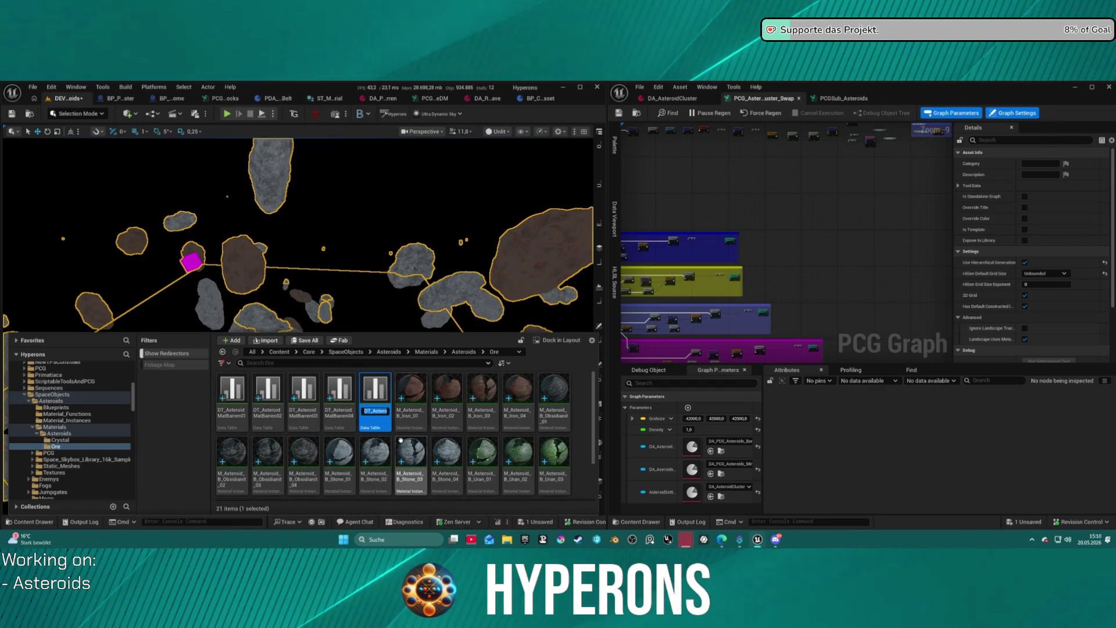
key(ctrl+s)
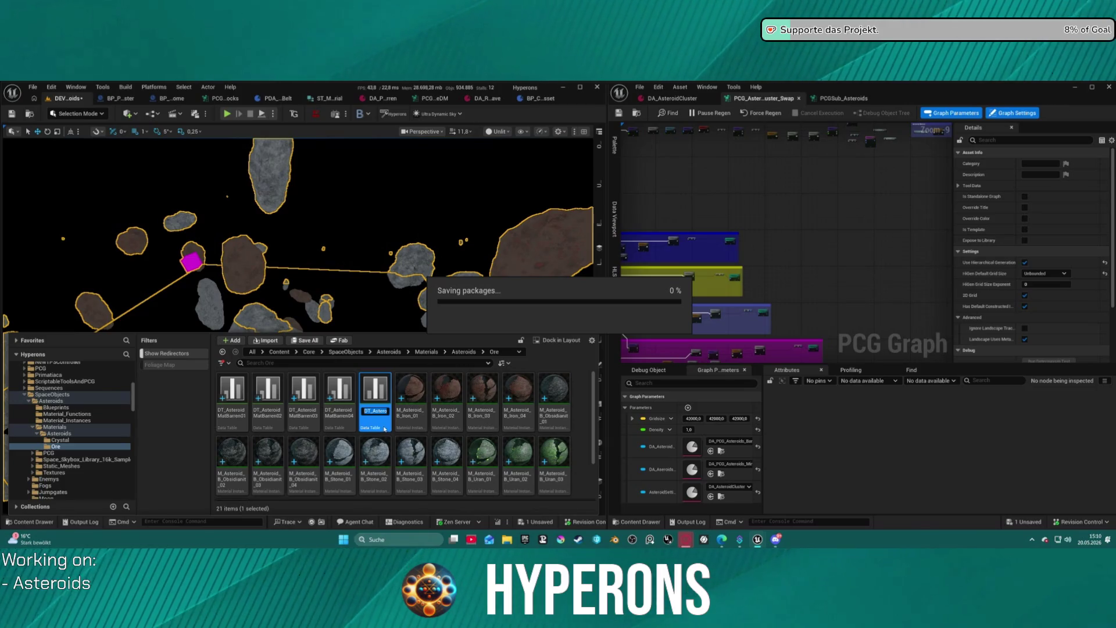
mouse_move(378, 407)
mouse_down()
mouse_move(67, 428)
mouse_move(67, 443)
mouse_up()
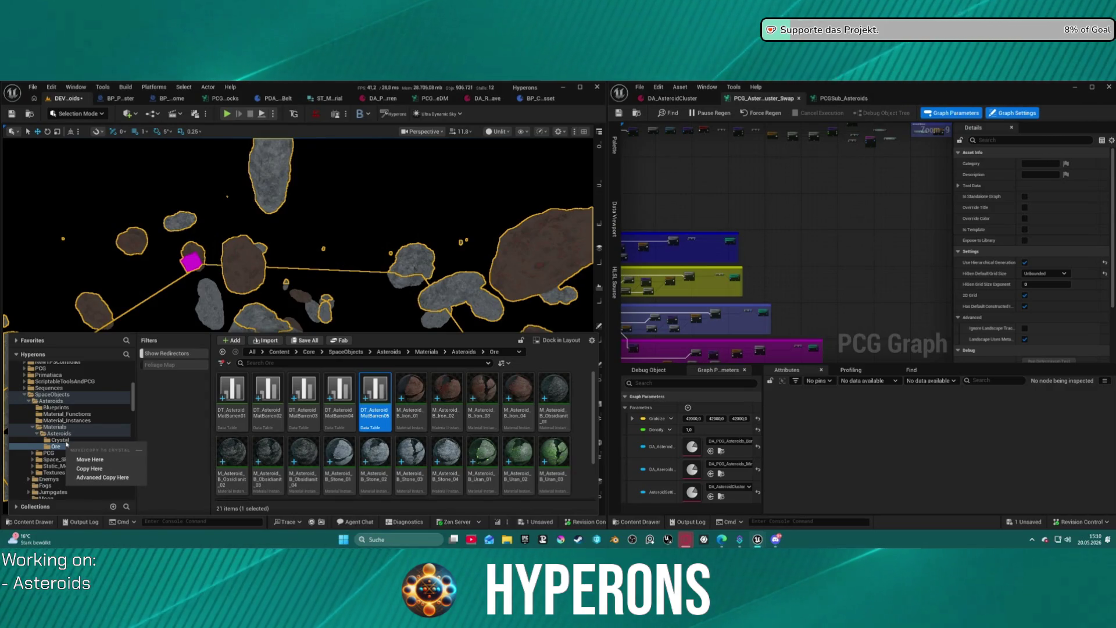
click(115, 460)
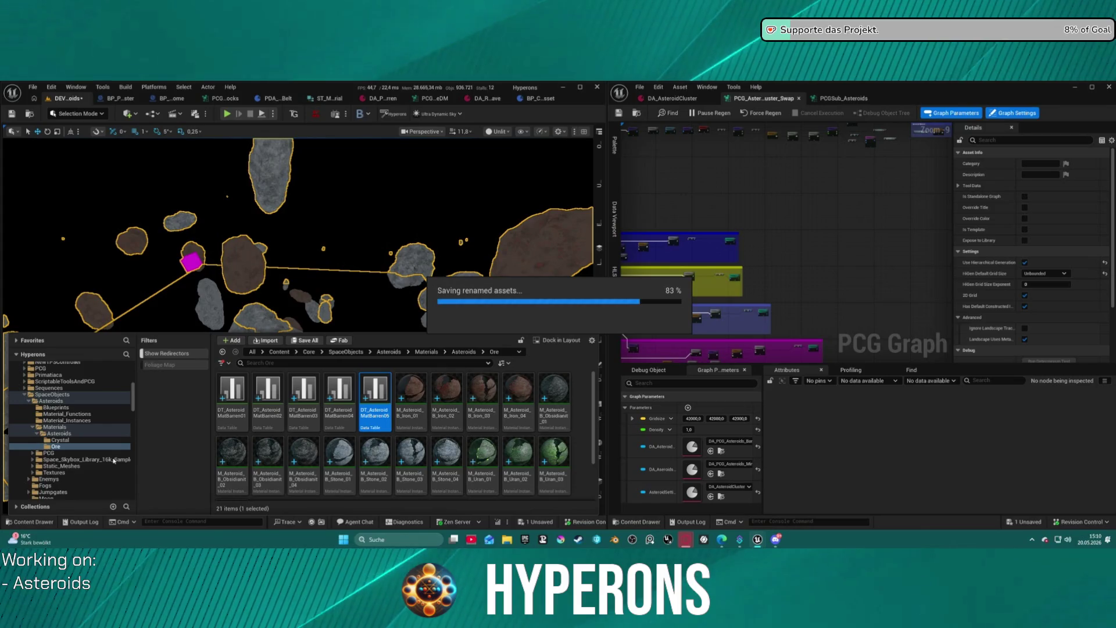
click(63, 440)
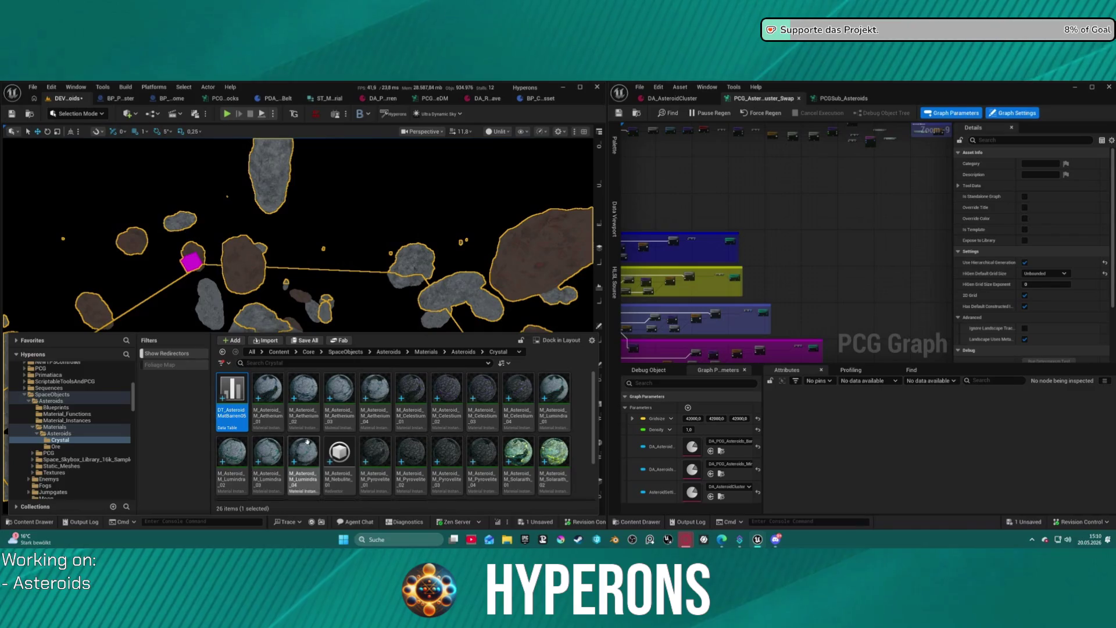
Open DT_AsteroidMatBarren05 and rename it DT_AsteroidMatMineral01.
double_click(233, 417)
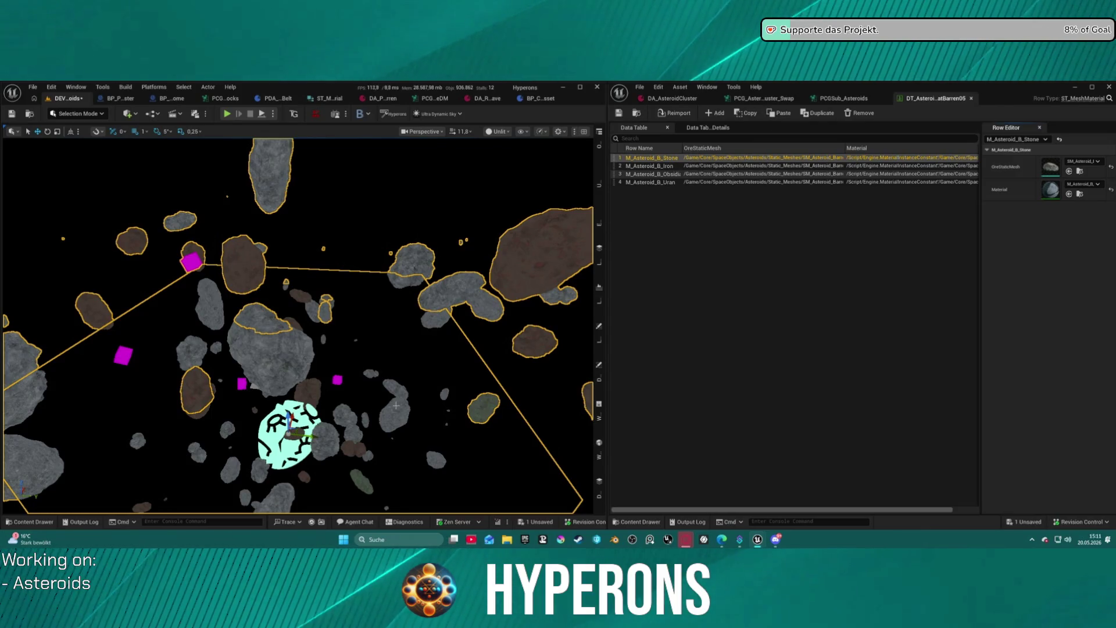
key(ctrl+space)
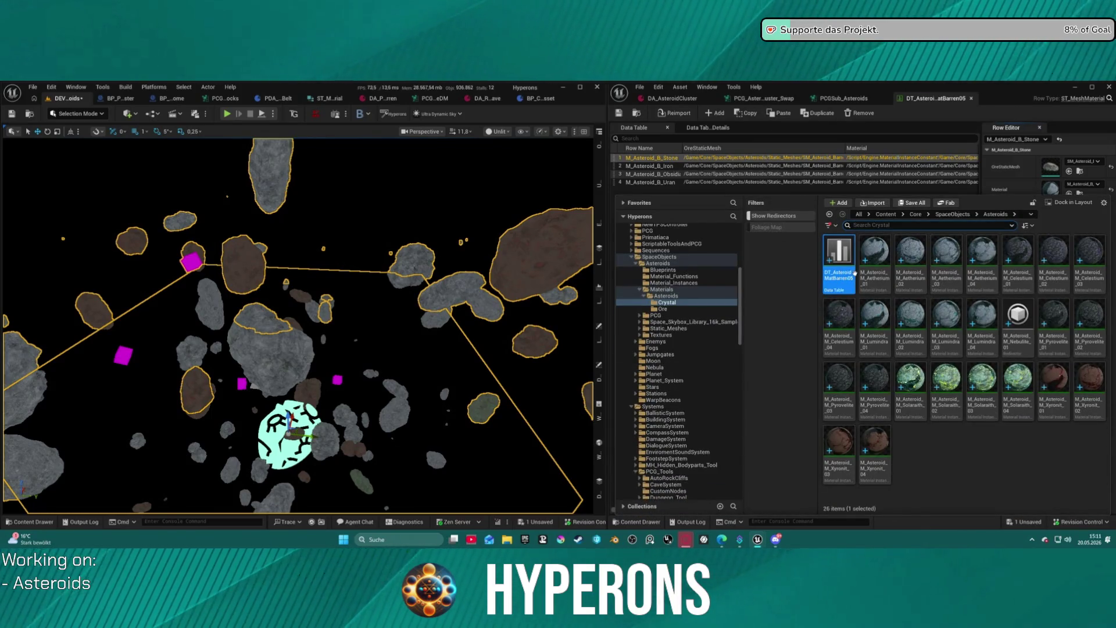
key(F2)
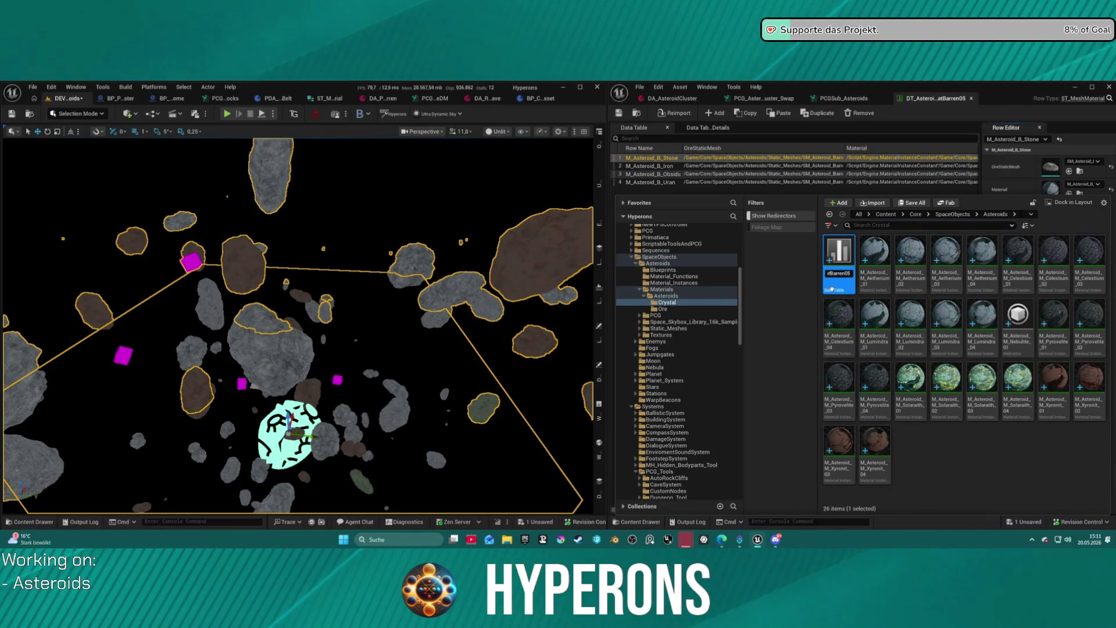
key(BackSpace)
text(Mineral01)
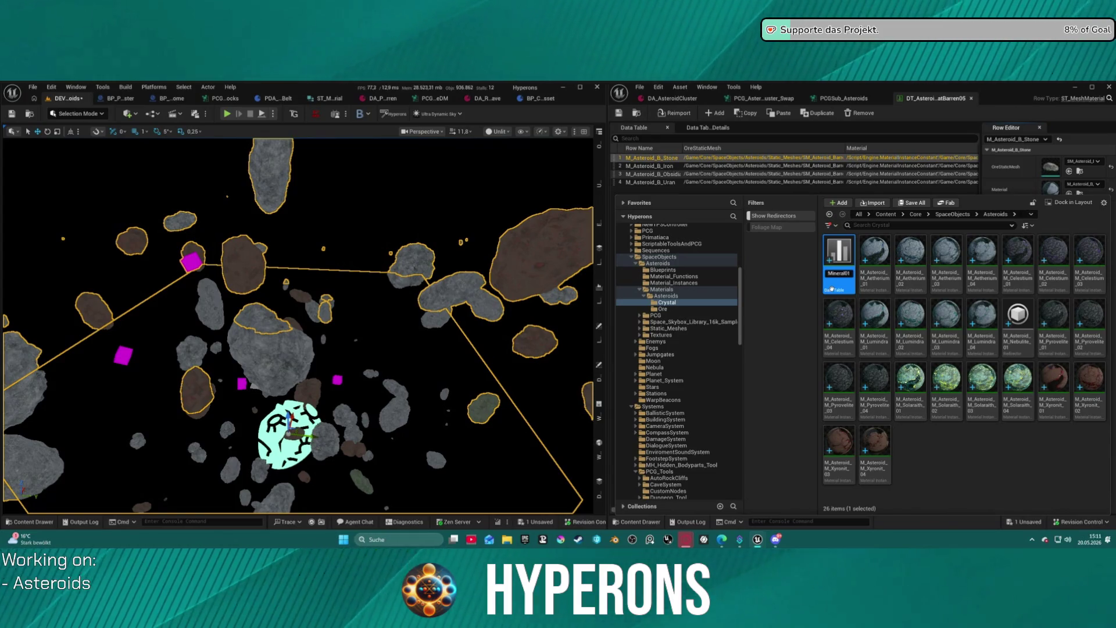
key(Return)
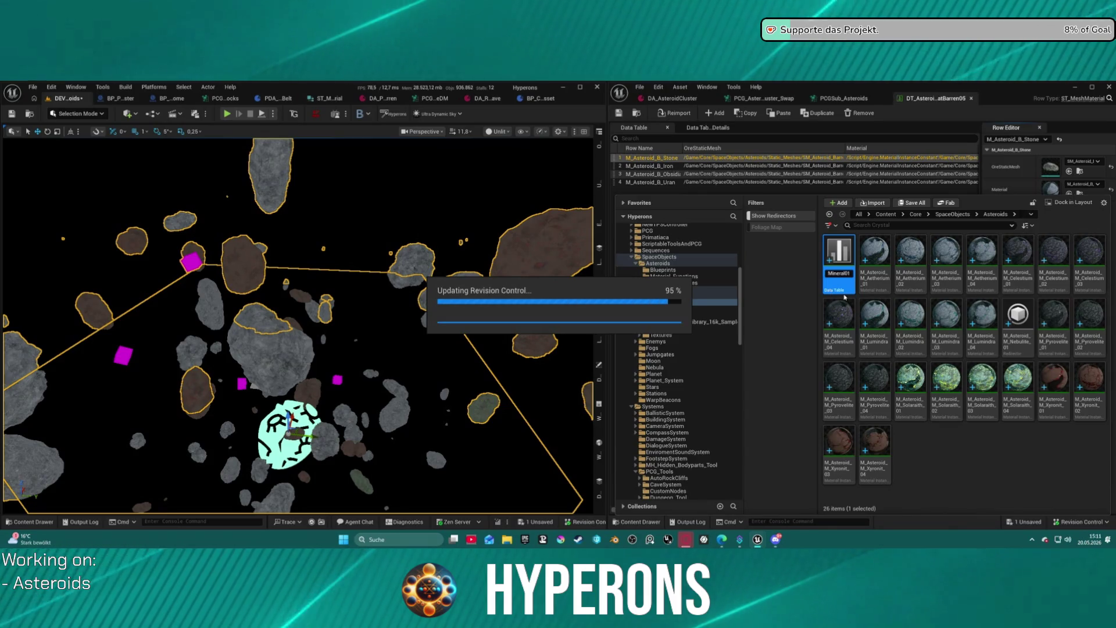
Widen the table editor and update redirector references in the Crystal folder.
drag(612, 165, 270, 187)
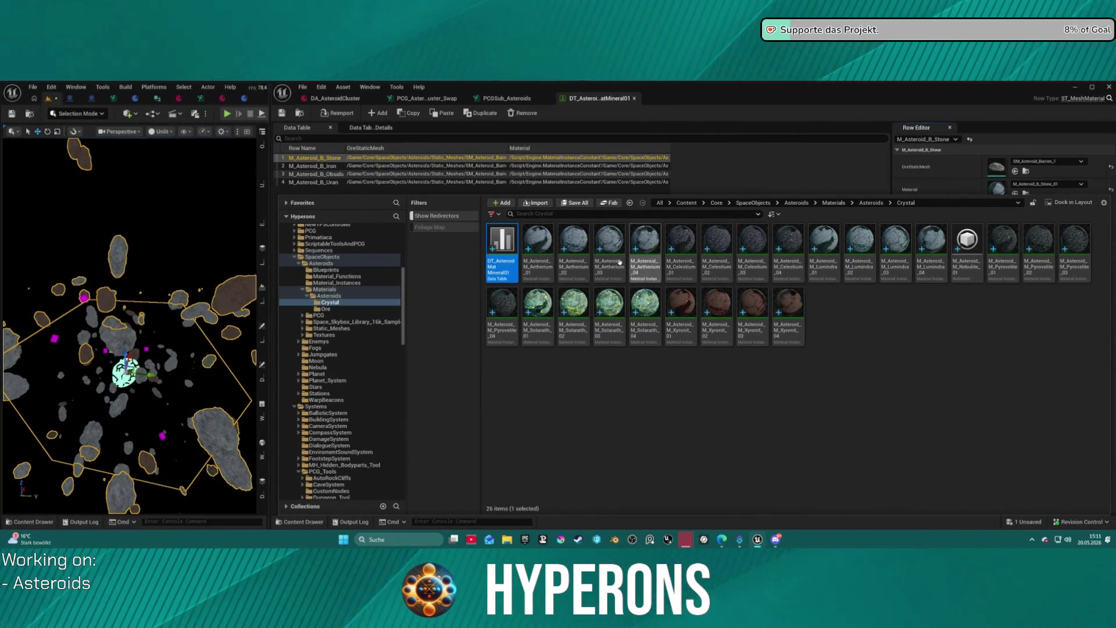
right_click(329, 303)
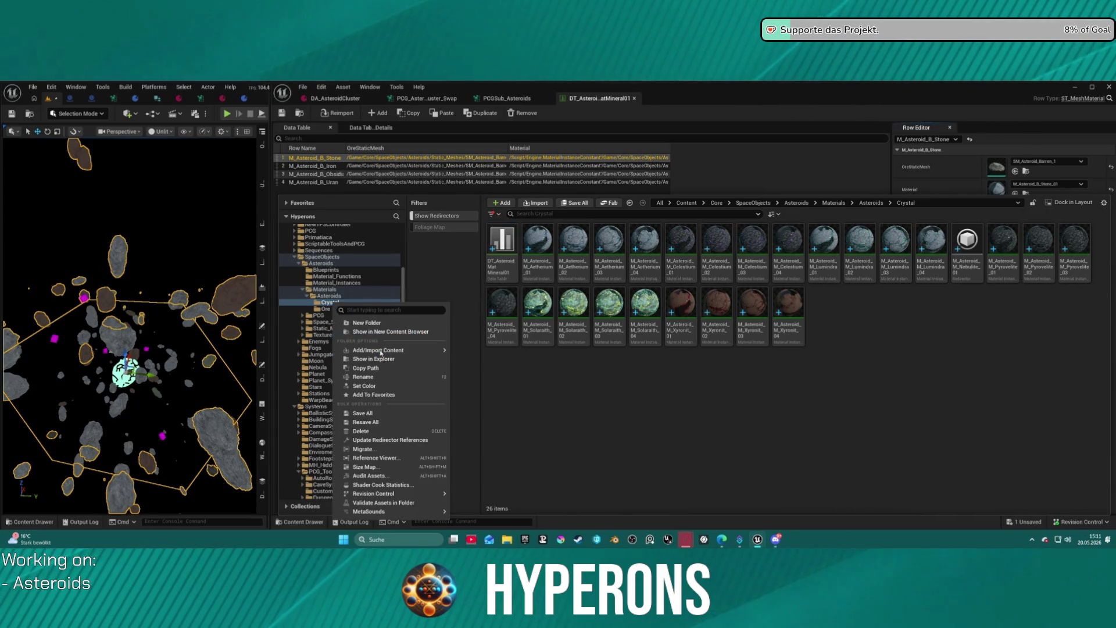
click(392, 440)
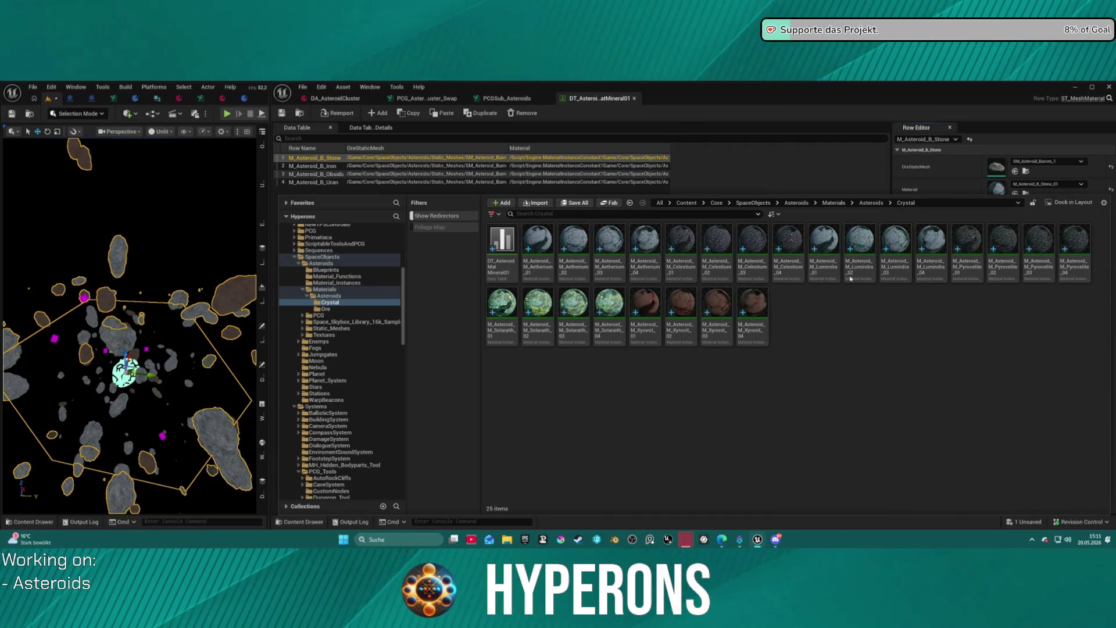
click(495, 267)
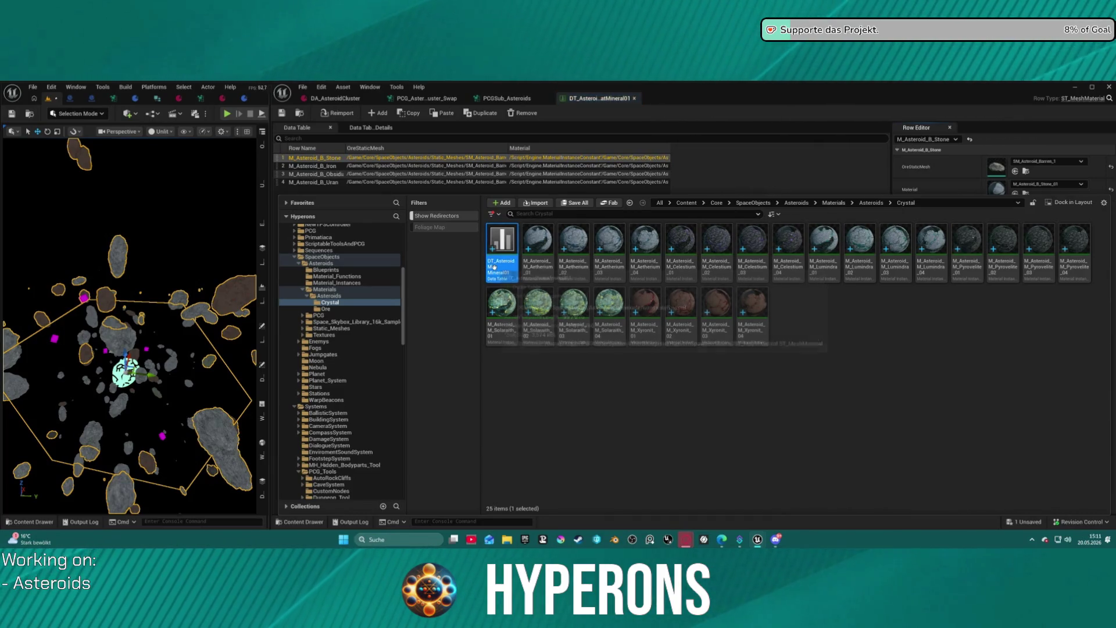
click(456, 172)
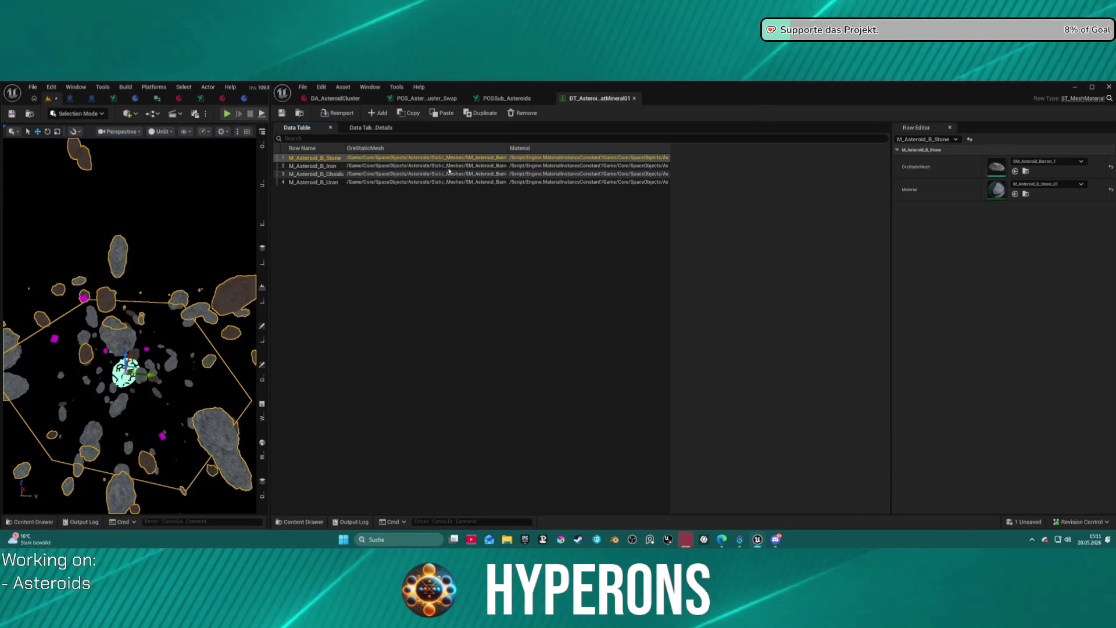
Set OreStaticMesh to SM_AsteroidMineral_1 for the Stone, Iron, Obsidian and Uran rows.
key(ctrl+space)
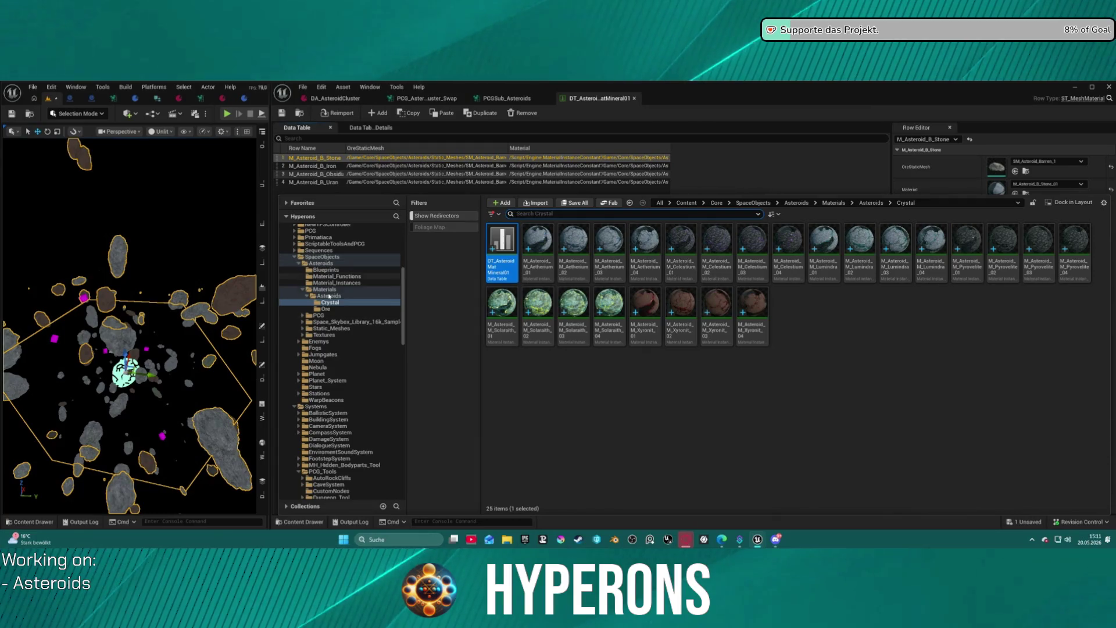
click(336, 329)
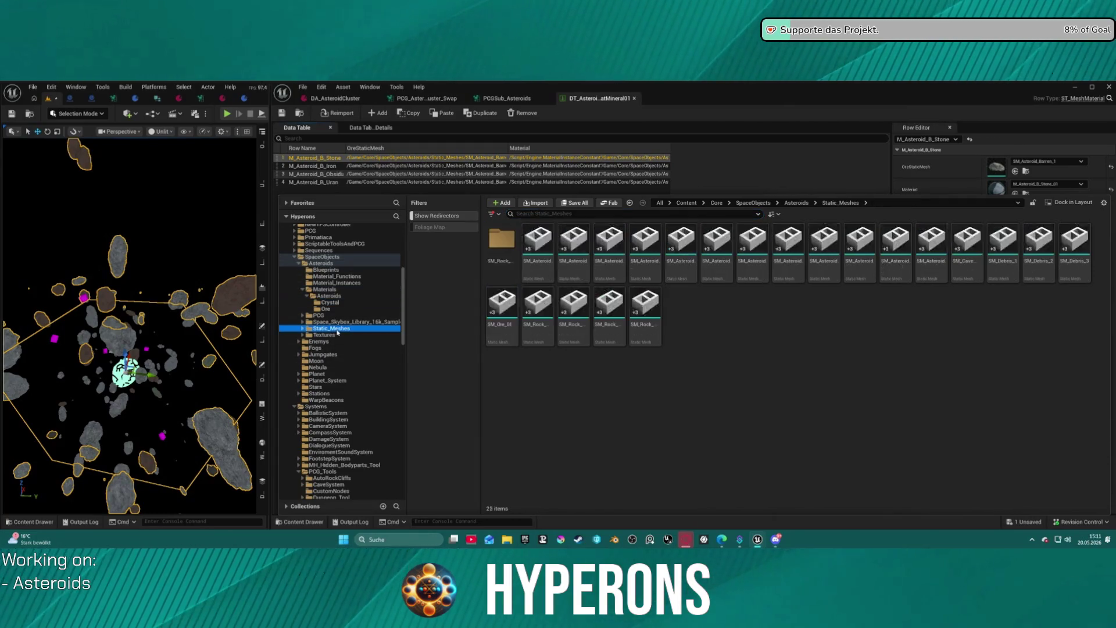
click(861, 250)
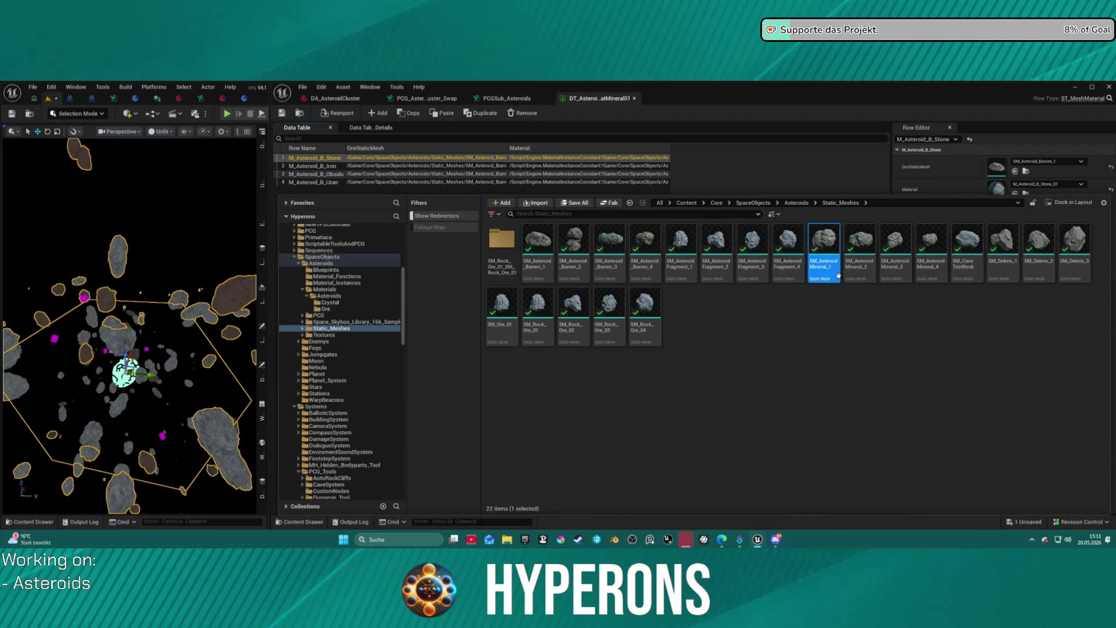
click(1015, 172)
click(640, 166)
shift+click(931, 174)
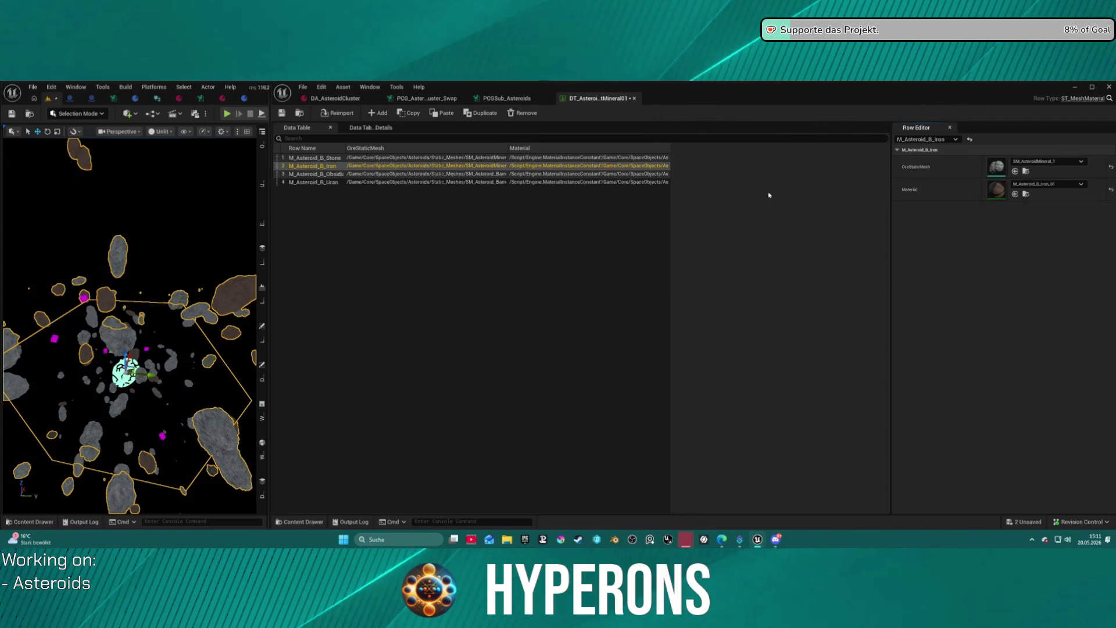
click(596, 173)
shift+click(930, 168)
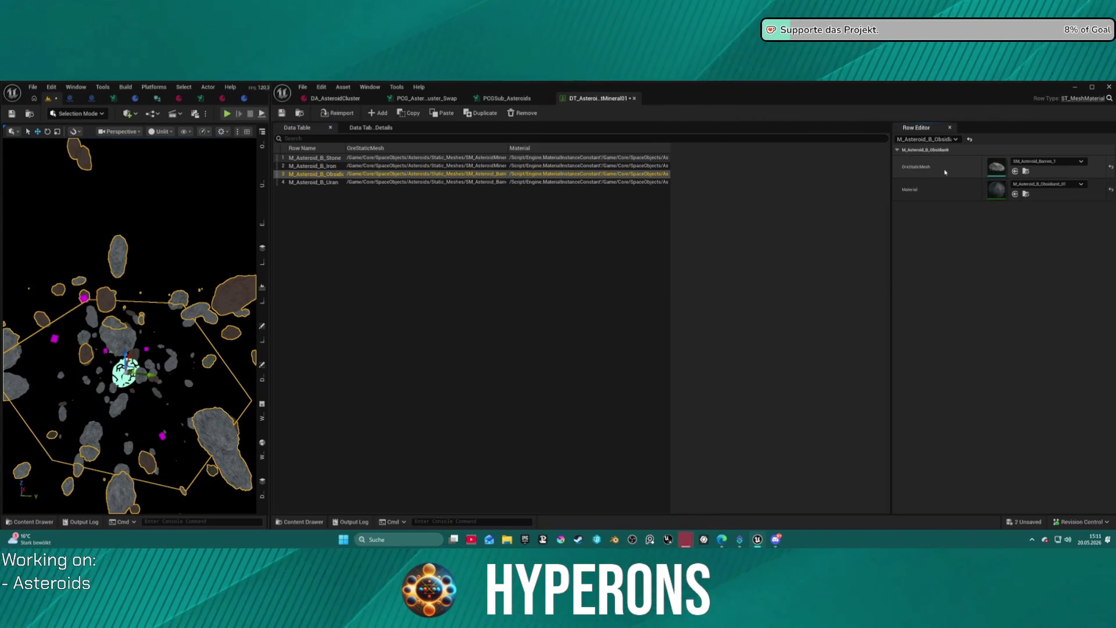
click(474, 182)
shift+click(953, 168)
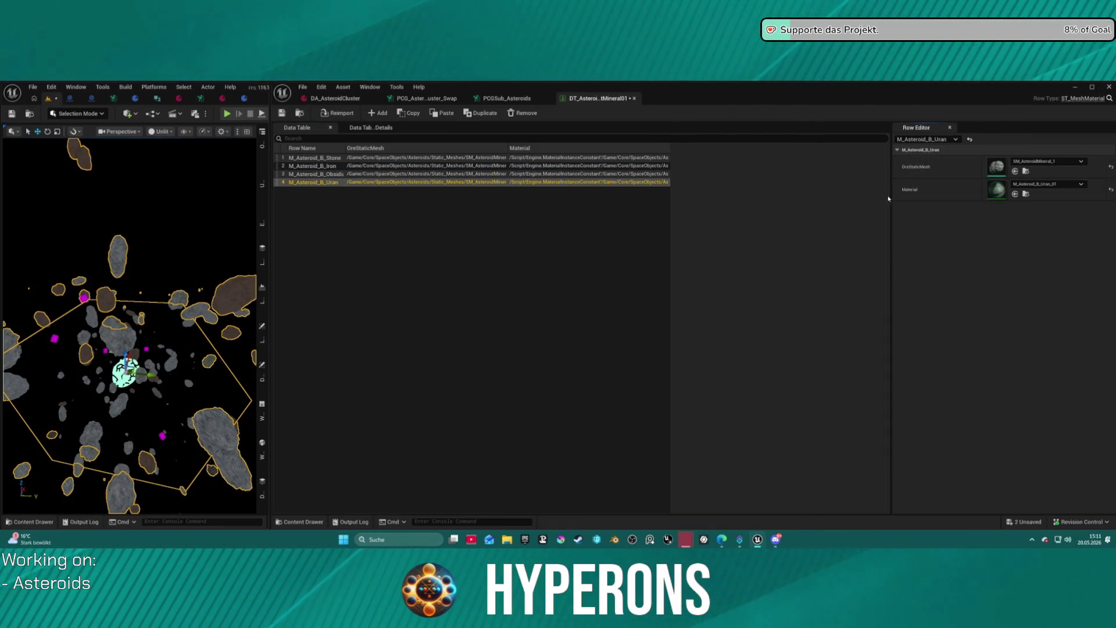
Reselect the Stone row and browse the asset drawer to the asteroid PCG folder.
click(480, 218)
click(370, 182)
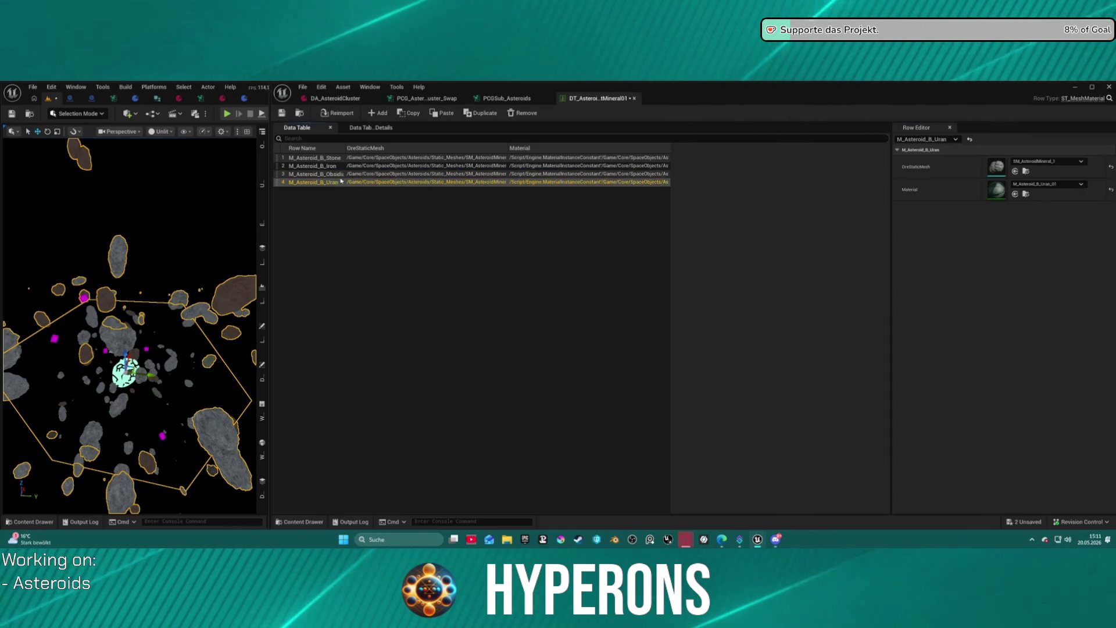
click(327, 157)
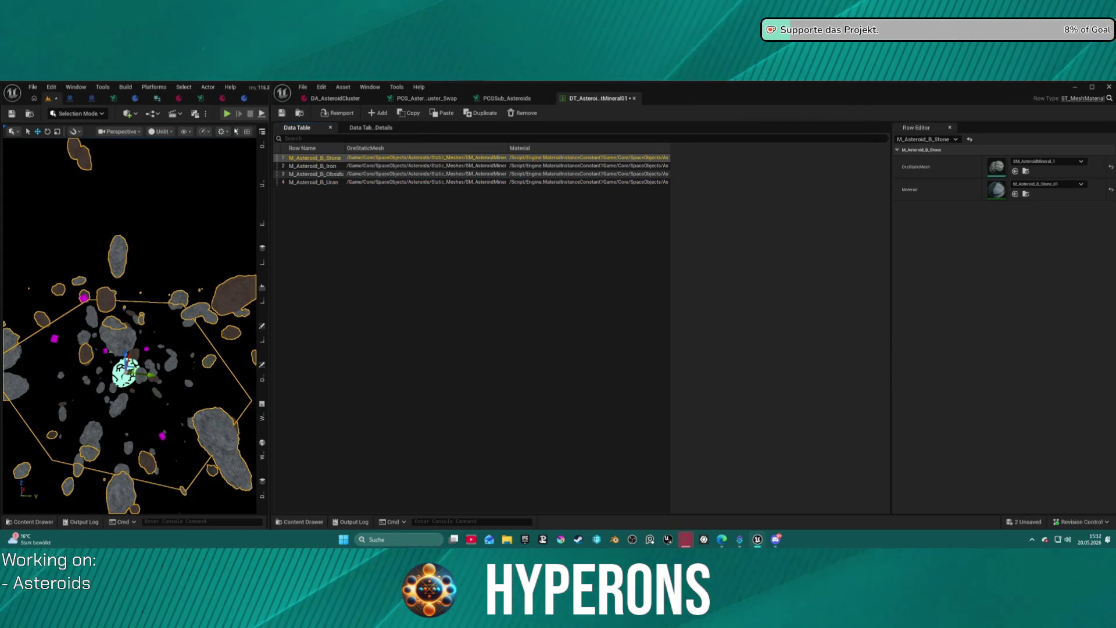
key(ctrl+space)
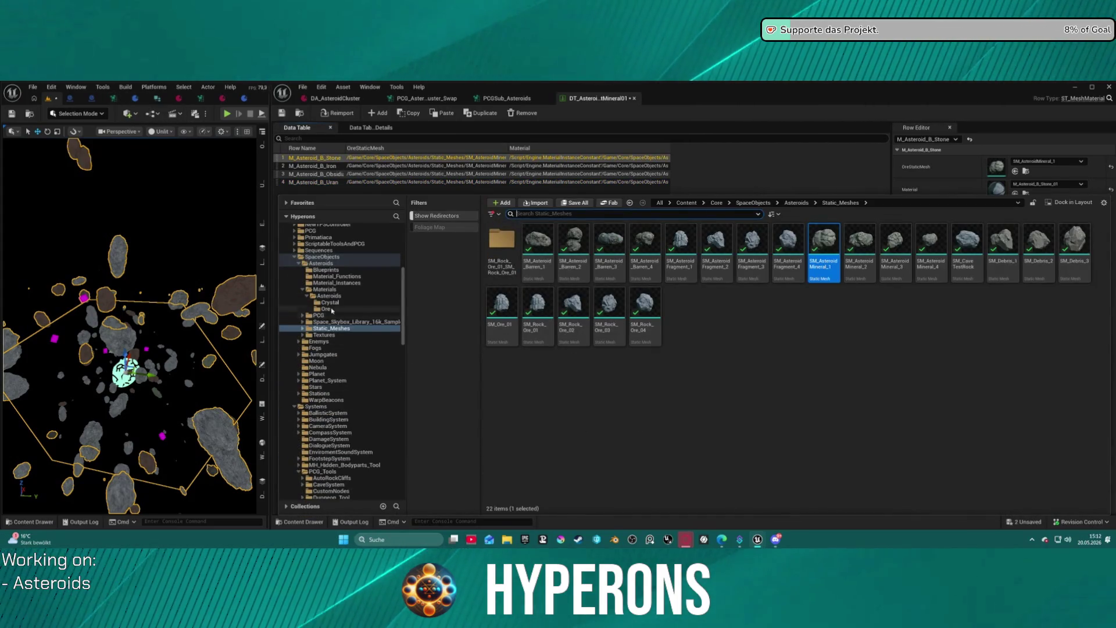
click(319, 315)
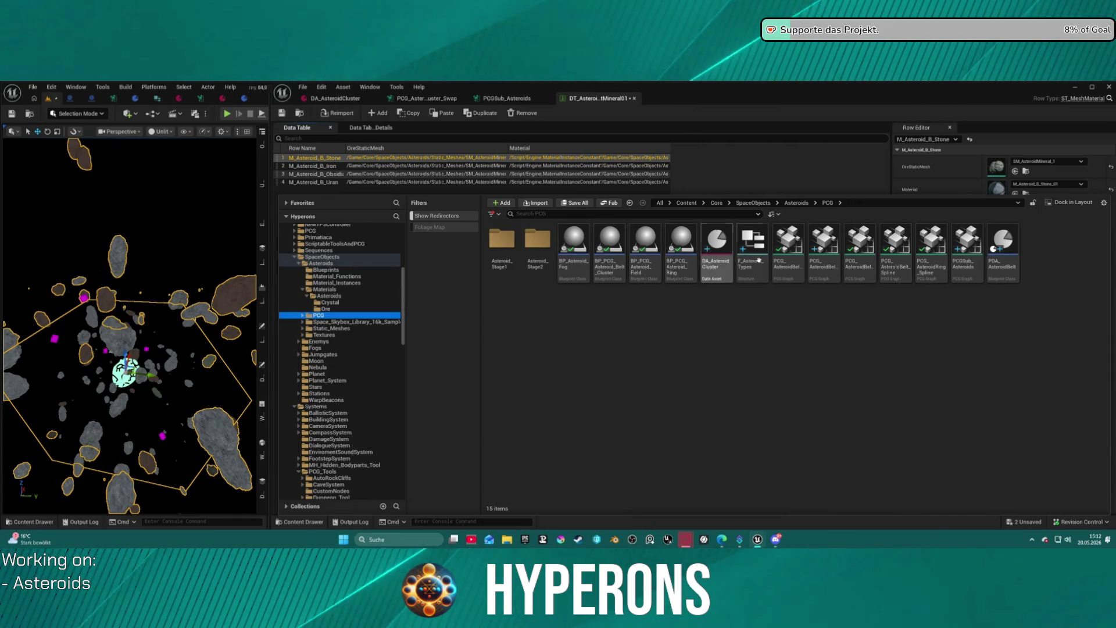
Open F_Asteroid_Types to view its AsteroidType, Priority, WorldPositionOffsetDisableDistance and ID members.
double_click(753, 244)
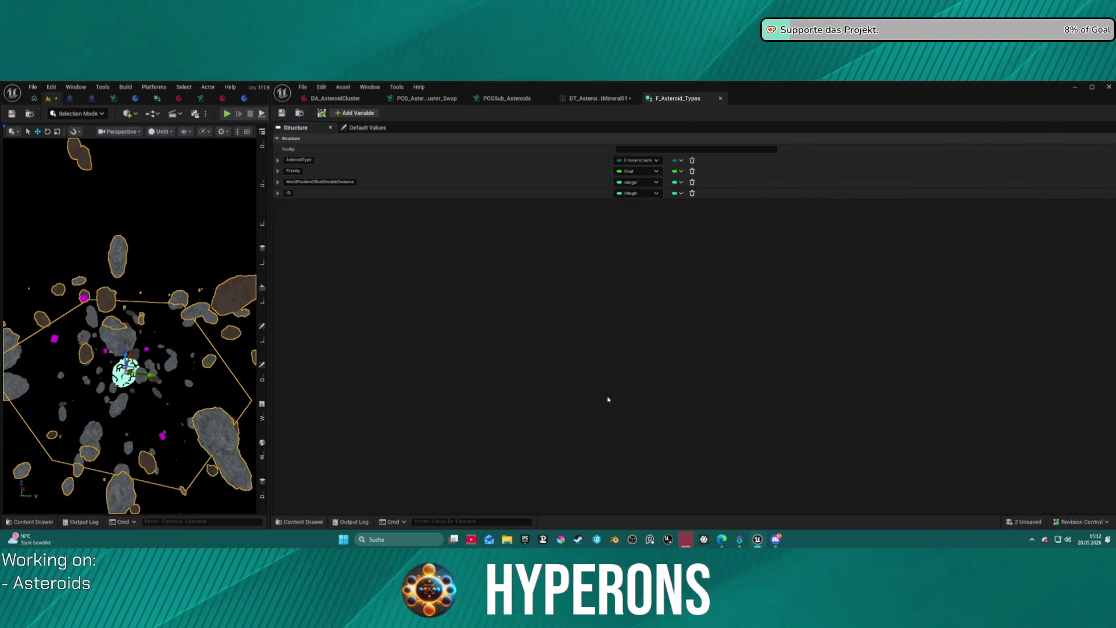
key(ctrl+space)
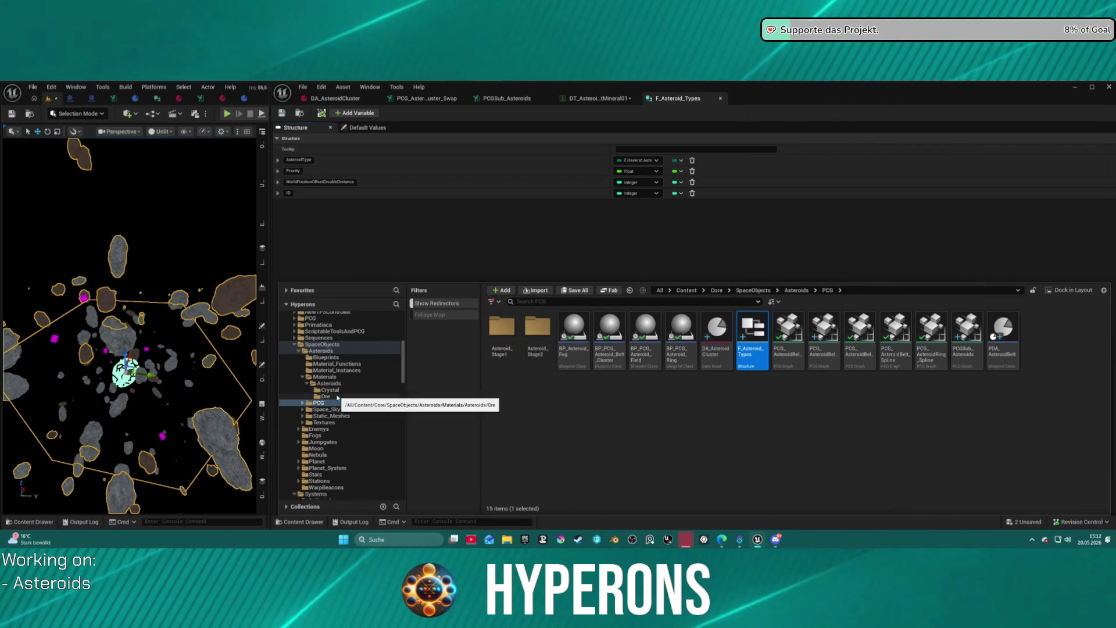
scroll(333, 381, up, 1)
scroll(334, 373, up, 10)
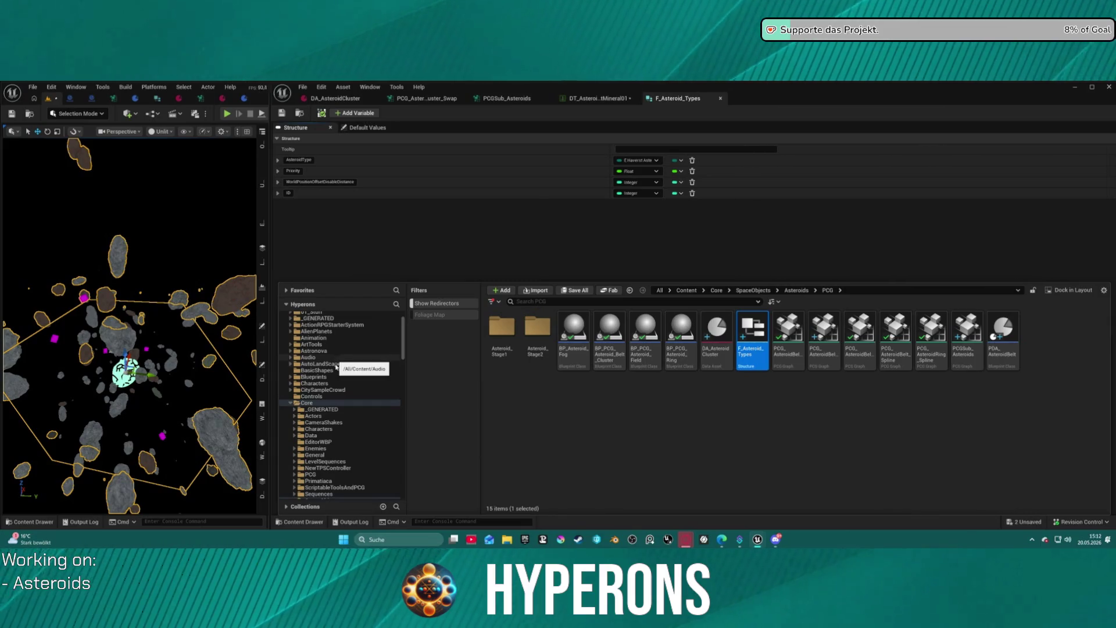
Browse the ActionRPGStarterSystem, OtherBlueprints, RandomSpawner and Crystals folders.
scroll(335, 363, up, 2)
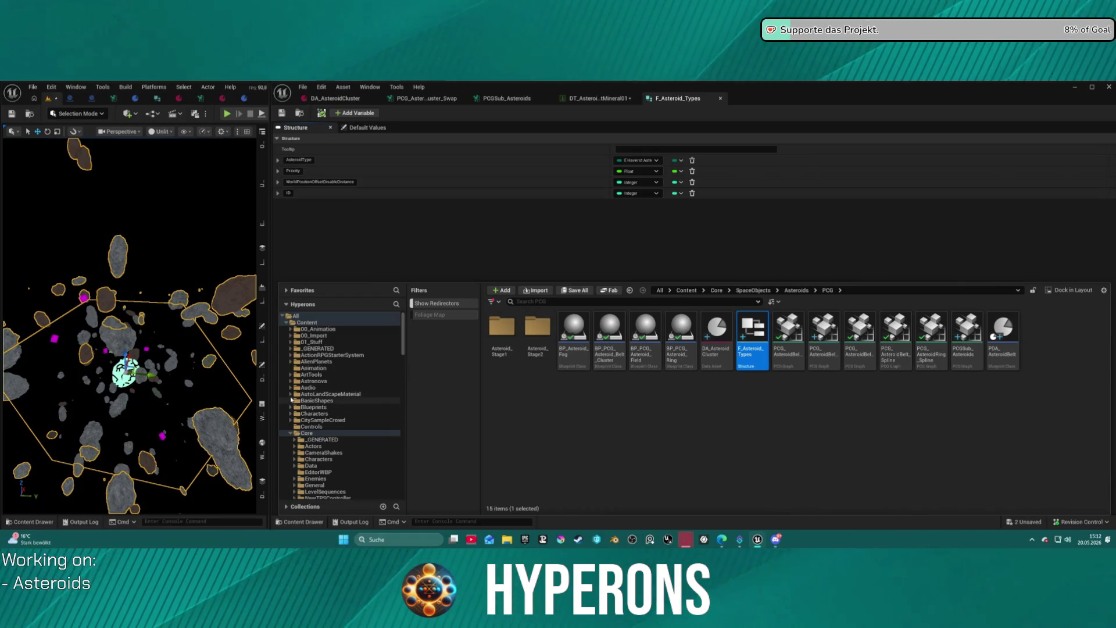
click(291, 356)
scroll(325, 378, down, 2)
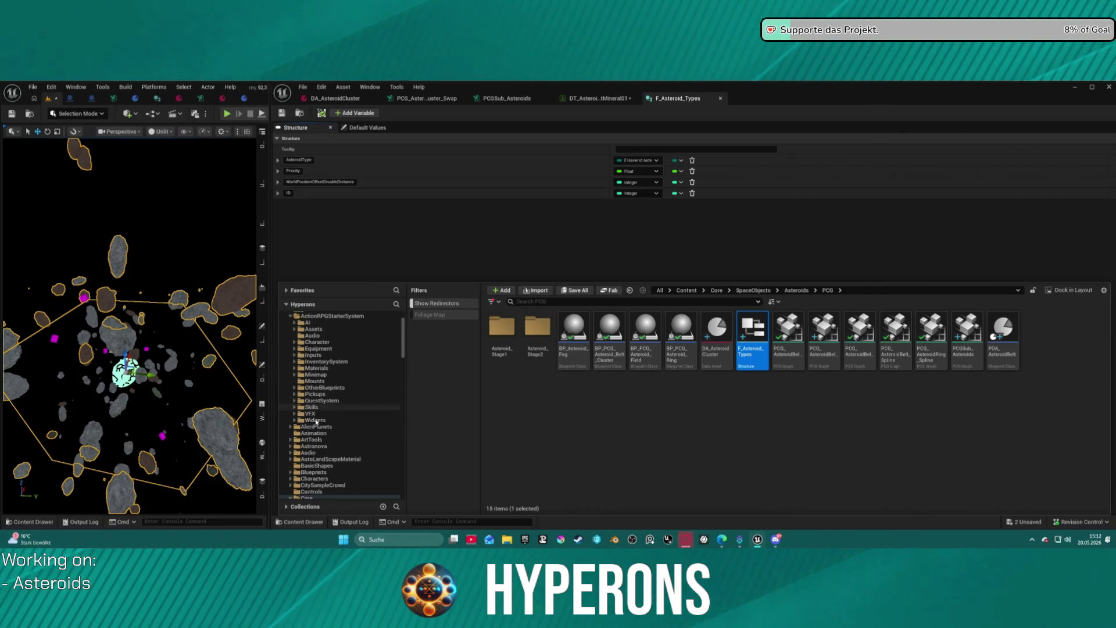
click(325, 388)
double_click(574, 329)
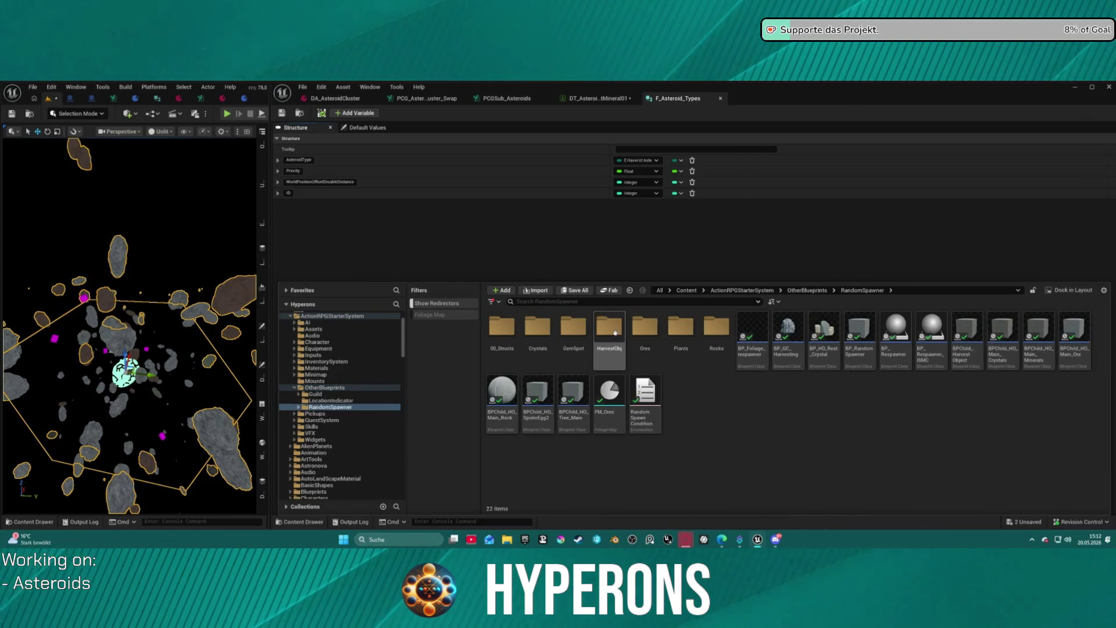
click(544, 331)
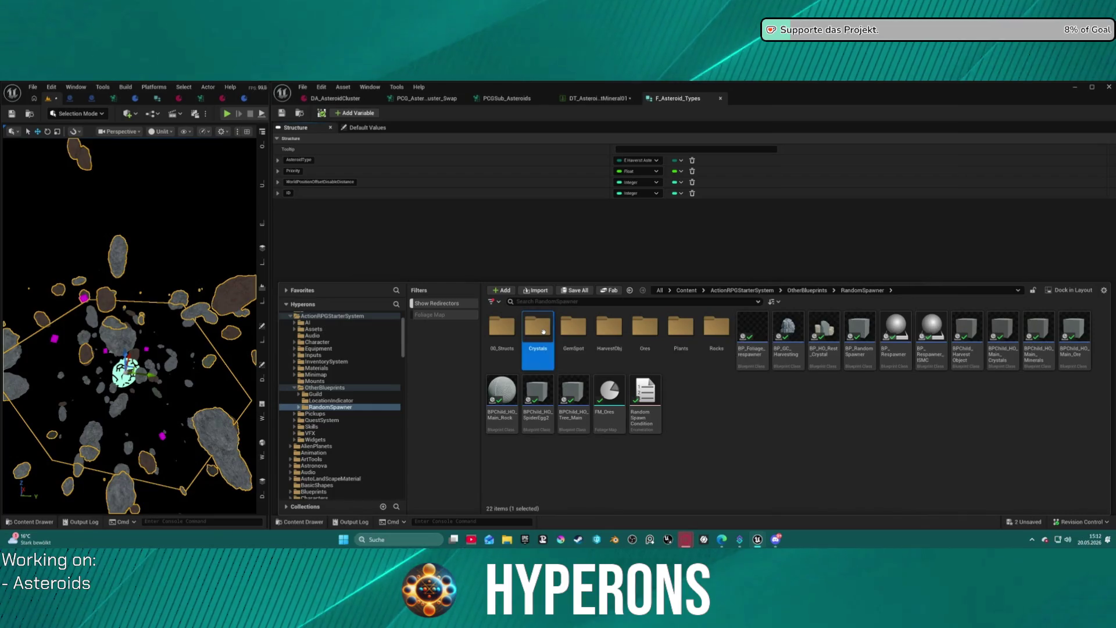
double_click(544, 332)
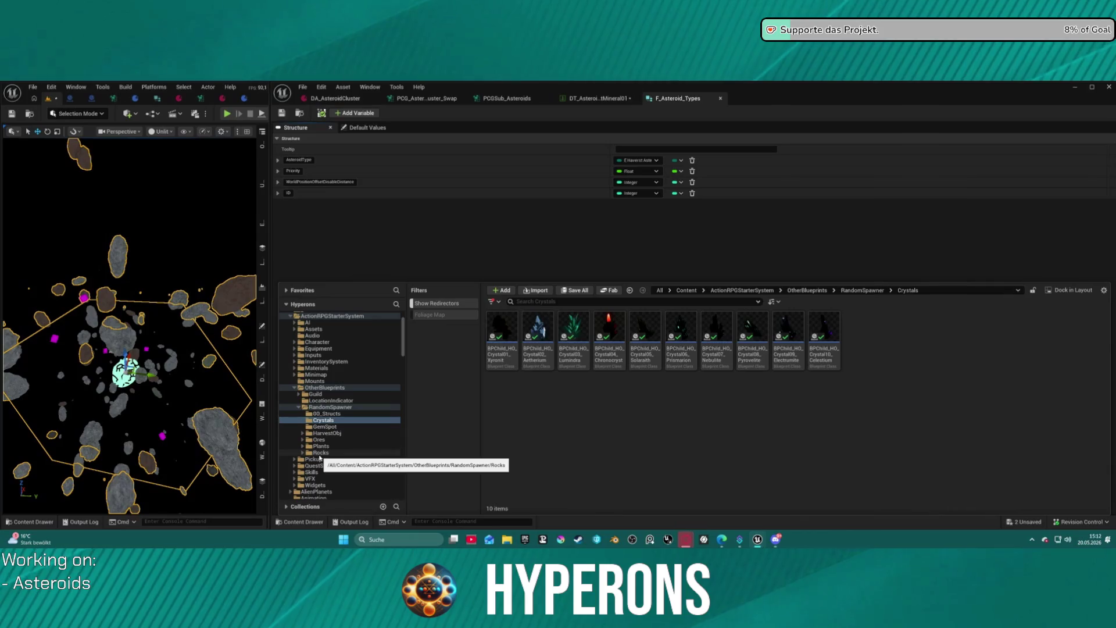
Look through the asteroid Blueprints, PCG, Asteroid_Stage2 and Asteroid_Stage1 folders.
scroll(321, 457, down, 5)
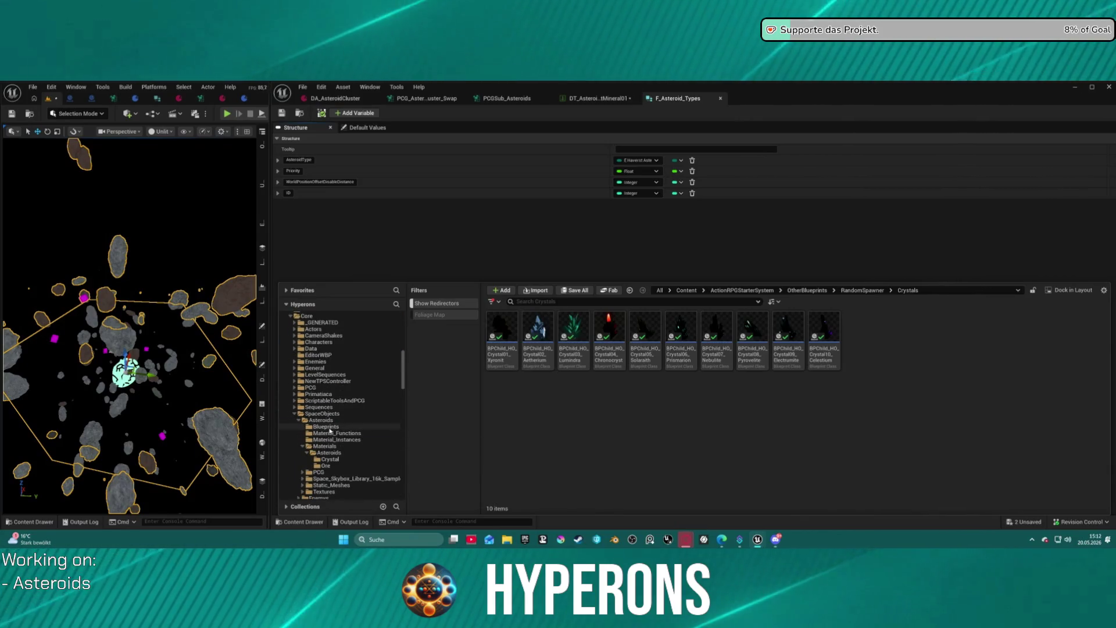
click(328, 428)
scroll(317, 439, down, 2)
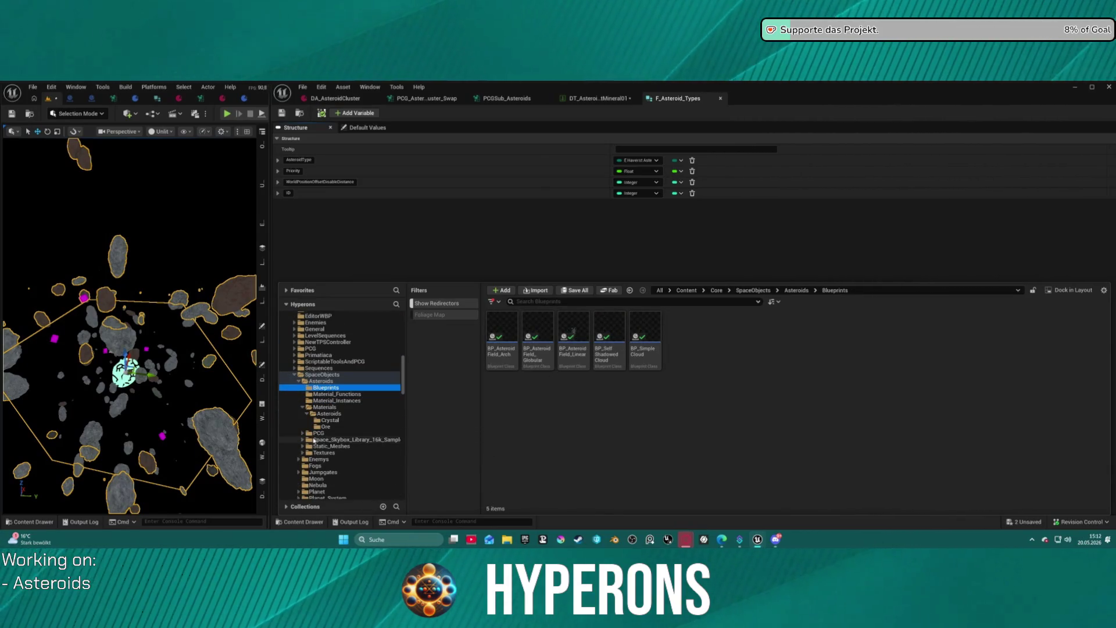
click(319, 433)
double_click(535, 328)
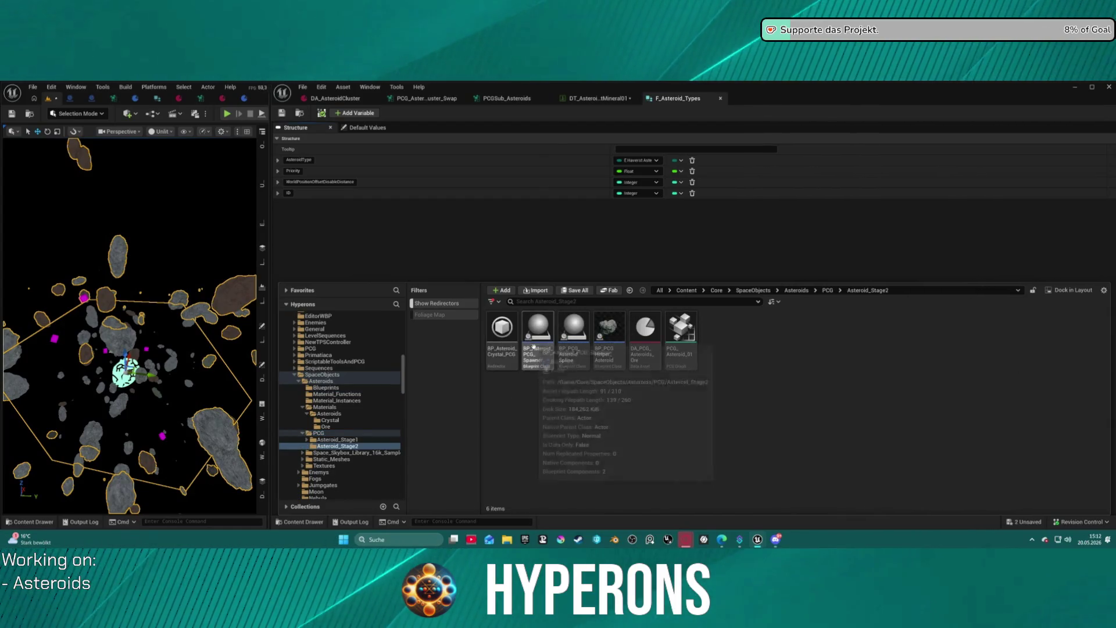
click(329, 440)
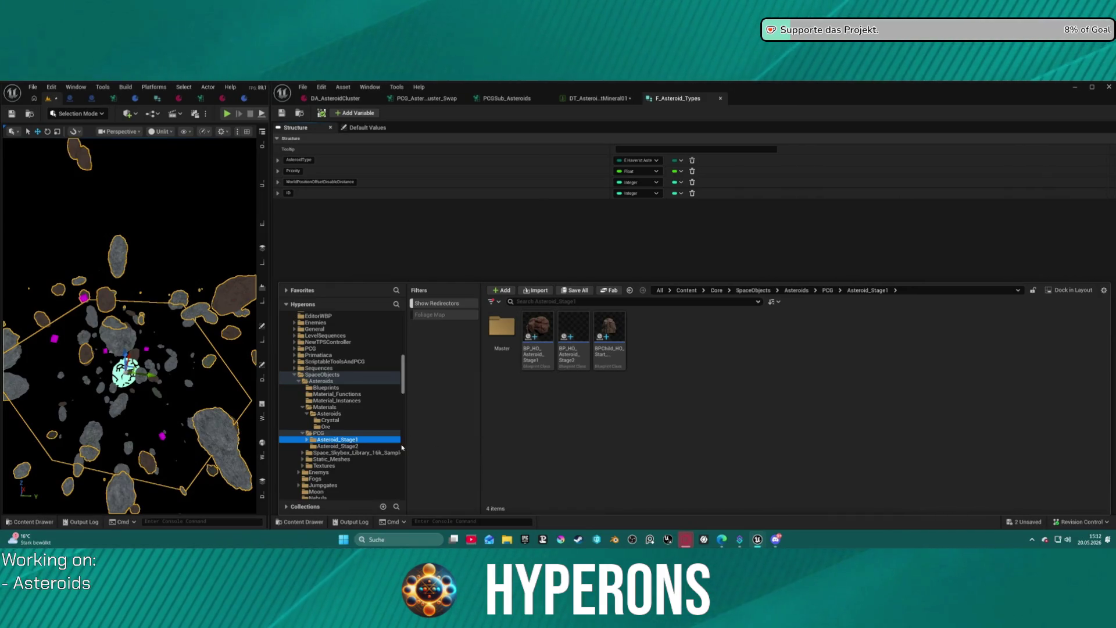
Search the Asteroids folder for 'E_' and select the E_Haverst_Asteroid enumeration.
click(322, 381)
click(325, 388)
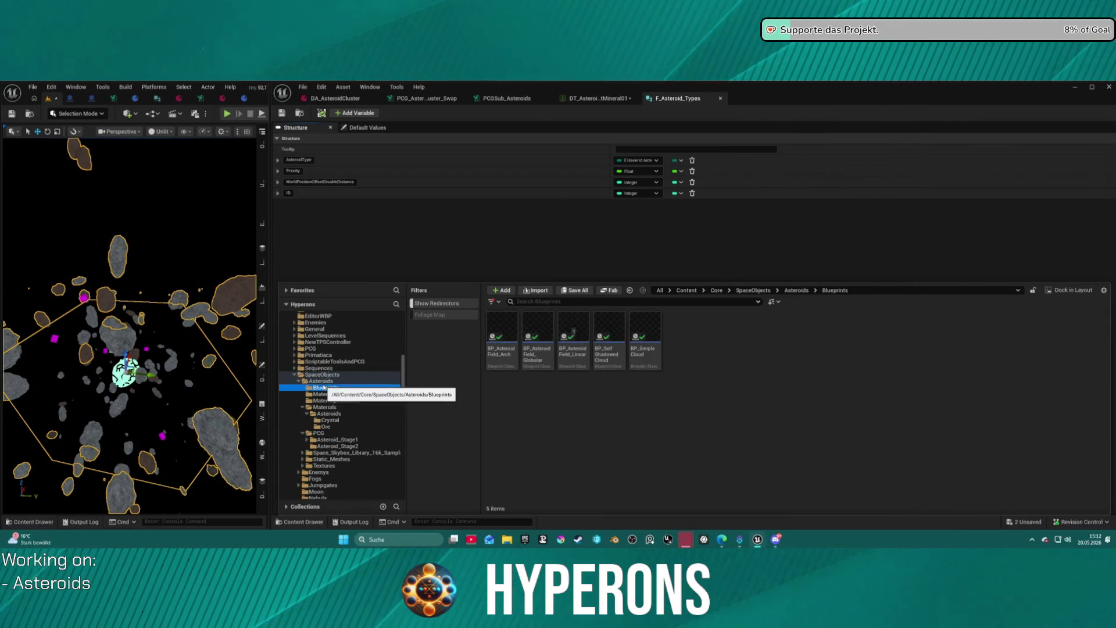
click(320, 382)
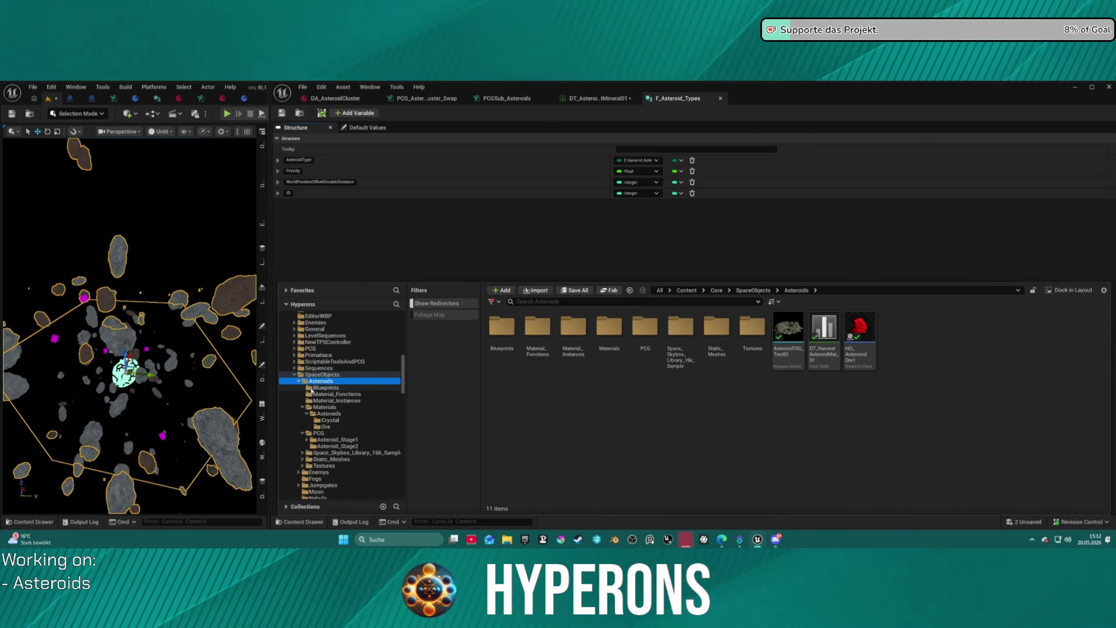
click(542, 301)
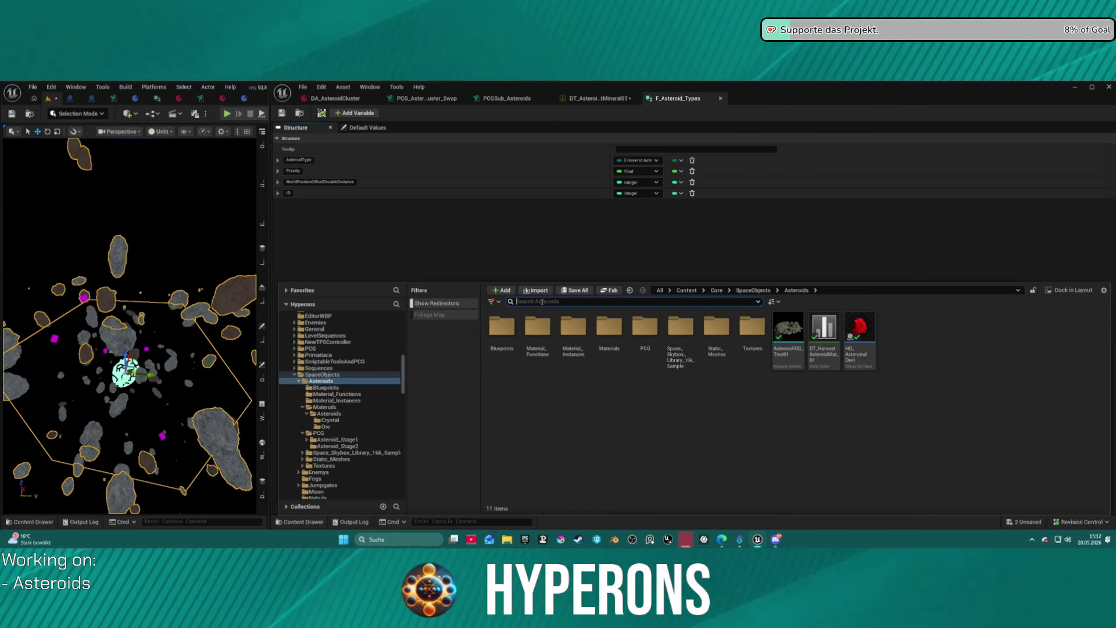
text(E_)
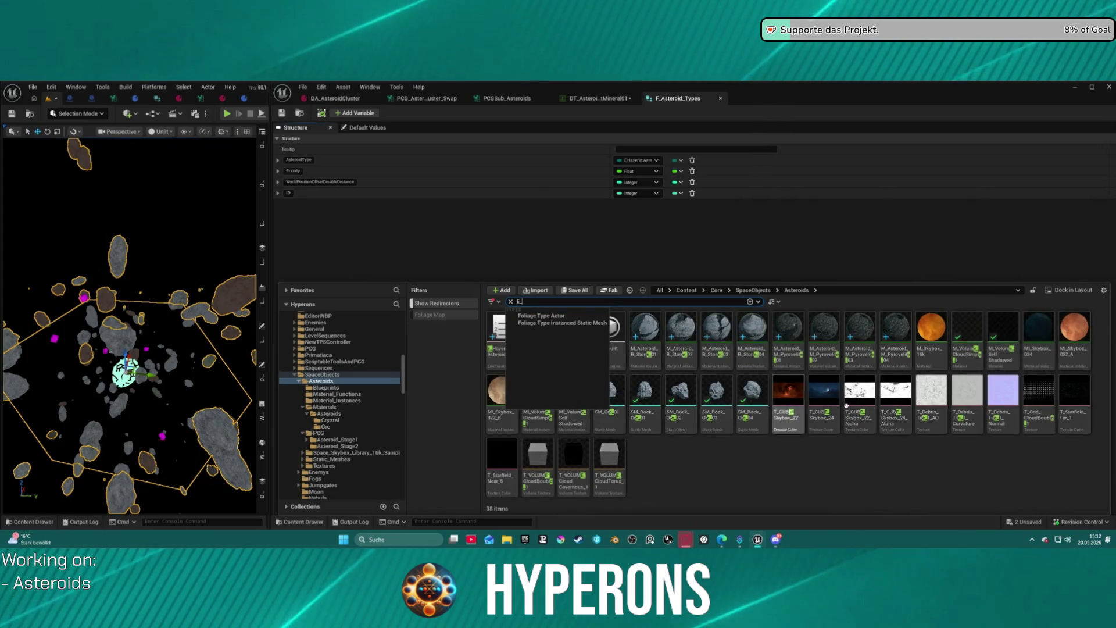
click(505, 340)
Check E_Haverst_Asteroid's ten enumerator names, then close it and return to DT_AsteroidMatMineral01.
double_click(506, 340)
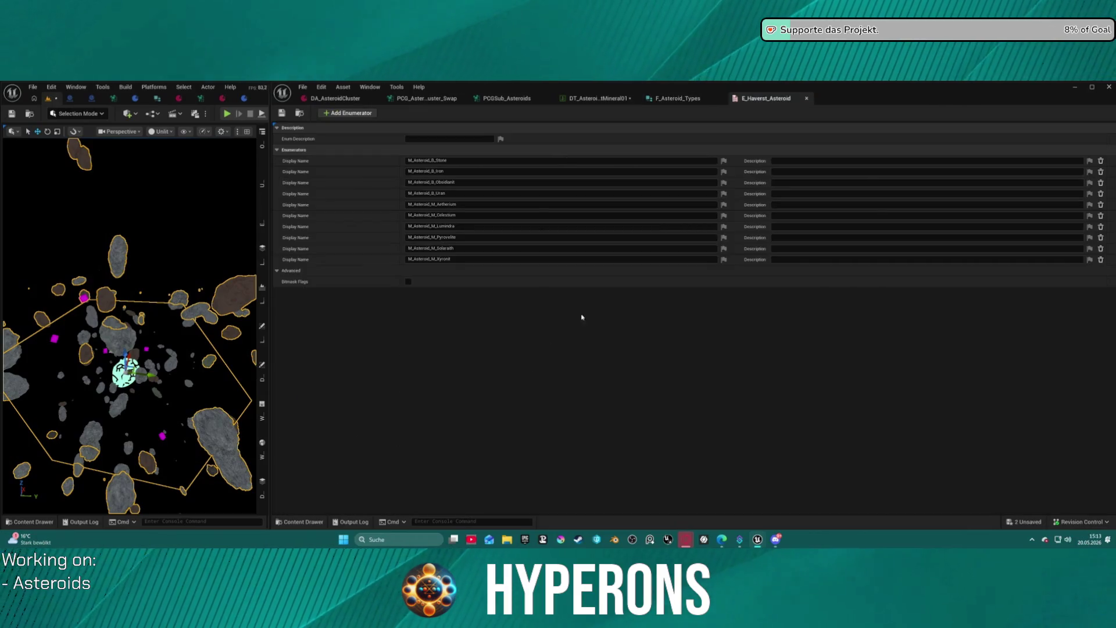
click(469, 204)
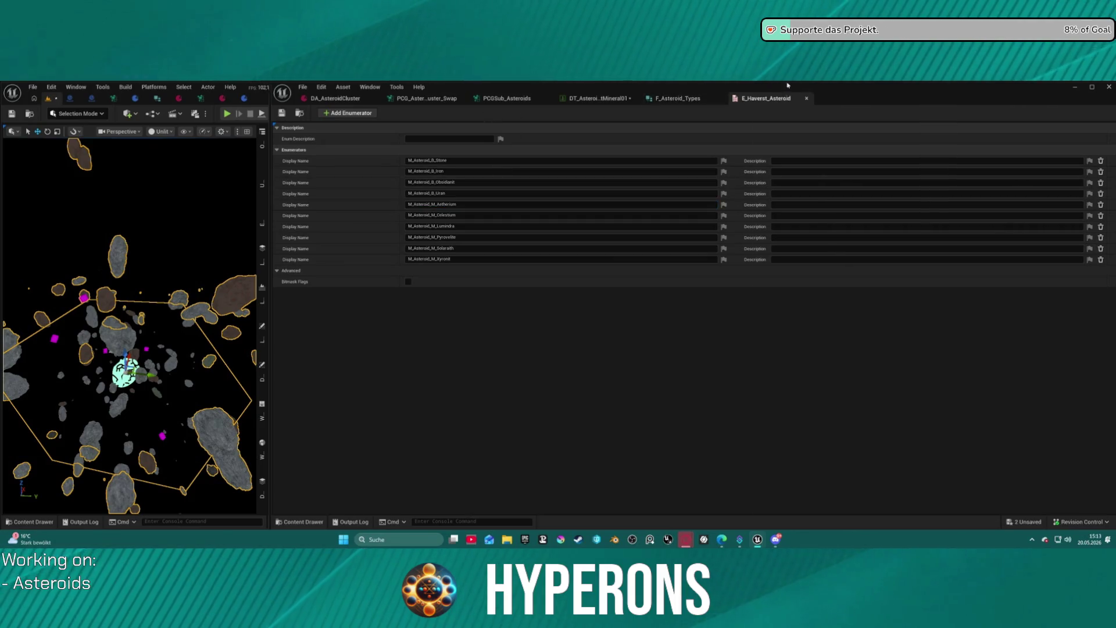
click(807, 98)
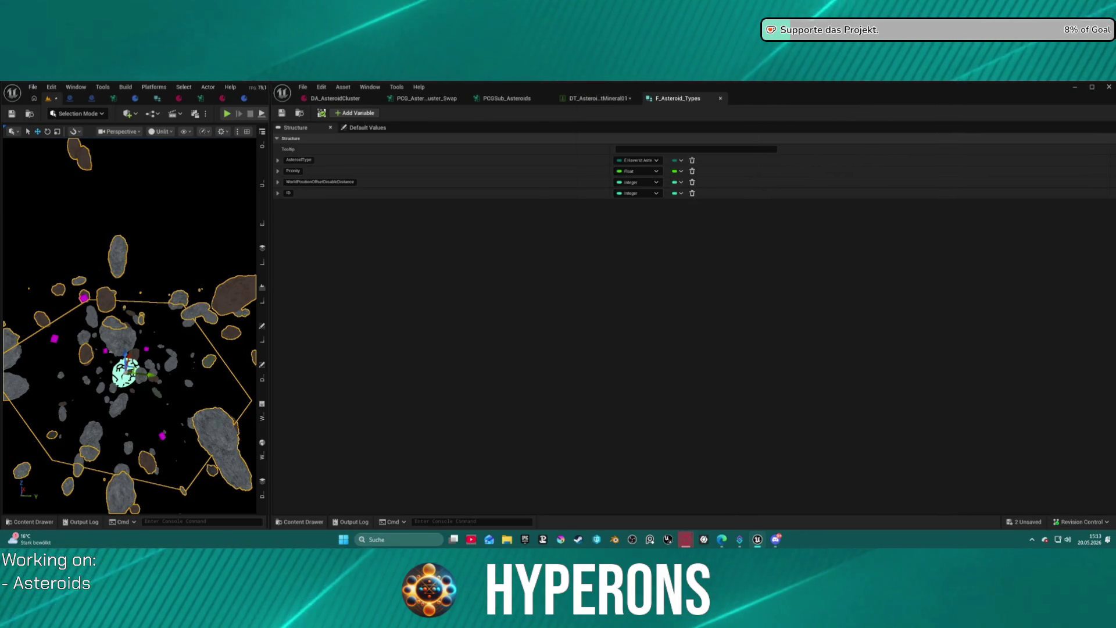
click(602, 100)
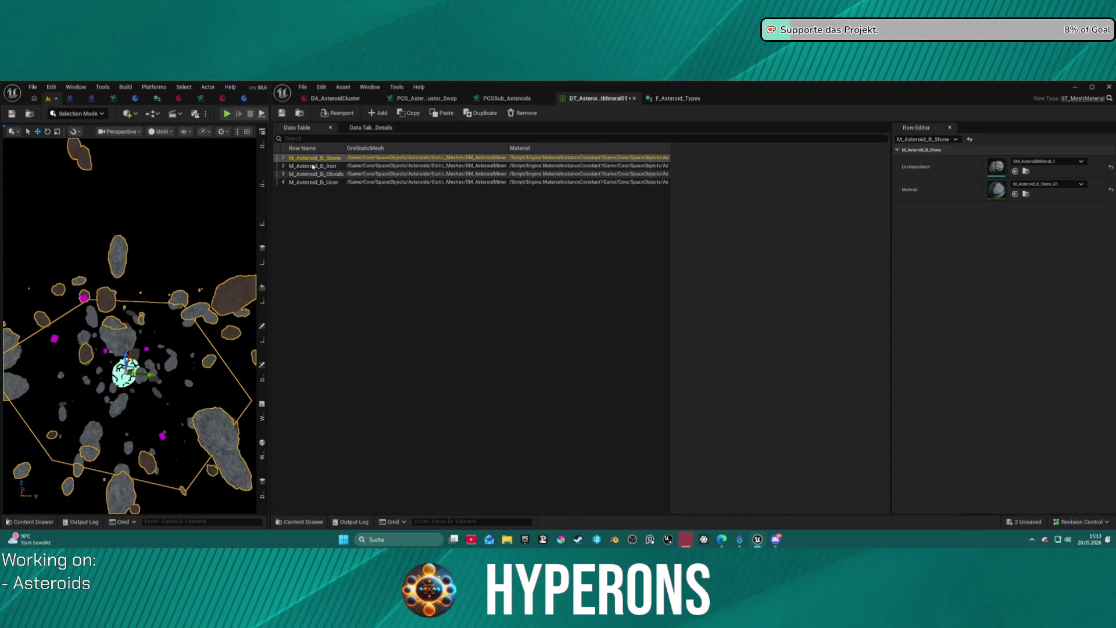
Rename the first two rows to M_Asteroid_M_Aetherium and the Celestium mineral name.
double_click(299, 160)
key(ctrl+v)
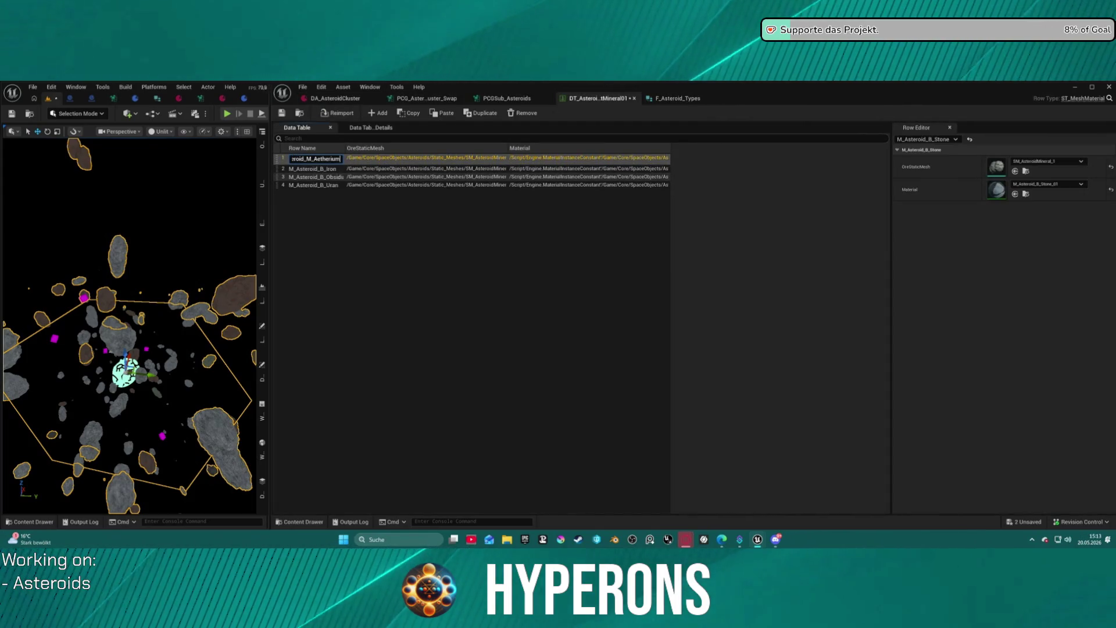
key(Return)
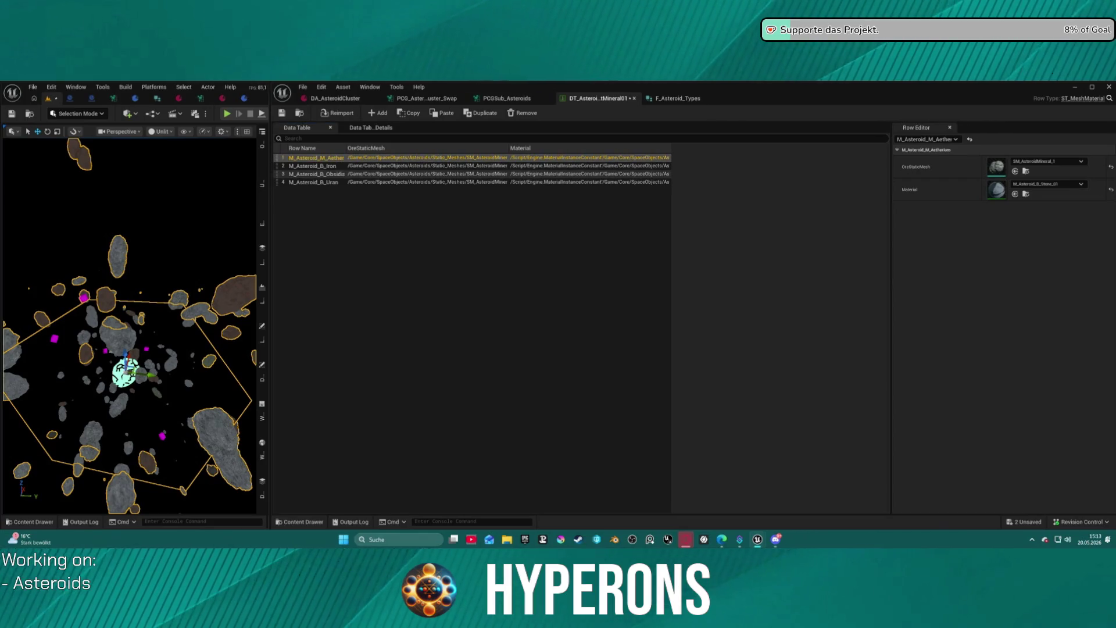
double_click(317, 166)
key(ctrl+v)
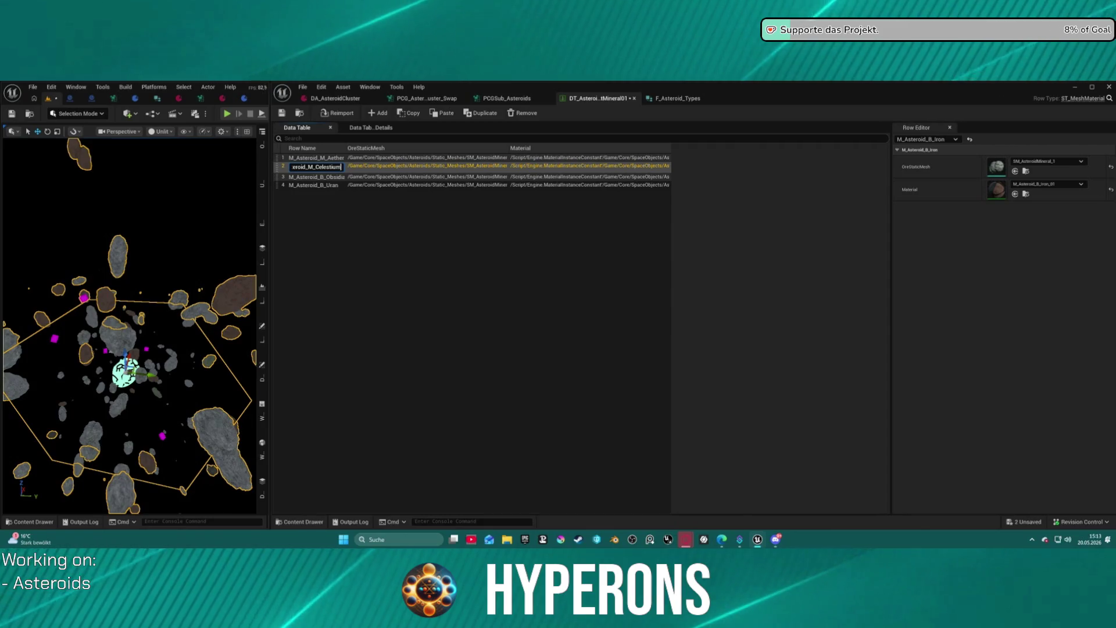
key(Return)
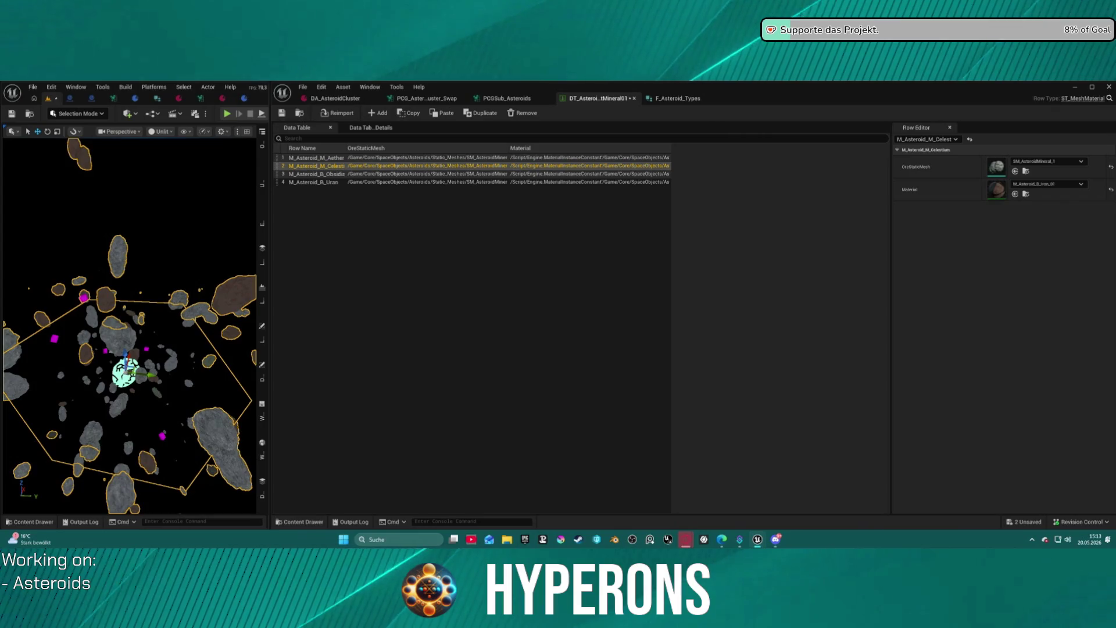
Rename rows 3 and 4 M_Asteroid_M_Lumindra and M_Asteroid_M_Pyrovelite, then duplicate Pyrovelite.
double_click(325, 176)
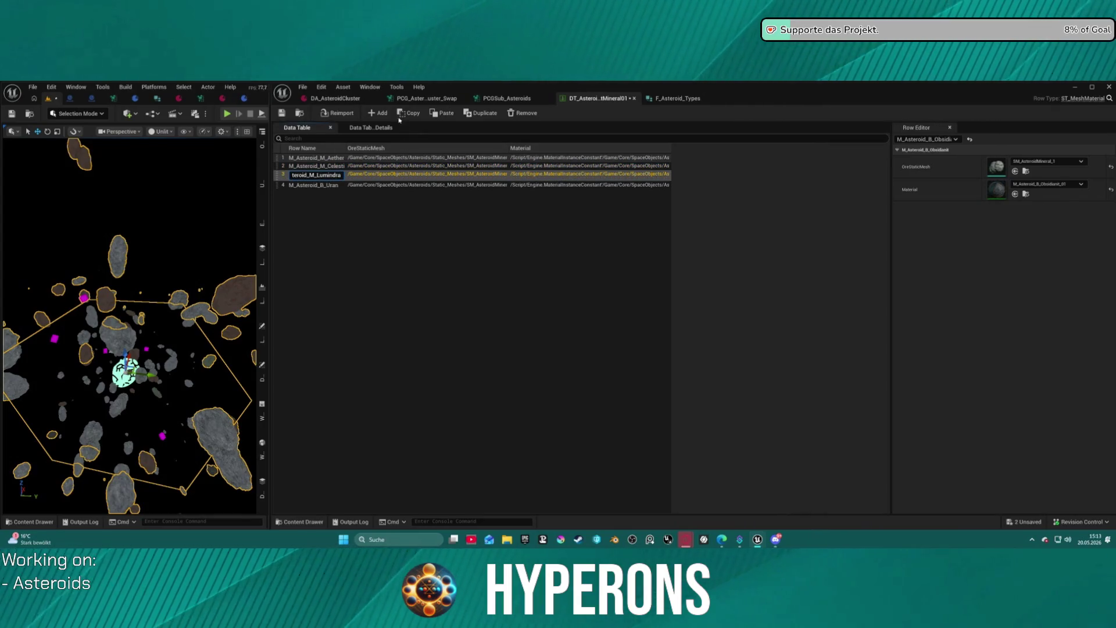
key(Return)
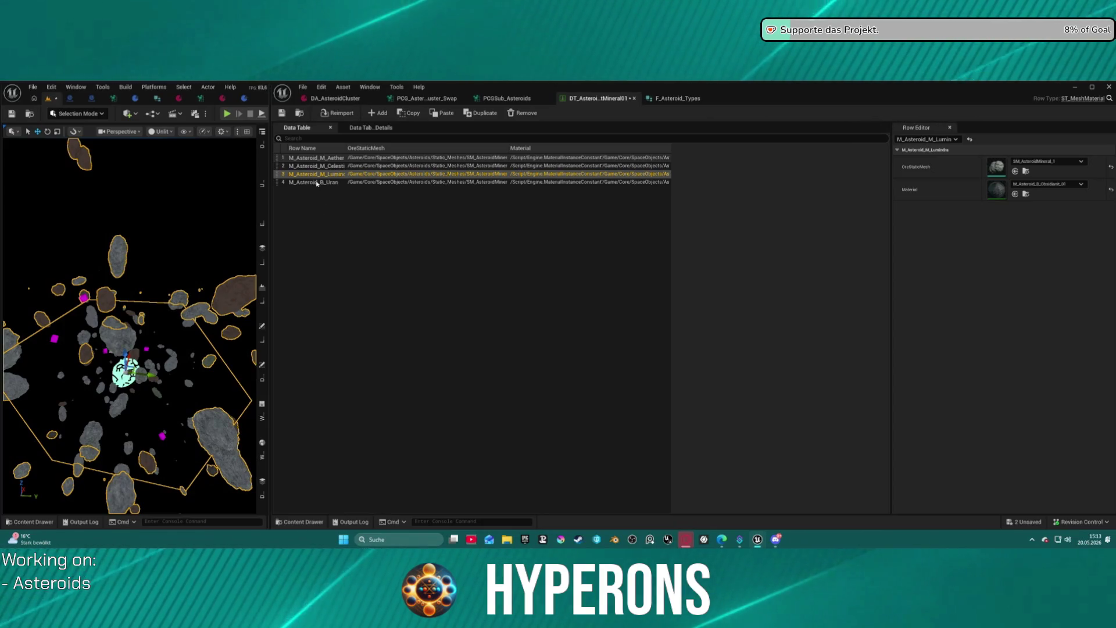
double_click(312, 174)
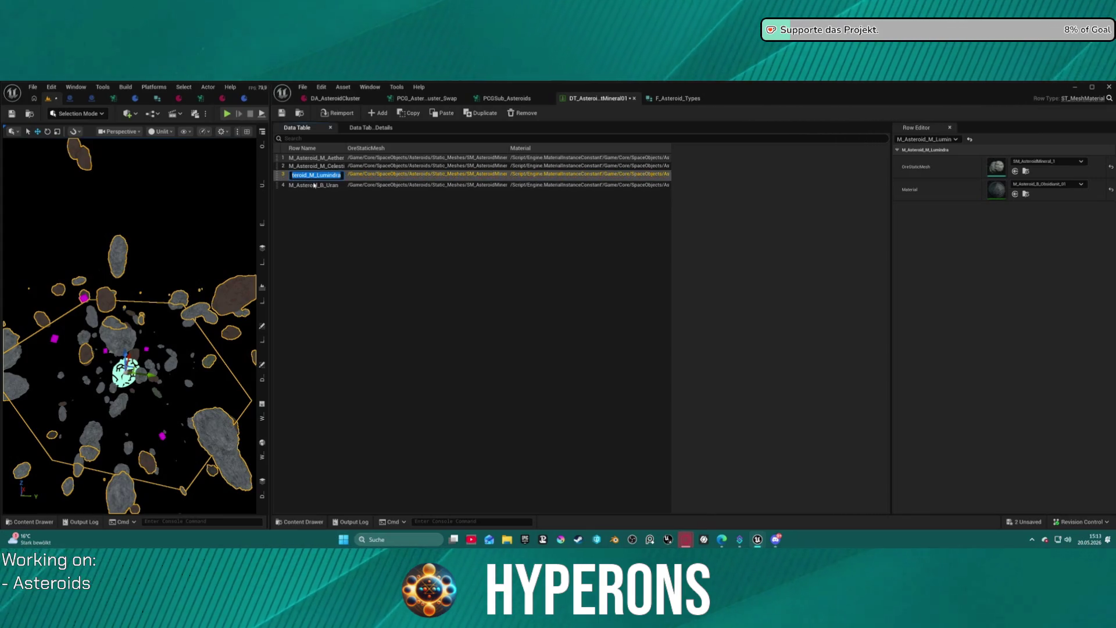
click(317, 185)
double_click(317, 185)
text(M_Asteroid_M_Pyrovelite)
key(Return)
click(480, 112)
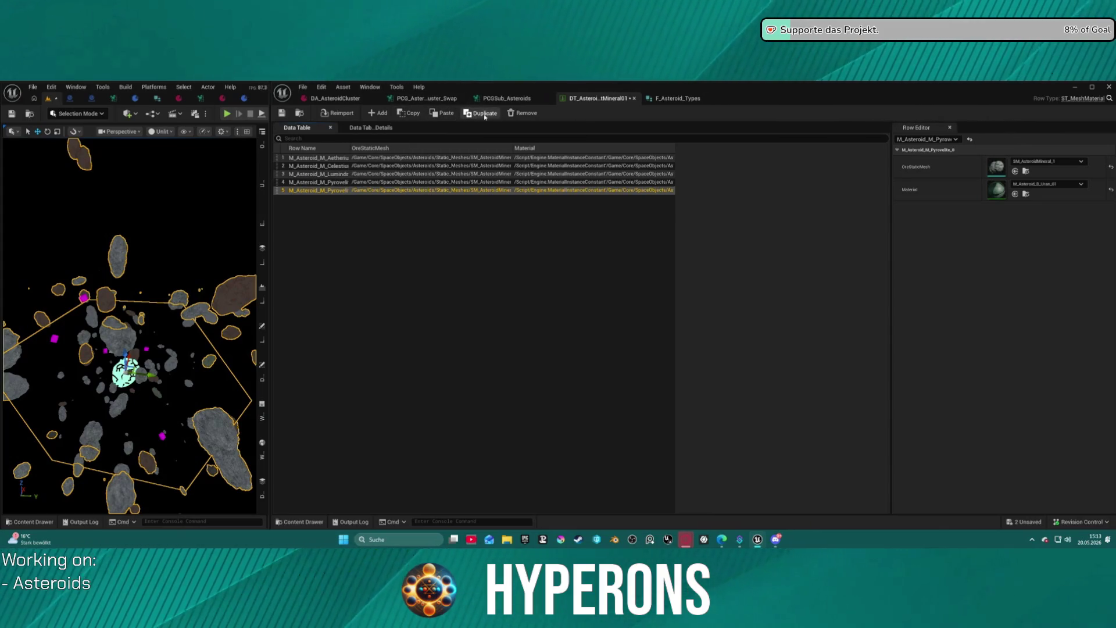
Add a second Pyrovelite copy and rename row 5 to M_Asteroid_M_Solaraith.
click(480, 113)
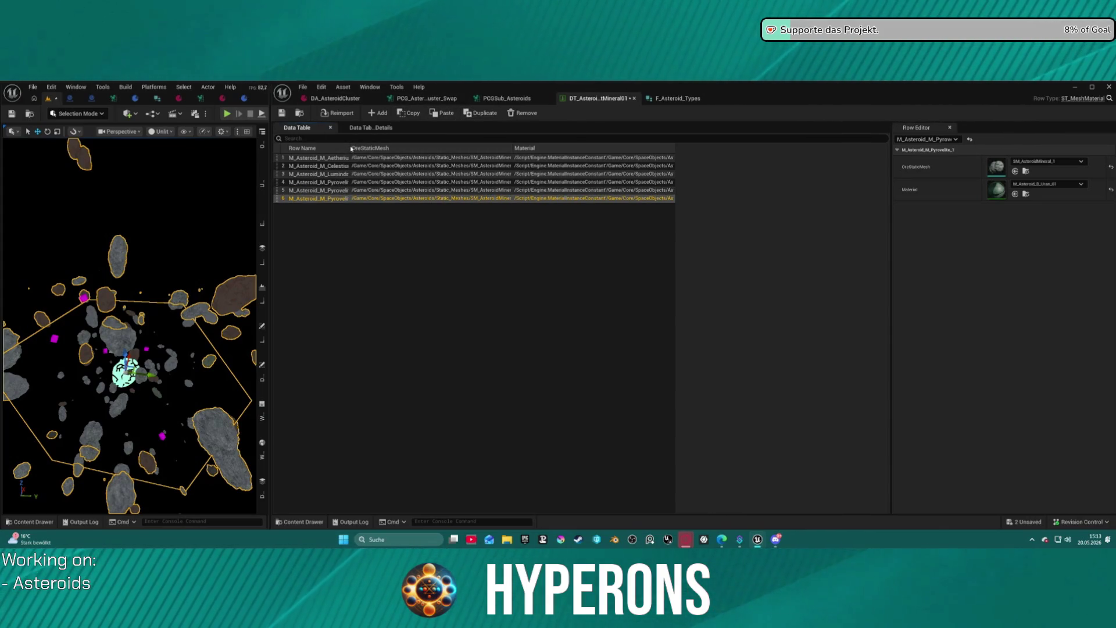
drag(349, 145, 370, 144)
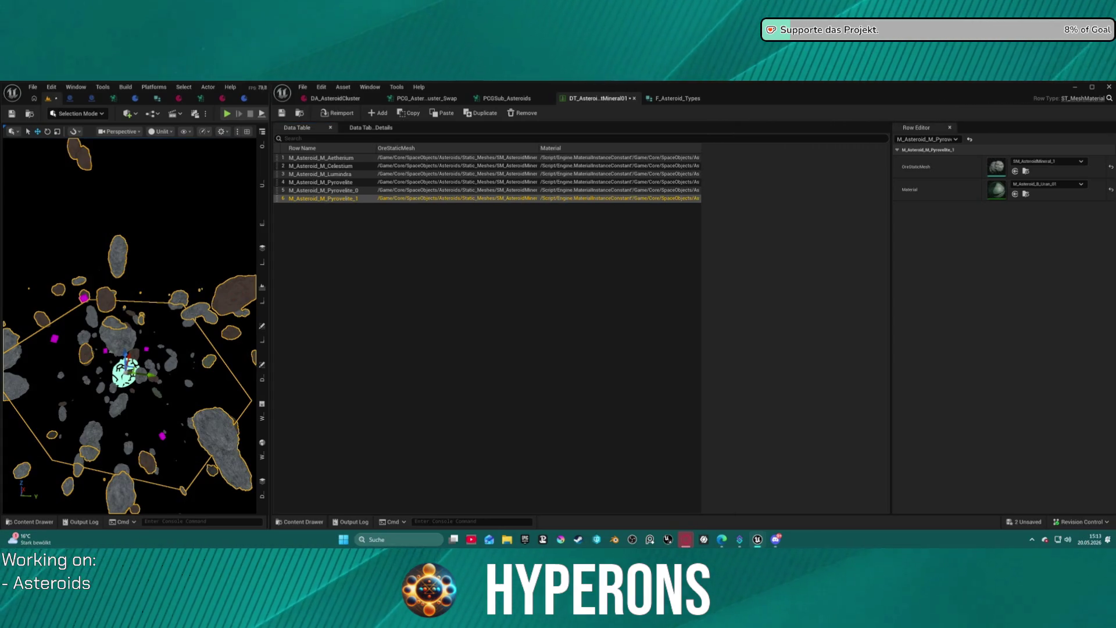
double_click(342, 191)
key(ctrl+v)
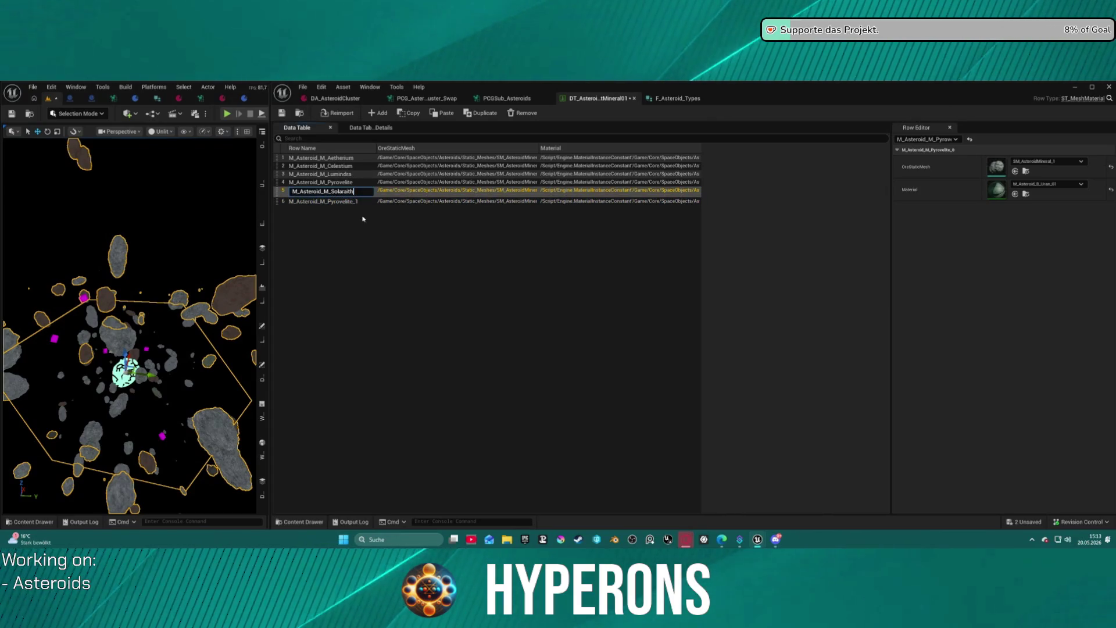
key(Return)
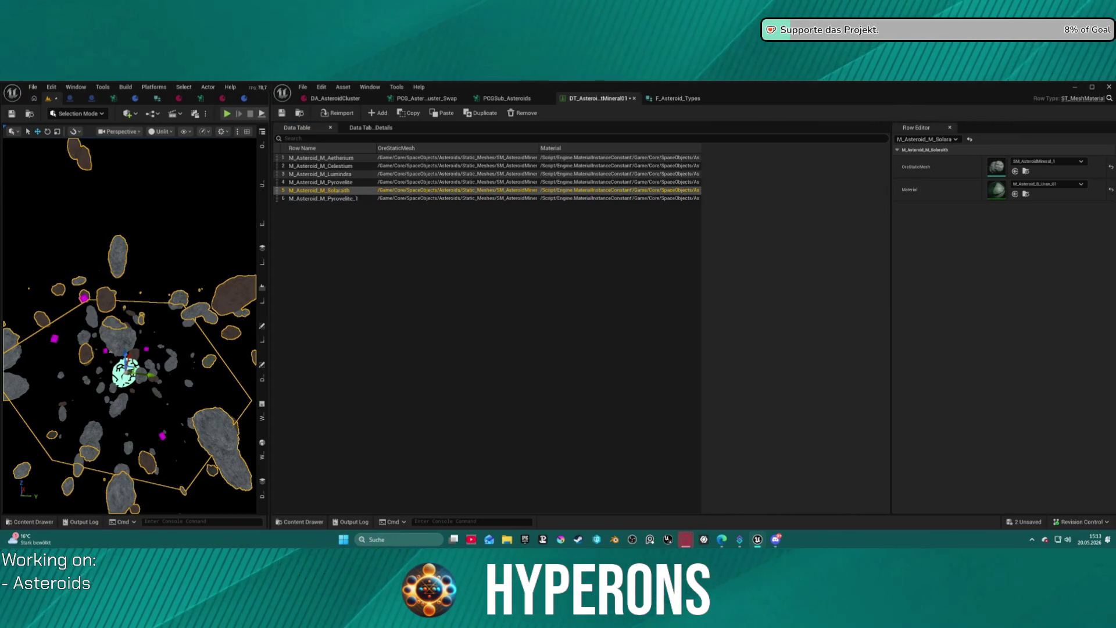
Rename row 6 to M_Asteroid_M_Xyronit, widen the OreStaticMesh column, and sort by Material.
double_click(329, 198)
text(M_Asteroid_M_Xyronit)
key(Return)
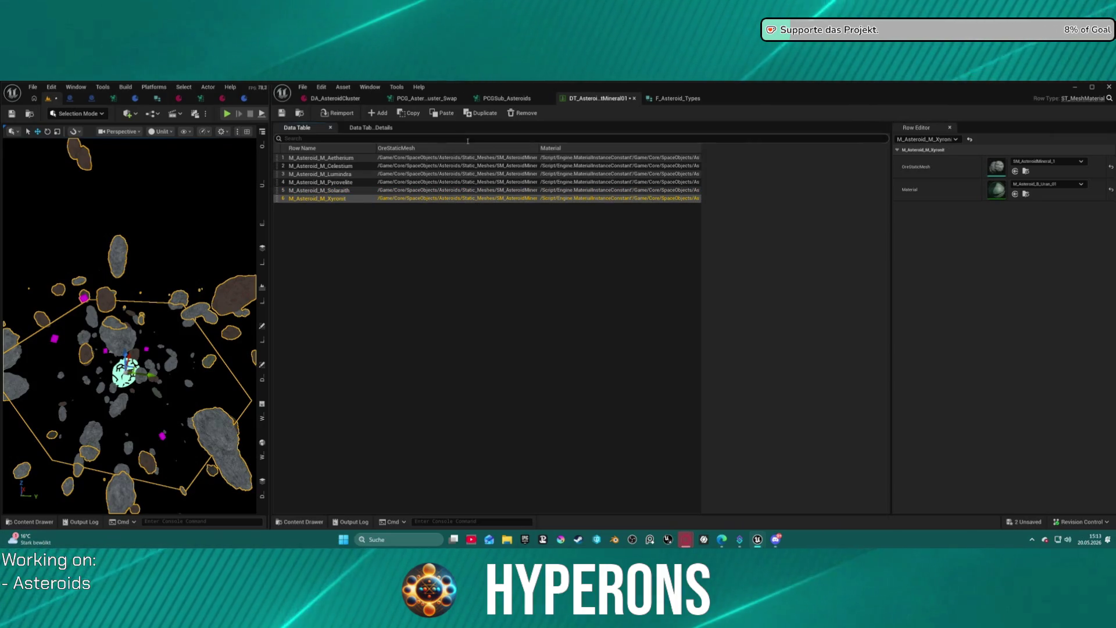
mouse_move(537, 145)
mouse_down()
mouse_move(504, 146)
mouse_move(640, 150)
mouse_move(375, 154)
mouse_move(466, 155)
mouse_up()
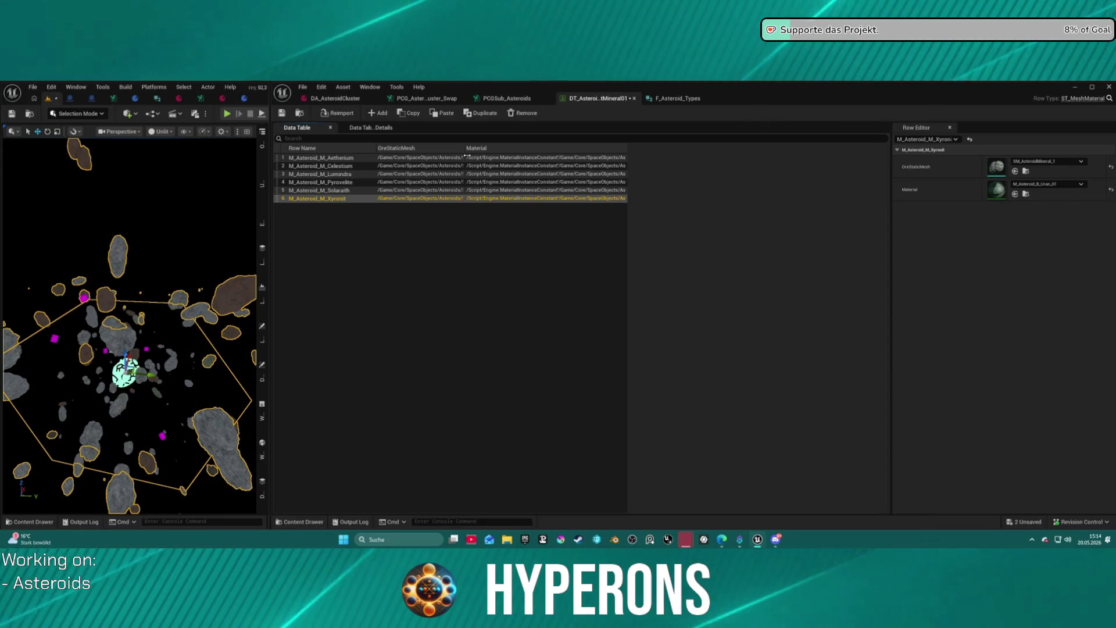
click(506, 148)
Sort the six mineral rows by Row Name and show the Crystal folder's 29 materials.
key(ctrl+space)
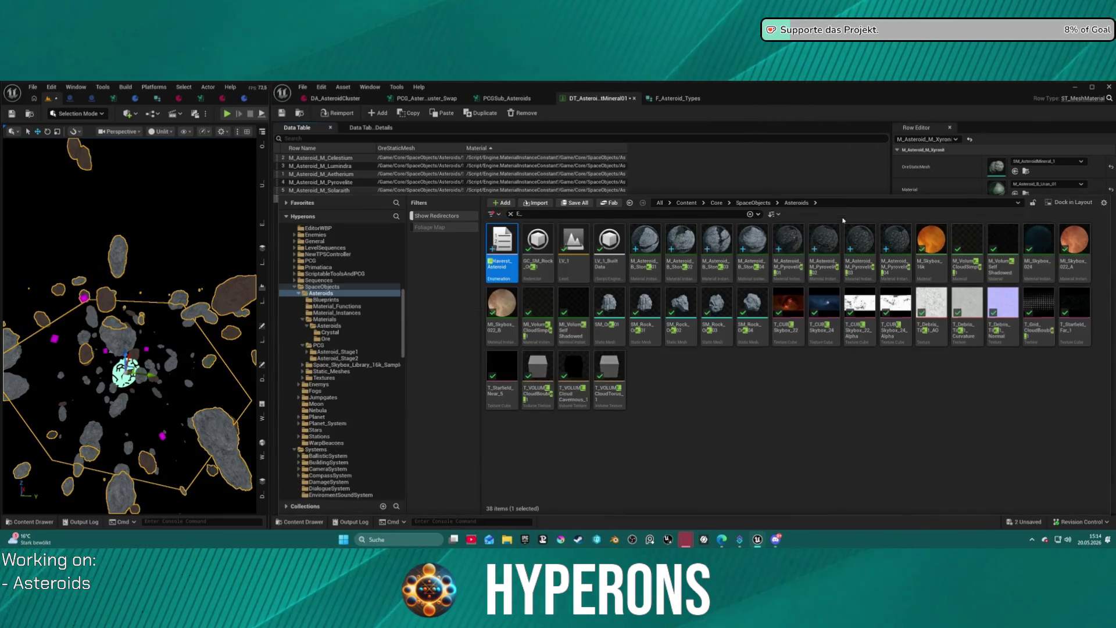
key(ctrl+space)
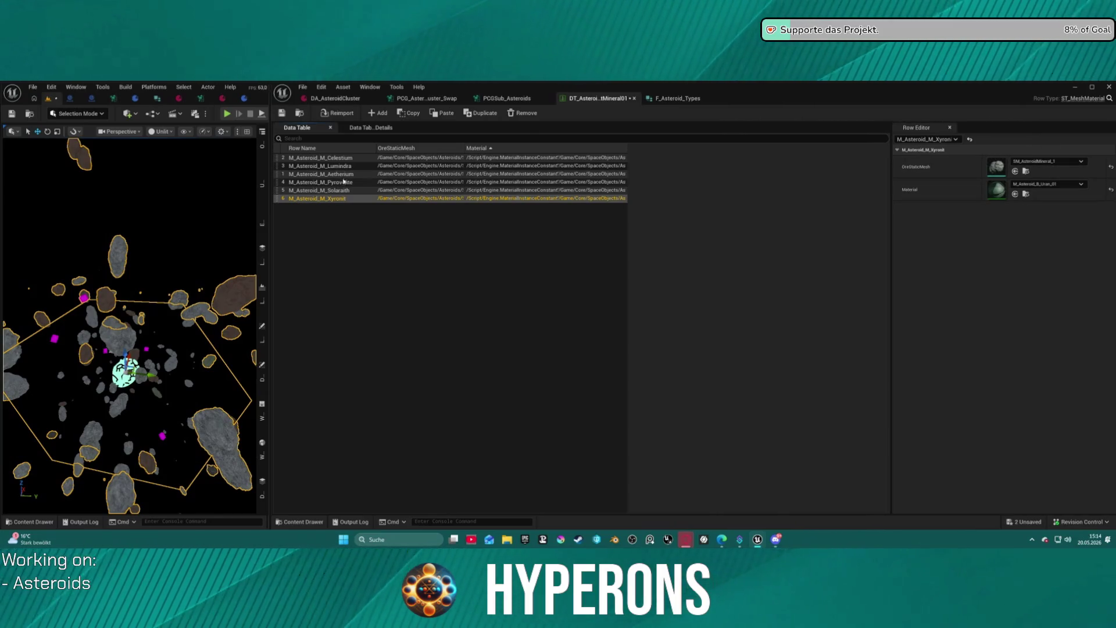
click(312, 175)
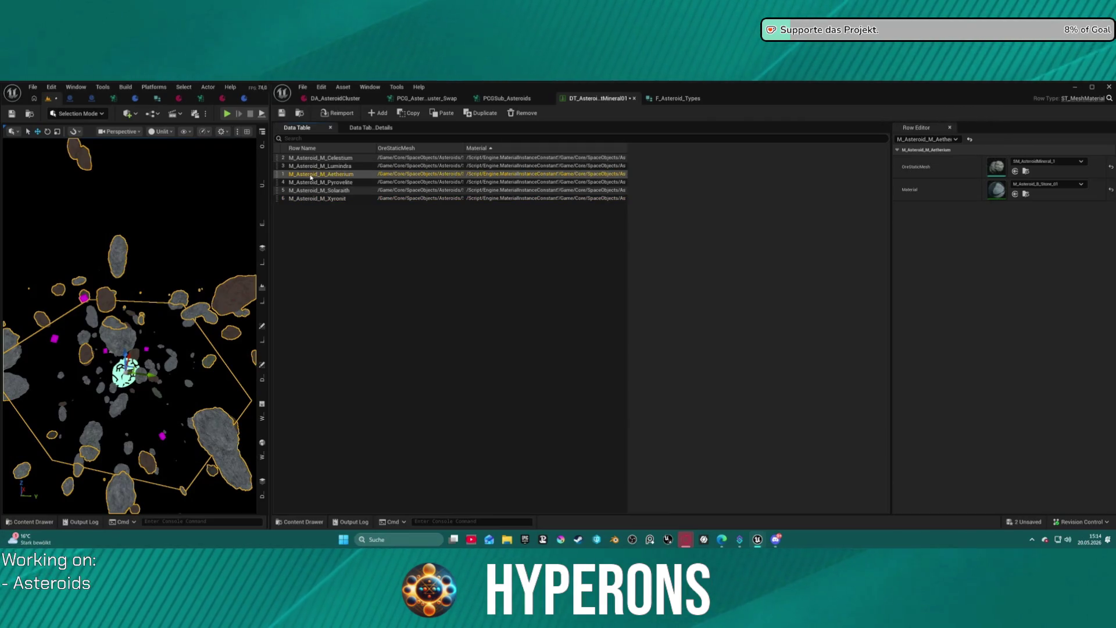
click(302, 149)
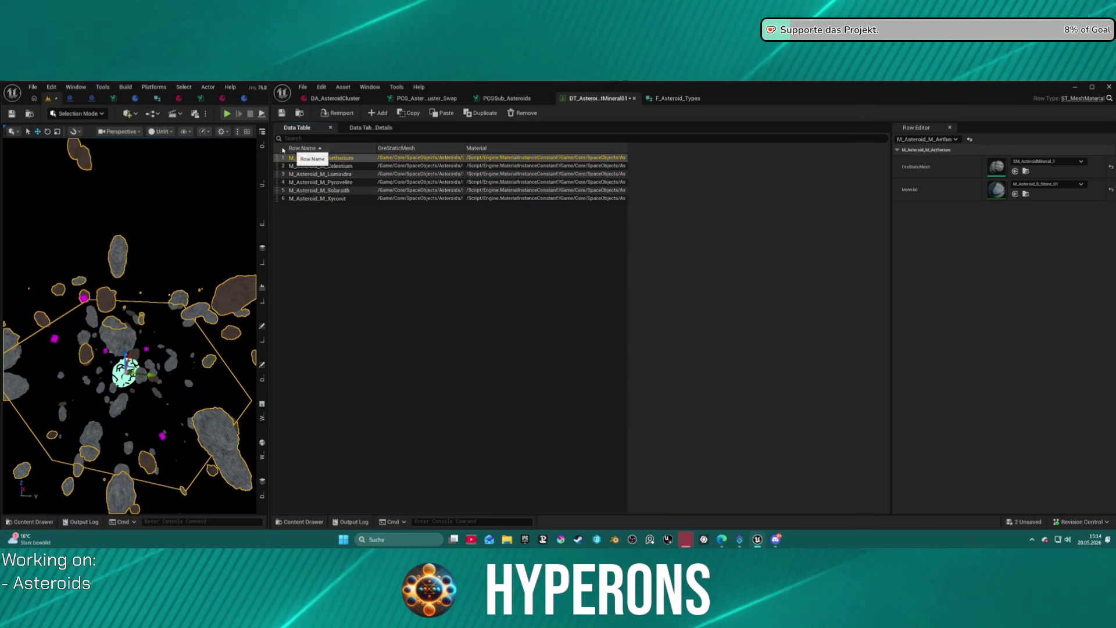
click(382, 242)
key(ctrl+space)
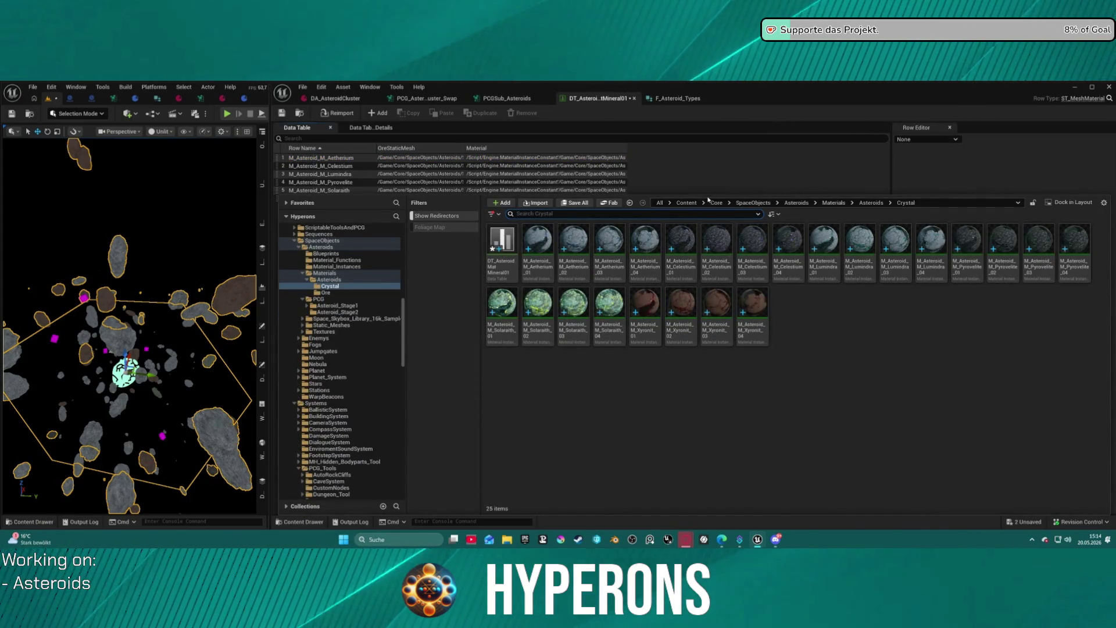
Assign M_Asteroid_M_Aetherium_01 and M_Asteroid_M_Celestium_01 to the Aetherium and Celestium rows' Material slots.
key(ctrl+space)
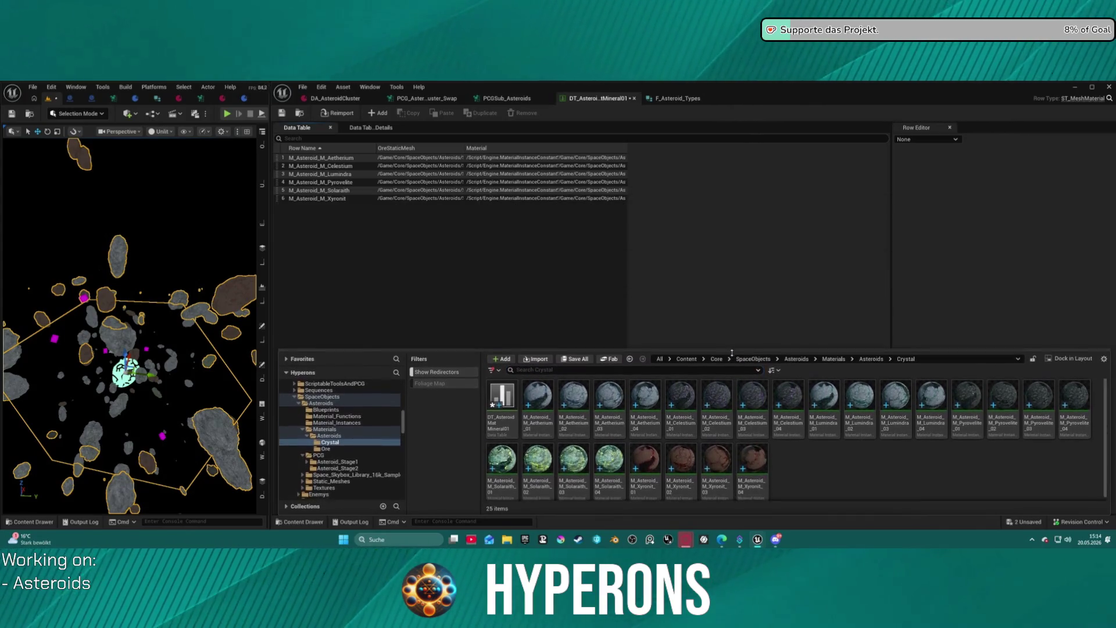
click(348, 158)
key(ctrl+space)
click(536, 394)
drag(535, 395, 997, 189)
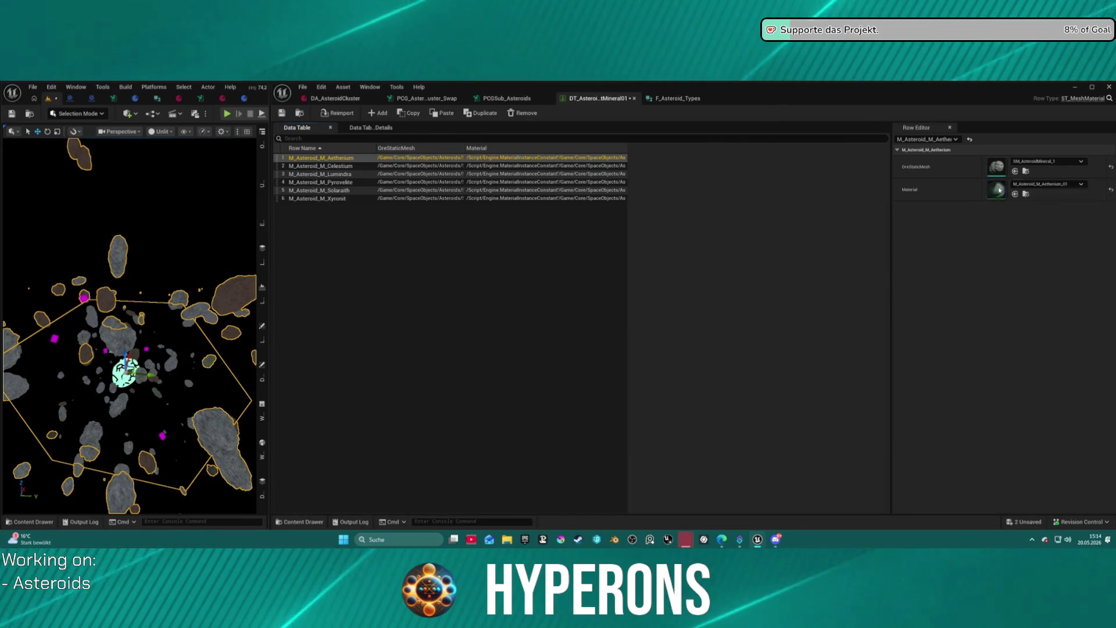
click(421, 167)
key(ctrl+space)
click(681, 398)
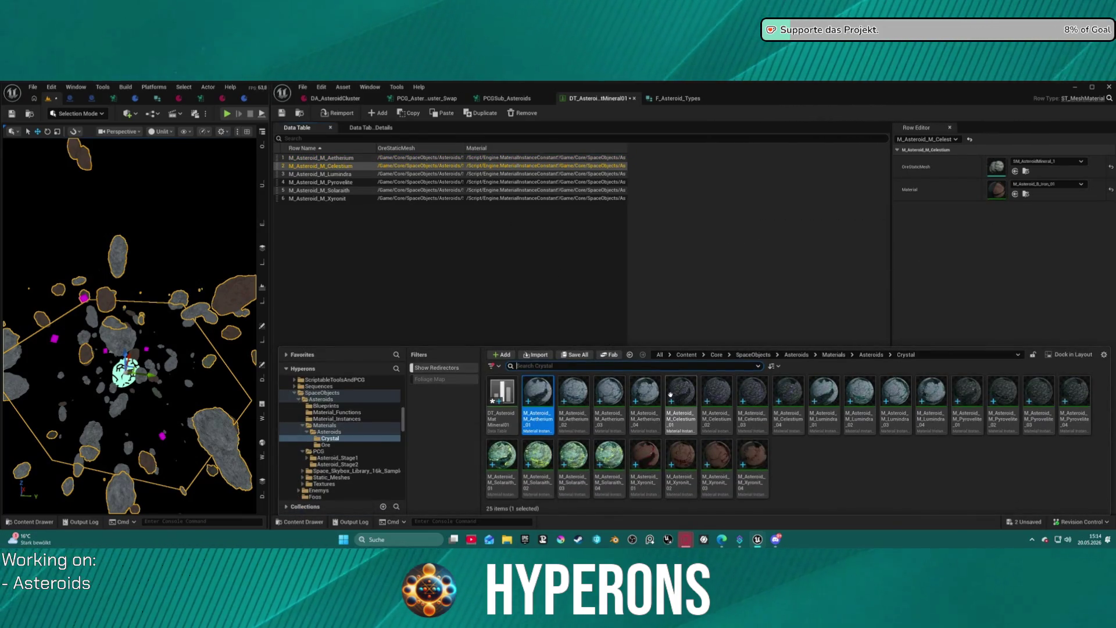
drag(681, 398, 969, 200)
Assign the Lumindra_01 and Pyrovelite_01 crystal materials to the Lumindra and Pyrovelite rows.
key(ctrl+space)
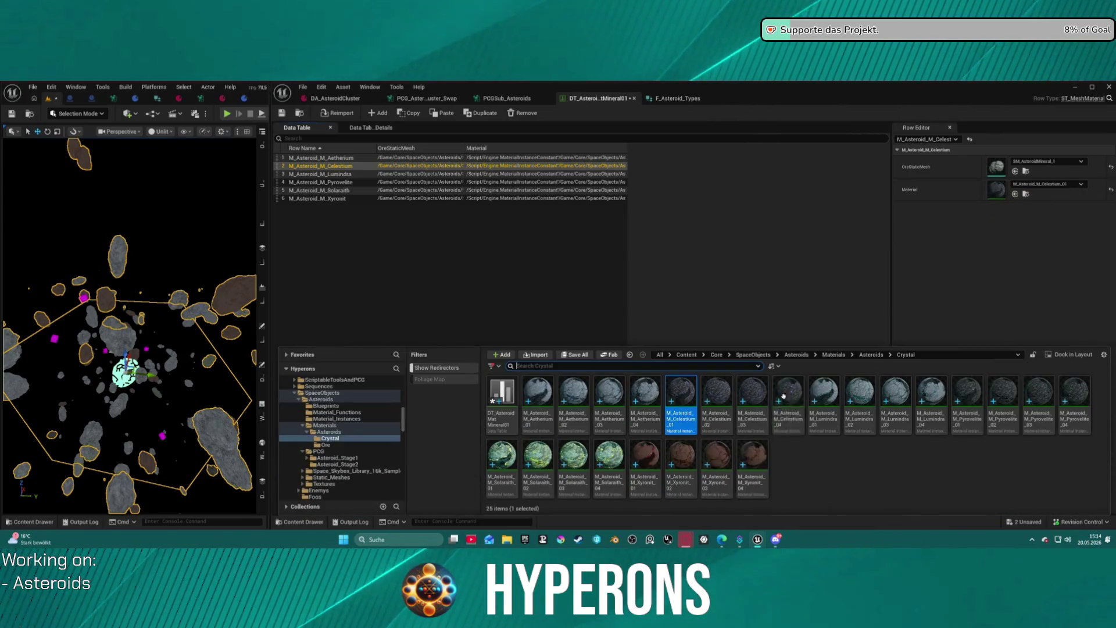
click(388, 174)
key(ctrl+space)
mouse_move(824, 401)
mouse_down()
mouse_move(910, 273)
mouse_move(994, 196)
mouse_up()
key(ctrl+space)
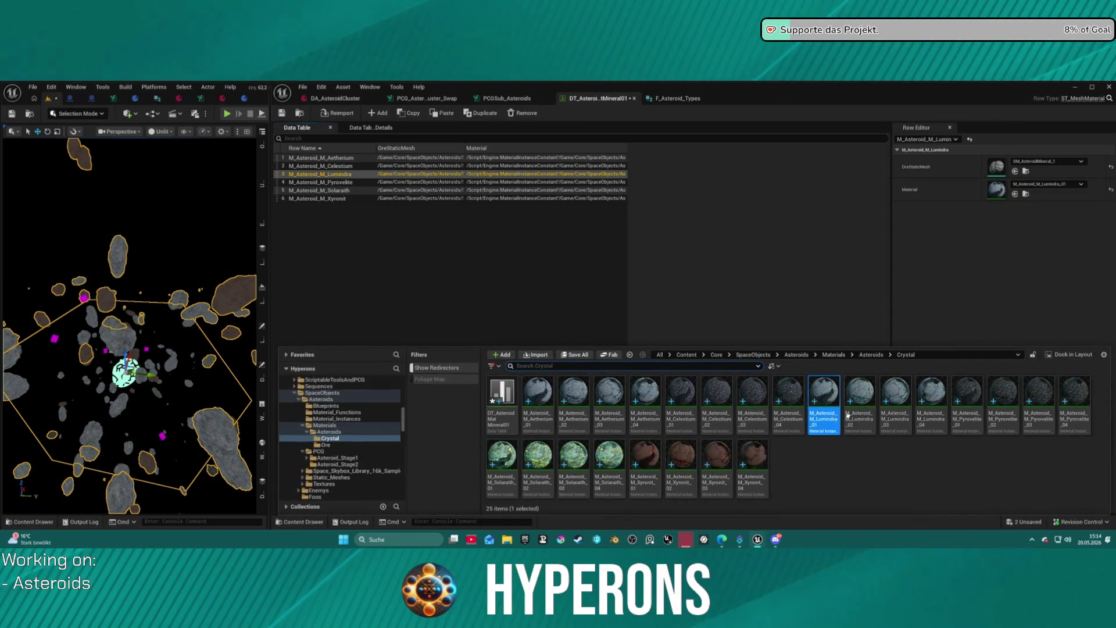
click(409, 182)
key(ctrl+space)
mouse_move(967, 395)
mouse_down()
mouse_move(1004, 227)
mouse_move(992, 186)
mouse_up()
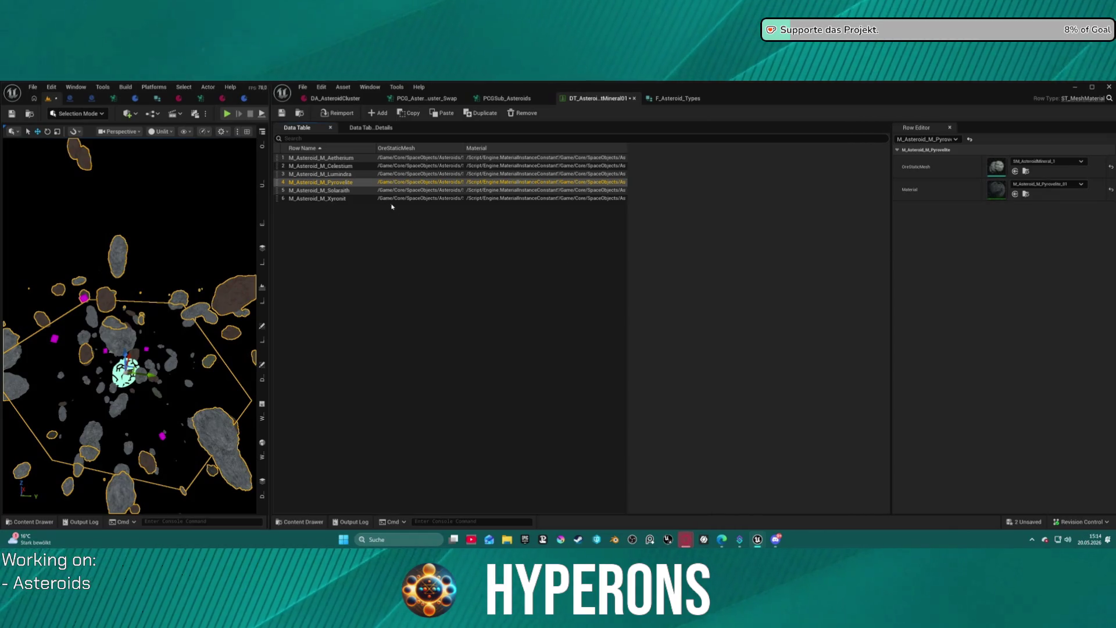
Assign the Solaraith_01 and Xyronit_01 crystal materials to the Solaraith and Xyronit rows.
click(331, 192)
key(ctrl+space)
mouse_move(501, 478)
mouse_down()
mouse_move(549, 376)
mouse_move(996, 193)
mouse_up()
key(ctrl+space)
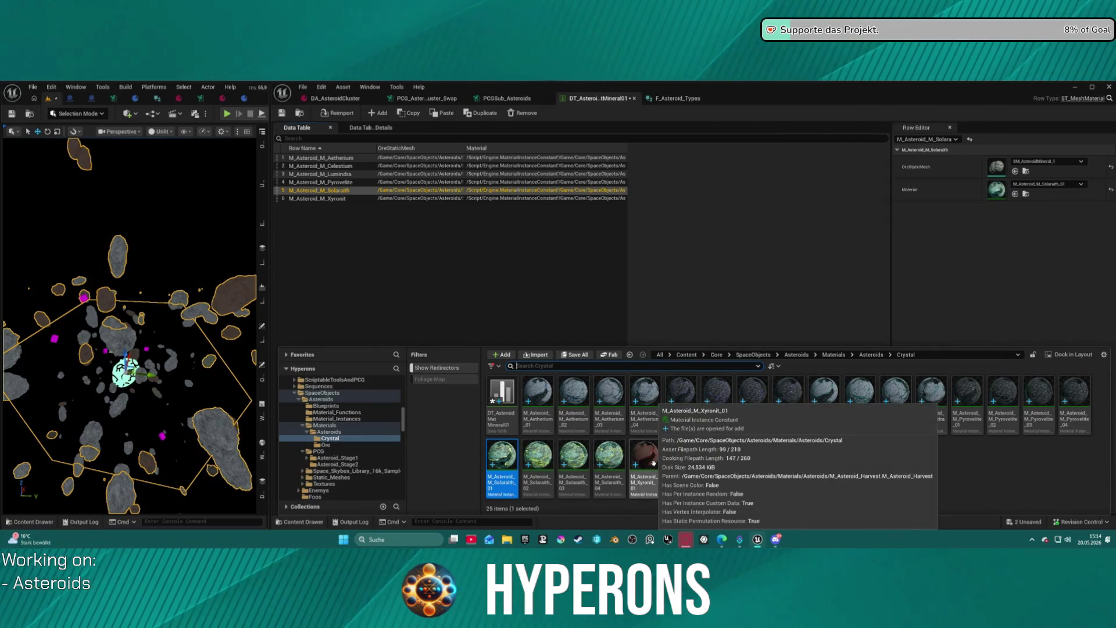
click(654, 463)
click(317, 199)
key(ctrl+space)
mouse_move(645, 463)
mouse_down()
mouse_move(885, 260)
mouse_move(997, 190)
mouse_up()
click(622, 277)
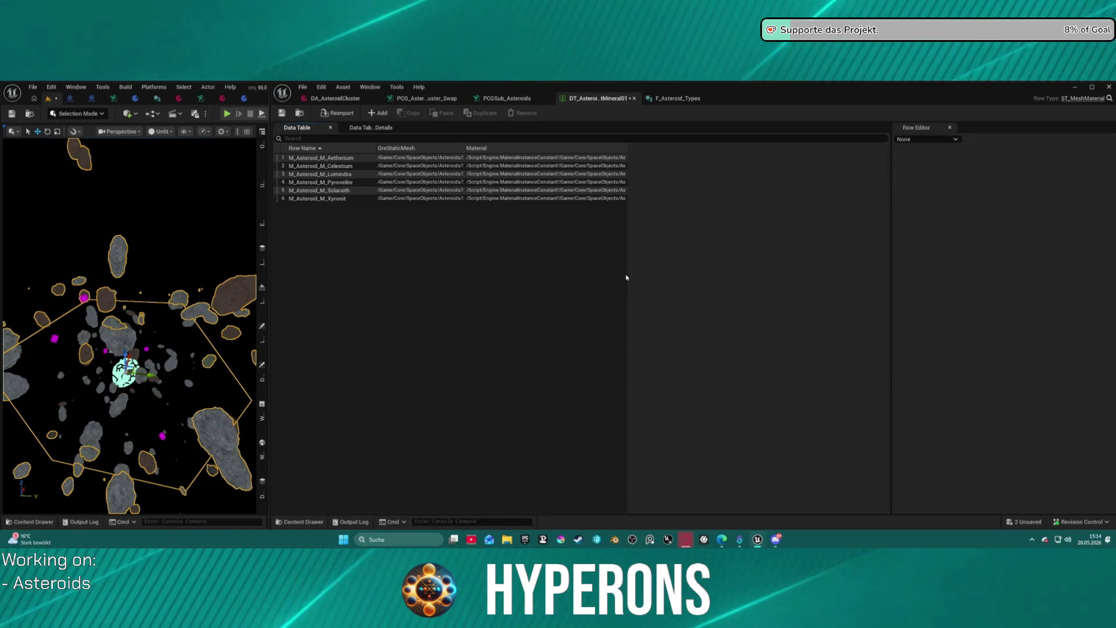
Save the data table, then duplicate DT_AsteroidMatMineral01 and save all.
click(287, 115)
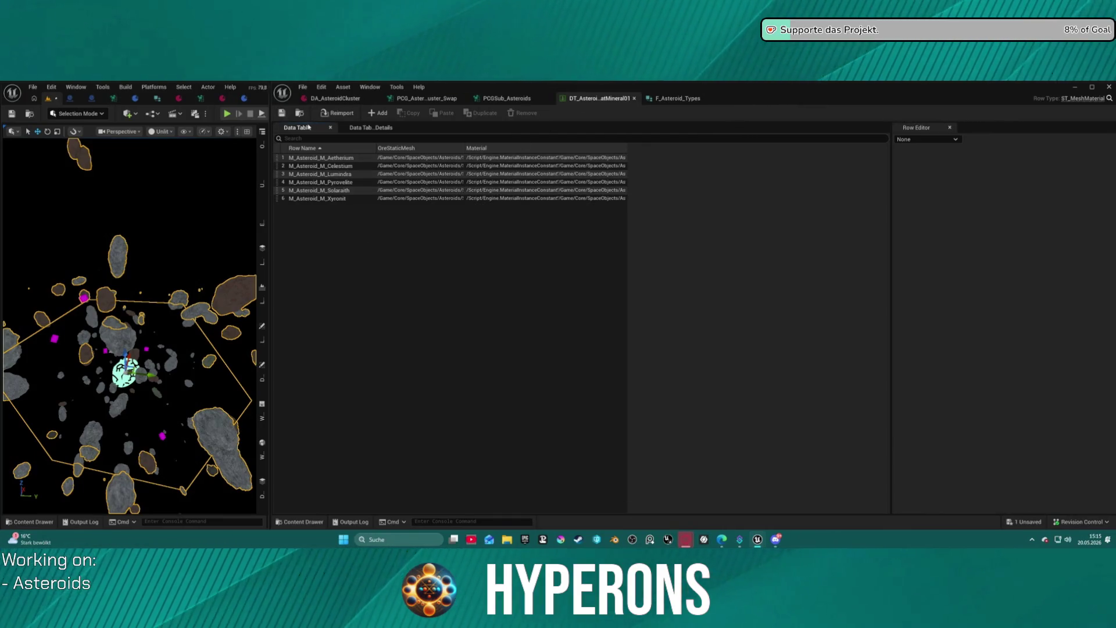
key(ctrl+space)
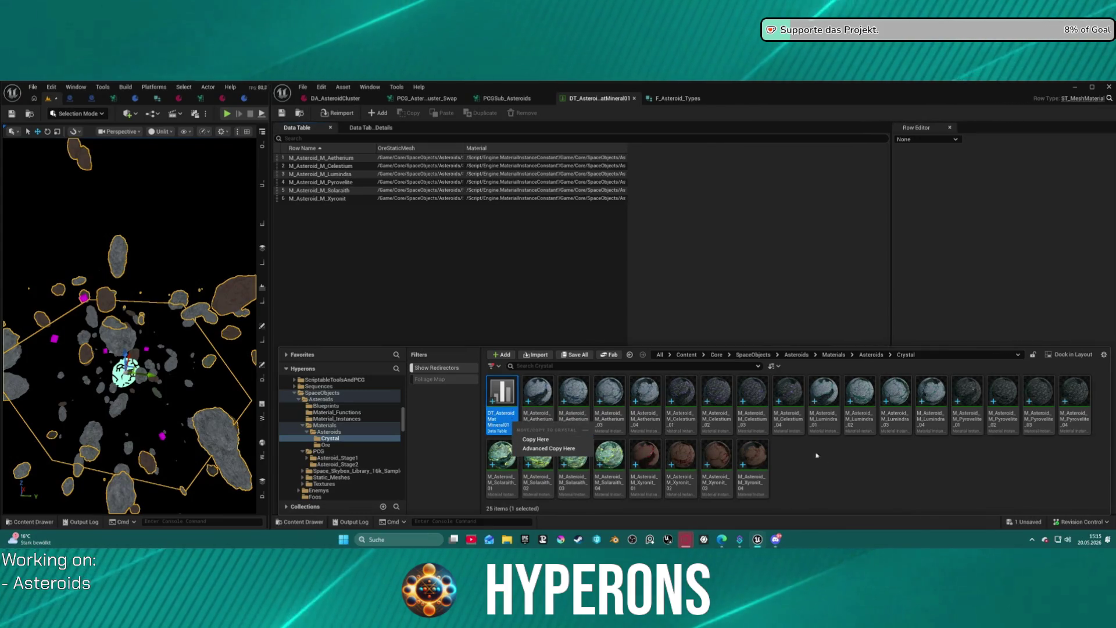
click(737, 460)
click(502, 401)
key(ctrl+d)
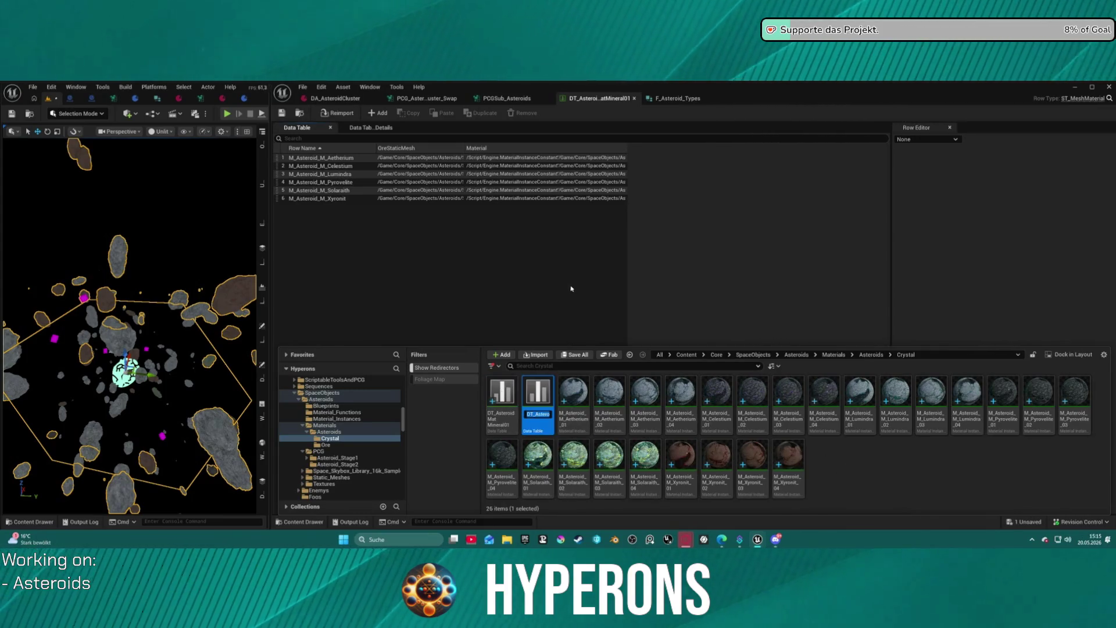
key(ctrl+s)
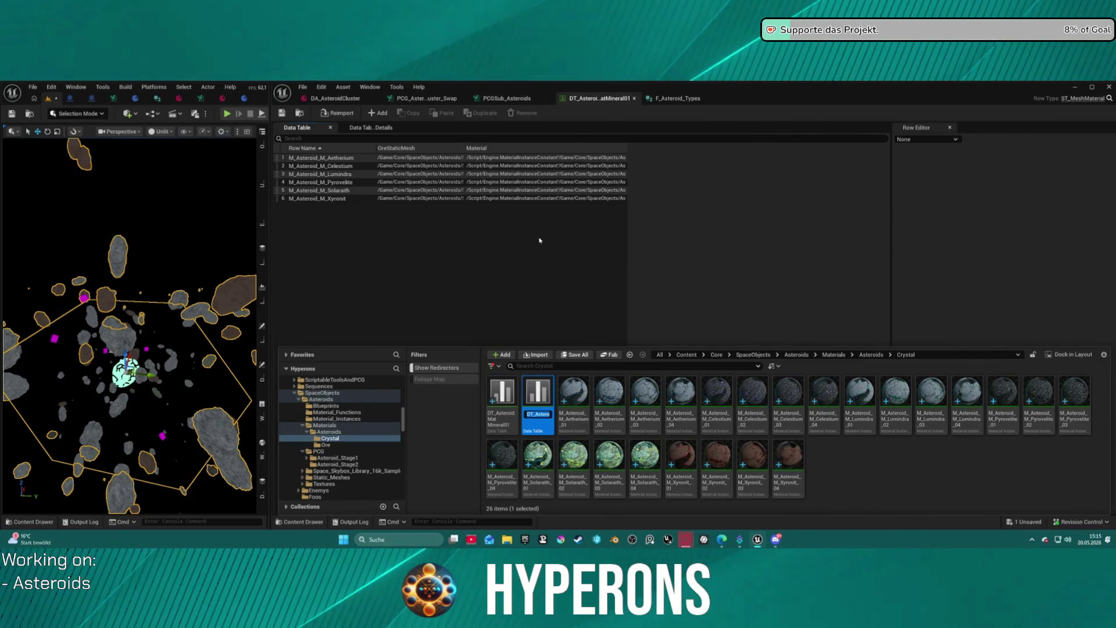
click(540, 238)
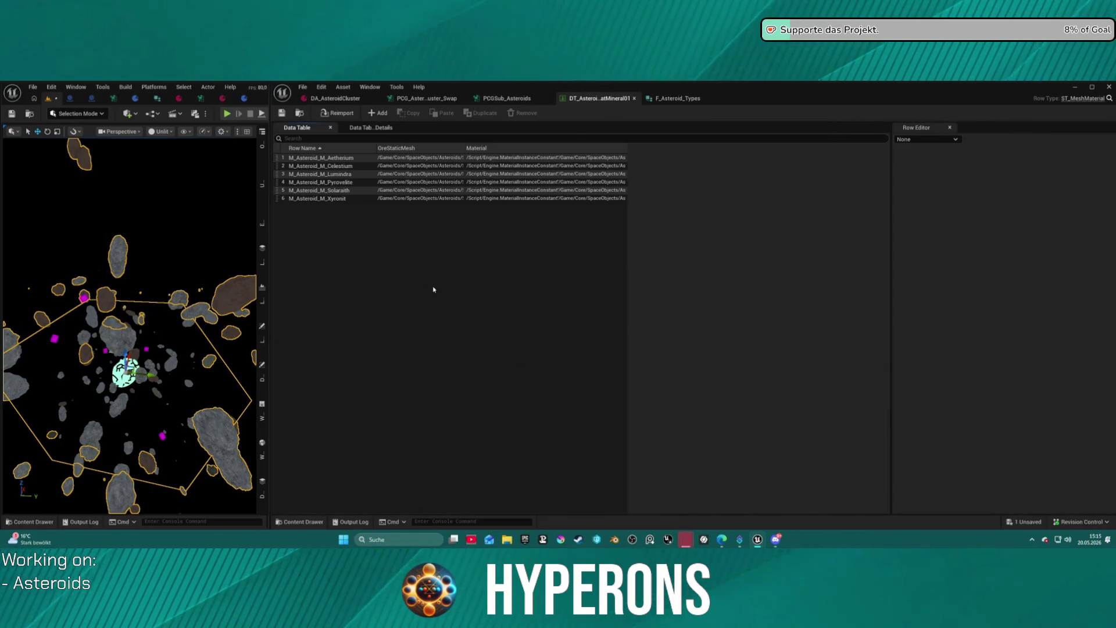
Make another copy, commit it as DT_AsteroidMatMineral04, and cancel the Mineral02 rename.
key(ctrl+space)
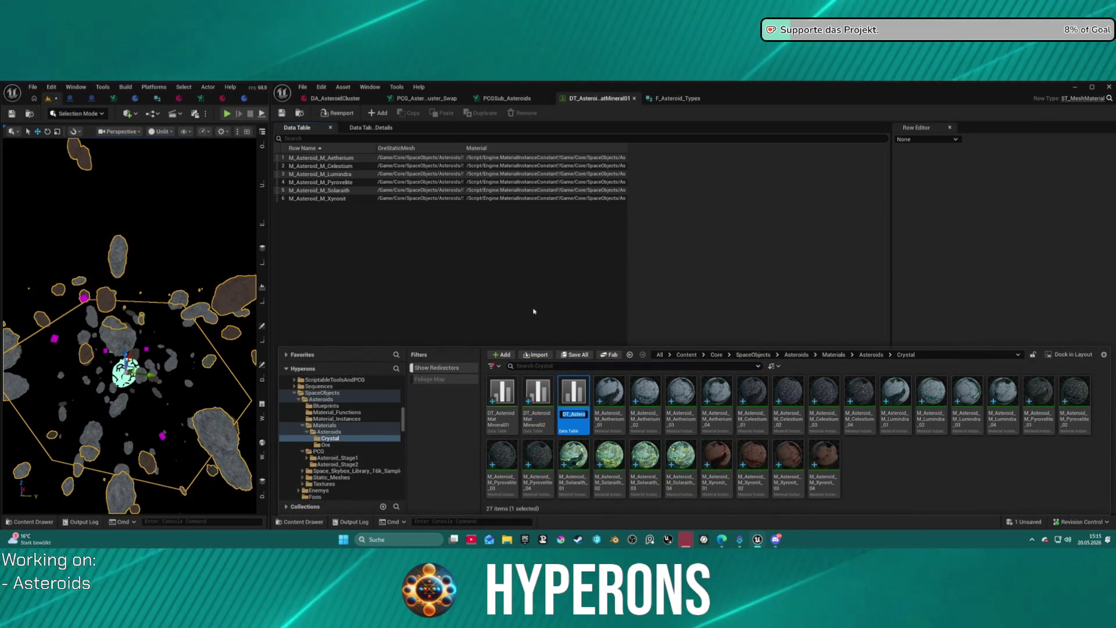
key(ctrl+s)
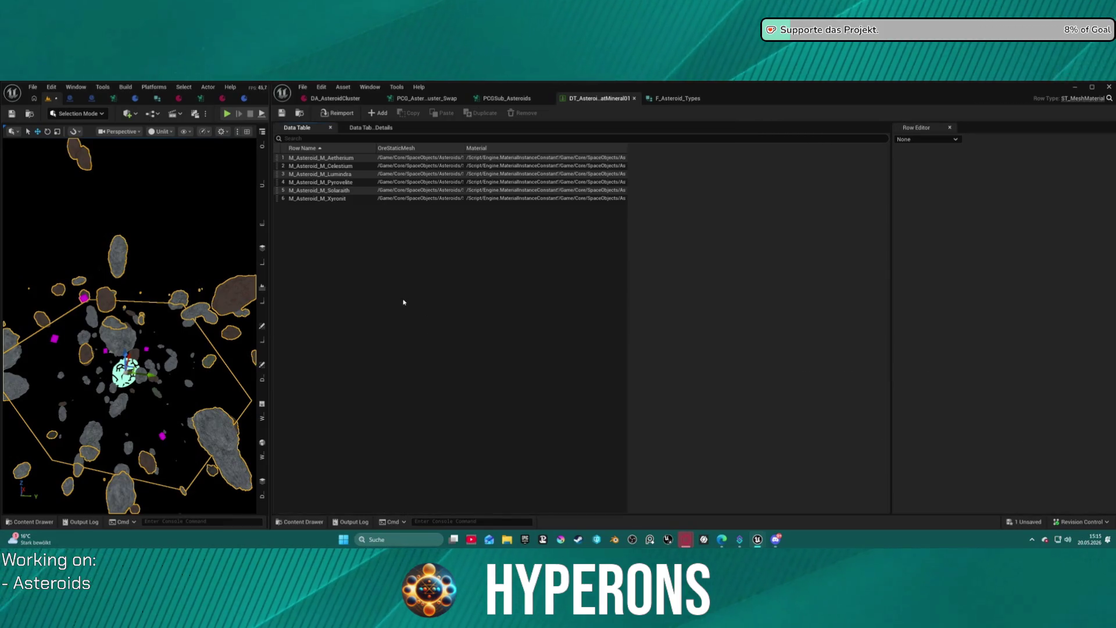
key(ctrl+space)
key(ctrl+d)
key(ctrl+s)
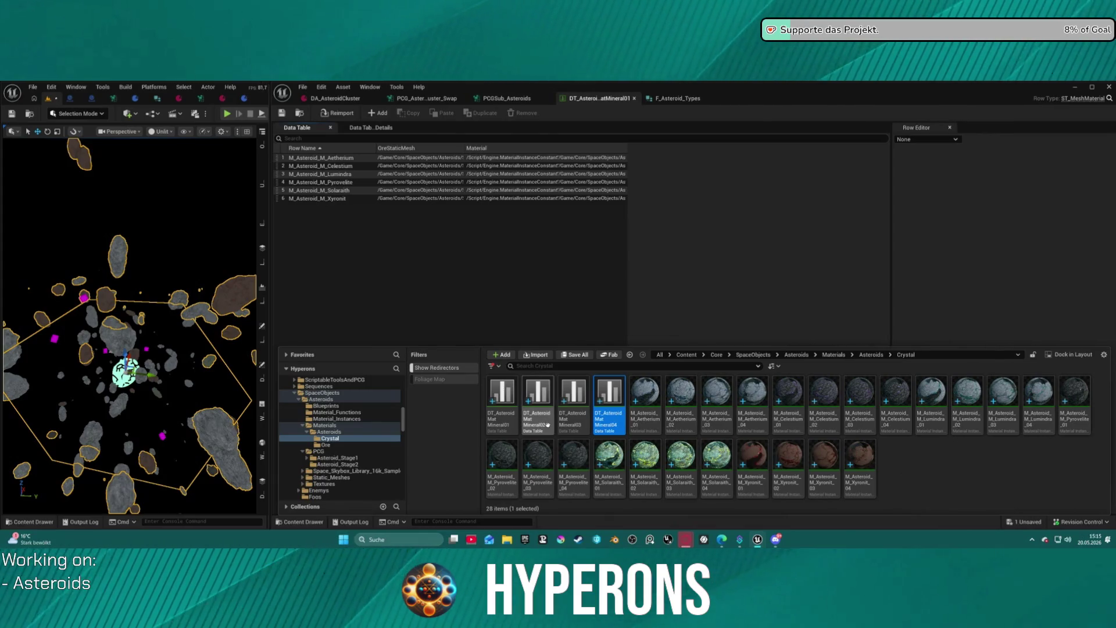
click(538, 396)
key(F2)
key(Escape)
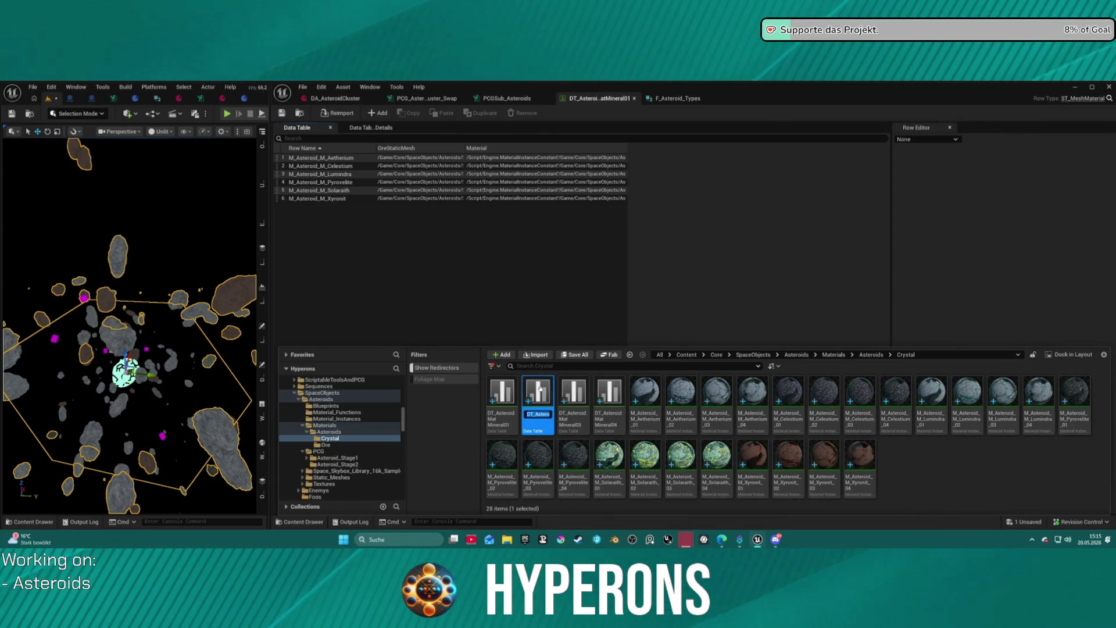
key(ctrl+space)
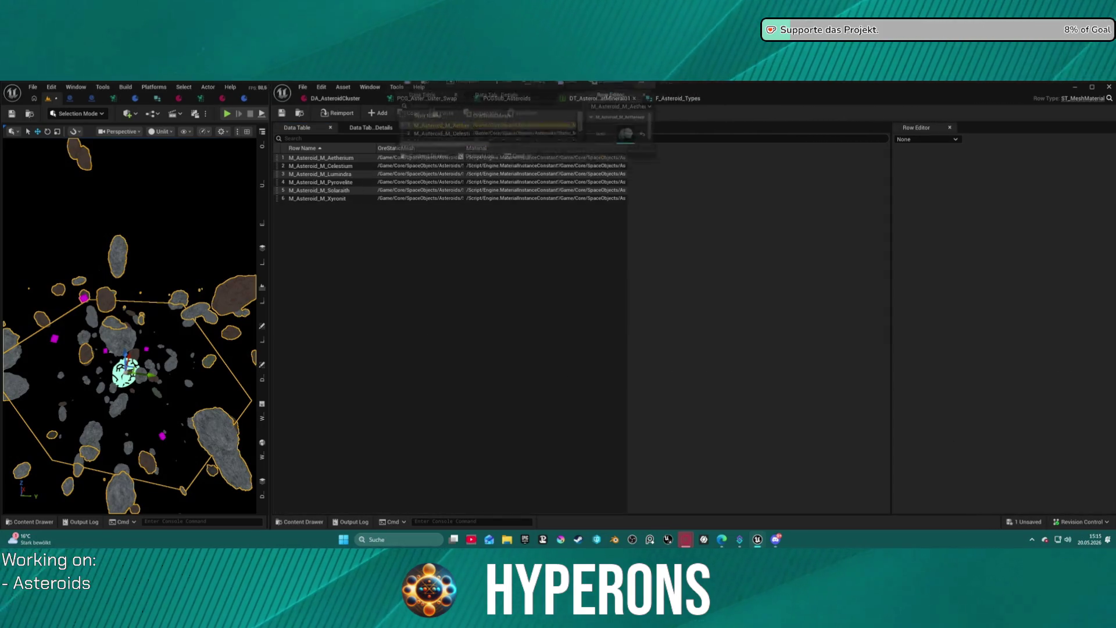
Open DT_AsteroidMatMineral02 and set the Aetherium and Celestium ore meshes to SM_AsteroidMineral_2.
drag(465, 96, 587, 105)
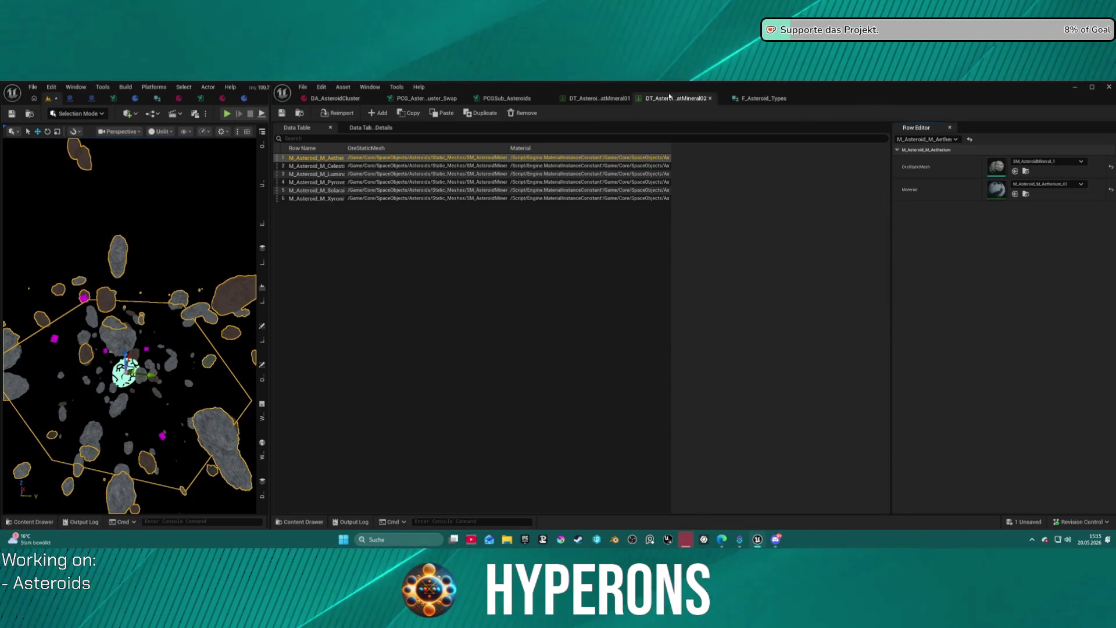
click(1040, 163)
click(1051, 270)
click(1030, 186)
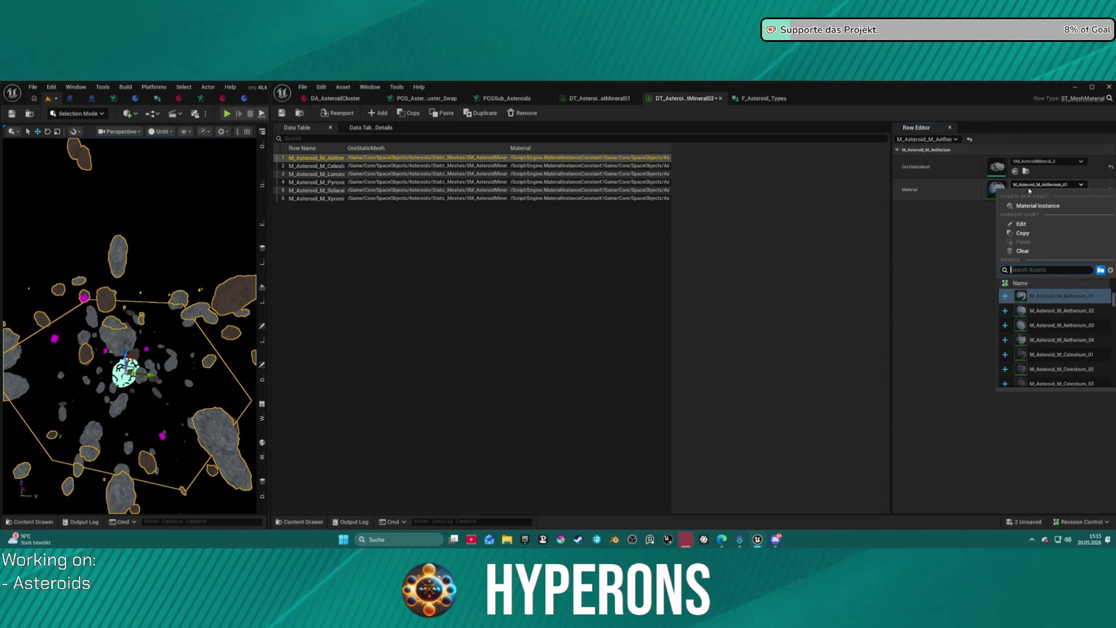
click(1058, 296)
click(579, 167)
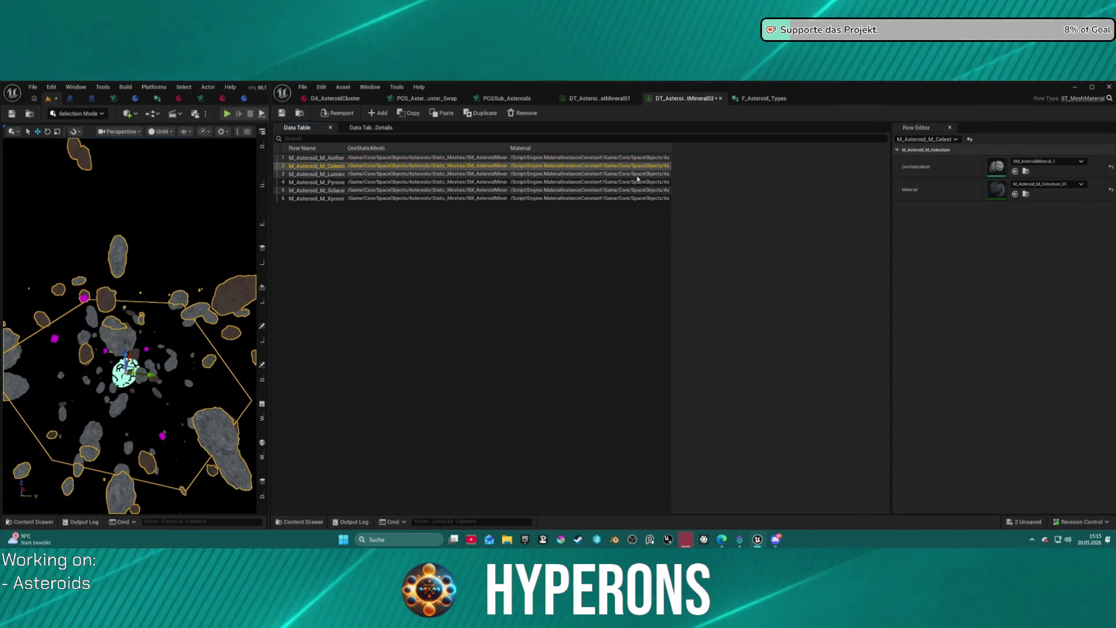
click(1042, 163)
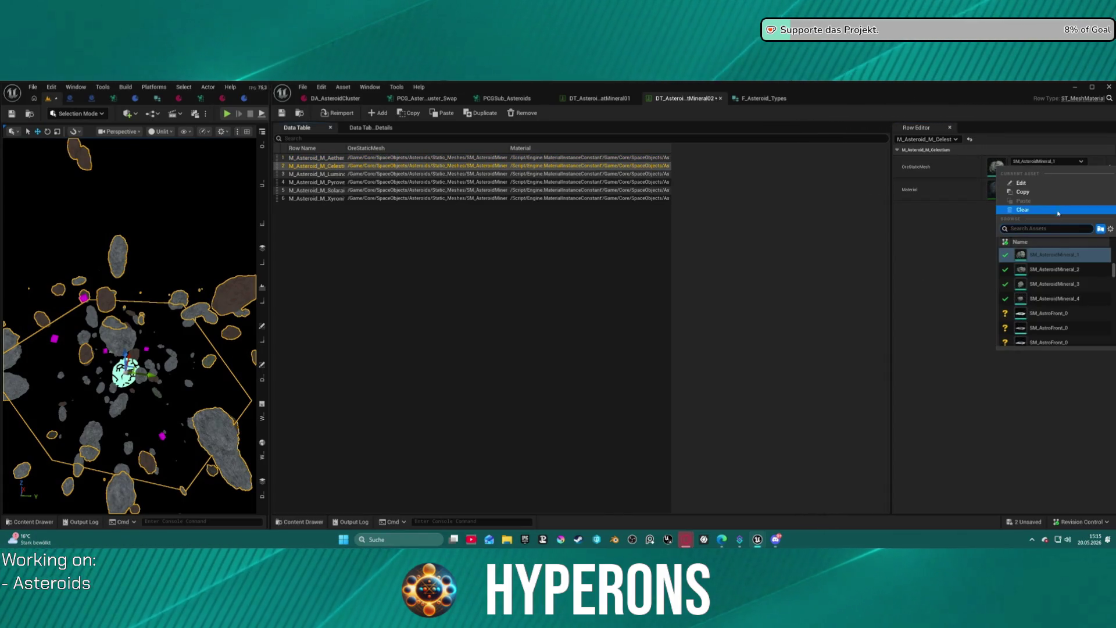
click(1055, 269)
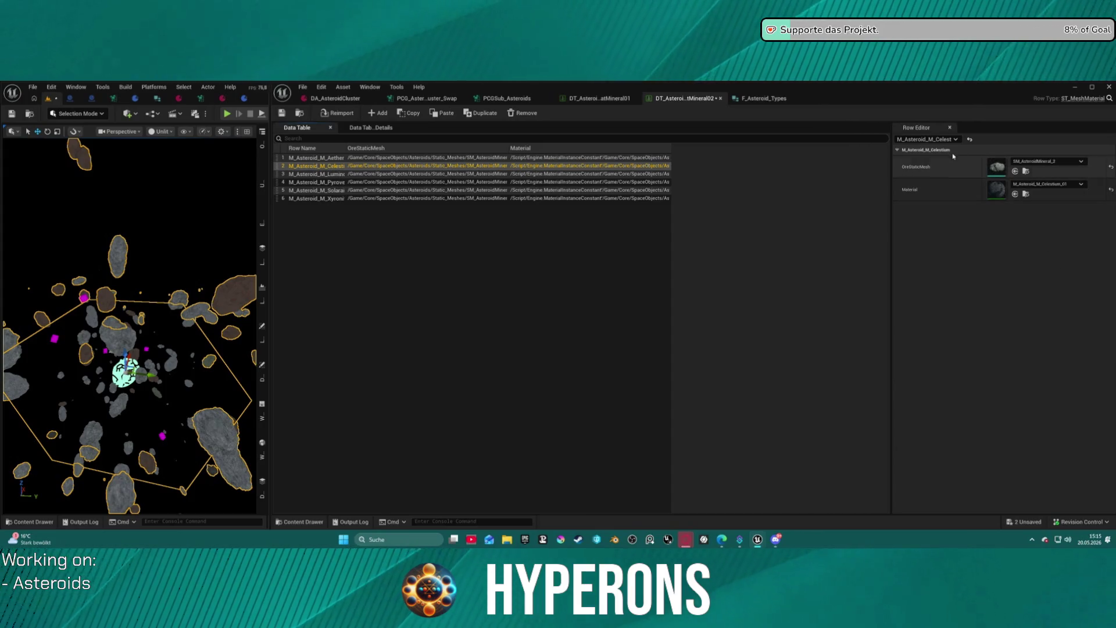
Give the Celestium and Lumindra rows their _02 crystal materials.
click(492, 182)
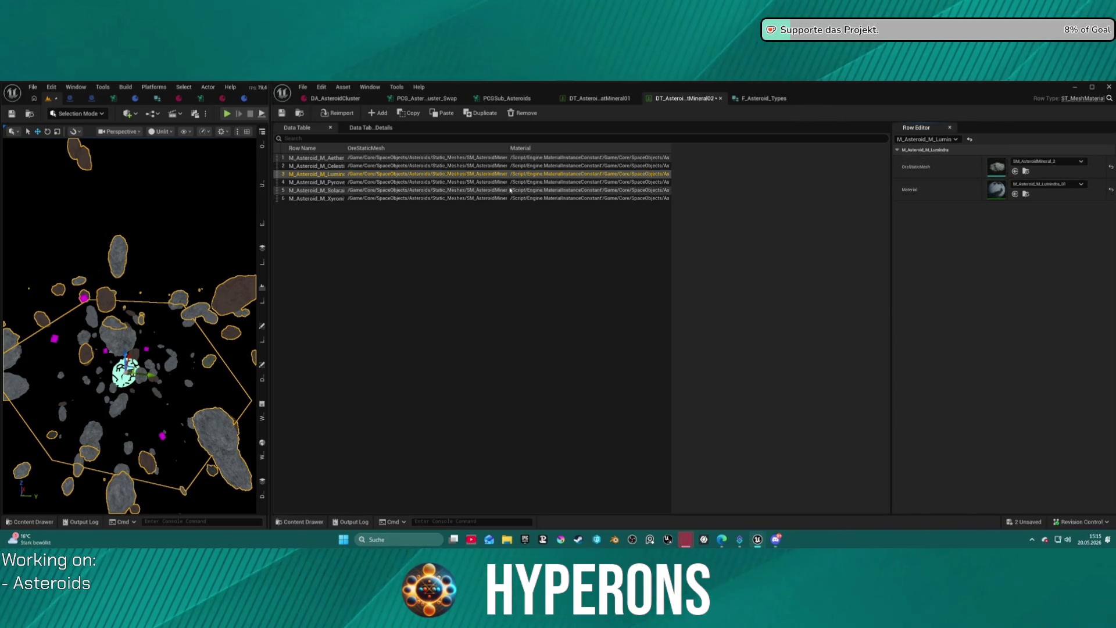
click(472, 192)
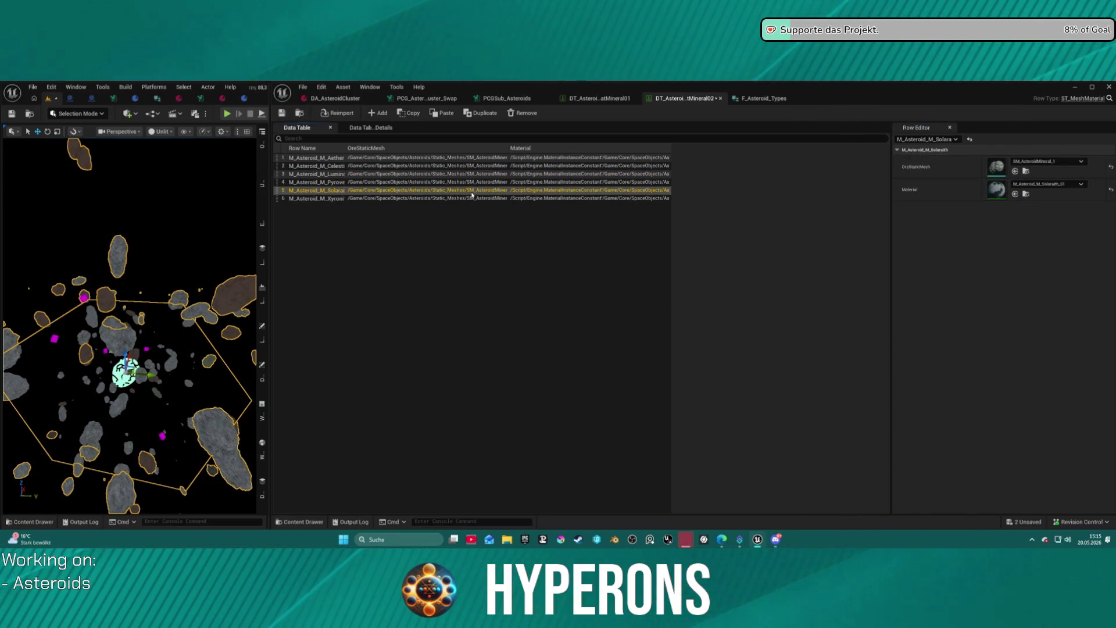
click(461, 198)
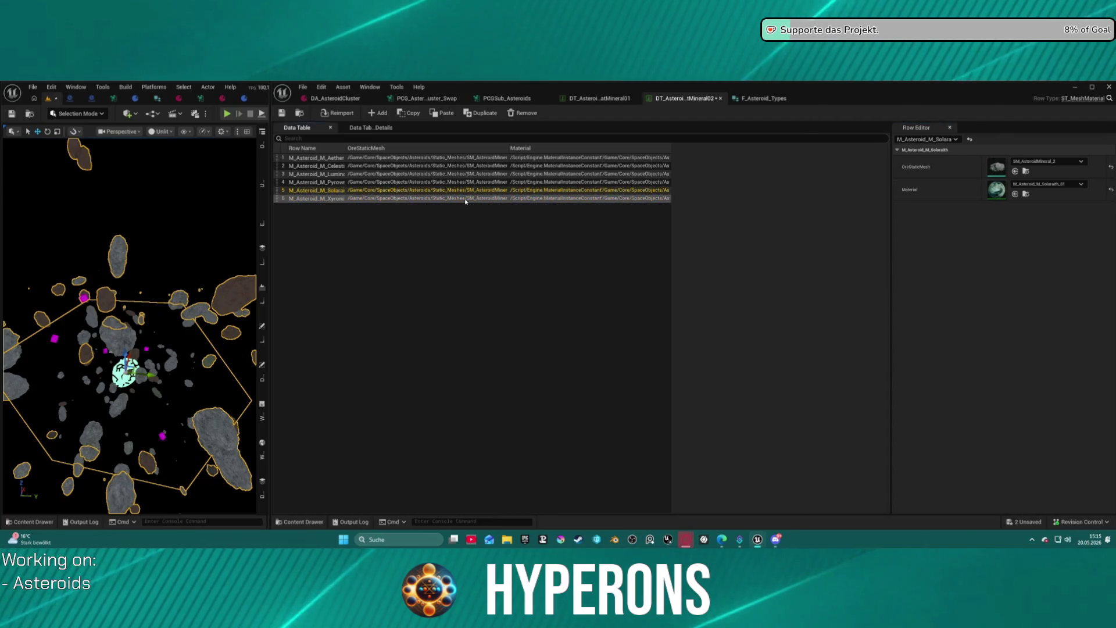
click(465, 166)
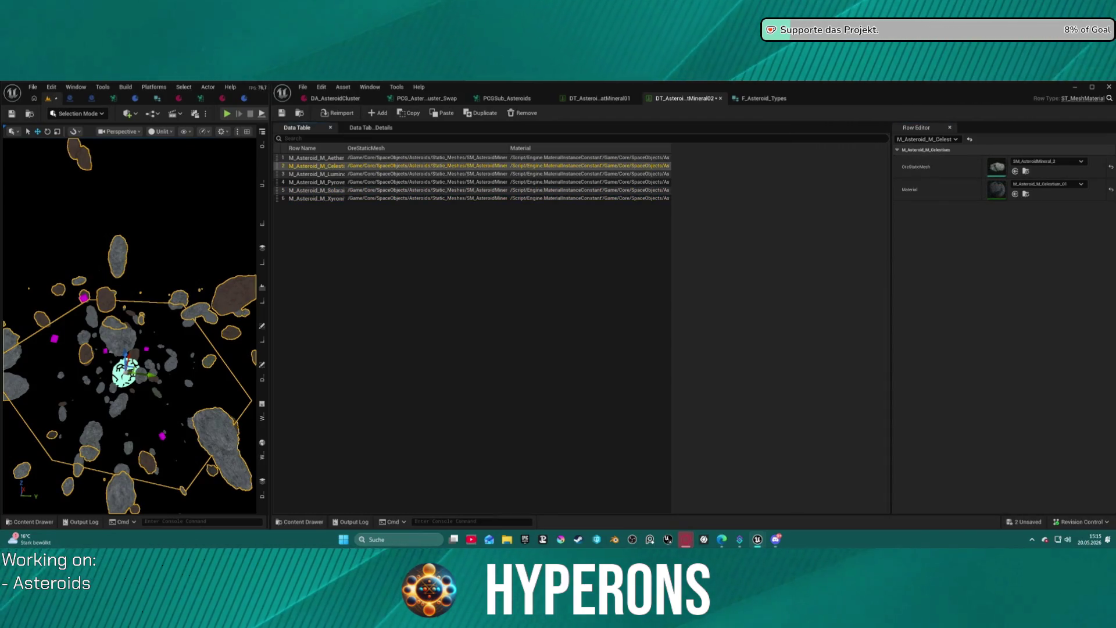
click(1057, 187)
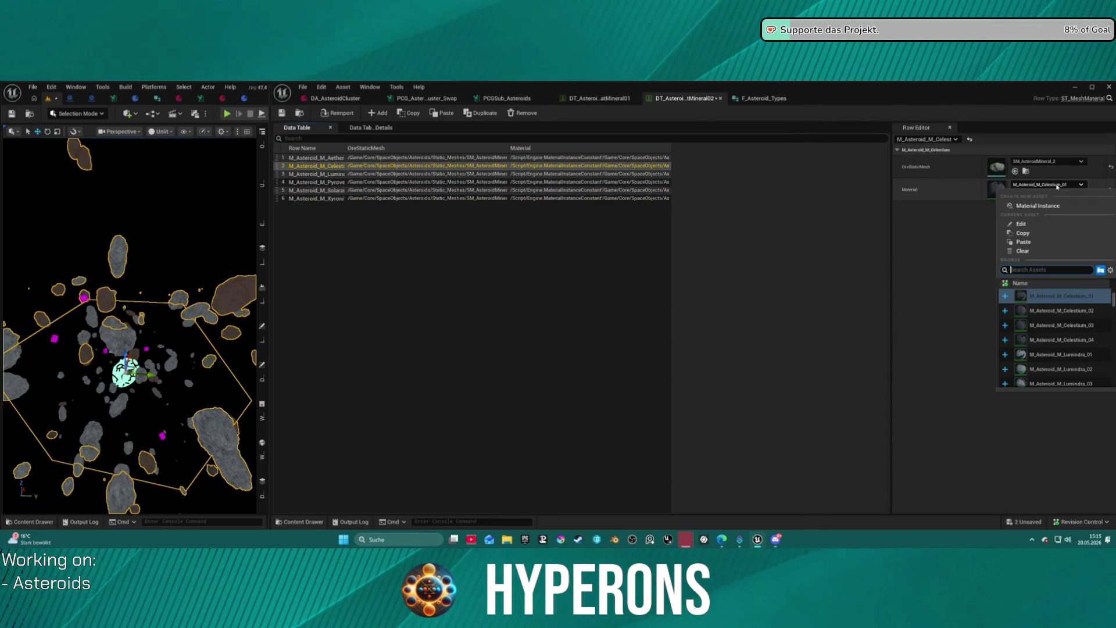
click(1068, 312)
click(601, 174)
click(1047, 184)
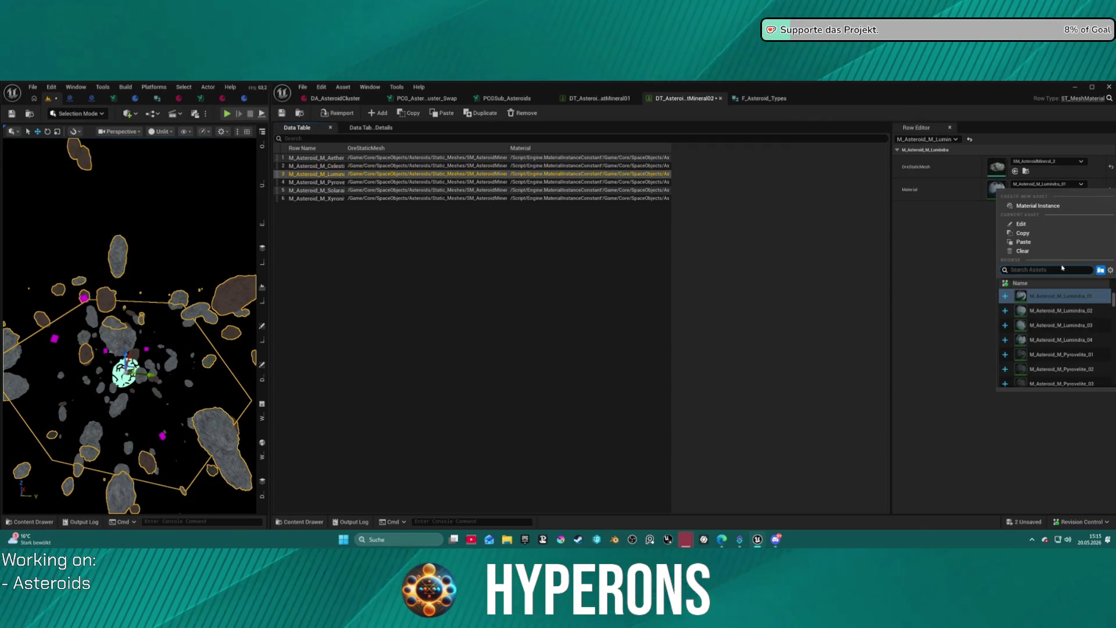
click(1058, 310)
Set the Pyrovelite, Solaraith and Xyronit materials to their M_Asteroid_M_…_02 instances.
click(590, 182)
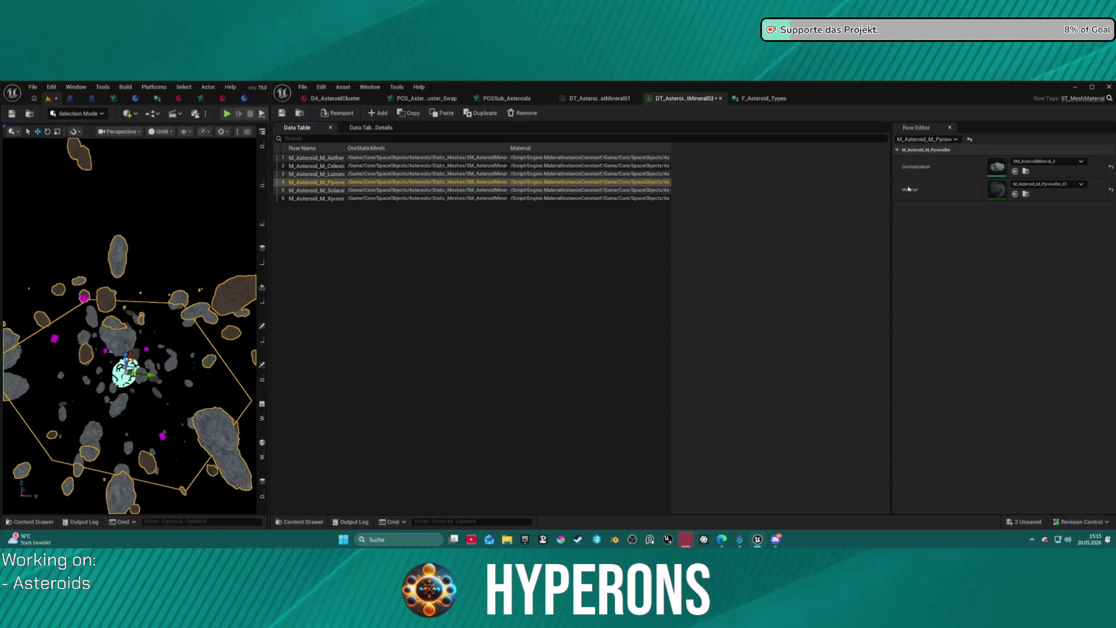
click(1047, 184)
click(1053, 307)
click(590, 190)
click(1047, 184)
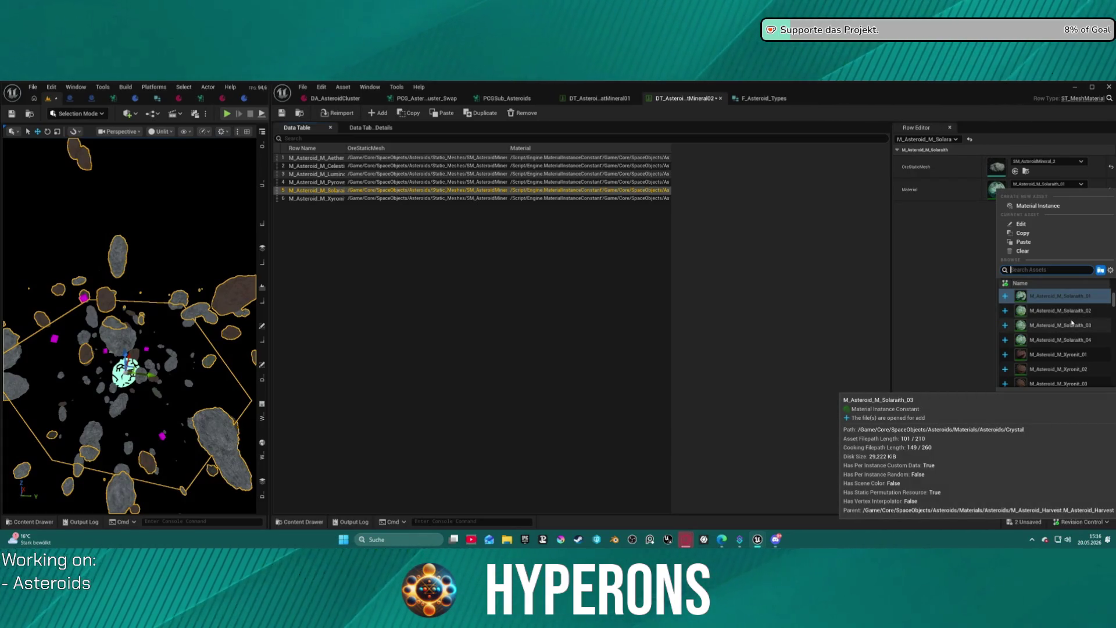
click(1057, 313)
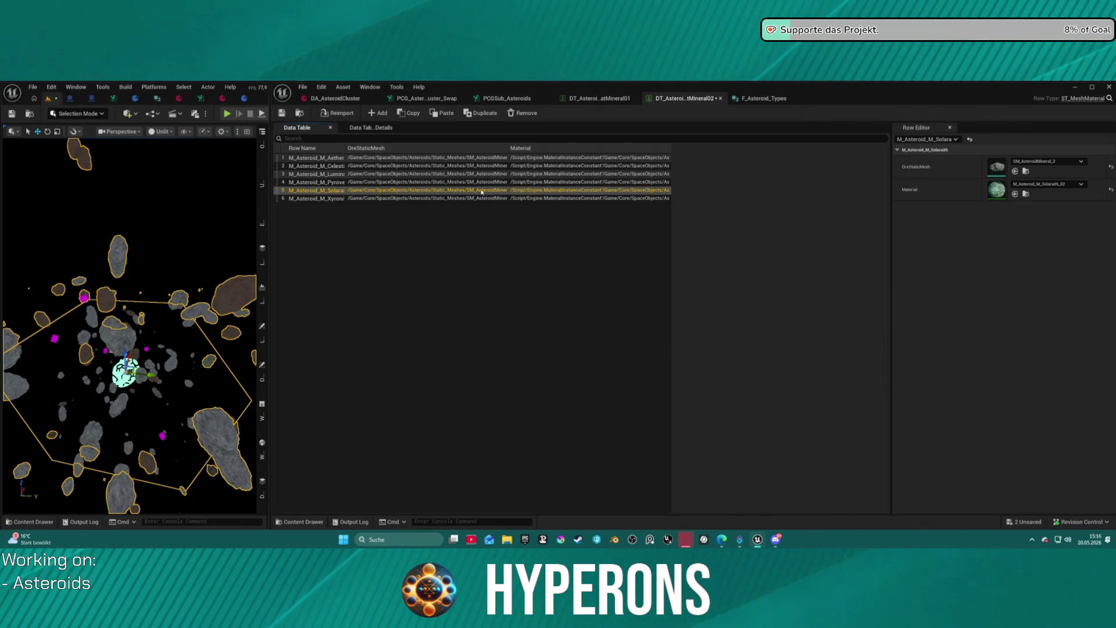
click(474, 197)
click(1081, 183)
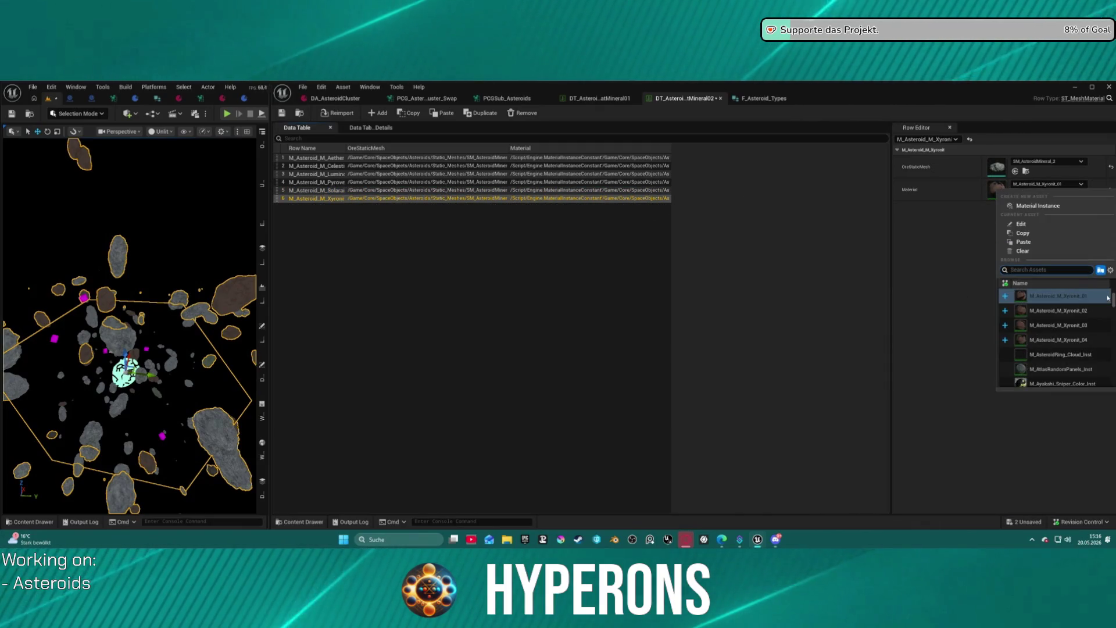
click(1098, 312)
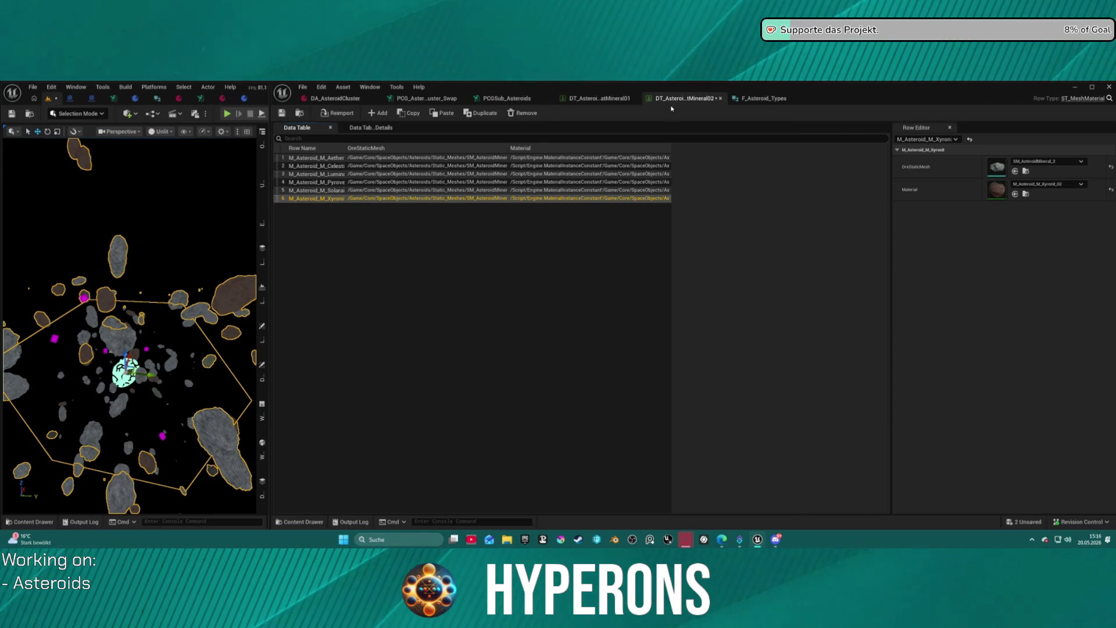
click(583, 301)
key(ctrl+space)
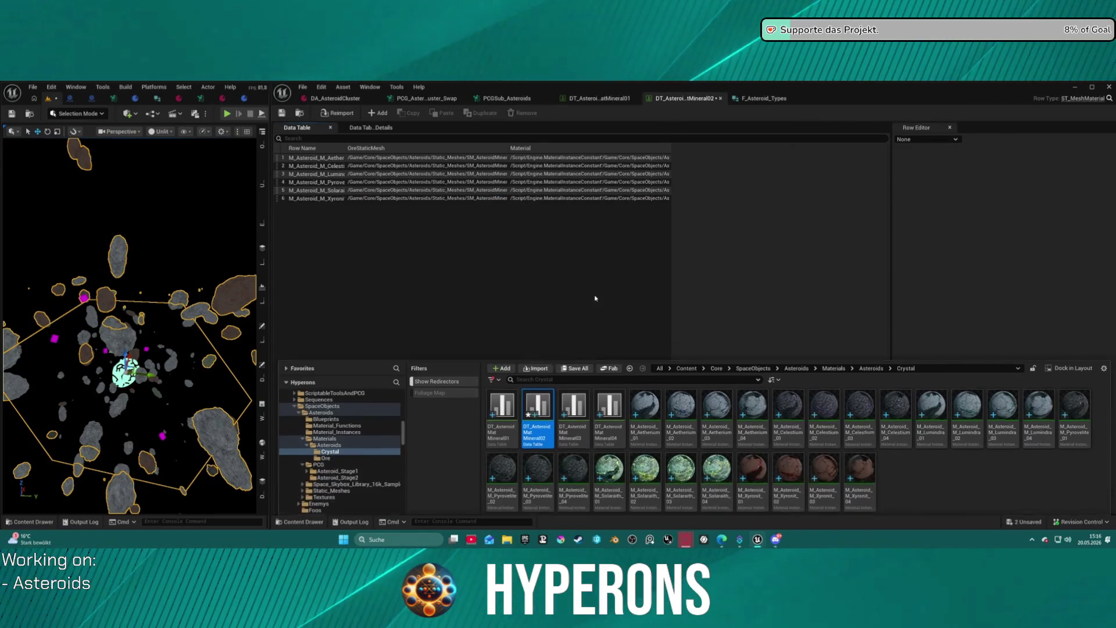
Open DT_AsteroidMatMineral03 and set the Aetherium ore mesh to SM_AsteroidMineral_3.
double_click(584, 422)
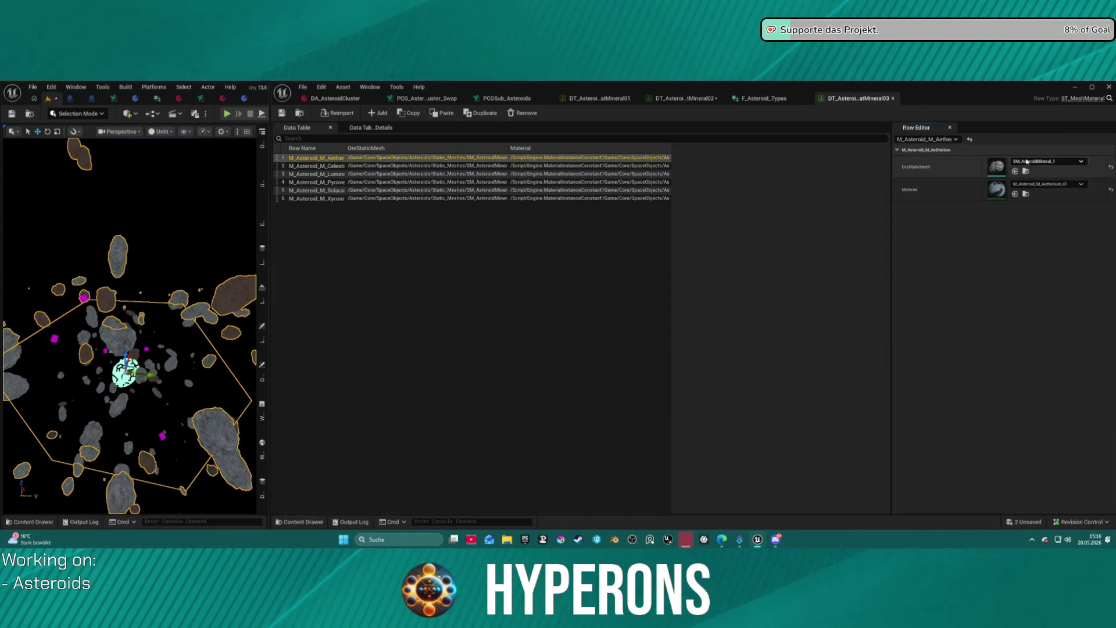
click(1047, 161)
click(1064, 283)
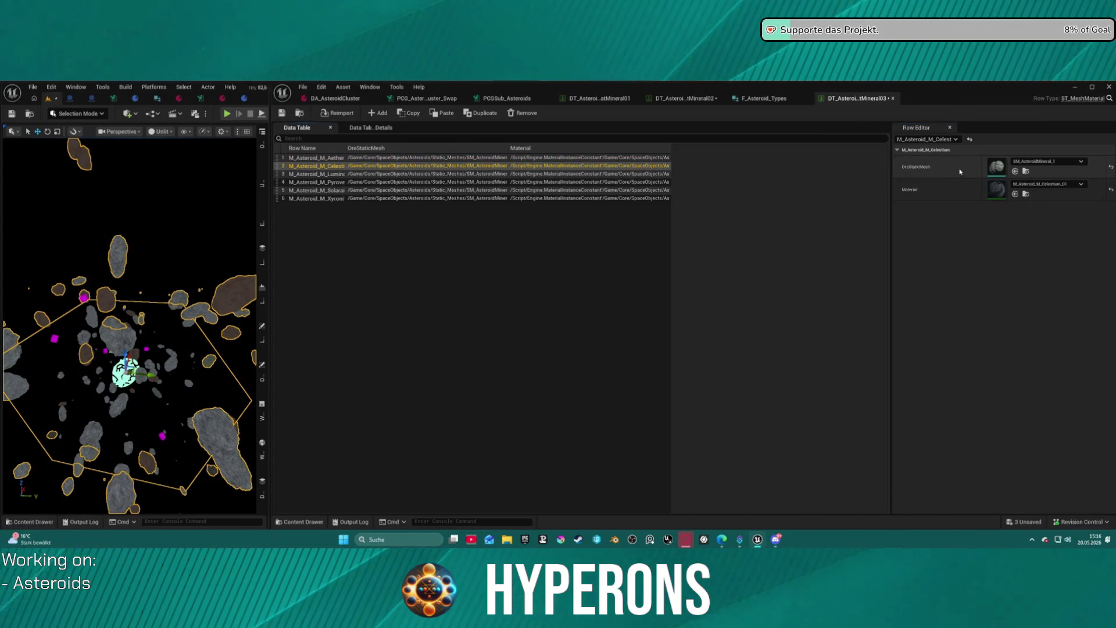
click(578, 174)
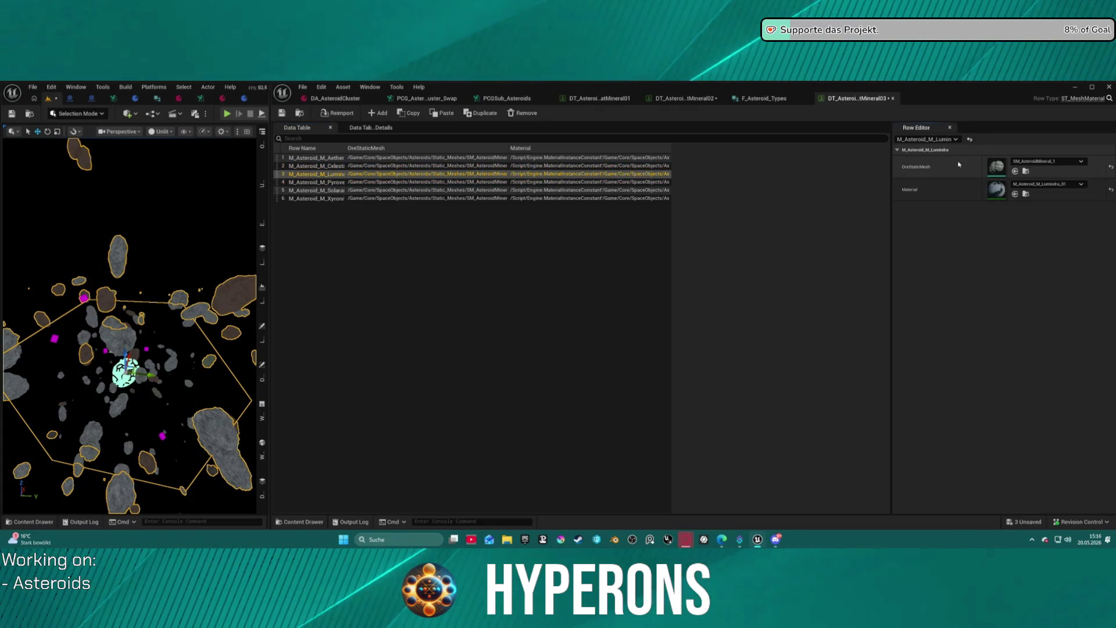
key(Down)
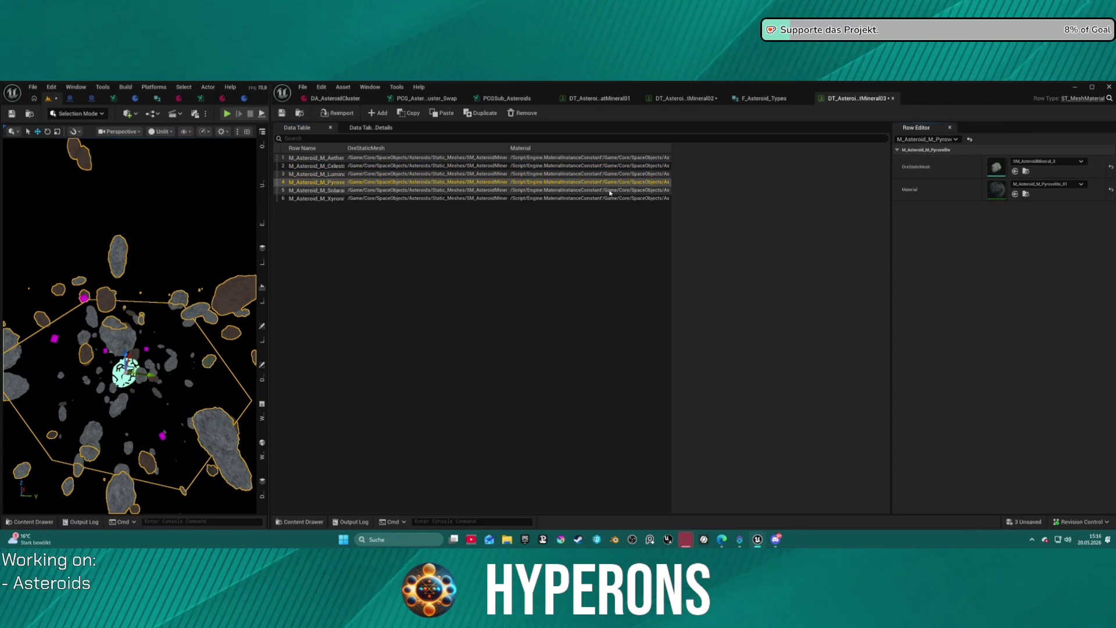
click(610, 190)
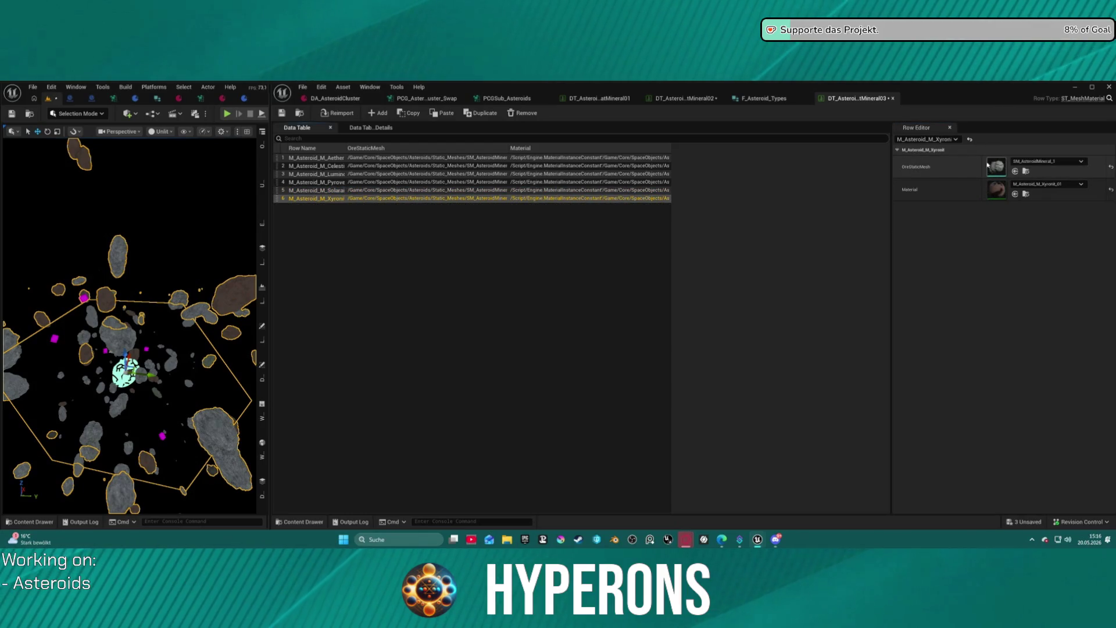
key(Home)
Give the Aetherium, Celestium and Lumindra rows their _03 crystal materials.
click(1045, 184)
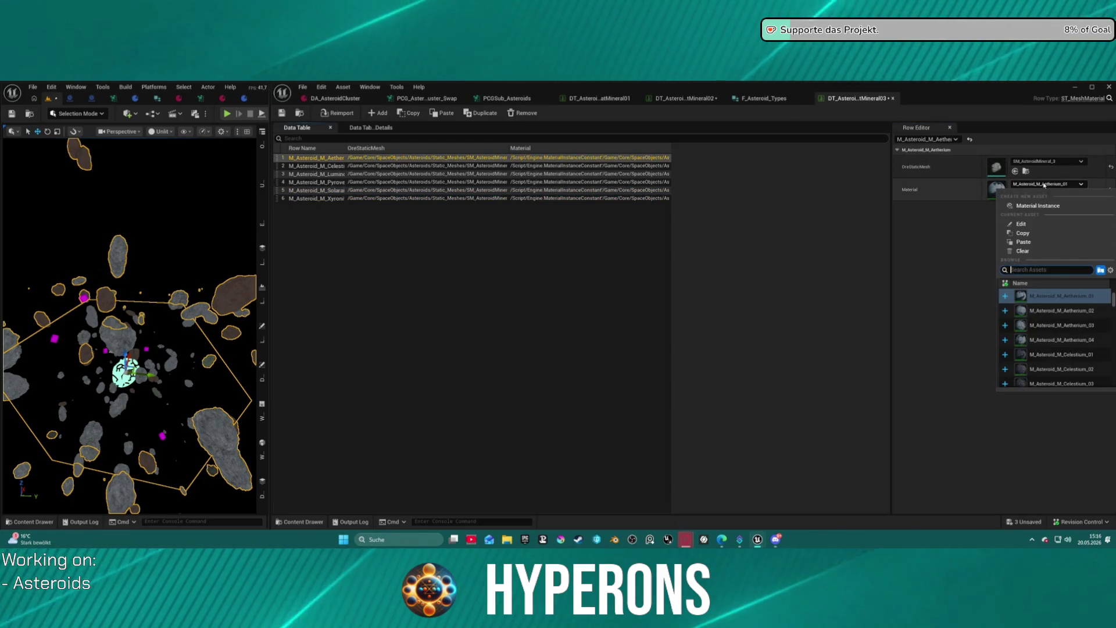
click(1062, 325)
click(504, 173)
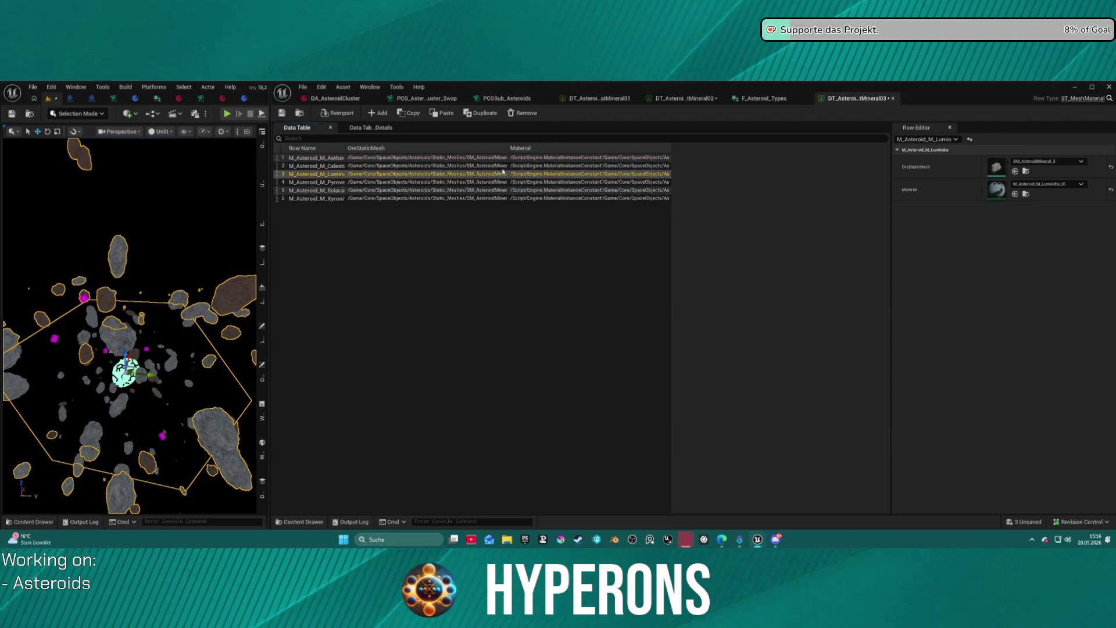
key(Up)
click(1044, 184)
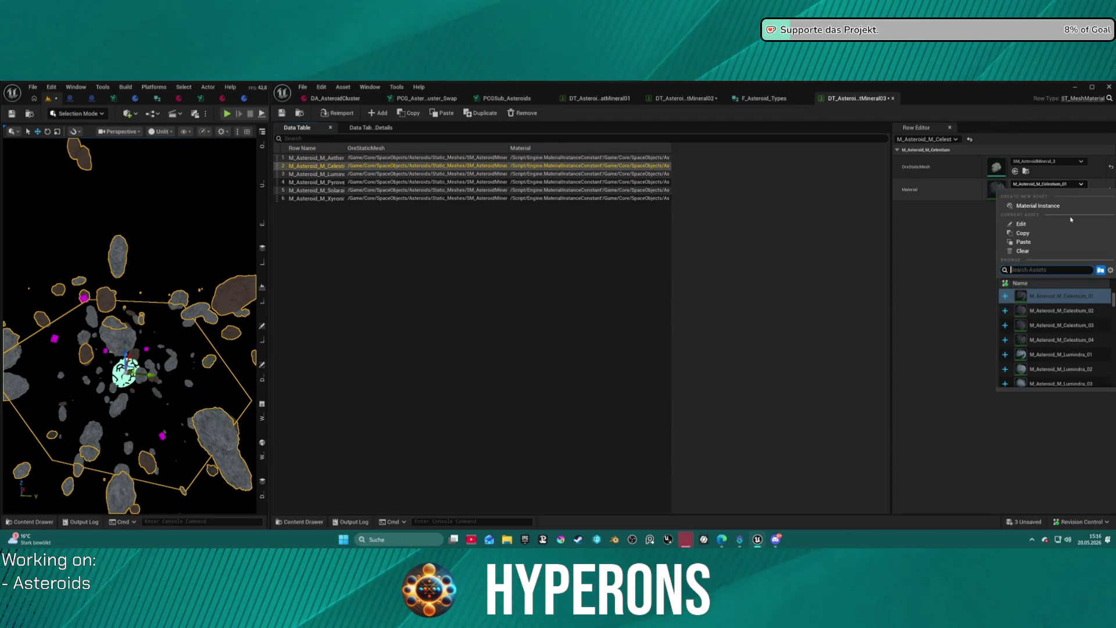
click(1070, 326)
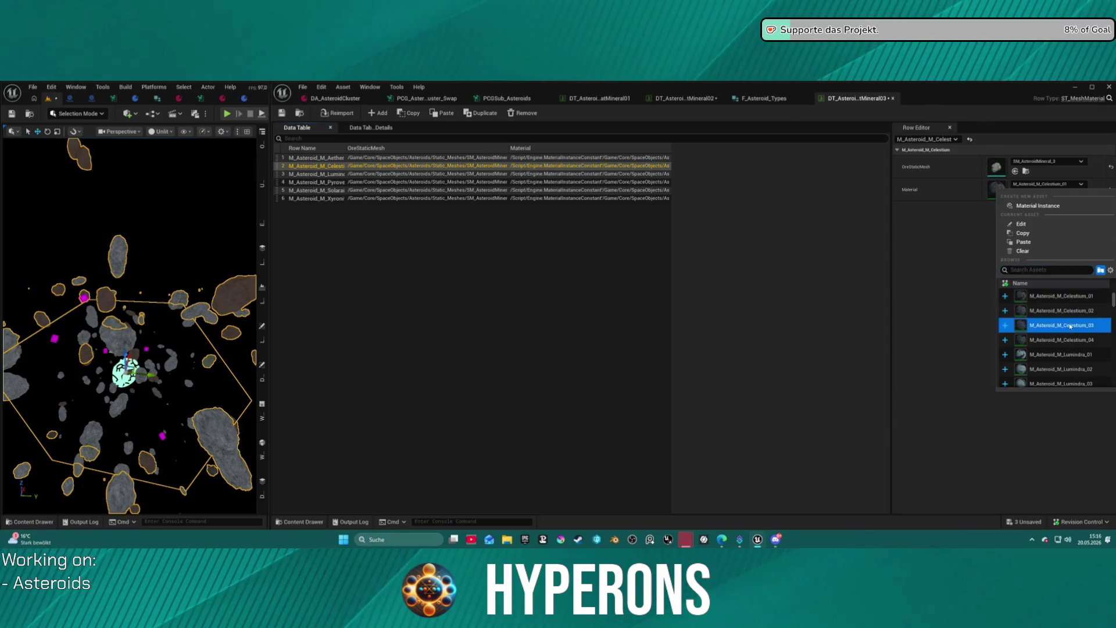
click(448, 174)
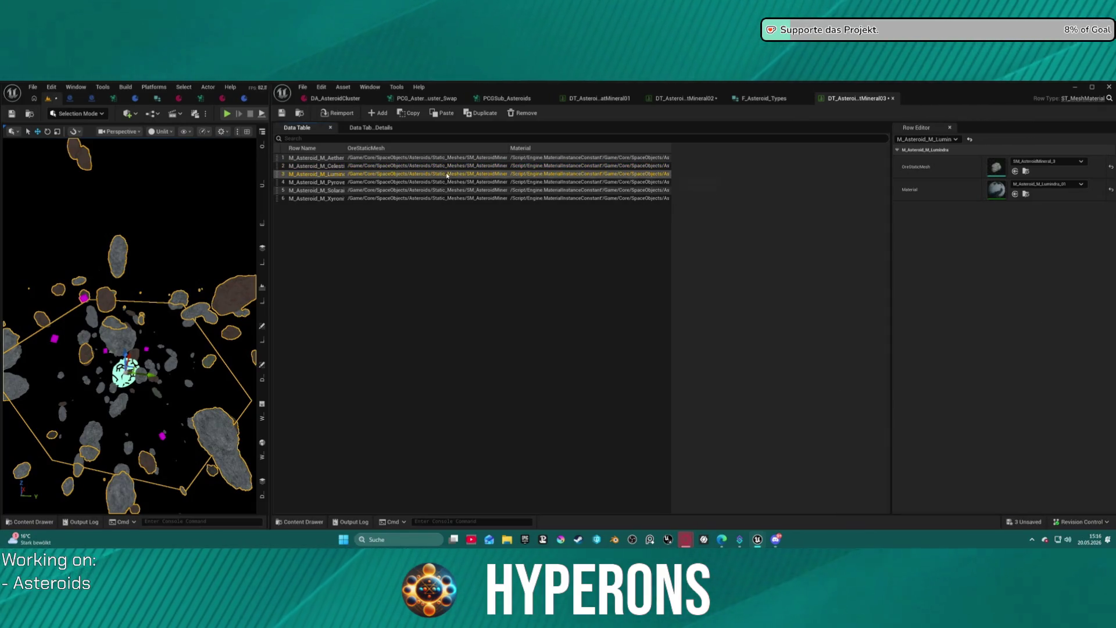
click(1080, 185)
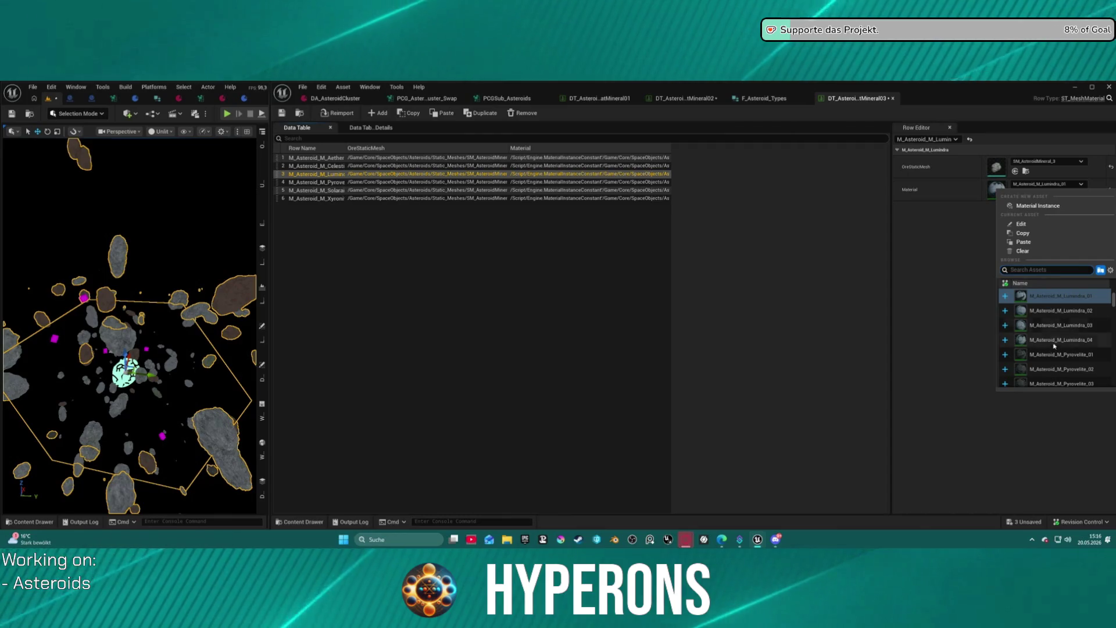
click(1072, 326)
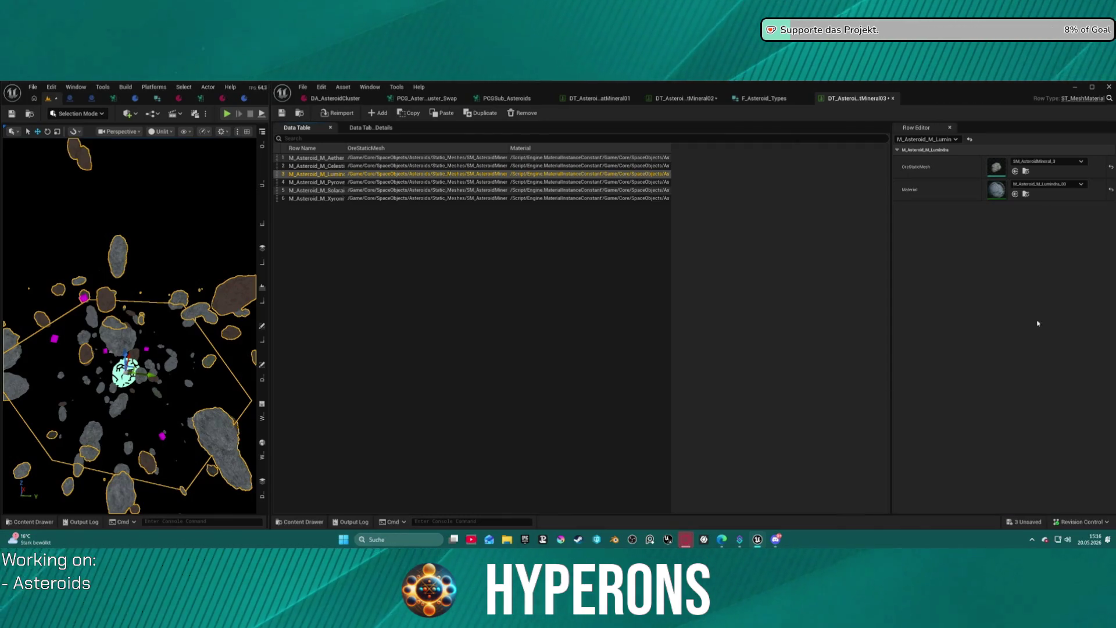
Set the Pyrovelite, Solaraith and Xyronit materials to _03, correcting Xyronit from _04.
click(506, 182)
click(1080, 185)
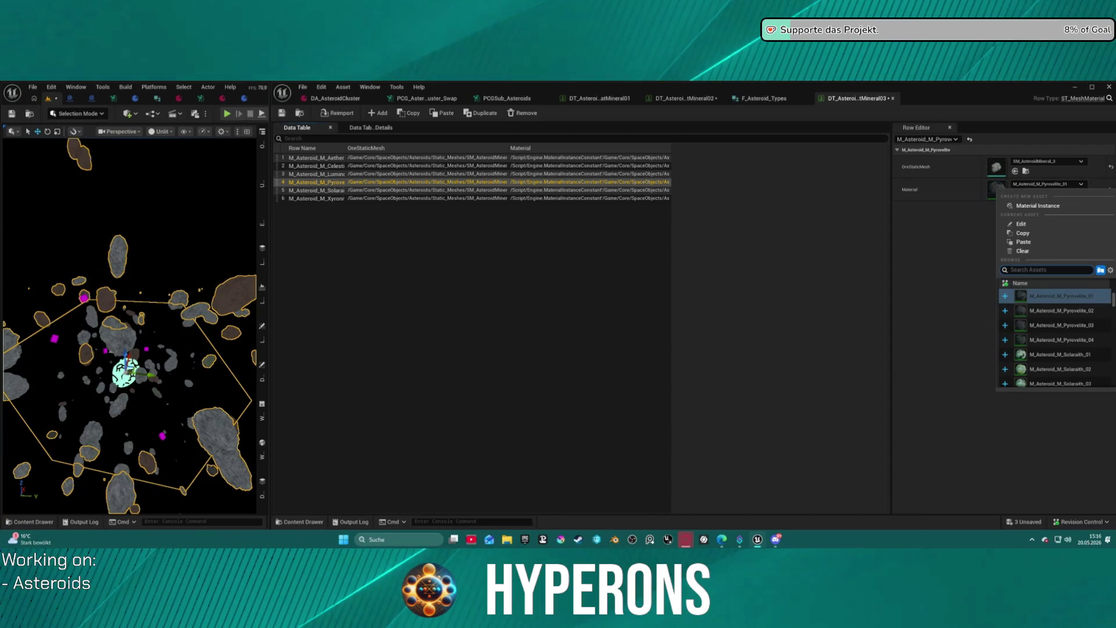
click(1085, 326)
click(582, 191)
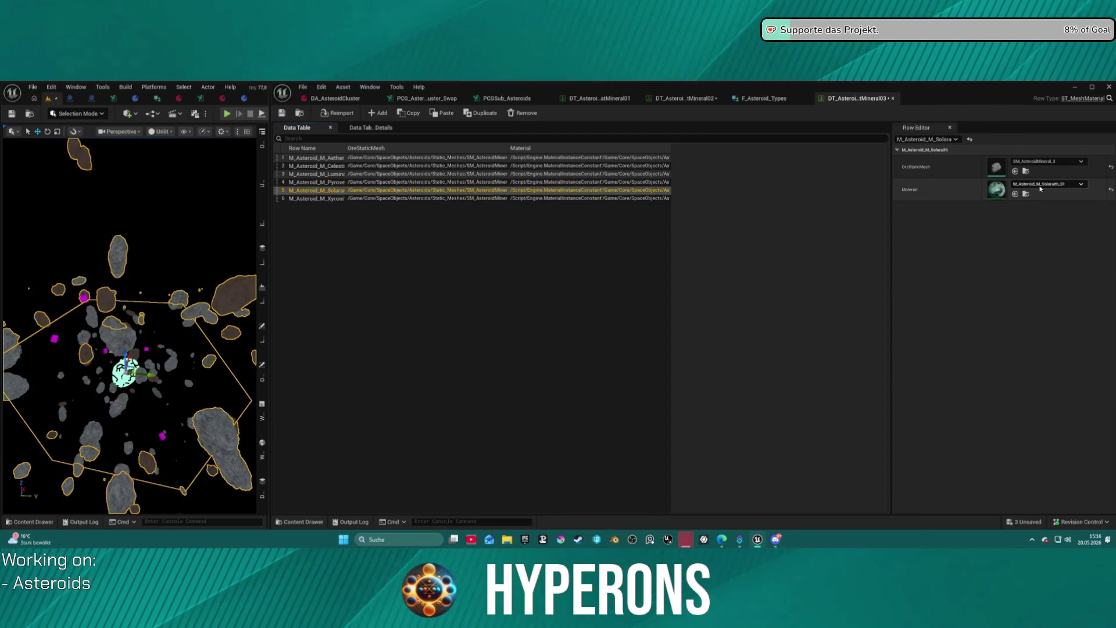
click(1081, 185)
click(1076, 327)
click(442, 198)
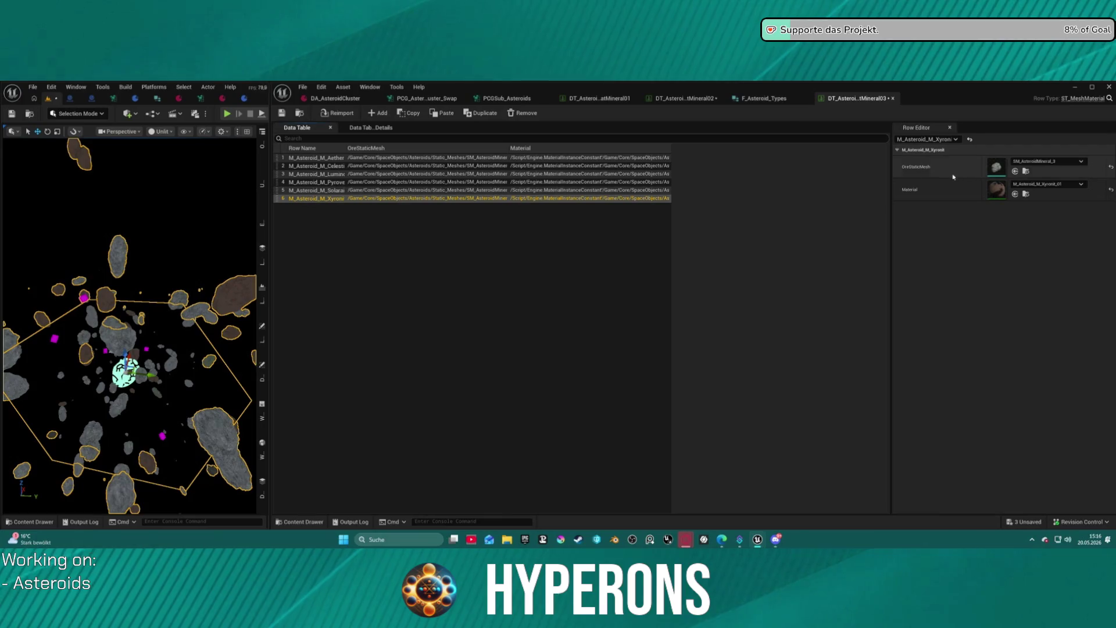
click(1080, 185)
click(1072, 340)
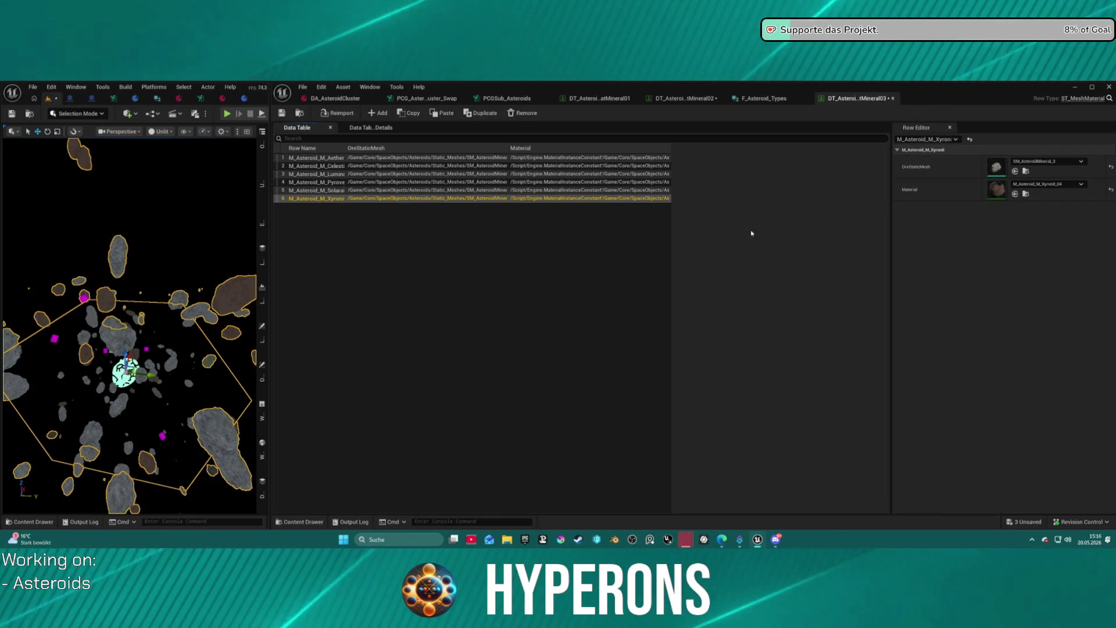
click(1053, 184)
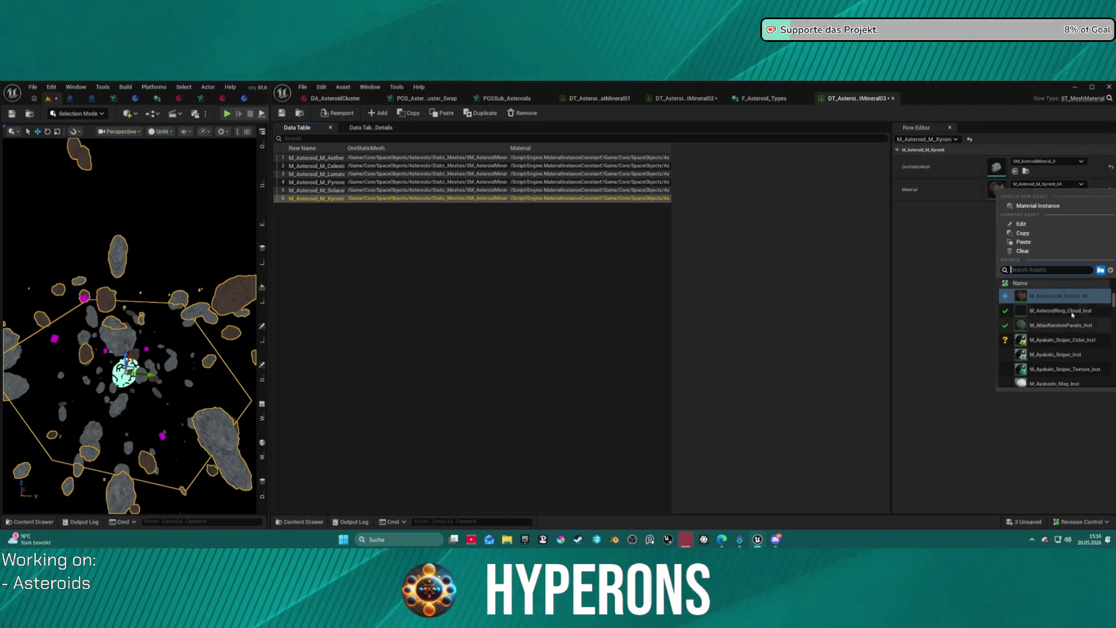
scroll(1029, 302, up, 1)
click(1025, 292)
Review each row's assigned material and clear the row selection.
click(391, 208)
click(393, 190)
click(428, 174)
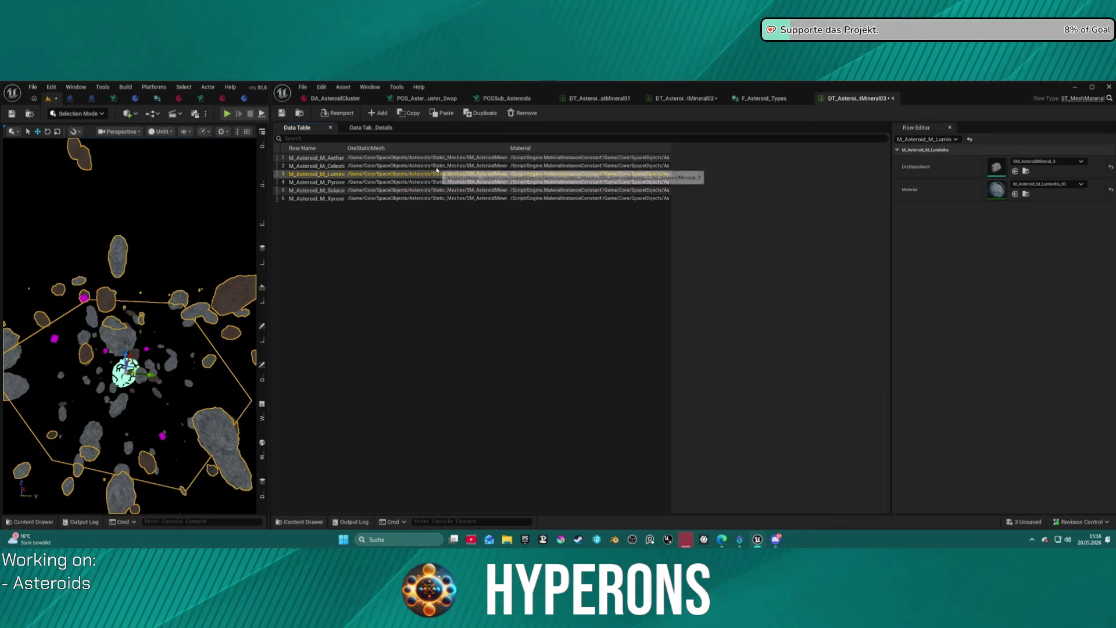
key(Up)
key(Up)
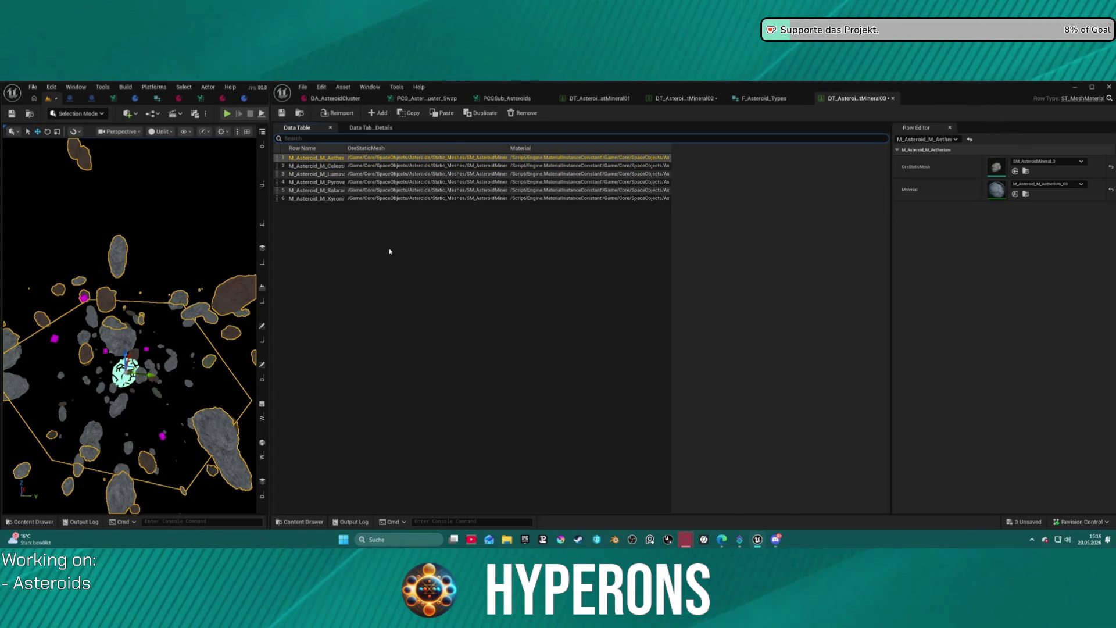
key(Escape)
key(ctrl+space)
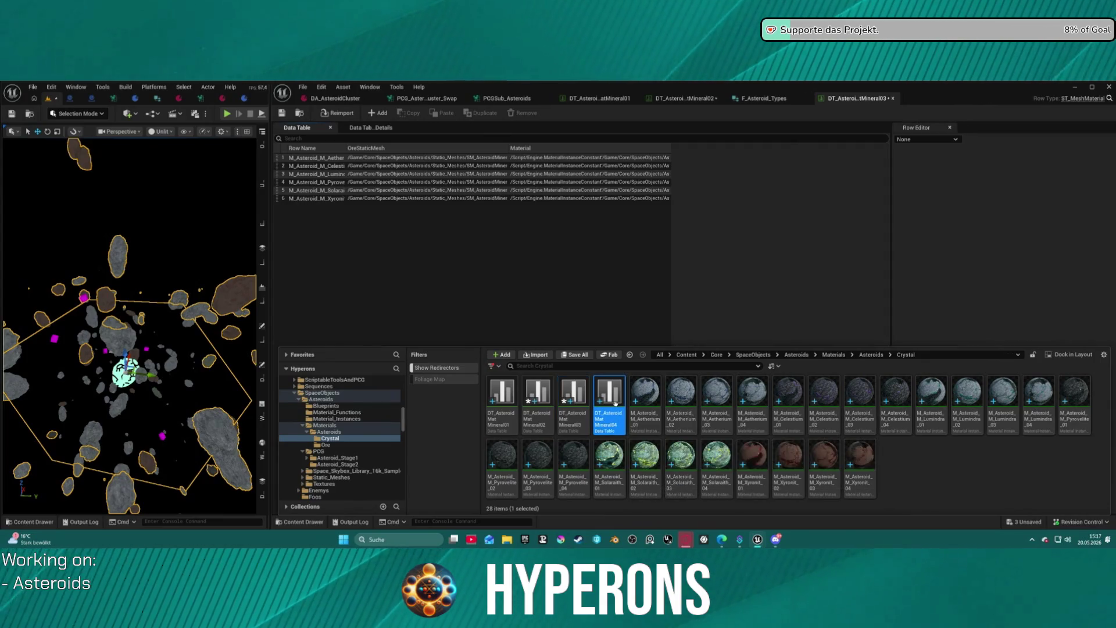
Open DT_Asteroid_Mat_Mineral04 and set the ore mesh to SM_AsteroidMineral_4.
double_click(614, 424)
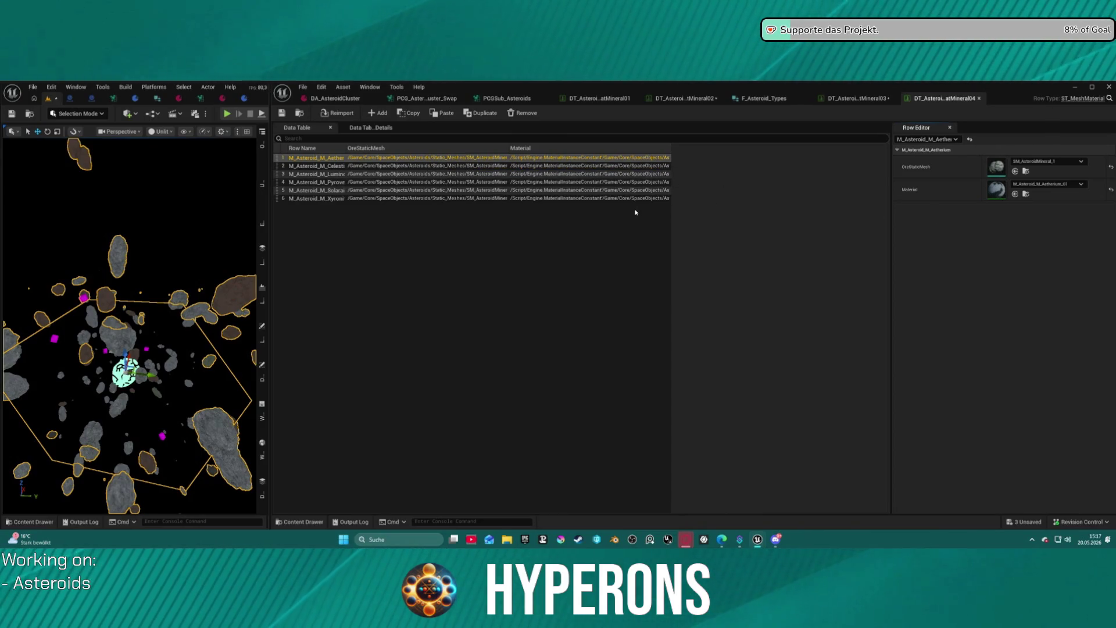
click(1044, 162)
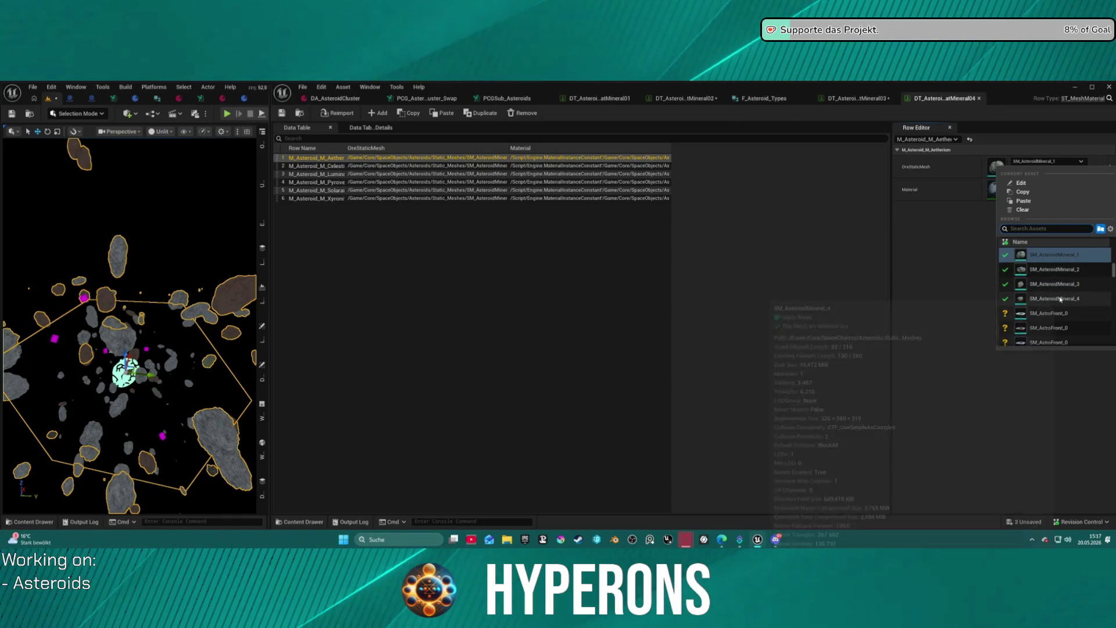
click(1061, 298)
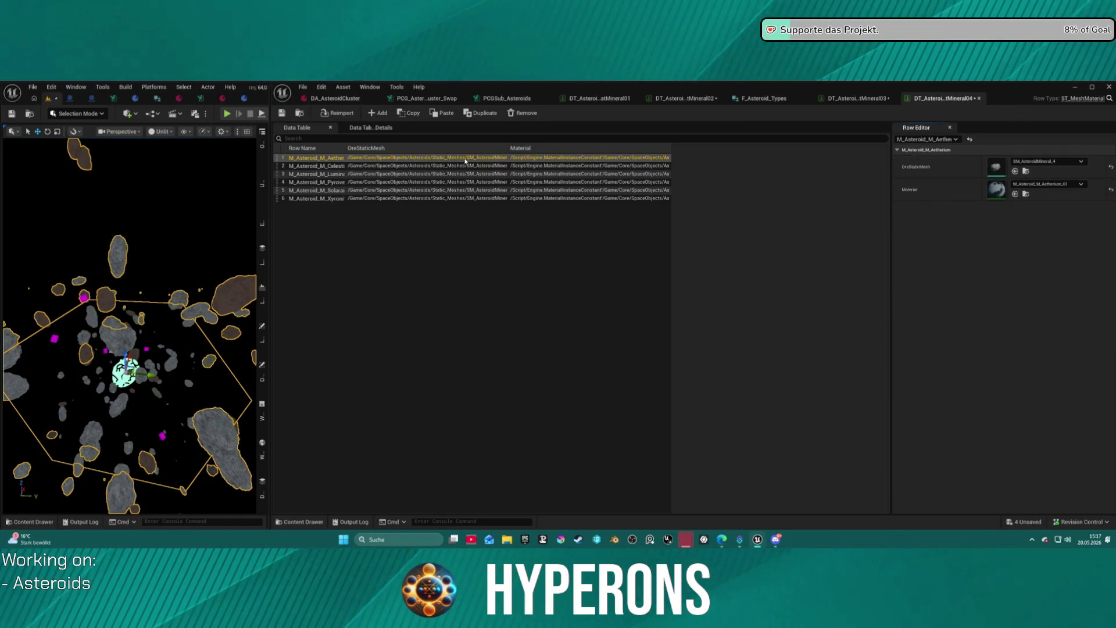
key(Down)
key(Down)
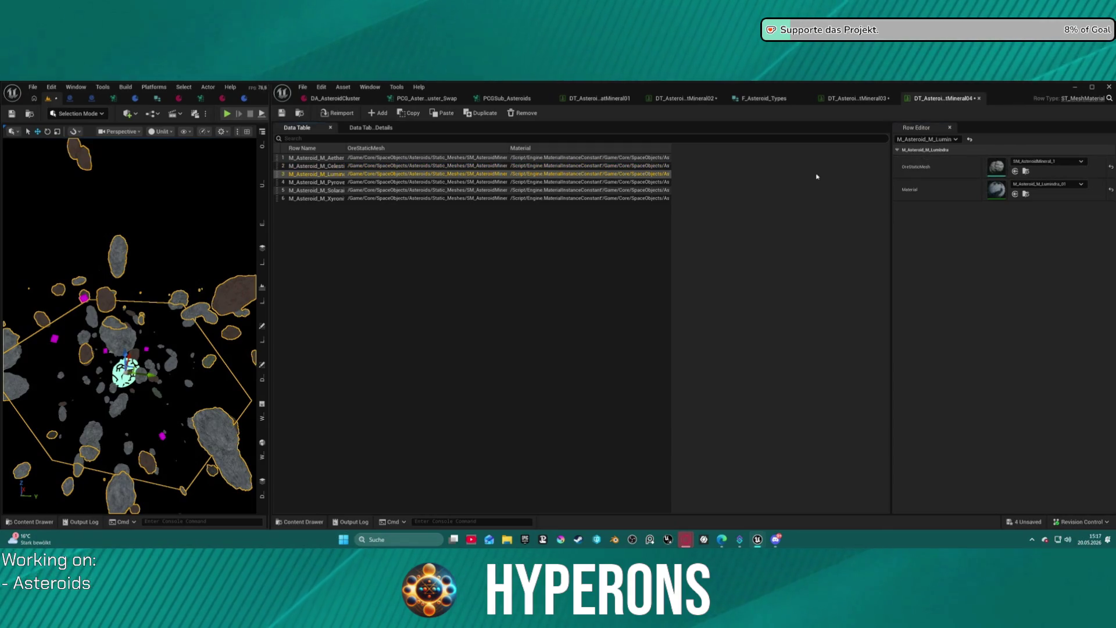
click(591, 191)
click(599, 199)
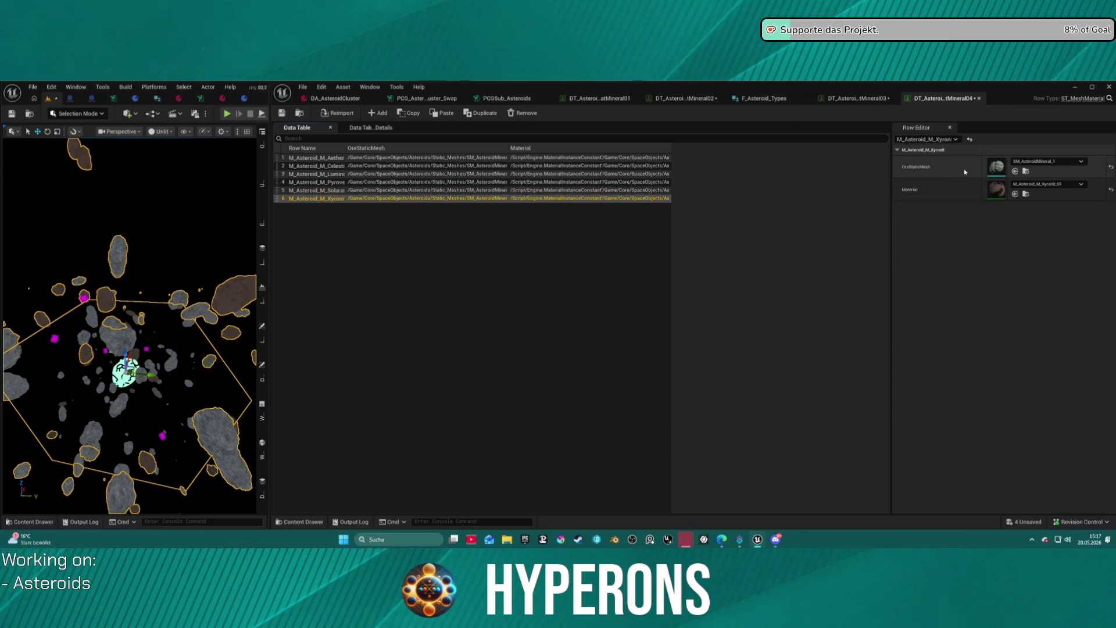
click(608, 167)
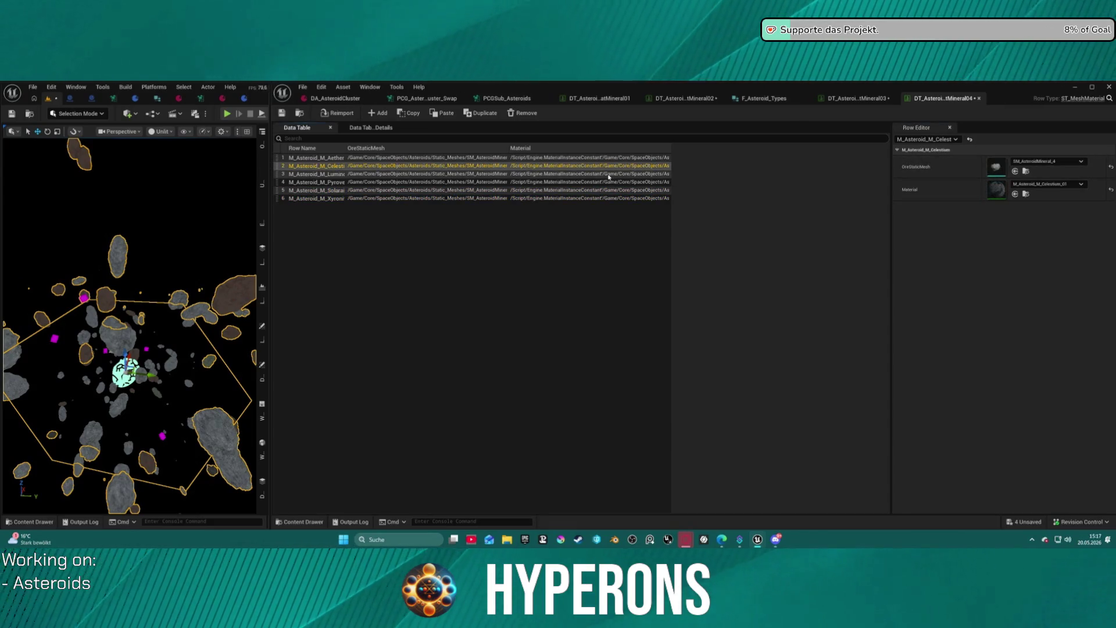
click(499, 158)
Assign the _04 materials to the Aetherium, Celestium and Lumindra rows.
click(1044, 185)
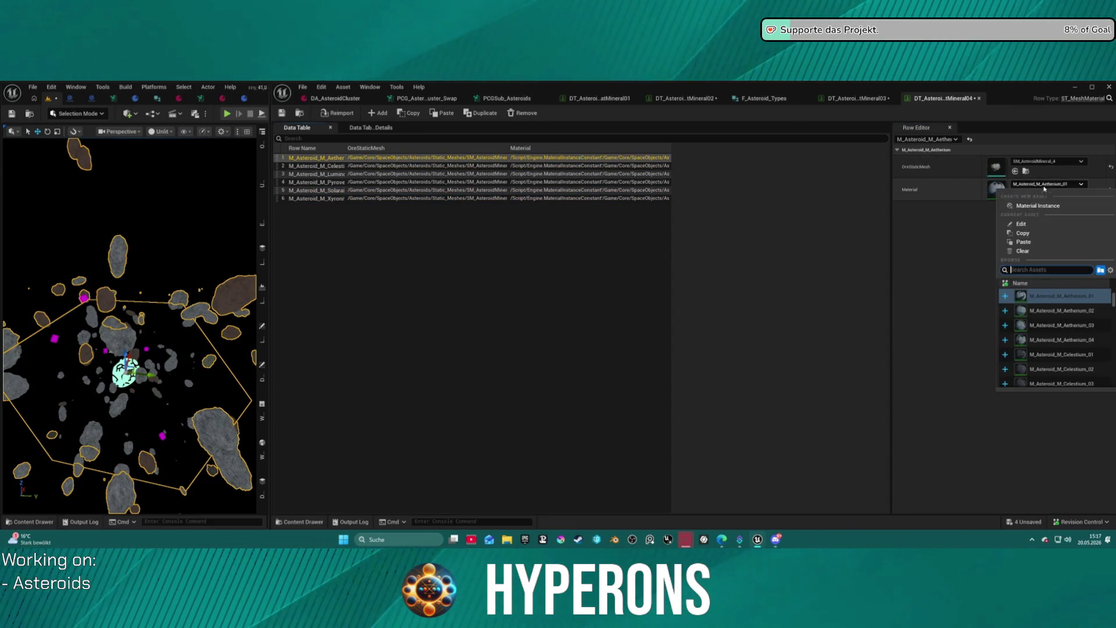
click(1054, 343)
click(435, 167)
click(1047, 184)
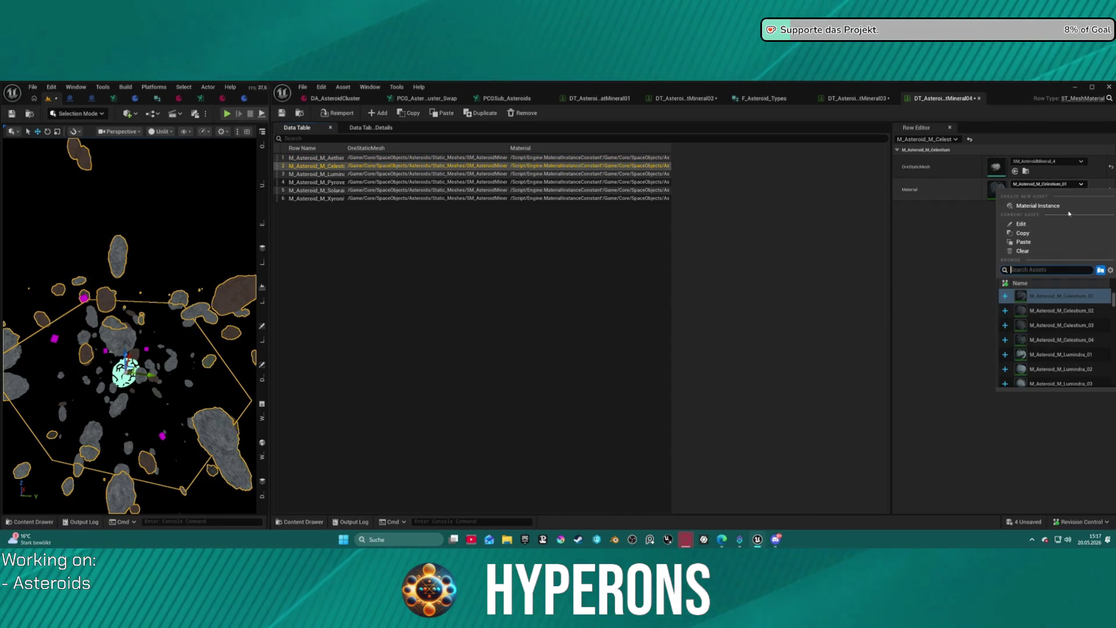
click(1062, 339)
click(533, 174)
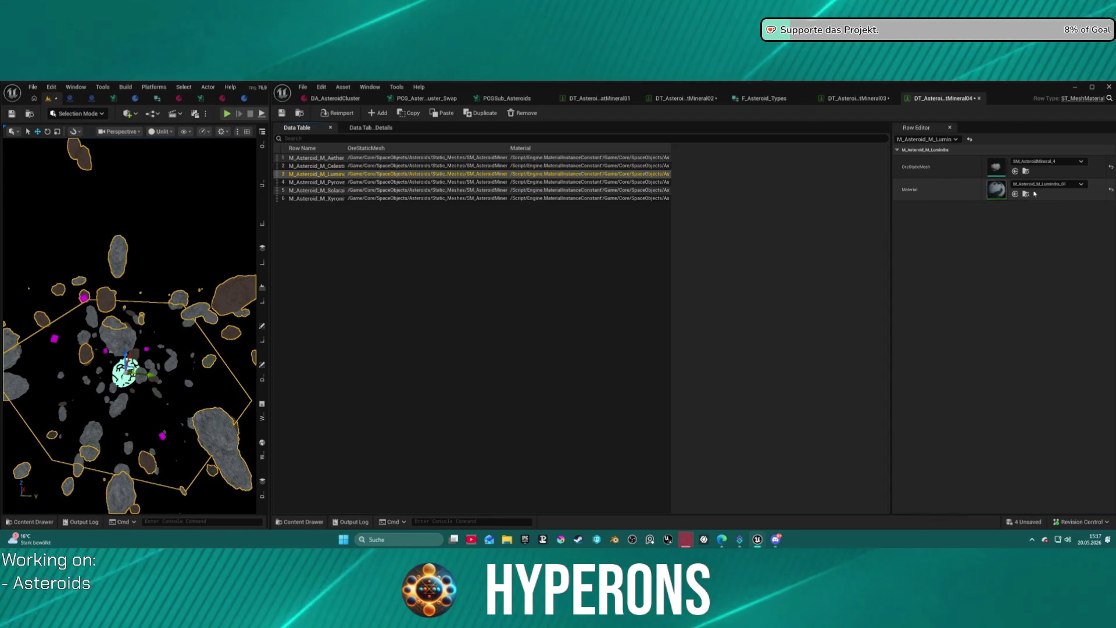
click(1047, 185)
click(1067, 342)
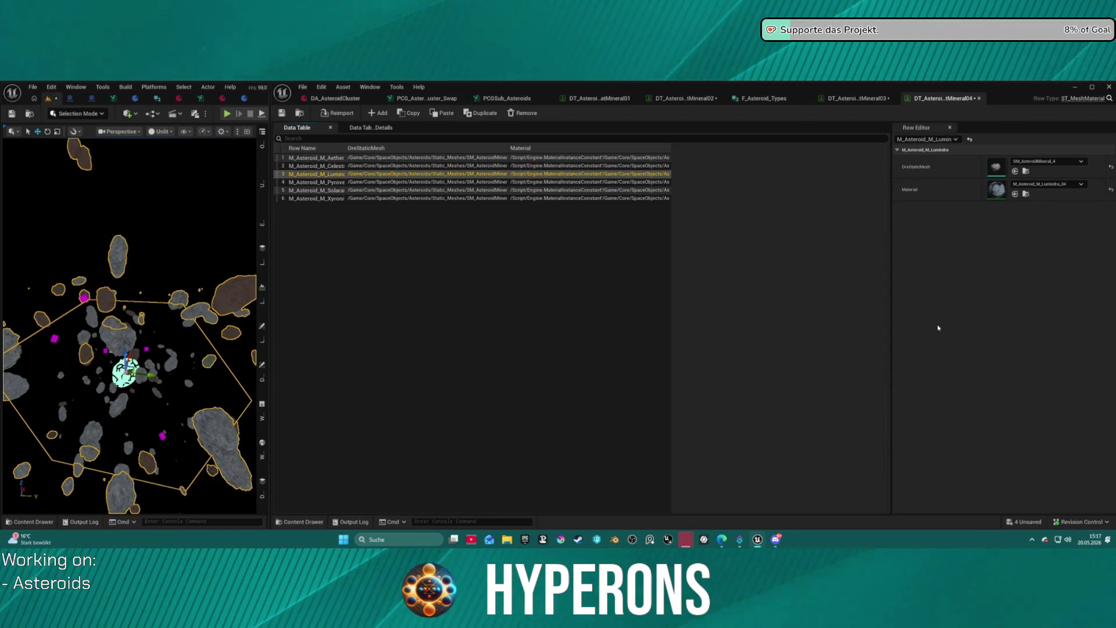
Assign Pyrovelite_04, Solaraith_04 and Xyronit_04 materials to their rows.
click(482, 183)
click(1047, 184)
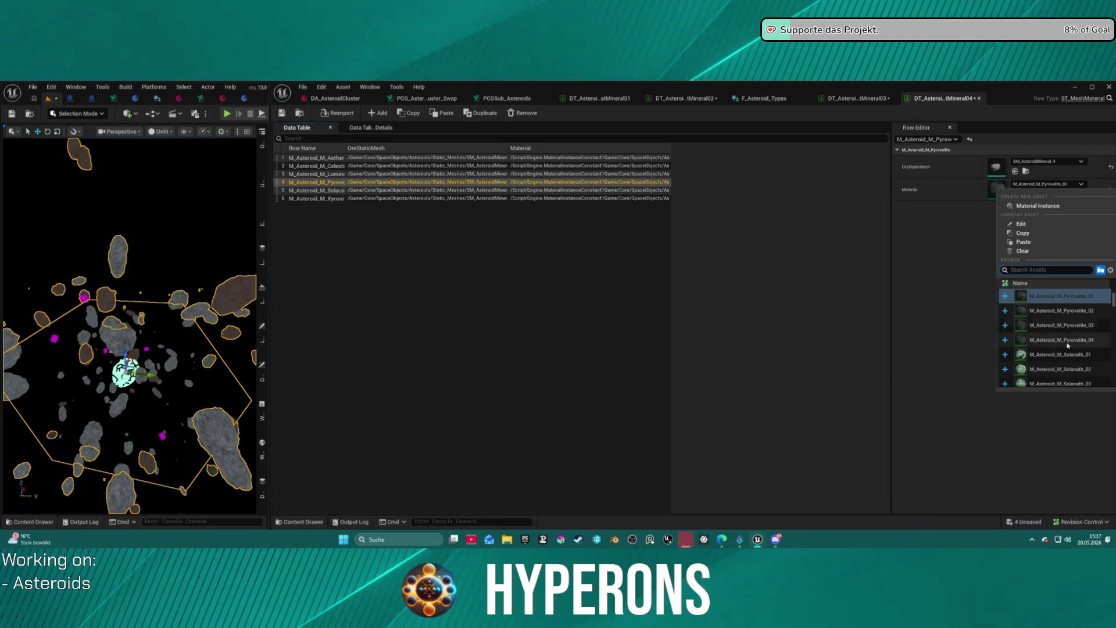
click(1066, 342)
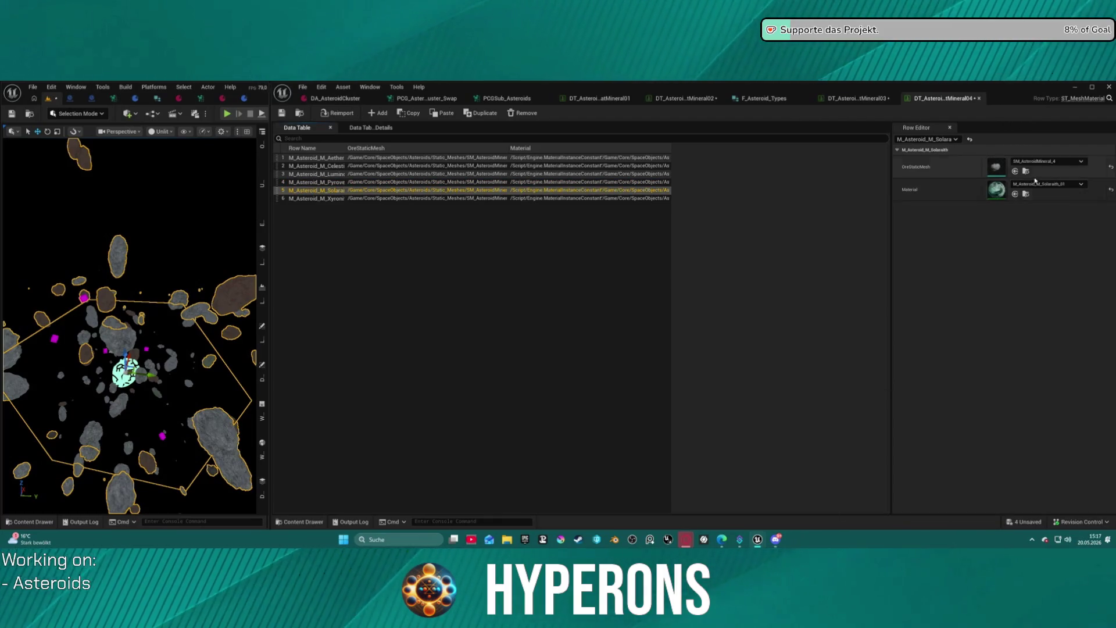
click(1047, 184)
click(1067, 342)
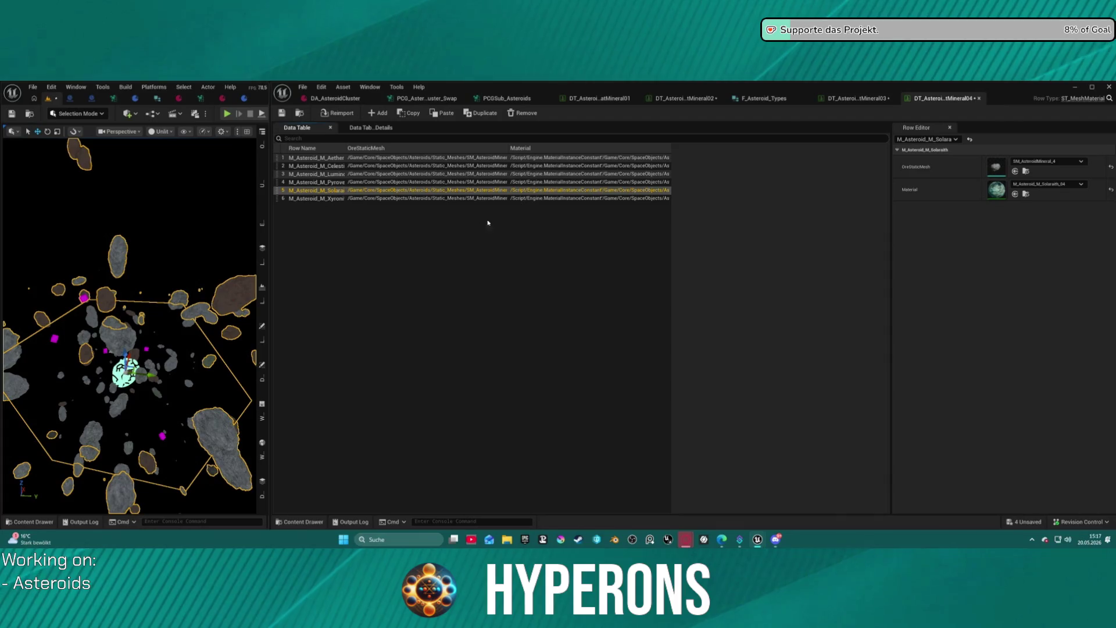
click(500, 199)
click(1046, 184)
click(1007, 335)
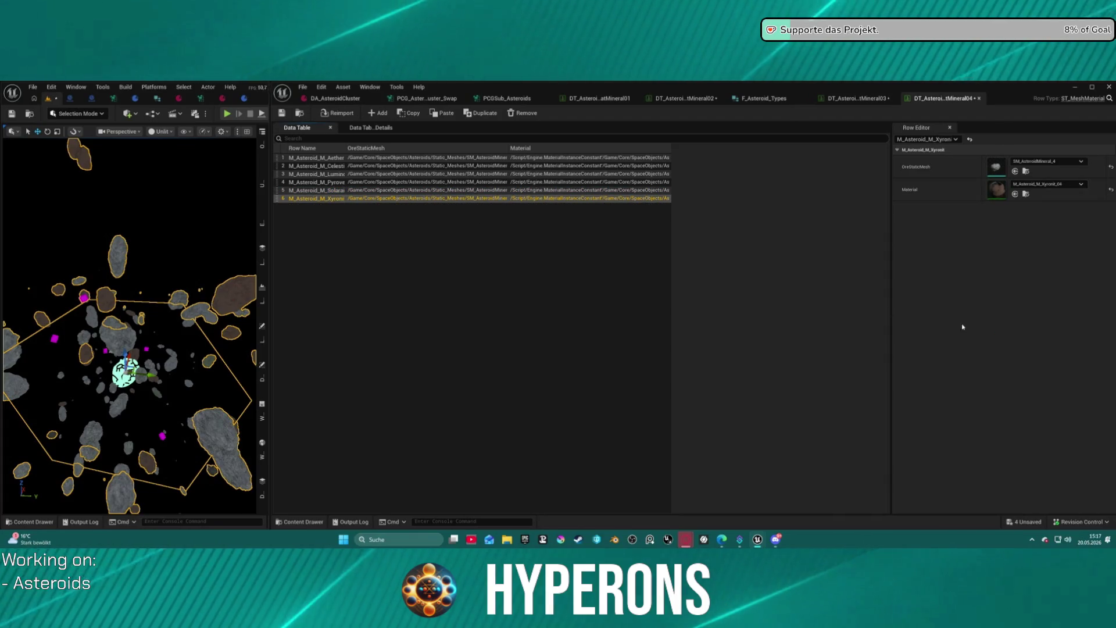
Save all assets, compare with Mineral02 and 03, then close the Mineral03 and 04 tables.
click(566, 259)
key(ctrl+s)
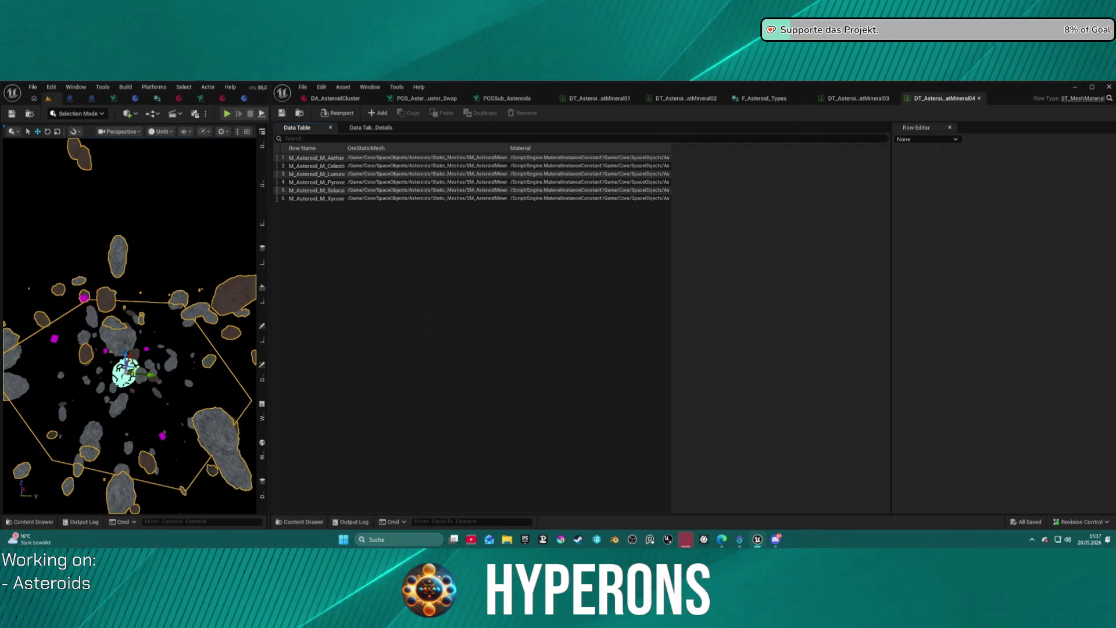
click(506, 158)
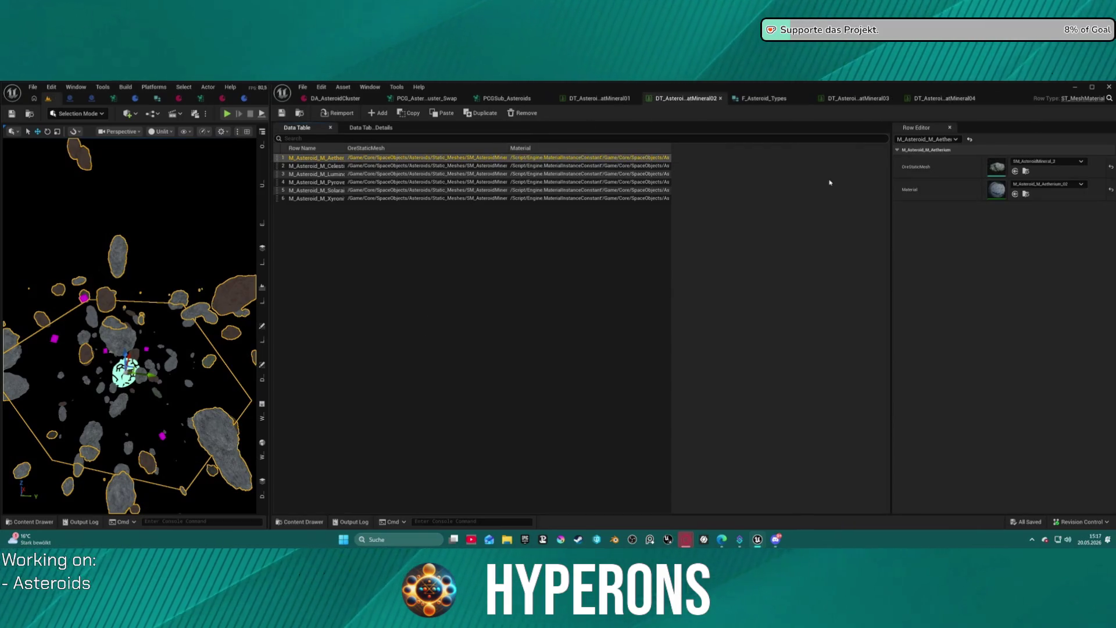
click(818, 101)
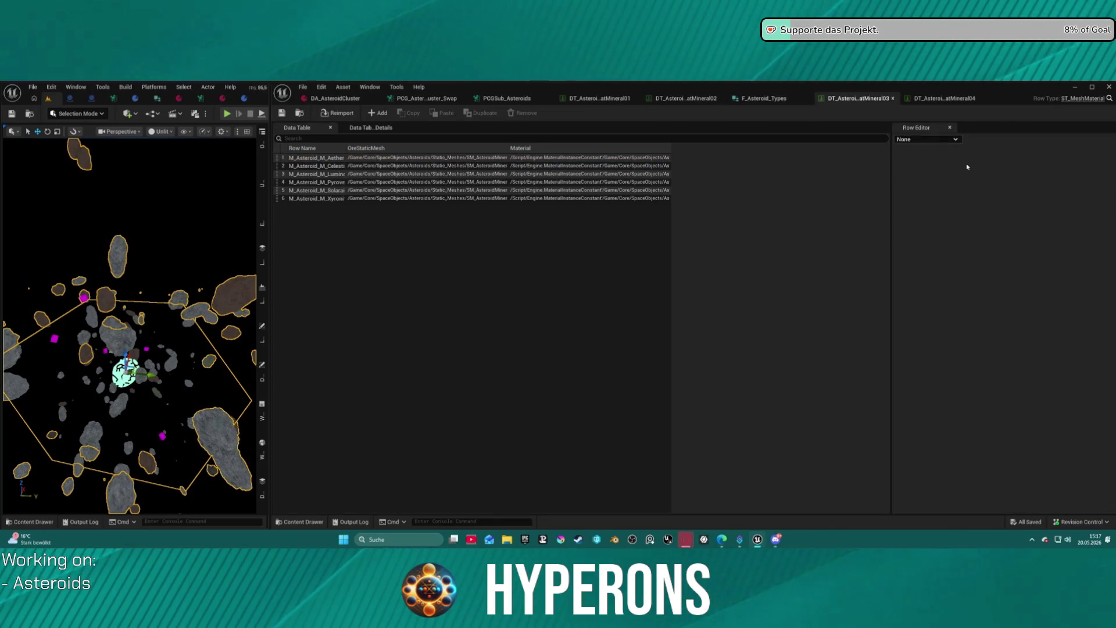
click(494, 159)
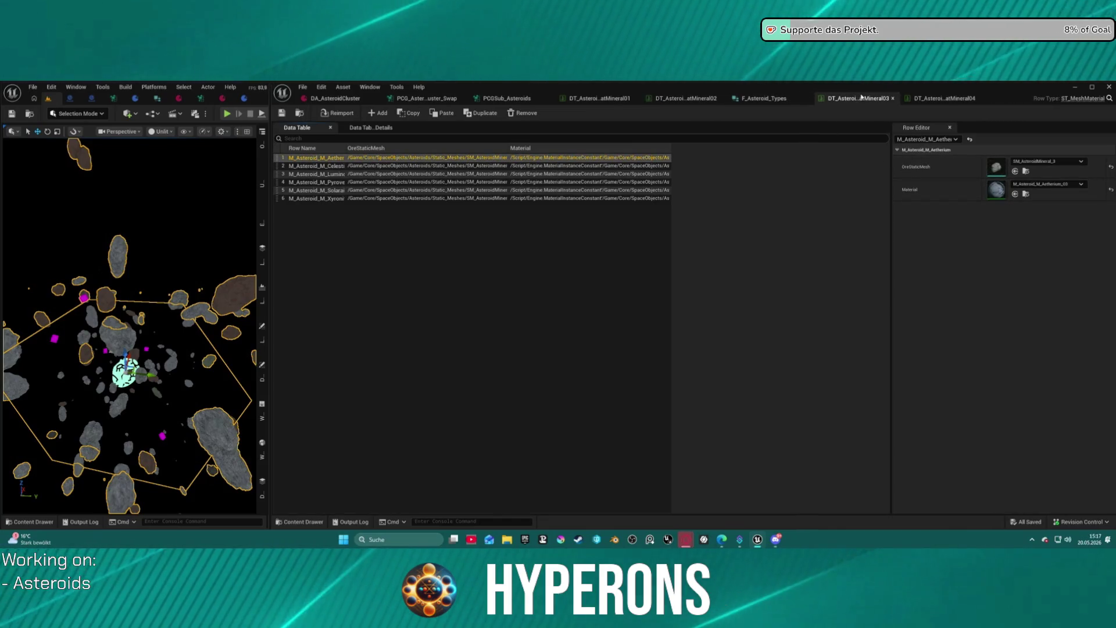
click(893, 98)
click(893, 98)
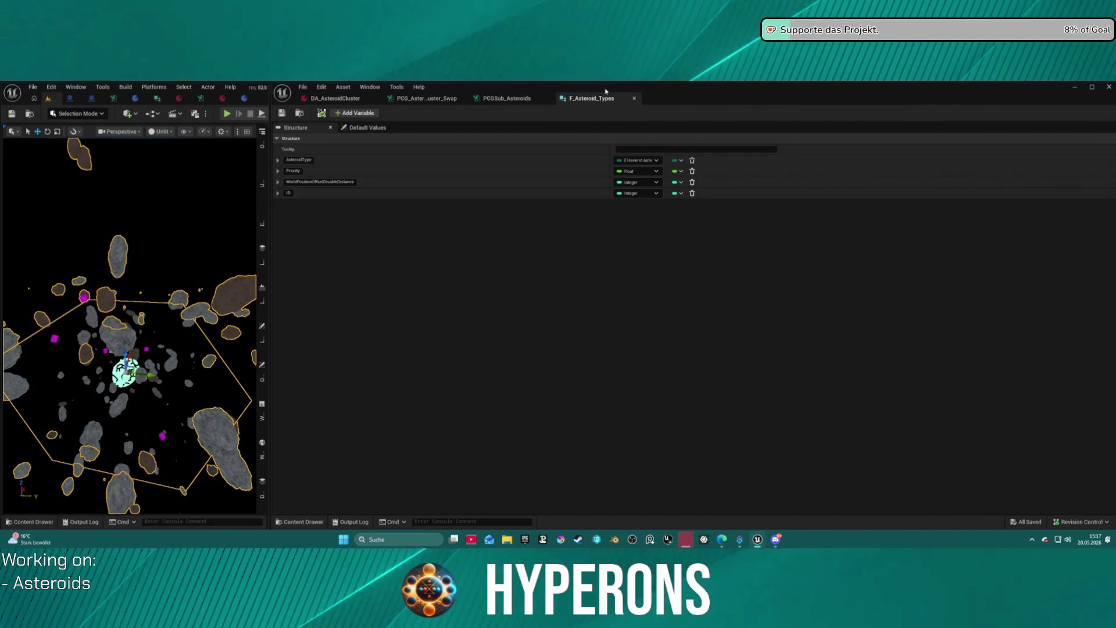
Close the F_Asteroid_Types structure editor and the PCGSub_Asteroids graph.
middle_click(582, 100)
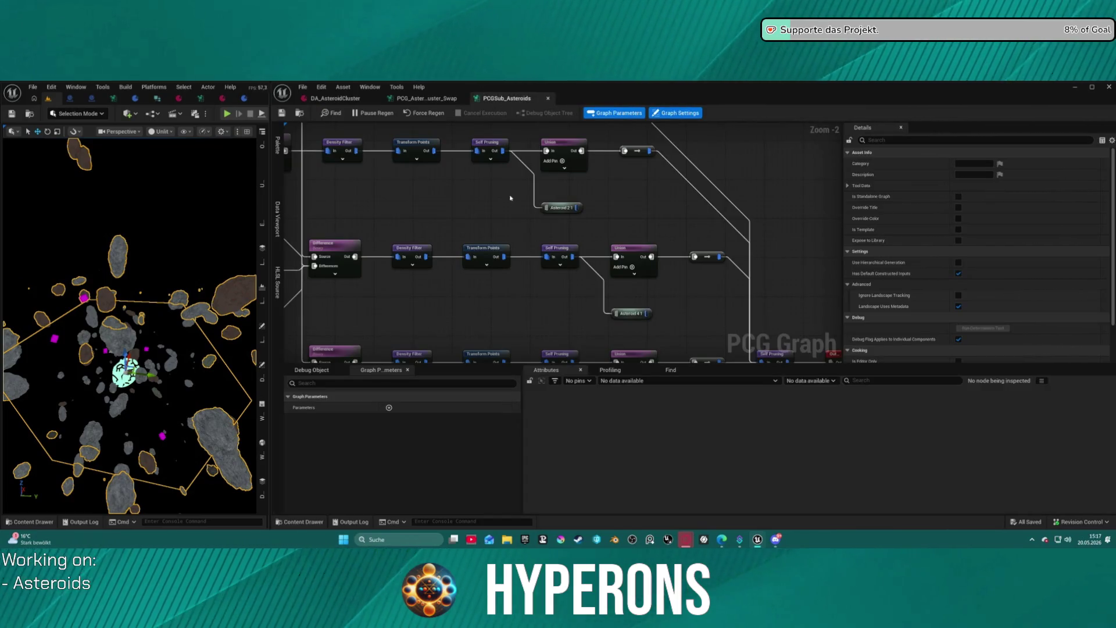
scroll(509, 194, down, 7)
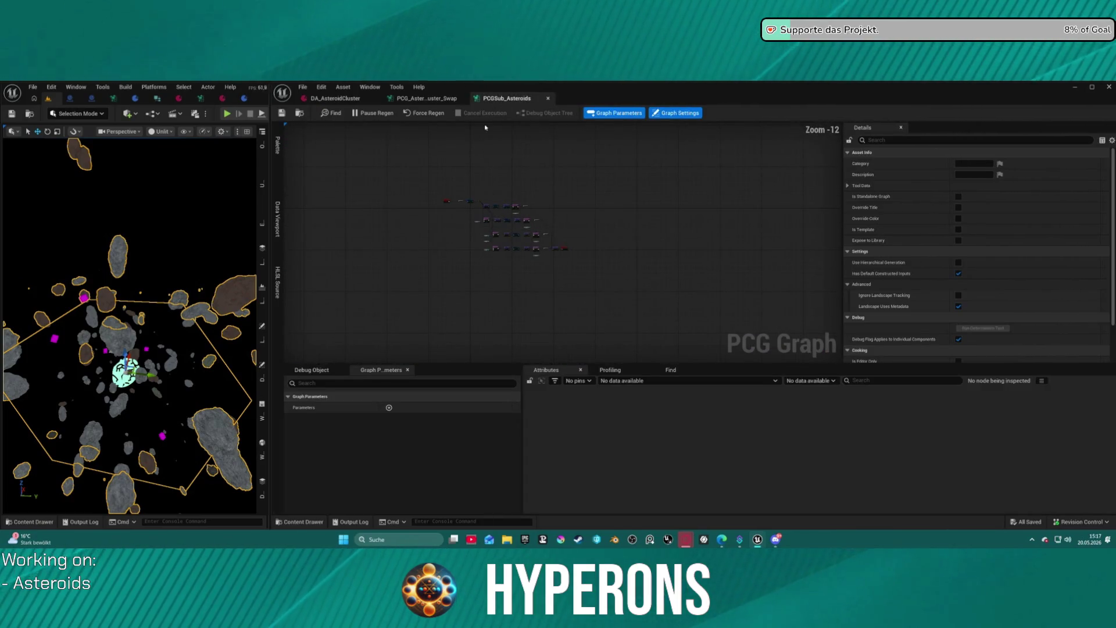
middle_click(496, 100)
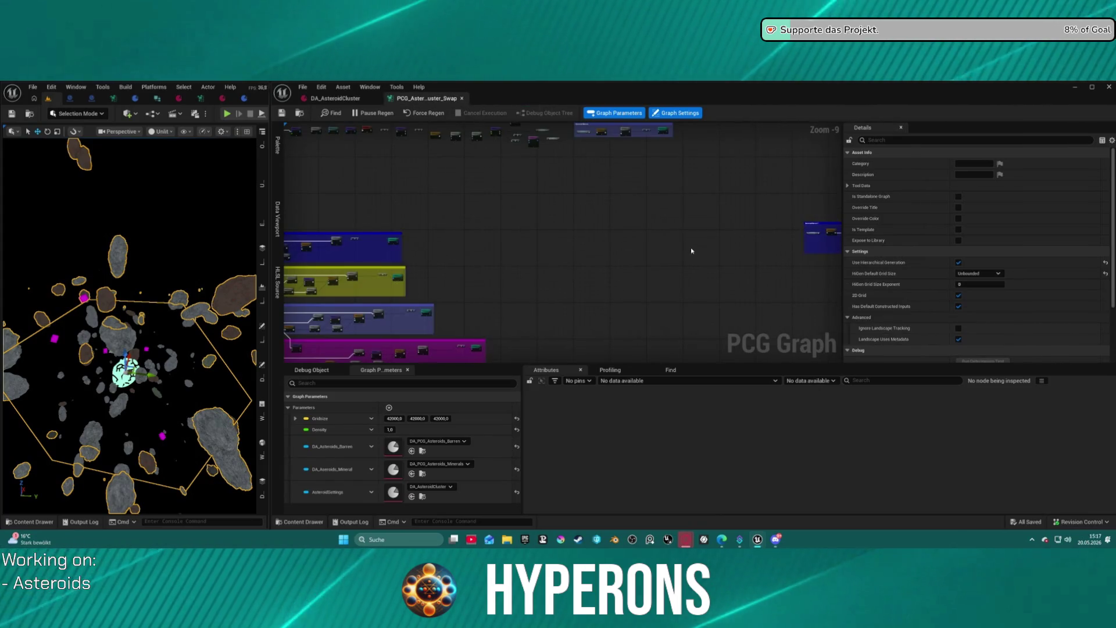
Drop a DA_Asteroids_Mineral parameter node beside the Asteroid Barren 1 group.
drag(745, 200, 500, 200)
scroll(550, 182, down, 3)
scroll(550, 182, up, 9)
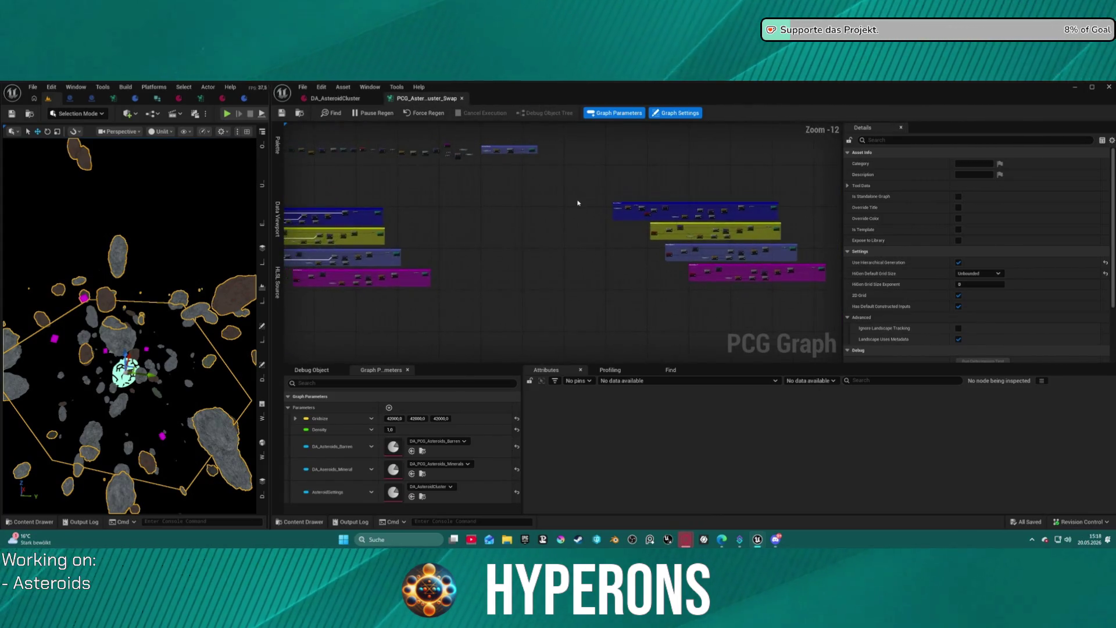
scroll(544, 203, up, 1)
drag(544, 203, 442, 198)
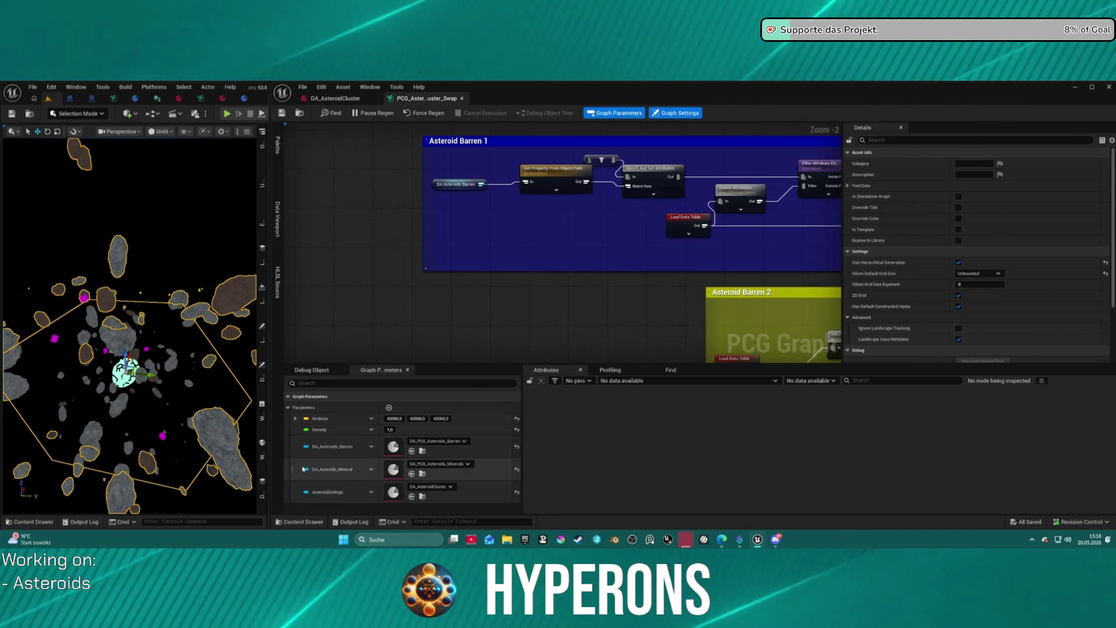
drag(290, 470, 432, 268)
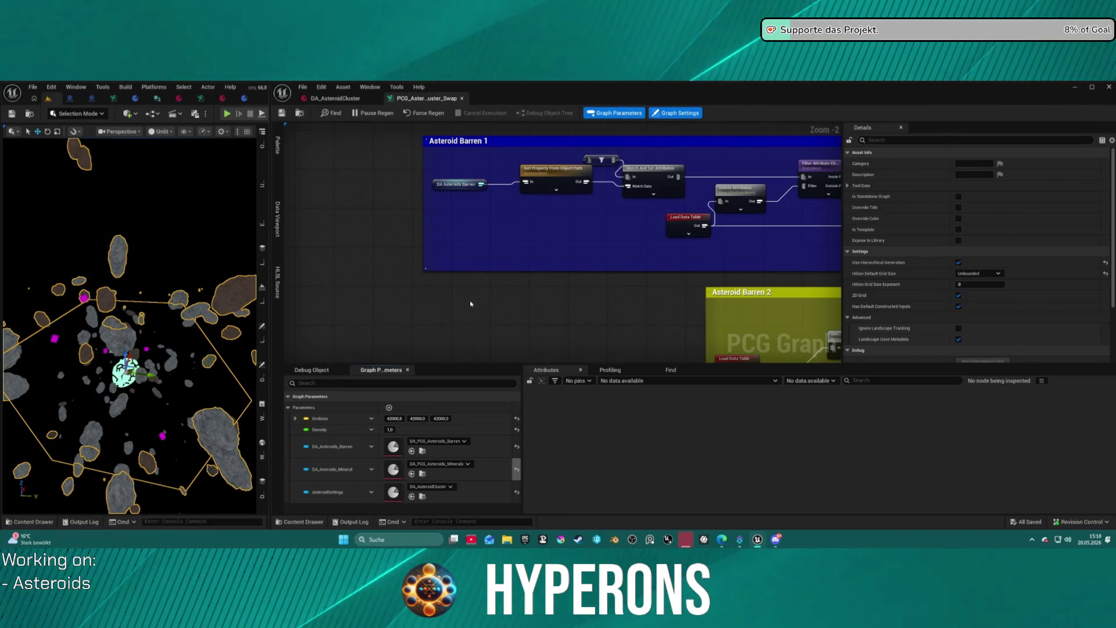
drag(469, 303, 470, 304)
Connect the DA Asteroids Mineral node to Get Property From Object Path.
mouse_move(465, 232)
mouse_down()
mouse_move(455, 218)
mouse_move(531, 183)
mouse_up()
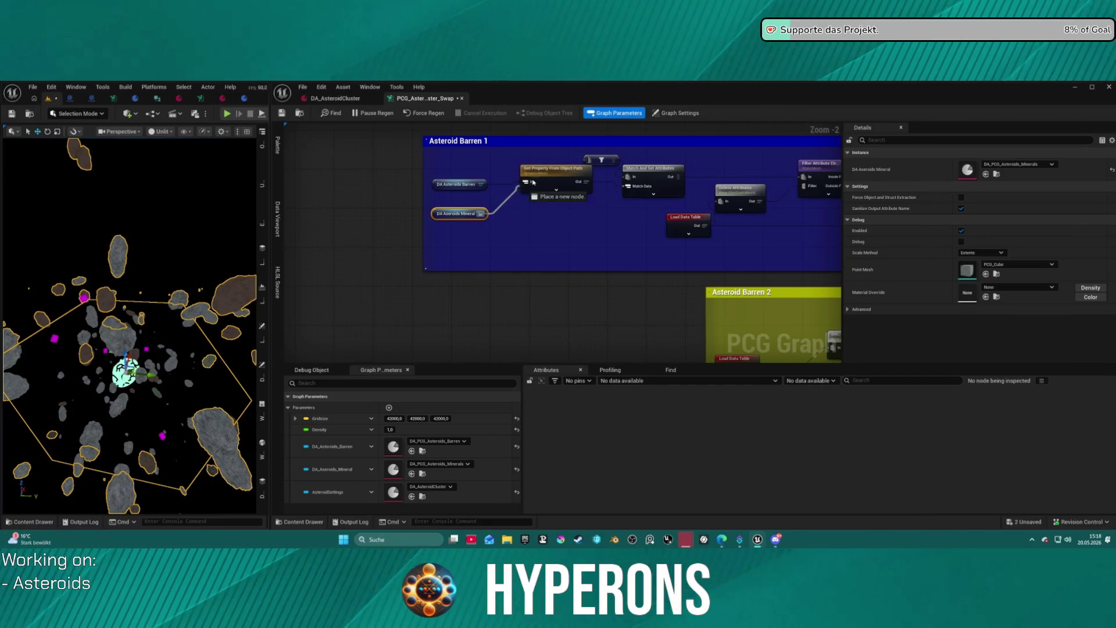
click(457, 213)
drag(583, 307, 424, 125)
mouse_move(697, 313)
mouse_down()
mouse_move(520, 361)
mouse_move(477, 218)
mouse_move(625, 355)
mouse_move(483, 186)
mouse_move(407, 125)
mouse_move(637, 359)
mouse_move(750, 456)
mouse_move(365, 275)
mouse_move(138, 390)
mouse_move(137, 280)
mouse_up()
scroll(476, 219, down, 3)
scroll(626, 355, up, 1)
scroll(364, 275, up, 4)
scroll(563, 256, down, 2)
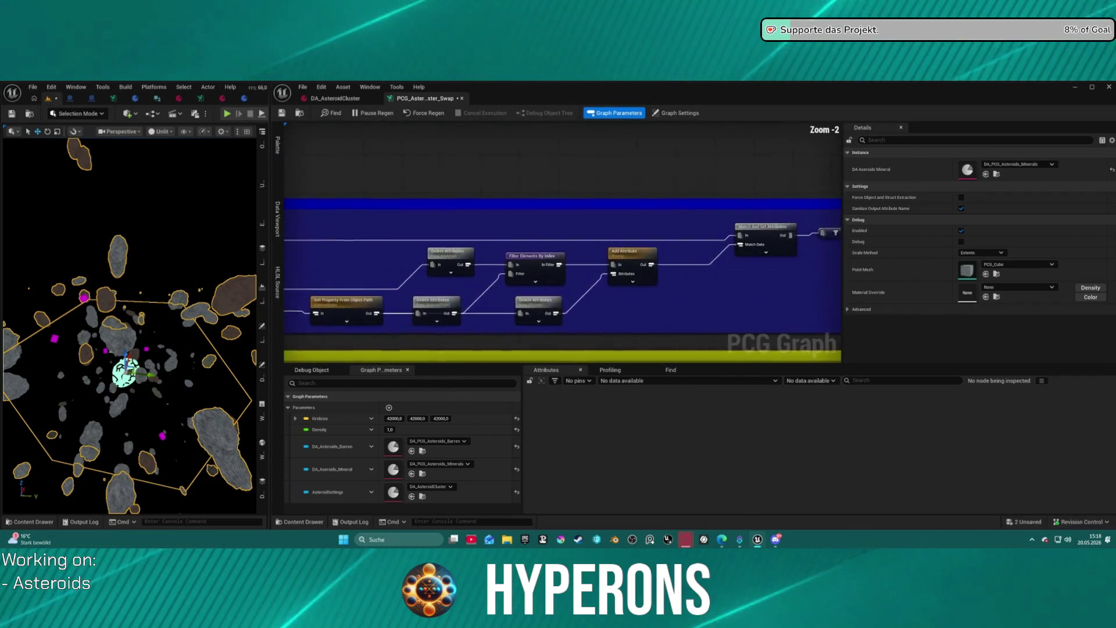
mouse_move(408, 256)
mouse_down()
mouse_move(750, 230)
mouse_move(644, 220)
mouse_up()
mouse_move(844, 361)
mouse_down()
mouse_move(872, 276)
mouse_move(854, 184)
mouse_move(822, 208)
mouse_move(820, 332)
mouse_move(813, 296)
mouse_up()
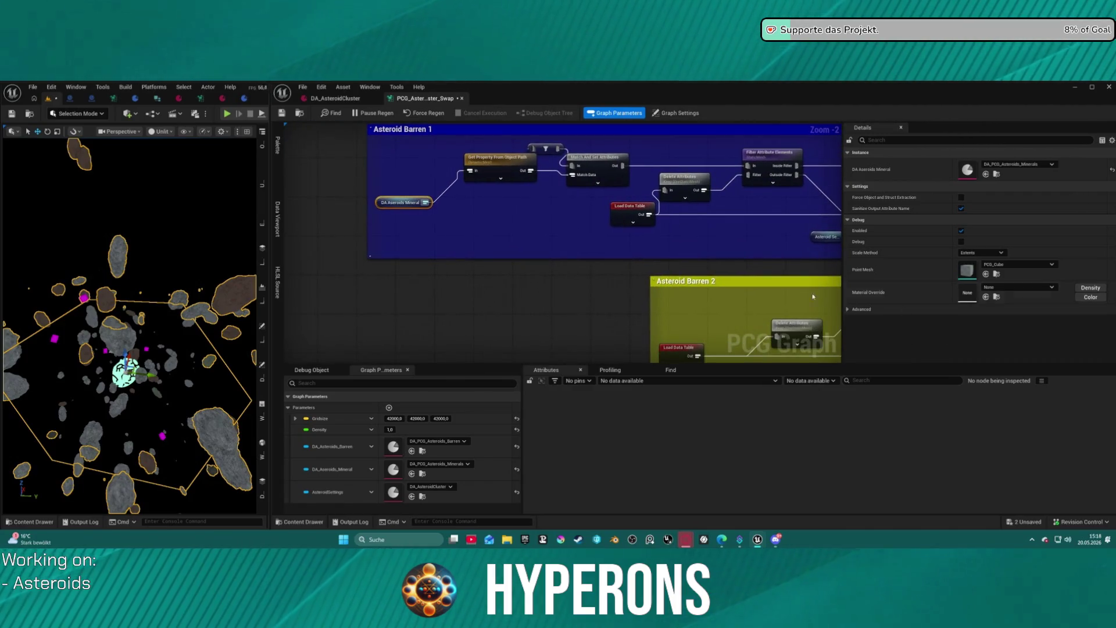
Check Asteroid Barren 1's Load Data Table options without changing its data table.
click(621, 208)
drag(635, 202, 630, 203)
click(1013, 165)
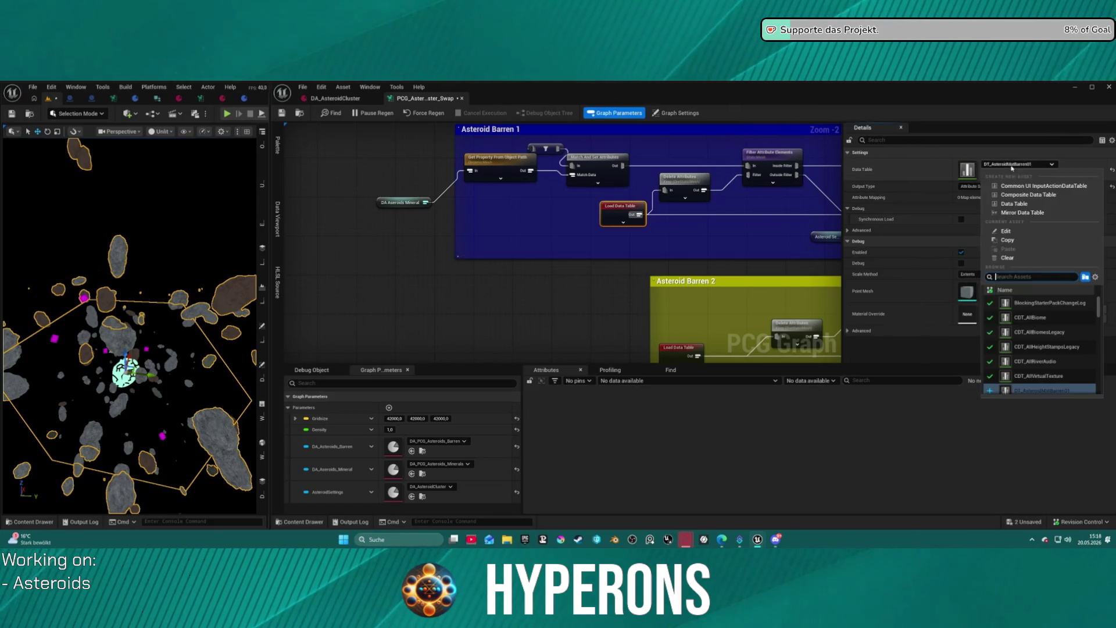
scroll(1016, 351, down, 5)
scroll(1017, 351, up, 3)
key(Escape)
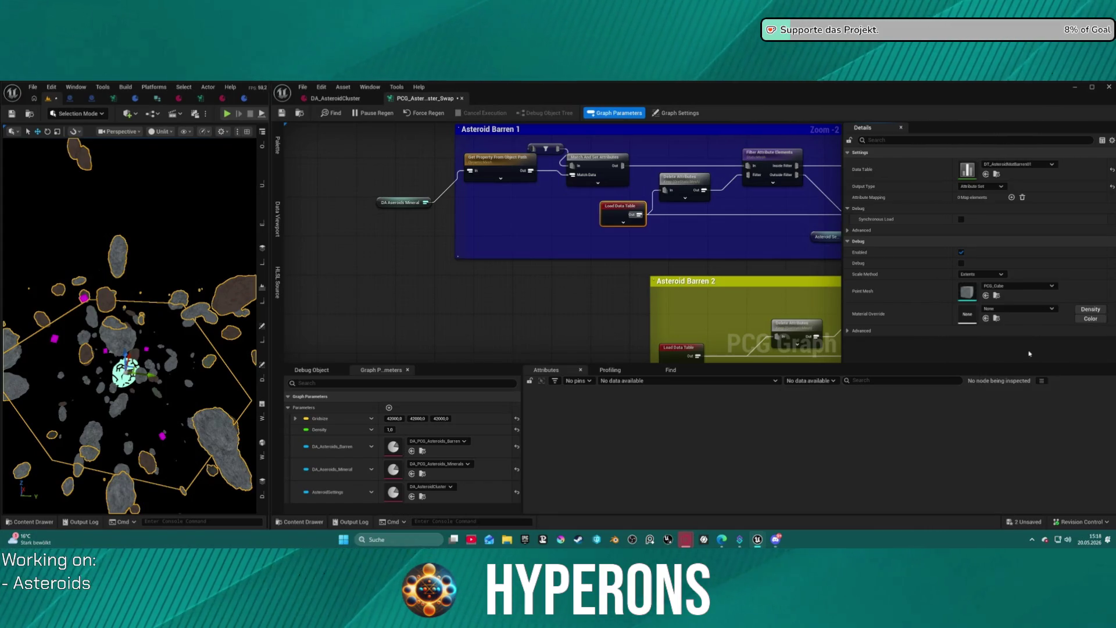
Set the Barren 2, 3 and 4 Load Data Table nodes to DT_AsteroidMatMineral02, 03, 04.
drag(698, 325, 582, 243)
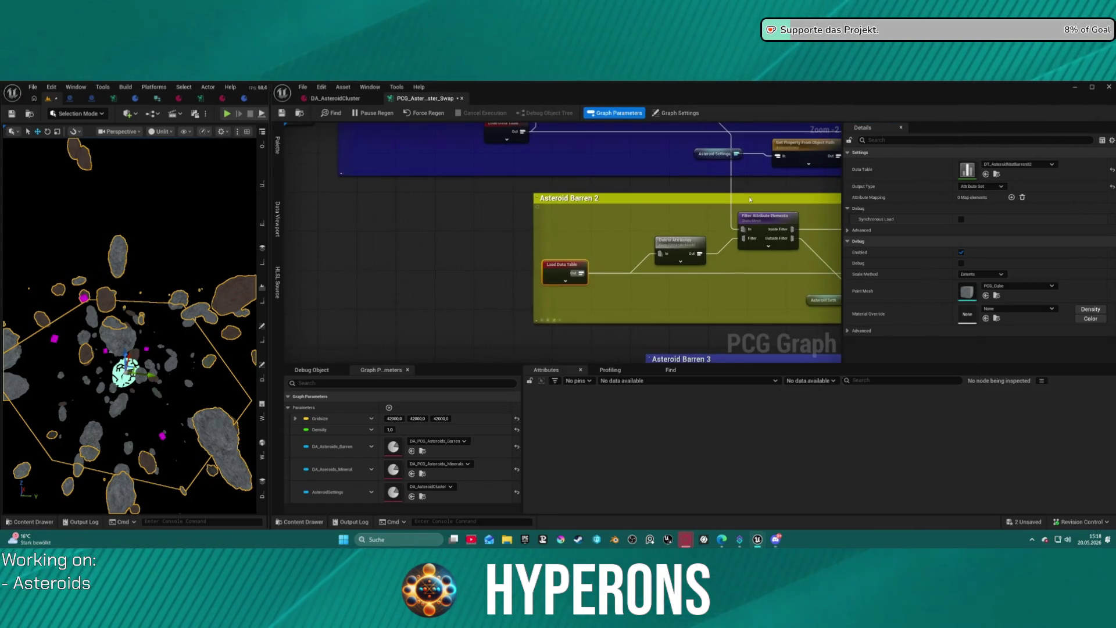
click(1026, 165)
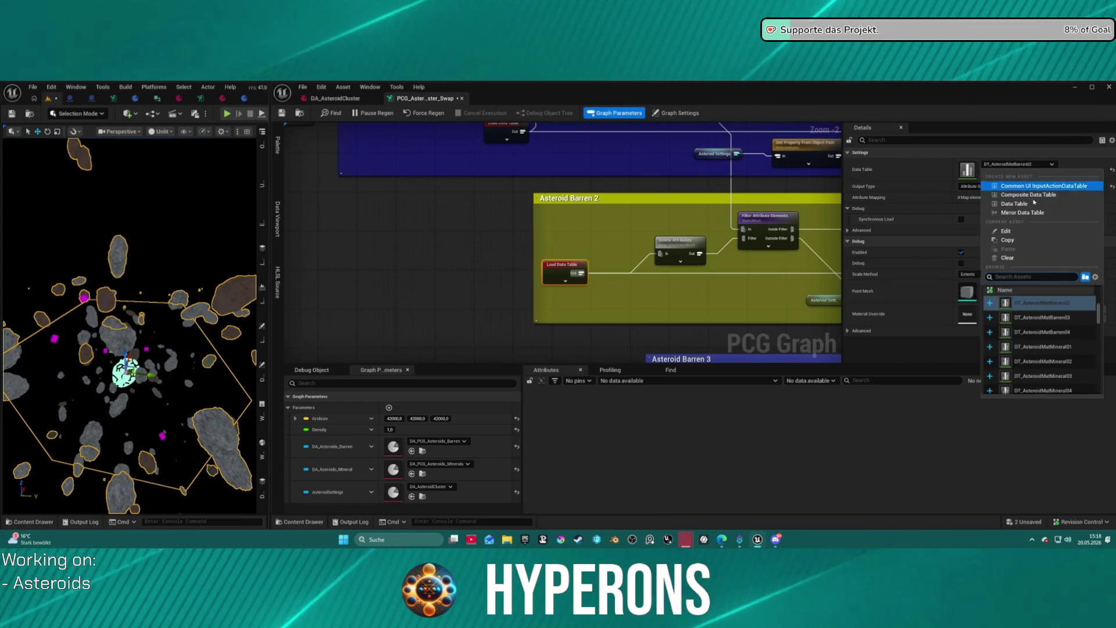
click(1036, 361)
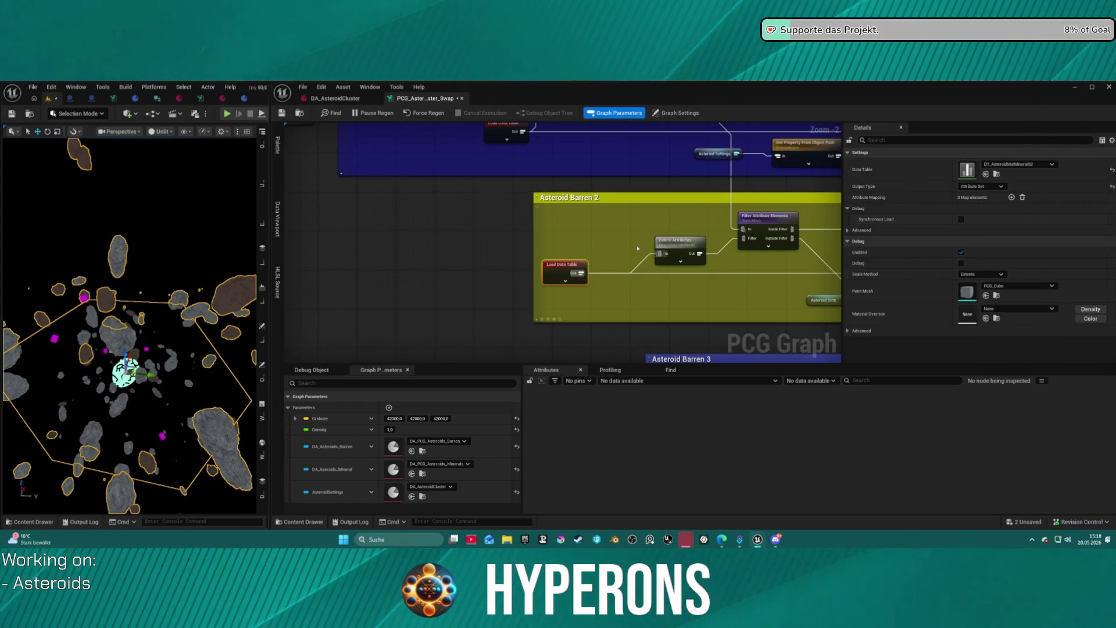
click(624, 273)
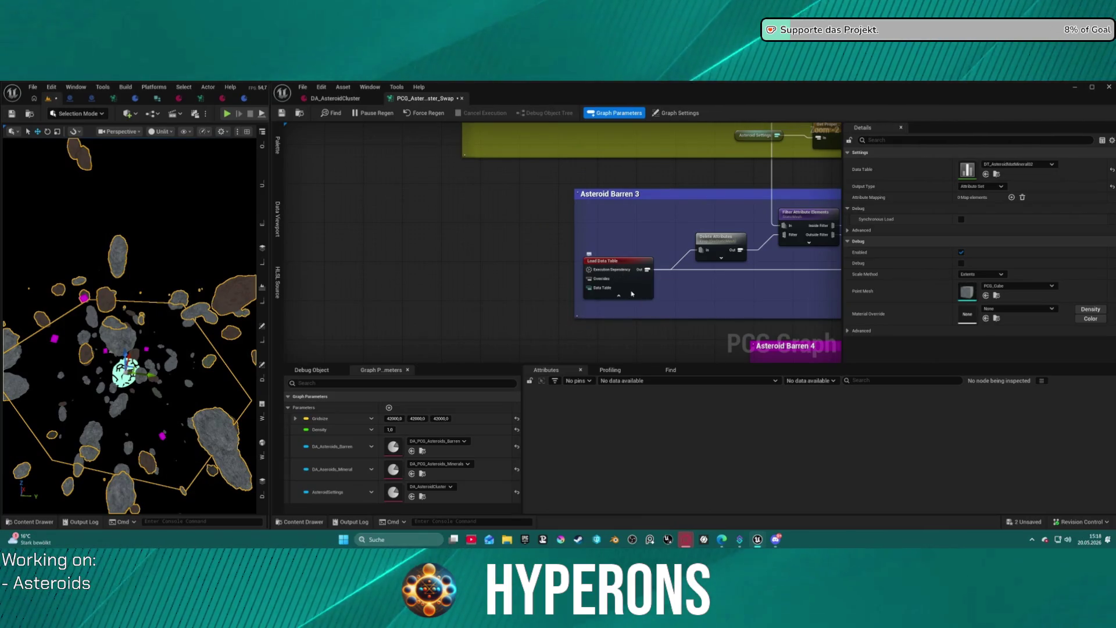
click(622, 295)
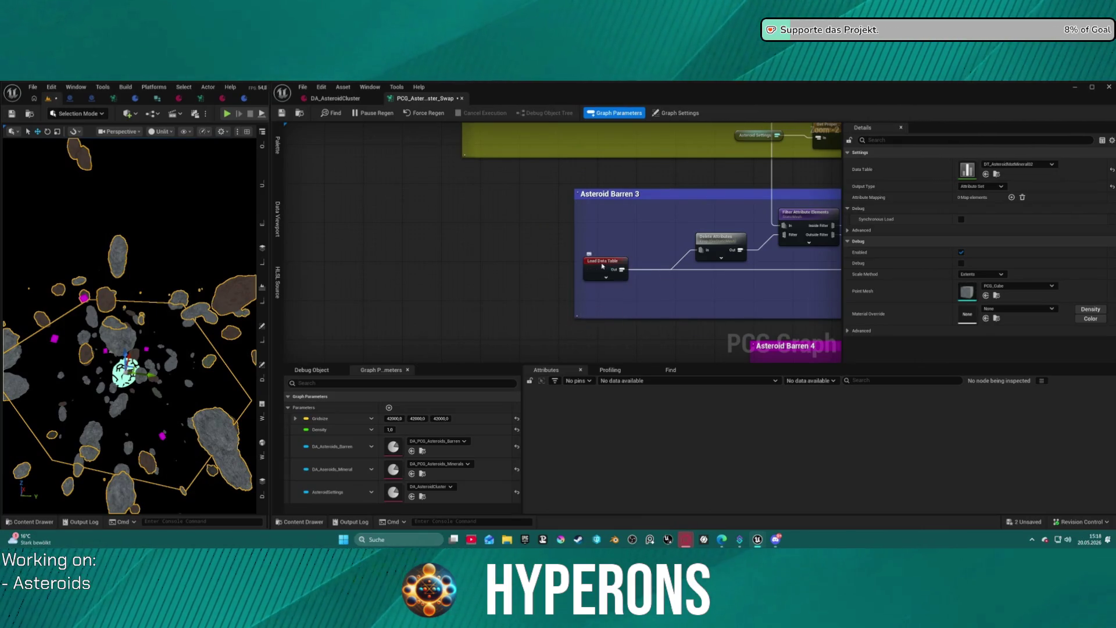
click(1019, 164)
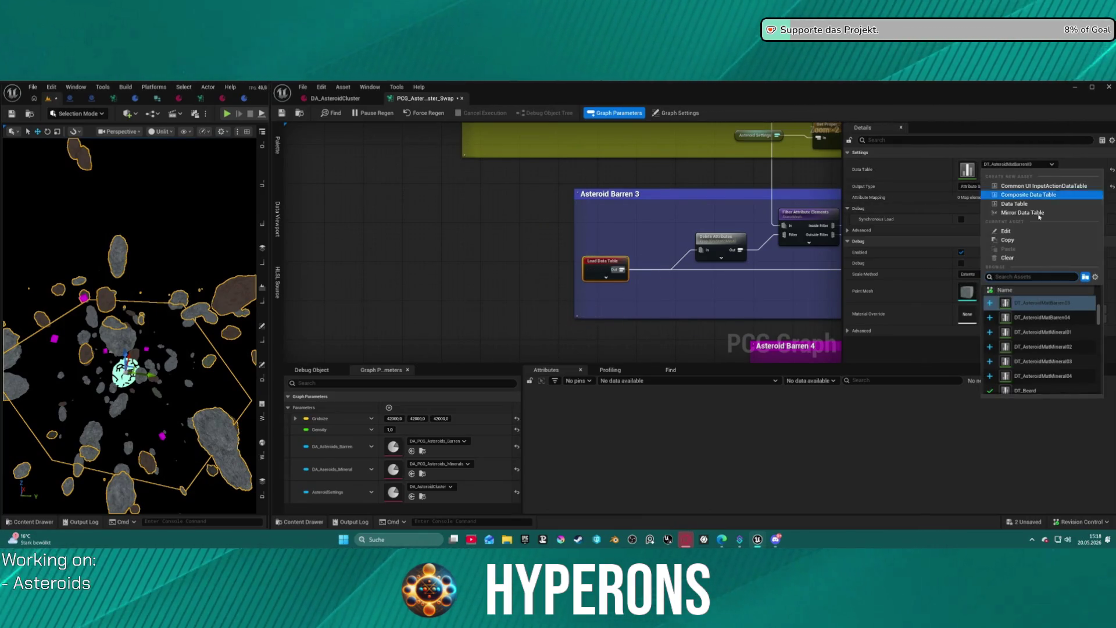
click(1036, 362)
click(567, 217)
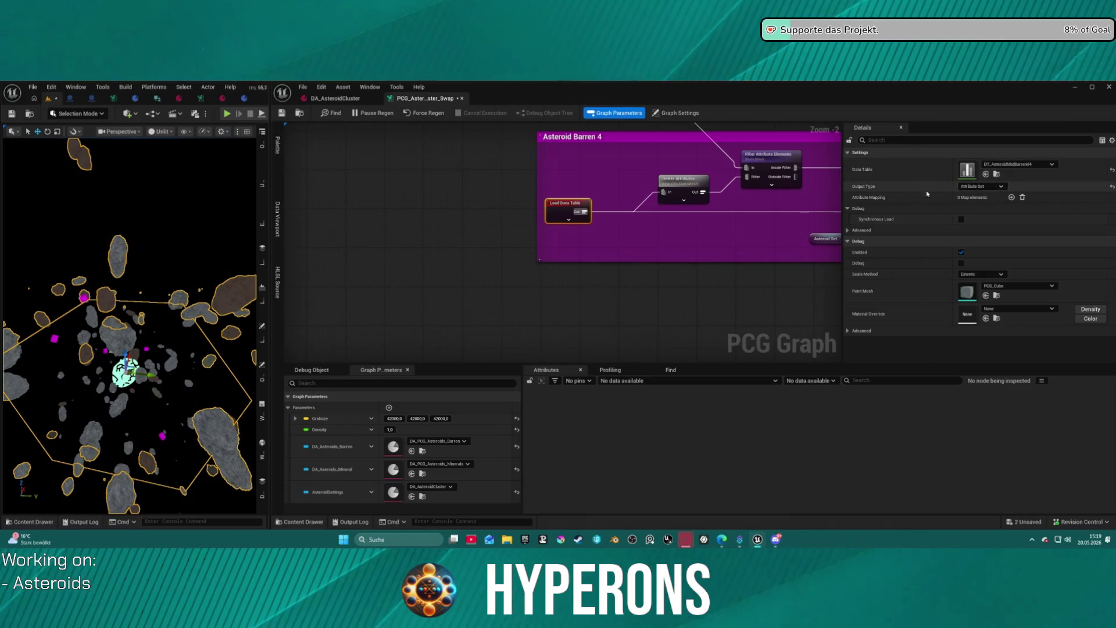
click(1019, 164)
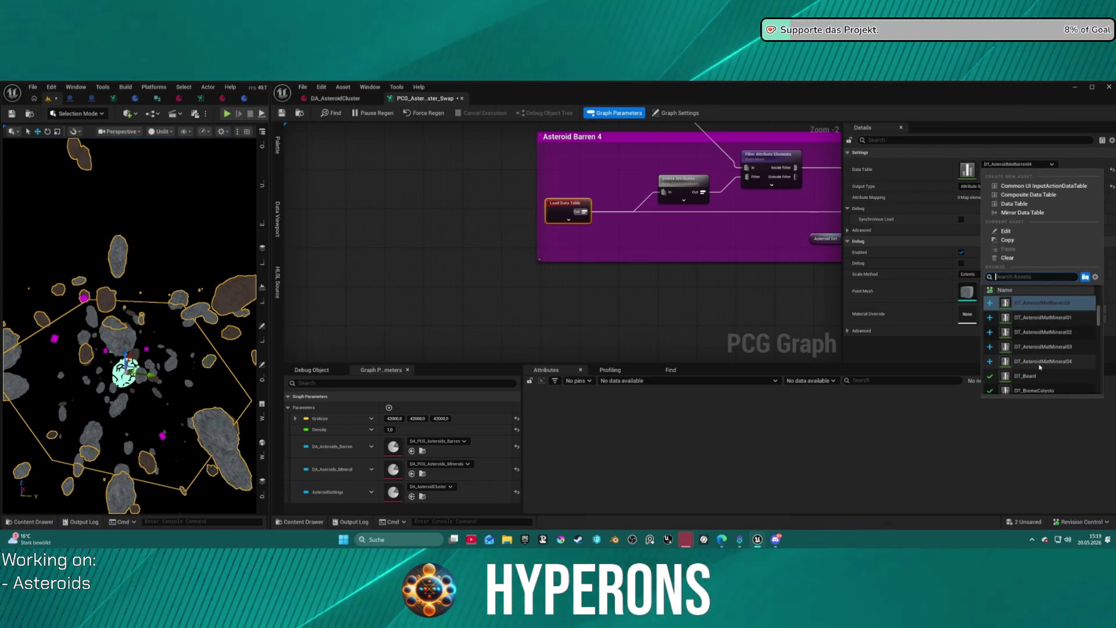
click(1040, 363)
scroll(365, 186, down, 5)
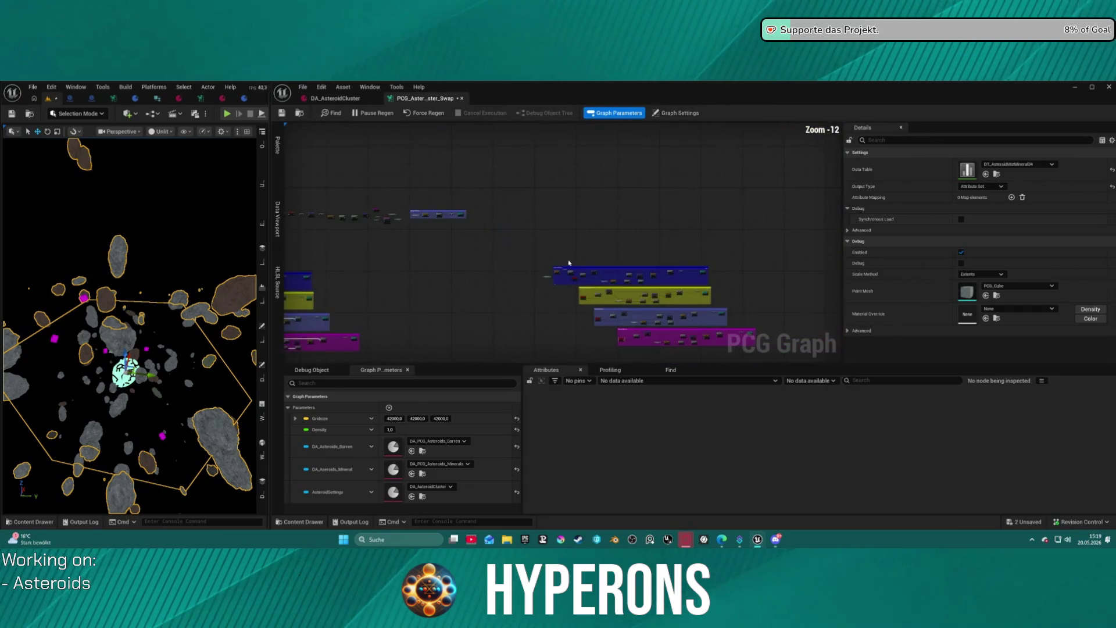
Line up Get Property From Object Path and move DA Asteroids Mineral closer to it.
scroll(516, 205, up, 3)
drag(507, 219, 526, 230)
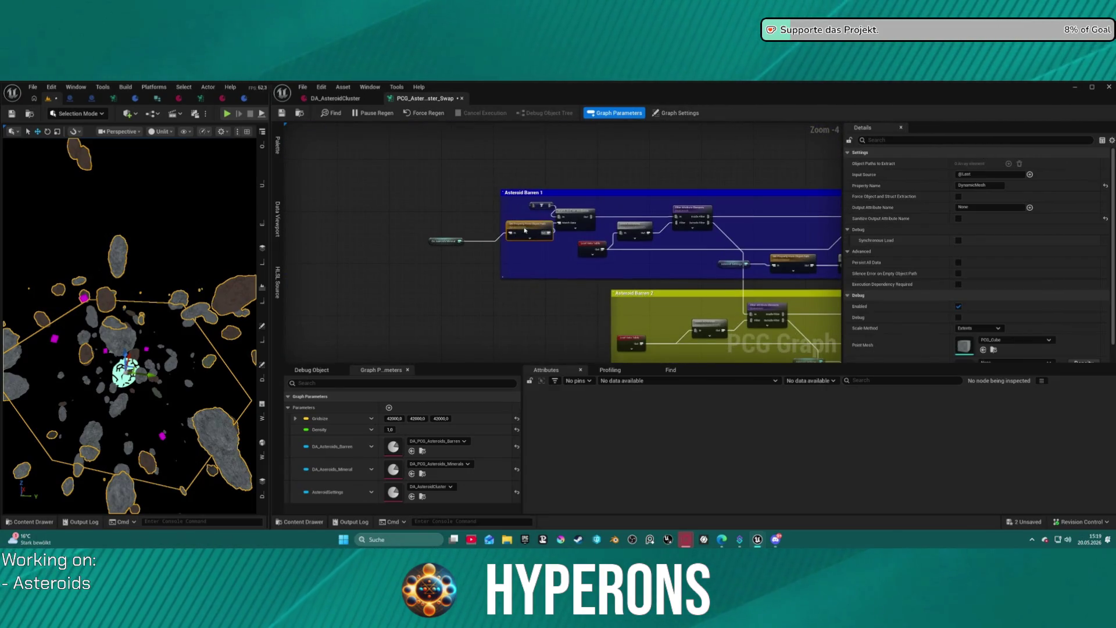
click(508, 273)
scroll(508, 276, up, 5)
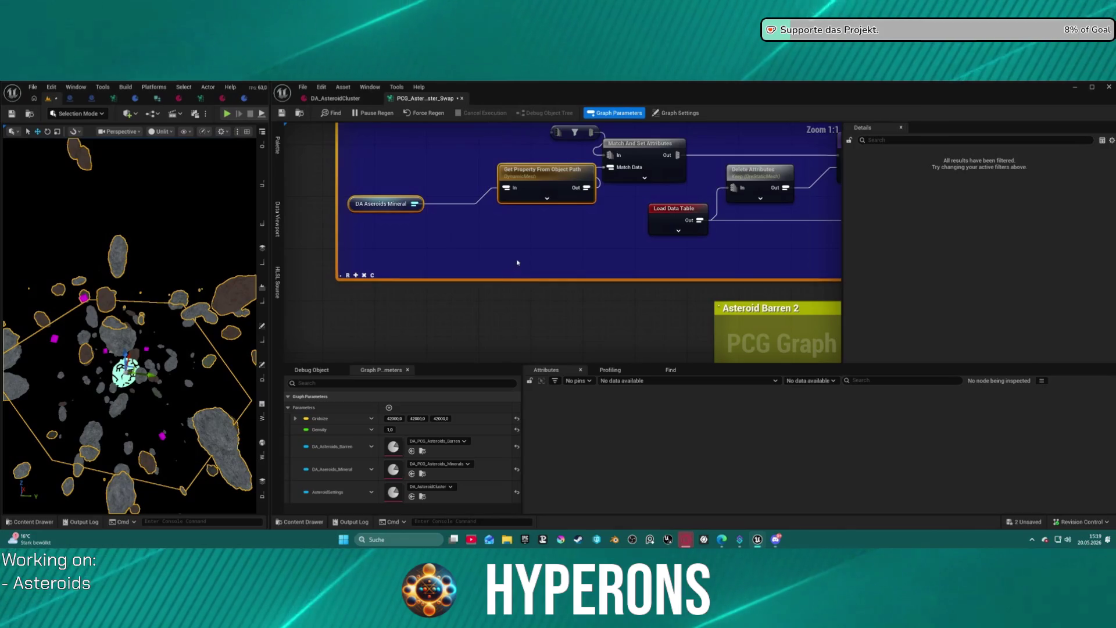
drag(371, 207, 436, 193)
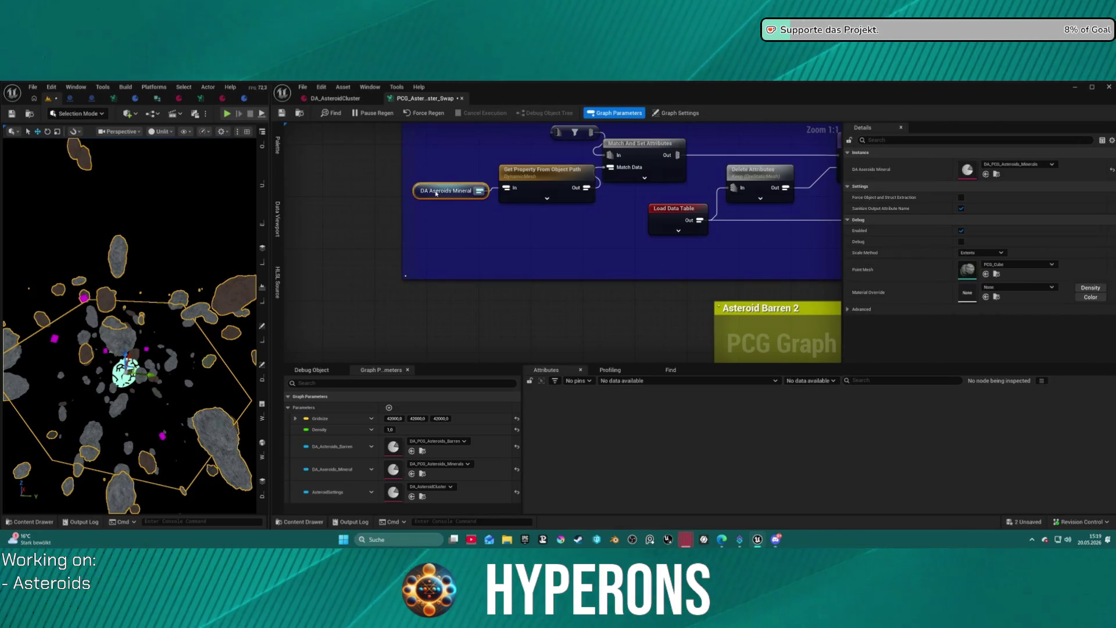
click(505, 235)
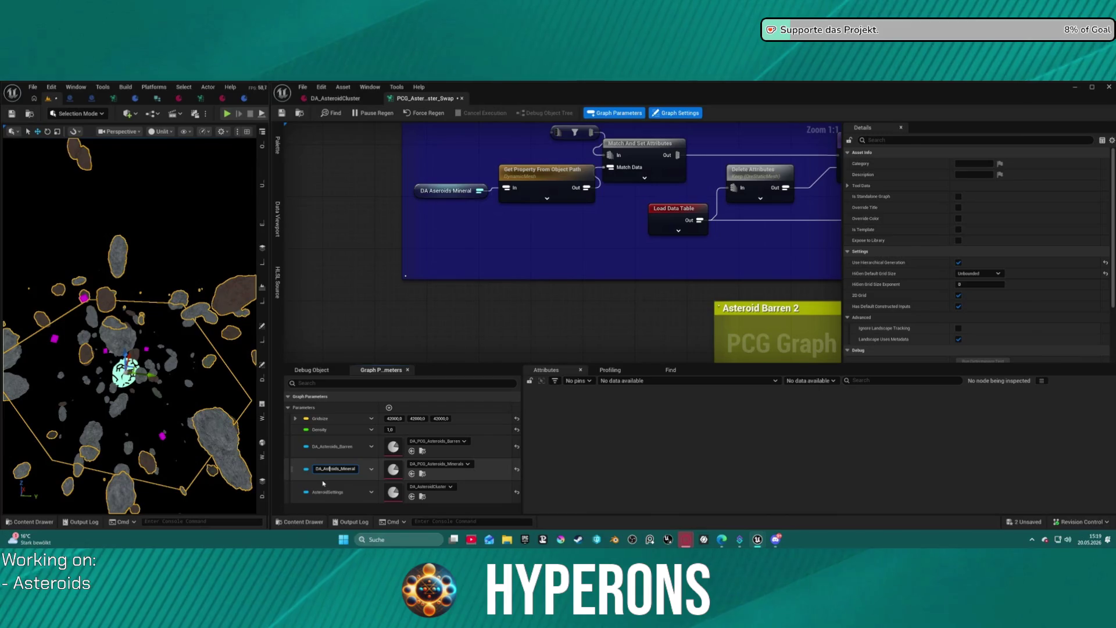
Correct the parameter name to DA_Asteroids_Mineral and save all changes.
text(e)
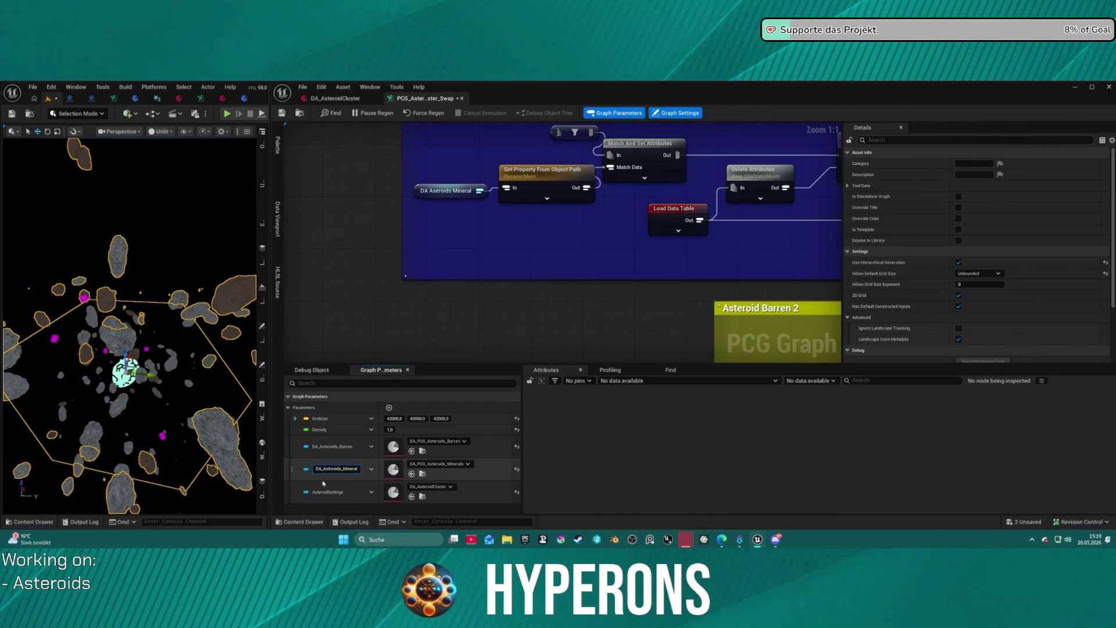
key(Return)
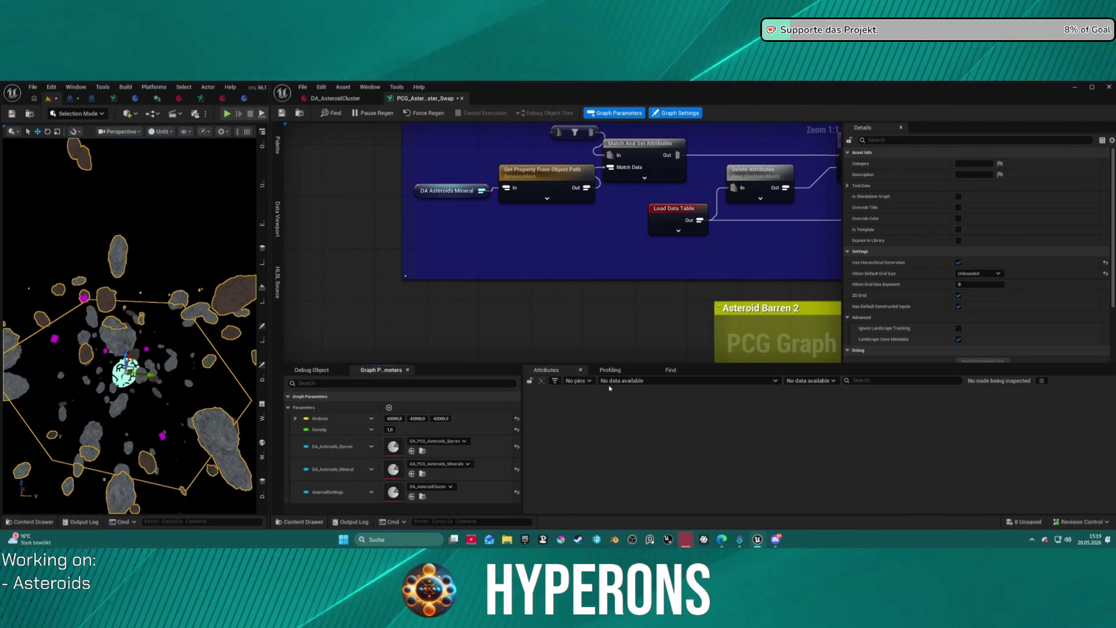
key(ctrl+shift+s)
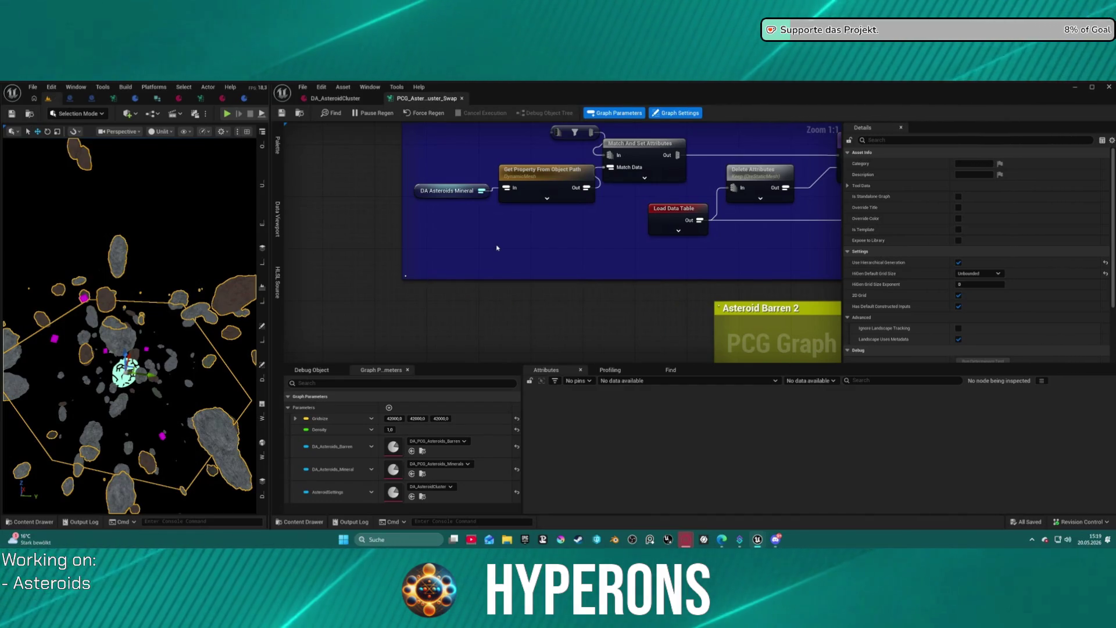
scroll(592, 295, down, 9)
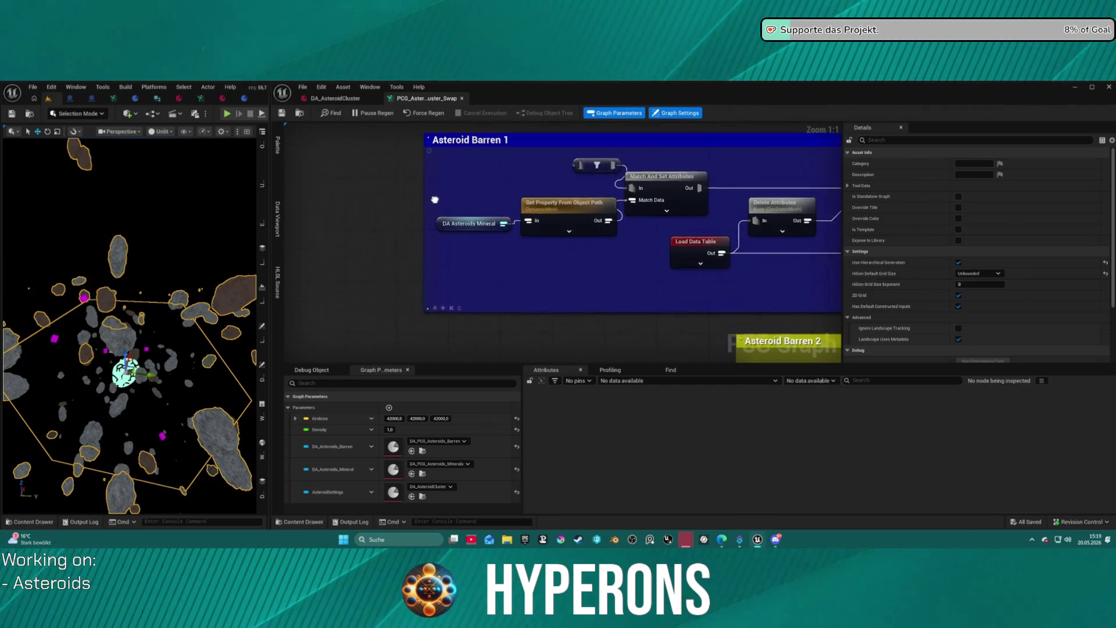
scroll(451, 233, up, 5)
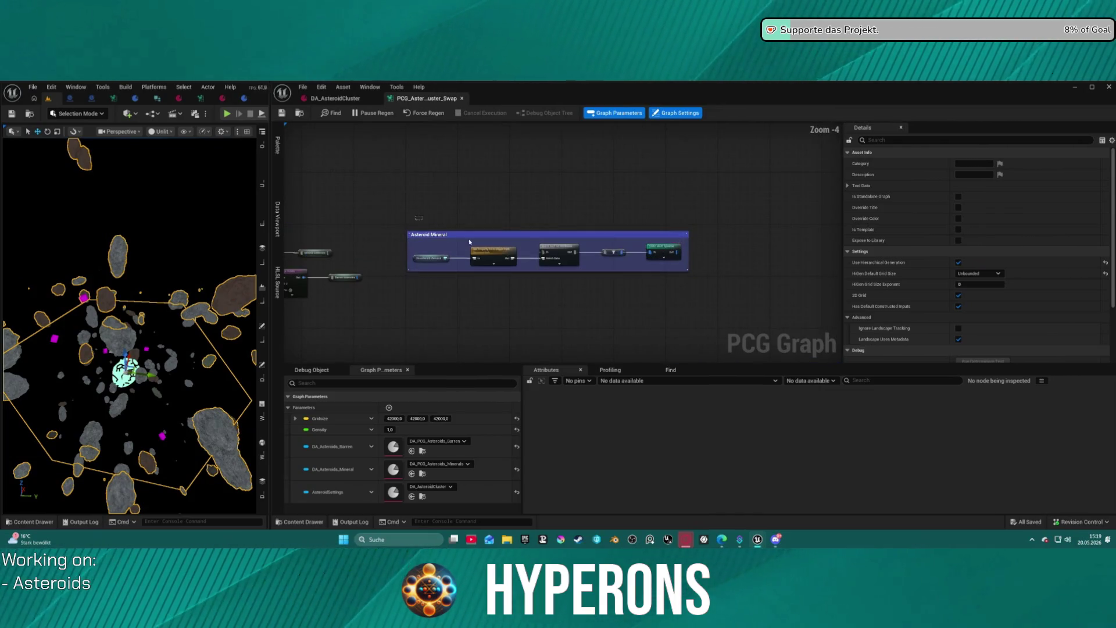
Delete the old Asteroid Mineral comment group from the graph.
click(452, 235)
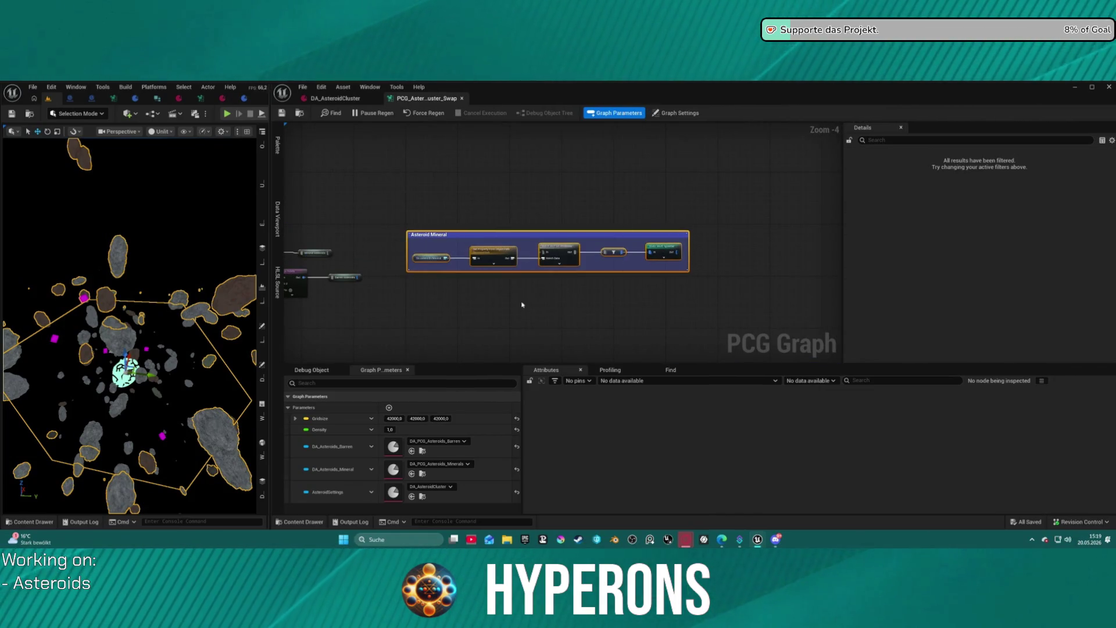
key(Delete)
scroll(627, 218, up, 2)
scroll(602, 203, down, 2)
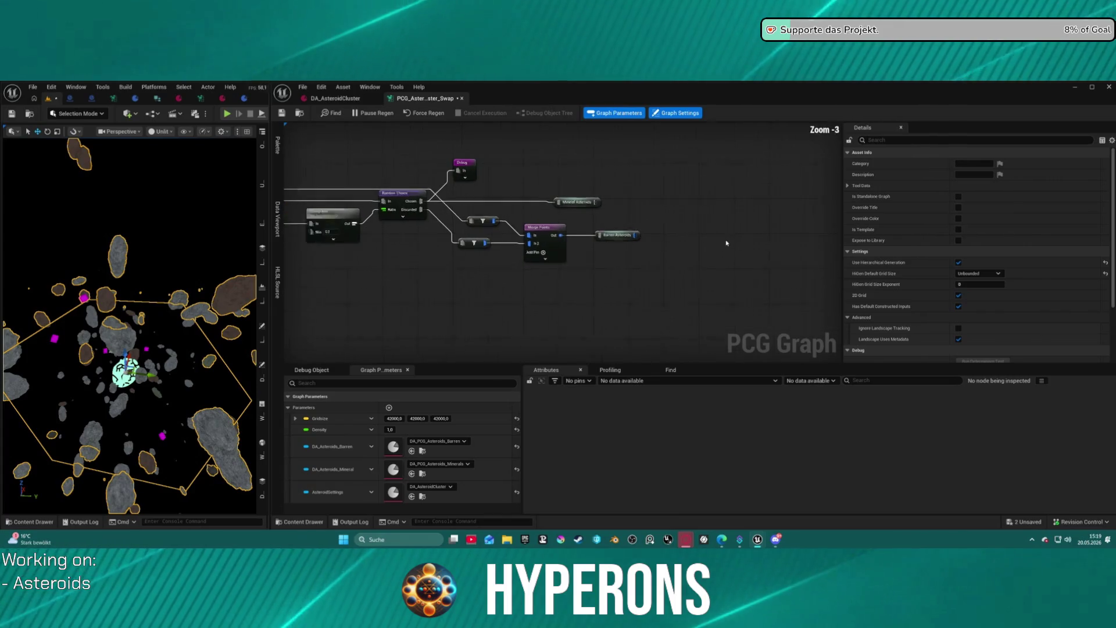
drag(606, 202, 482, 213)
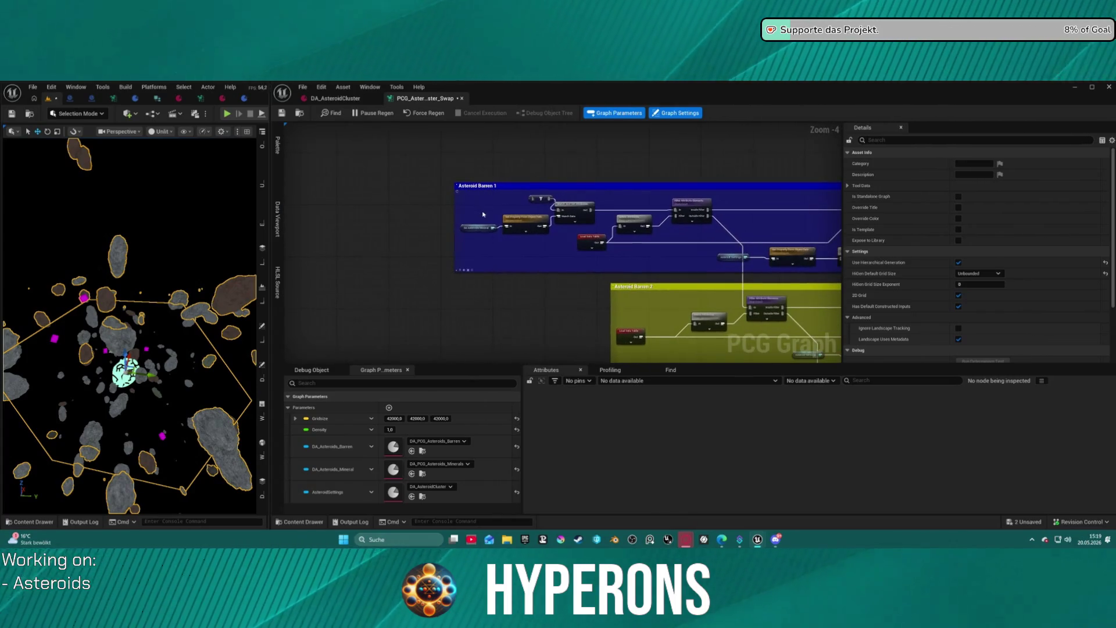
Inspect a filter node and the Debug node's settings in the Asteroid Barren groups.
click(541, 198)
right_click(533, 201)
key(Escape)
mouse_move(531, 196)
mouse_down()
mouse_move(796, 338)
mouse_move(628, 212)
mouse_move(481, 194)
mouse_up()
scroll(481, 194, up, 2)
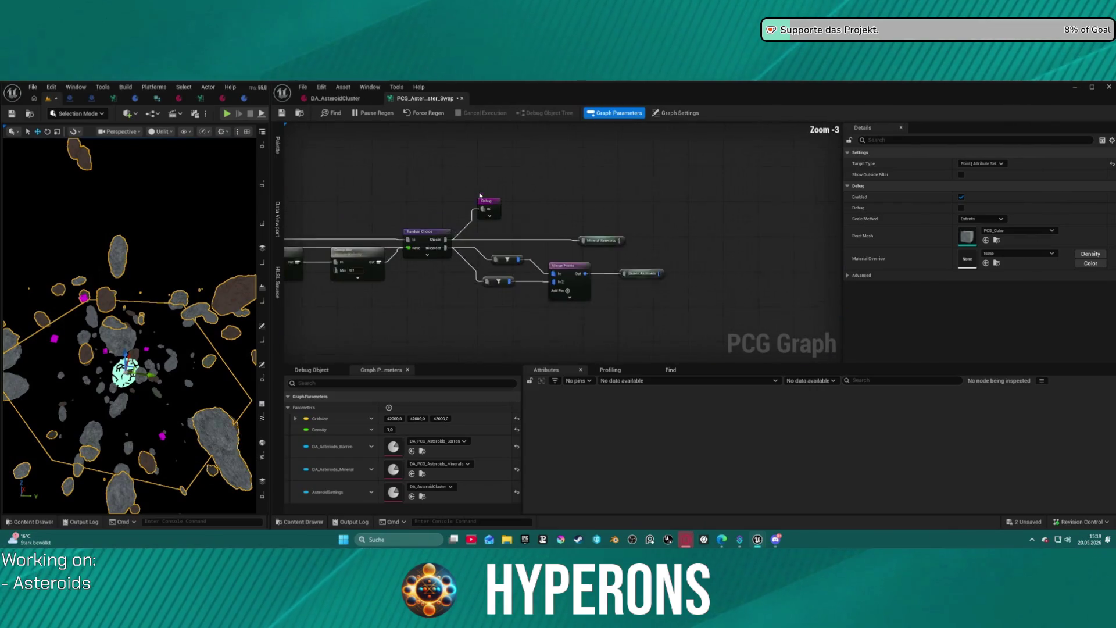
click(490, 207)
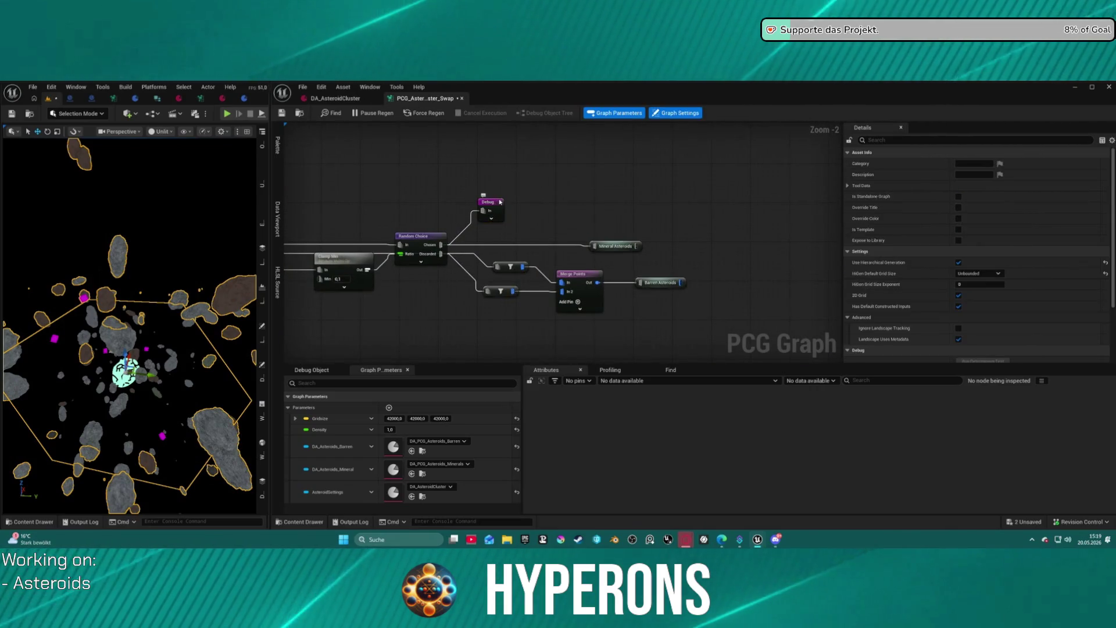
click(746, 227)
mouse_move(792, 237)
mouse_down()
mouse_move(391, 186)
mouse_move(431, 180)
mouse_move(457, 247)
mouse_move(520, 210)
mouse_up()
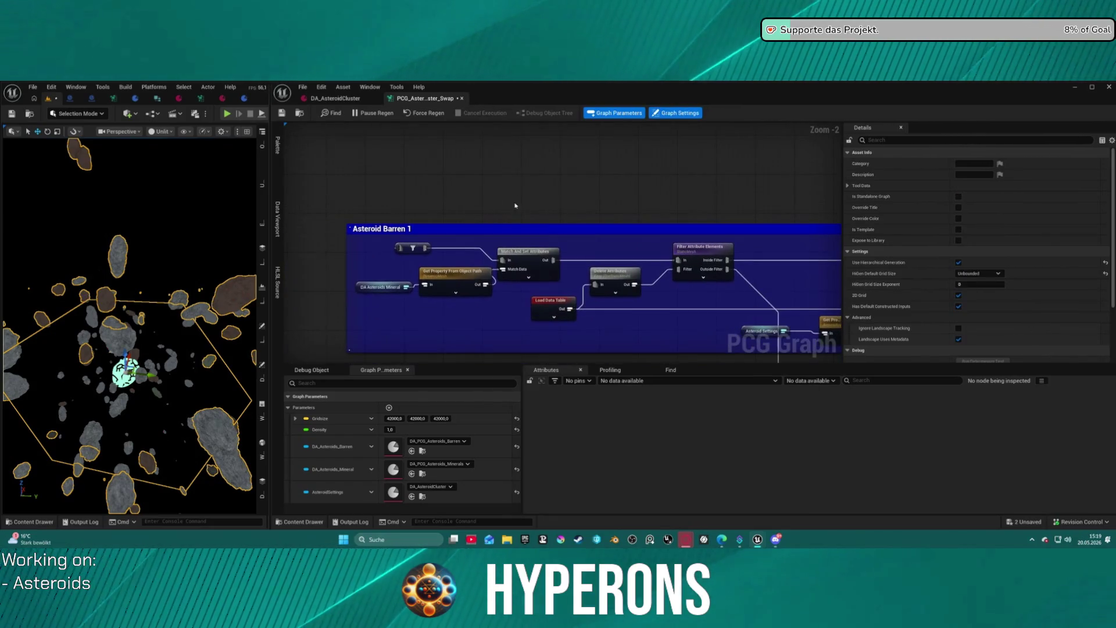
Paste a Debug node and retitle the first group 'Asteroid Minerals 1'.
key(ctrl+v)
double_click(394, 230)
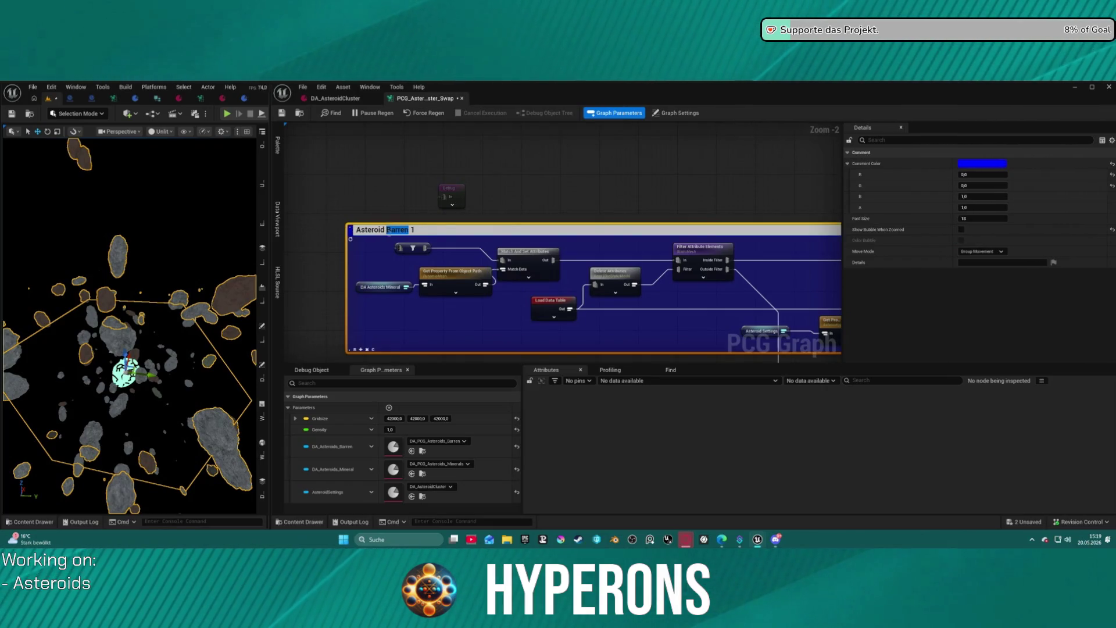
text(als)
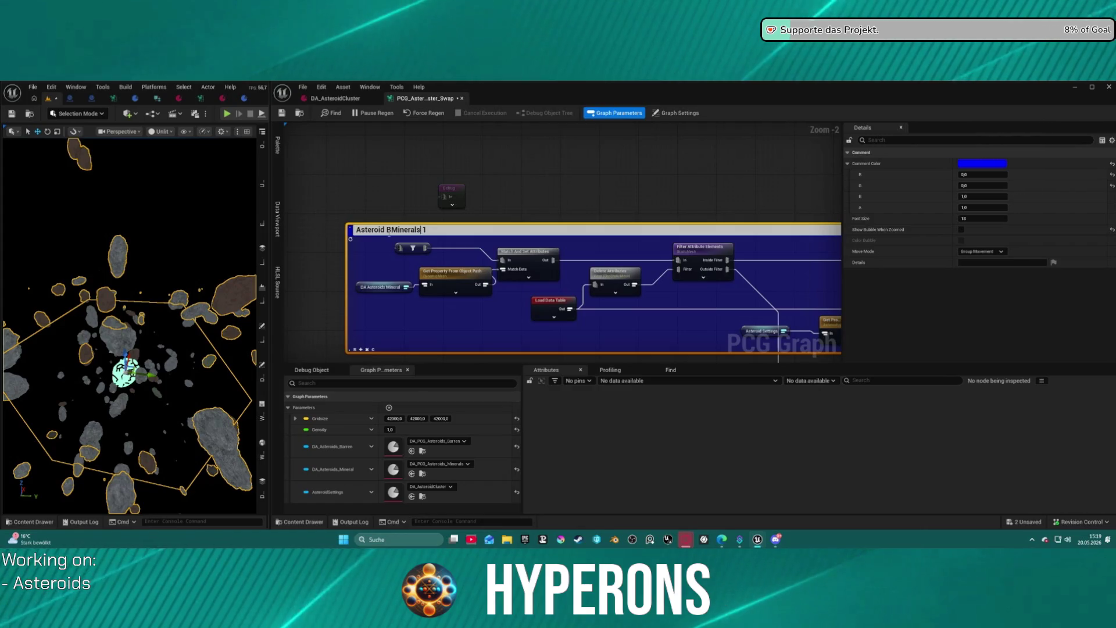
key(Return)
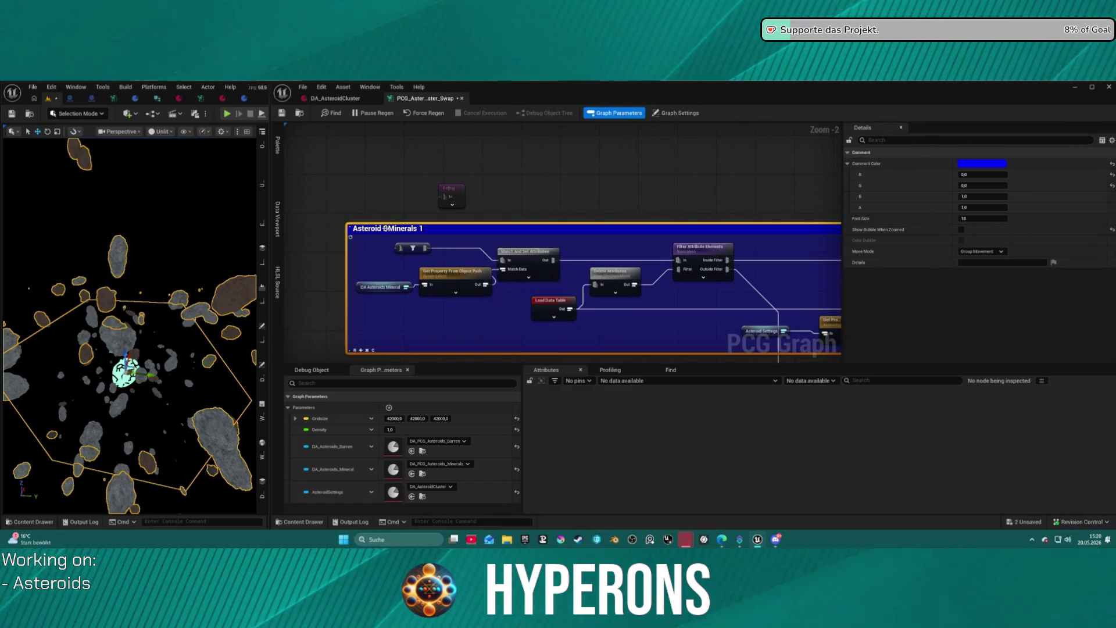
double_click(386, 228)
click(388, 229)
key(BackSpace)
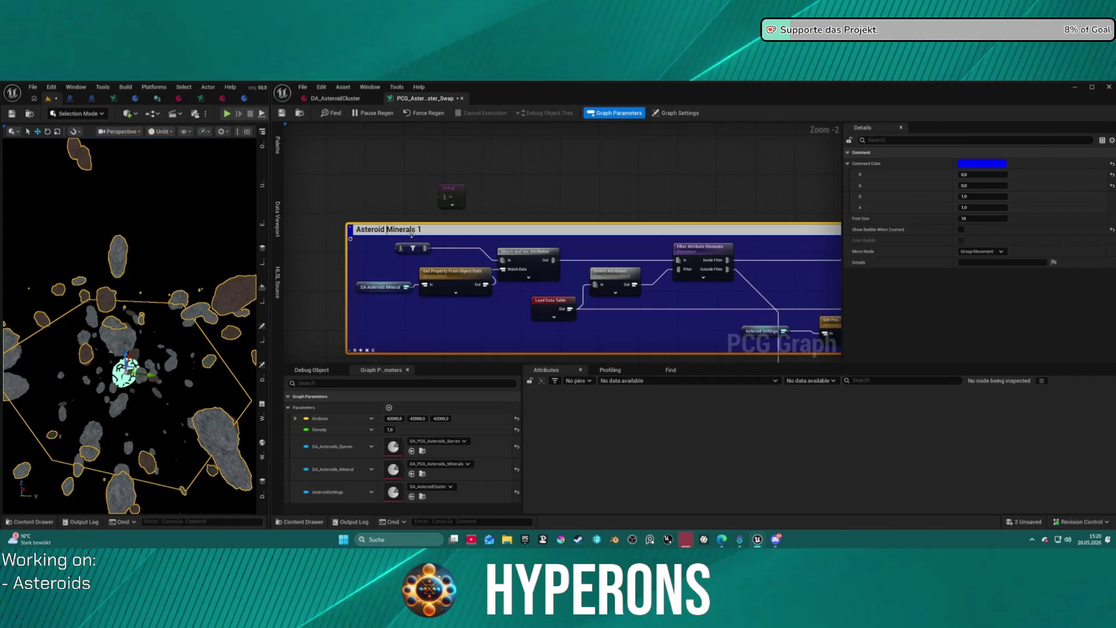
key(Return)
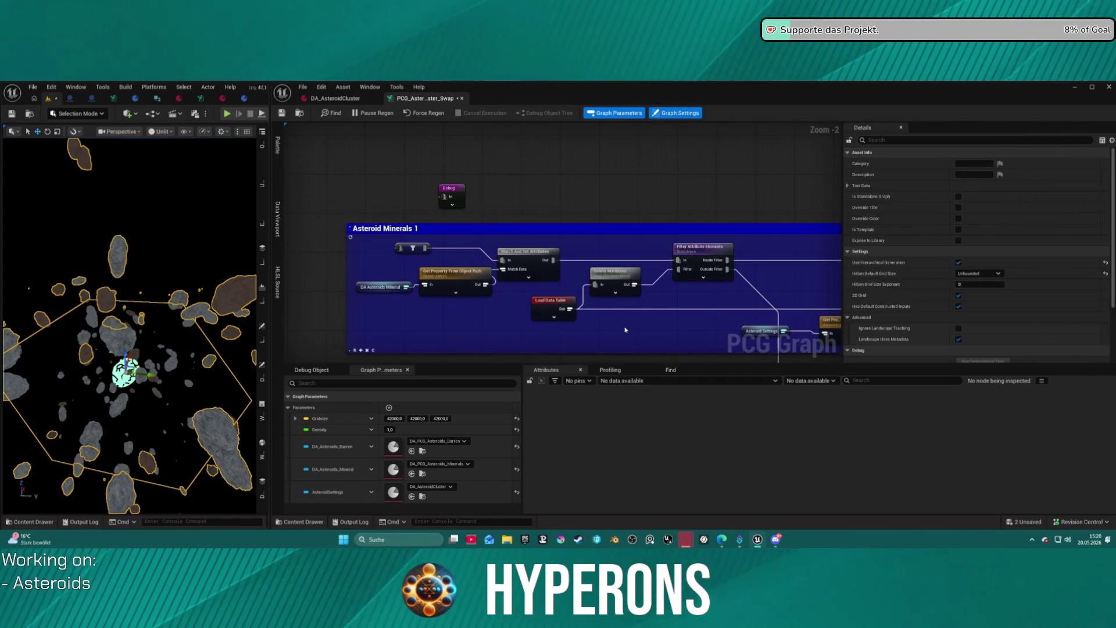
Rename the Asteroid Barren 2 group to 'Asteroid Mineral 2'.
scroll(605, 290, down, 4)
scroll(496, 151, up, 5)
click(496, 152)
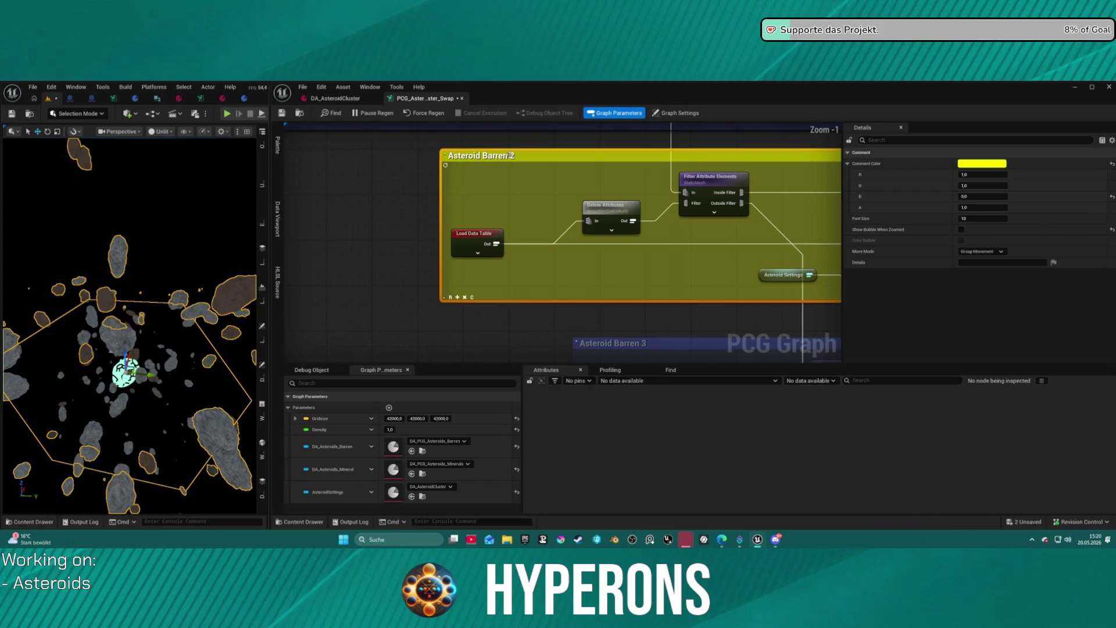
double_click(509, 156)
drag(497, 157, 487, 157)
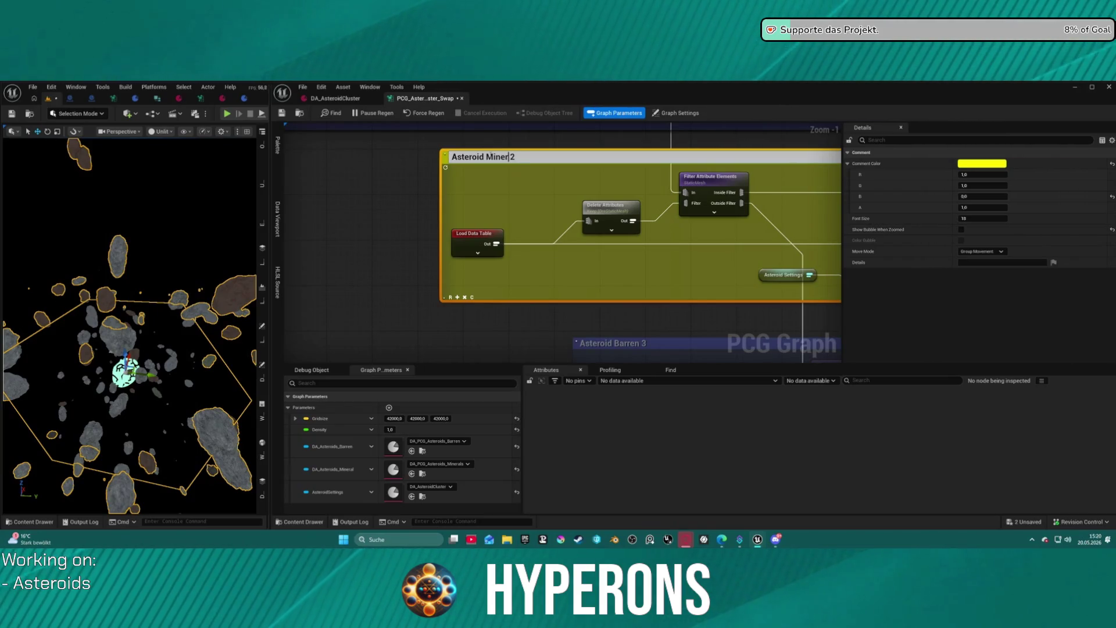
text(al)
key(Return)
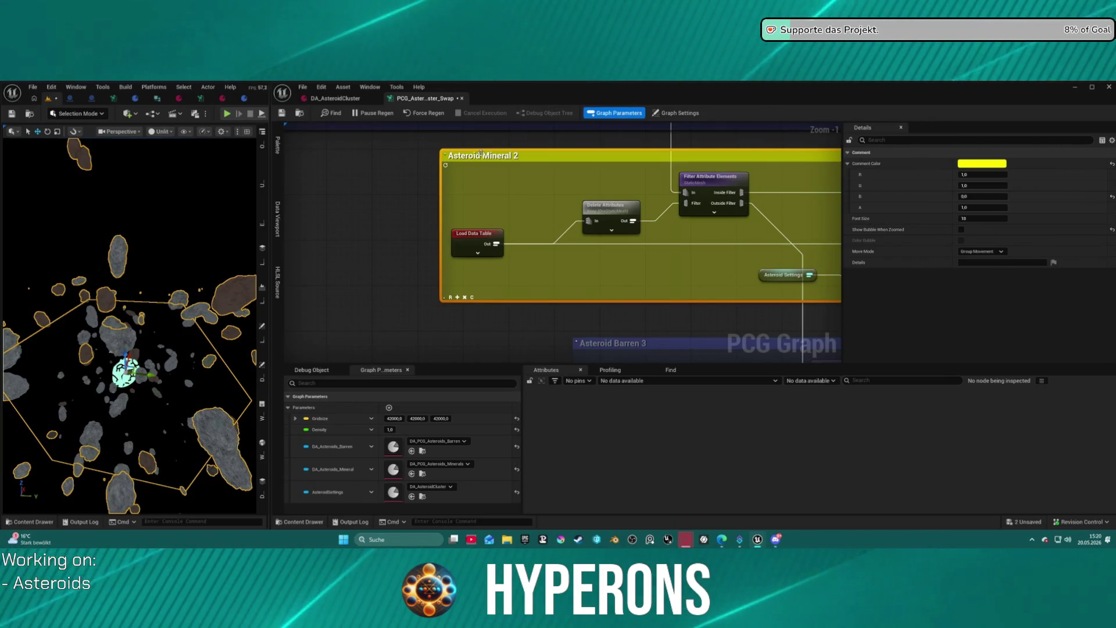
double_click(486, 155)
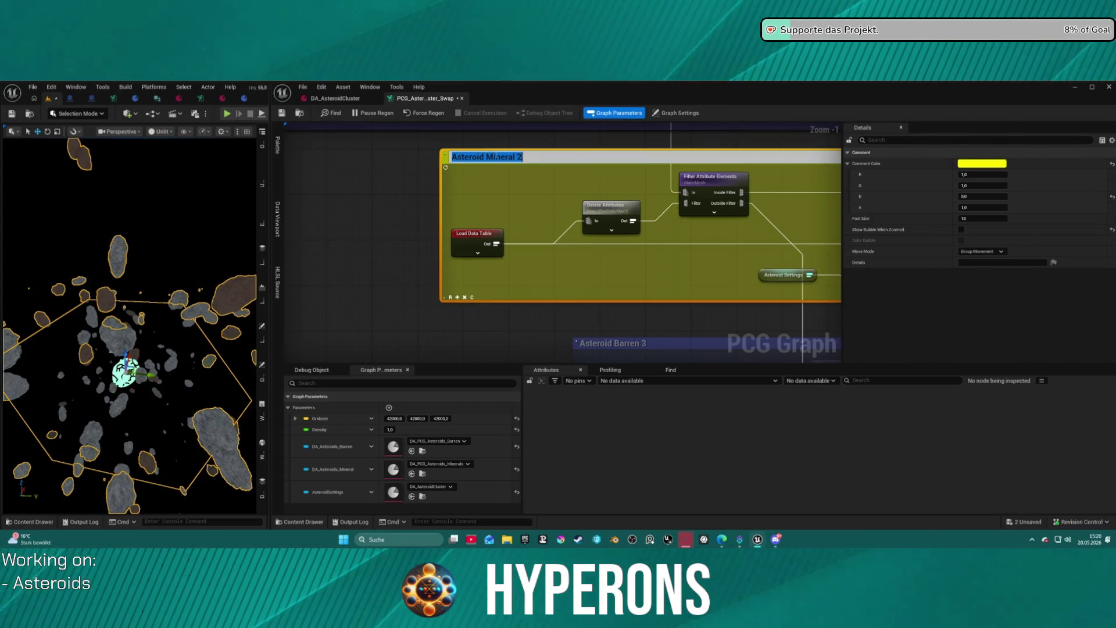
click(496, 157)
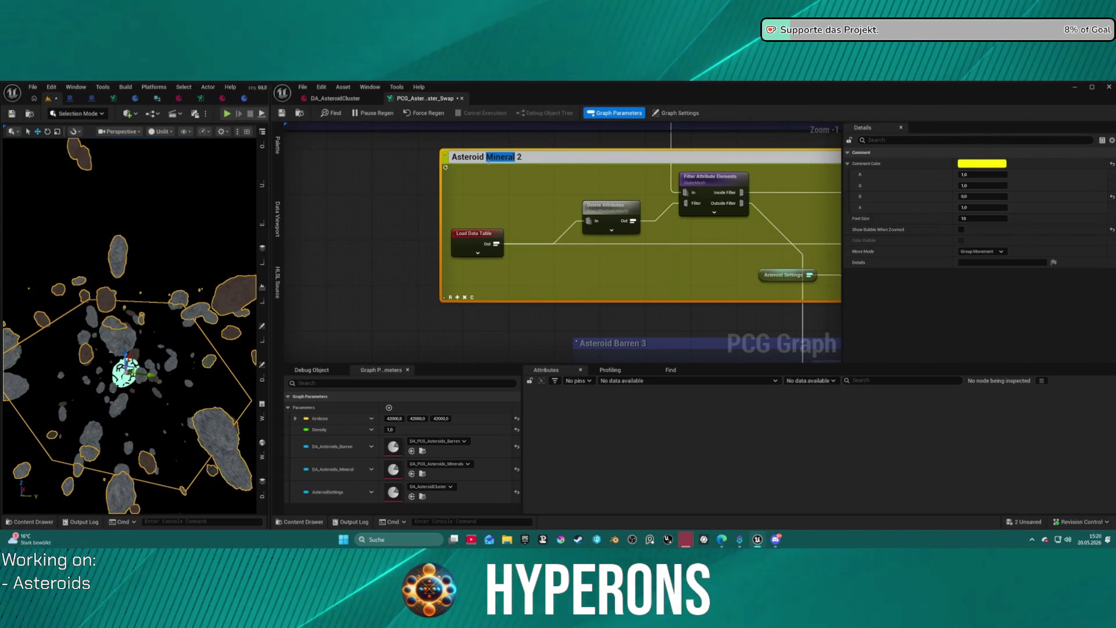
click(675, 113)
Rename the third and fourth groups to 'Asteroid Mineral 3' and 'Asteroid Mineral 4'.
drag(631, 346, 468, 195)
double_click(468, 195)
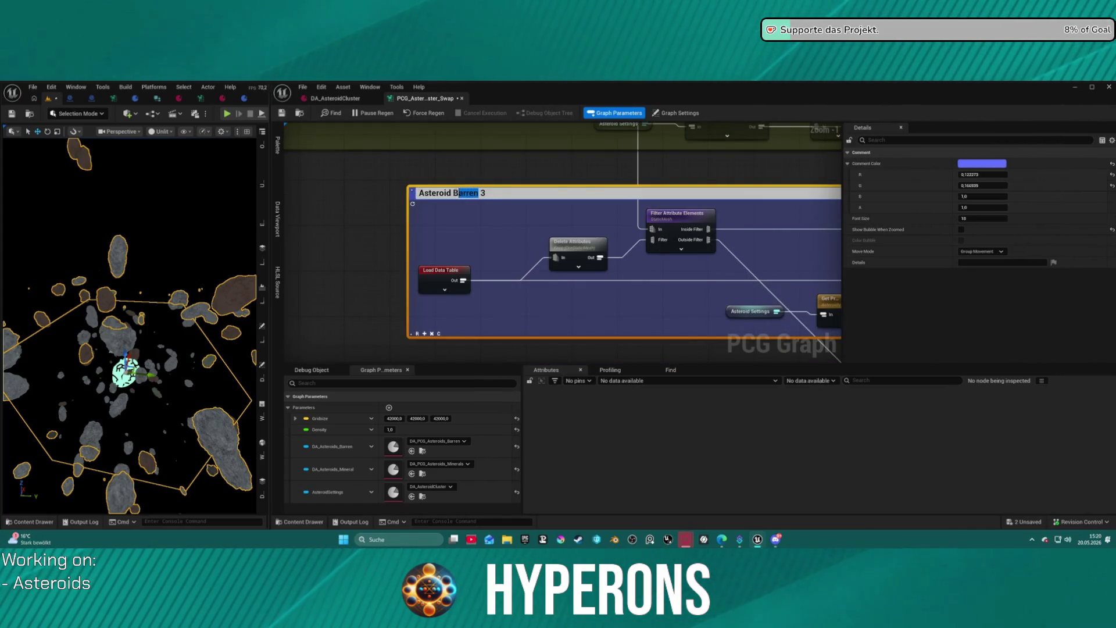
text(Mineral)
drag(525, 244, 483, 82)
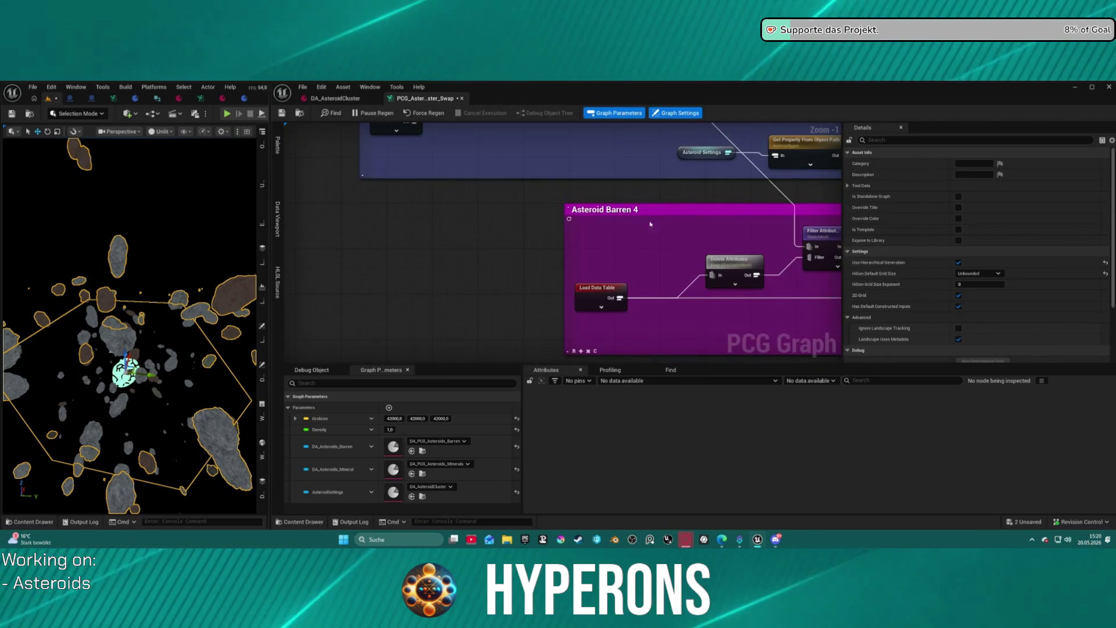
double_click(607, 210)
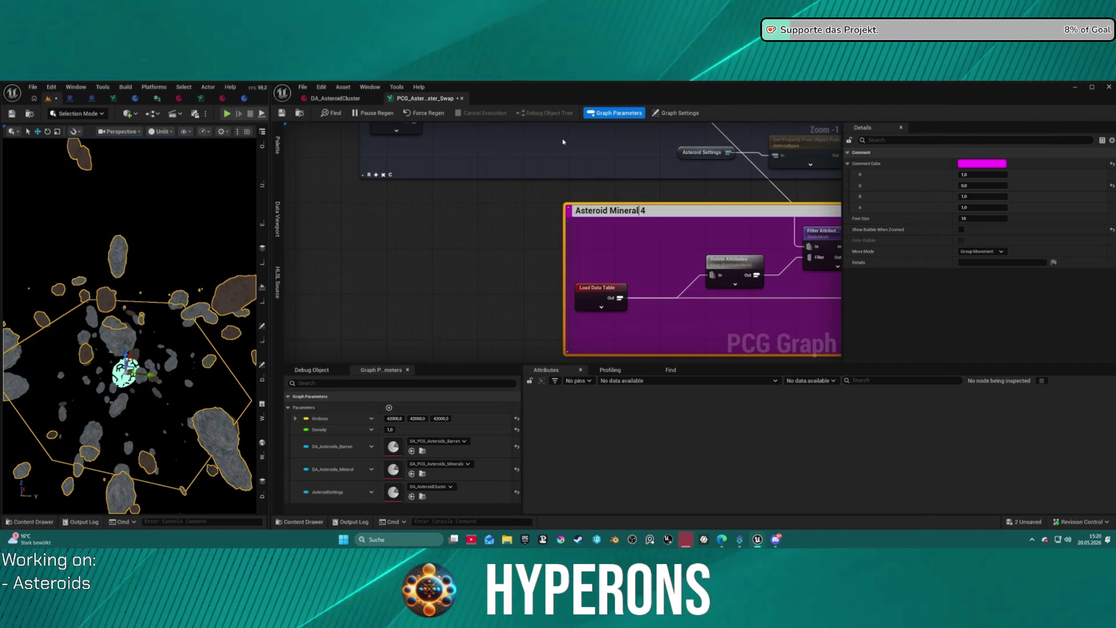
key(Return)
scroll(593, 182, down, 4)
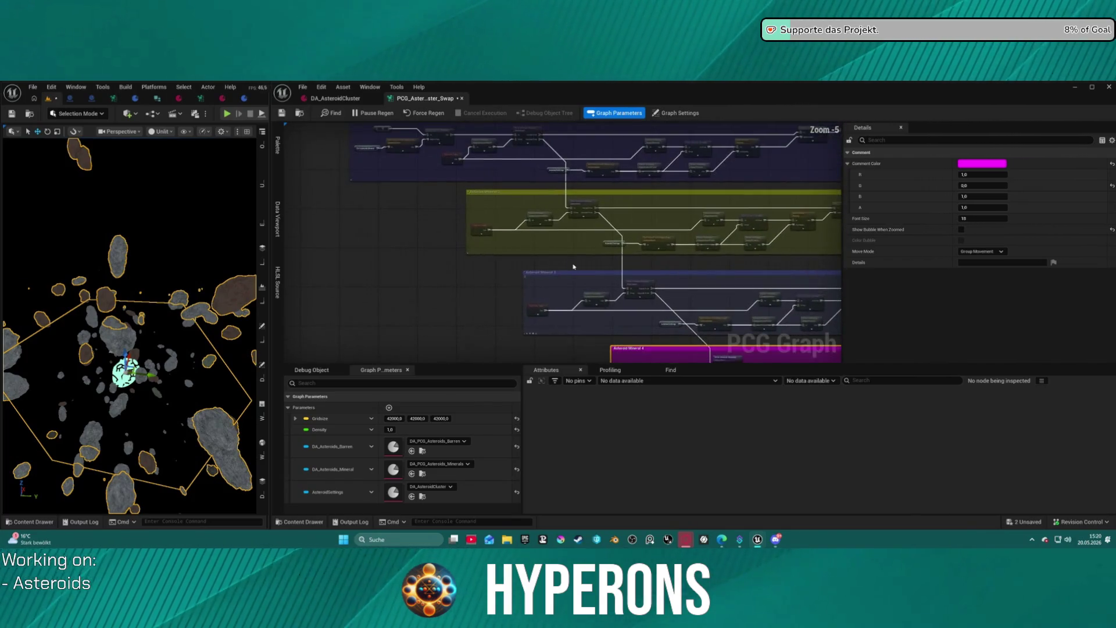
Open the Content Drawer on Static_Meshes, listing 22 meshes including SM_AsteroidMineral_1–4.
scroll(573, 266, up, 2)
click(558, 259)
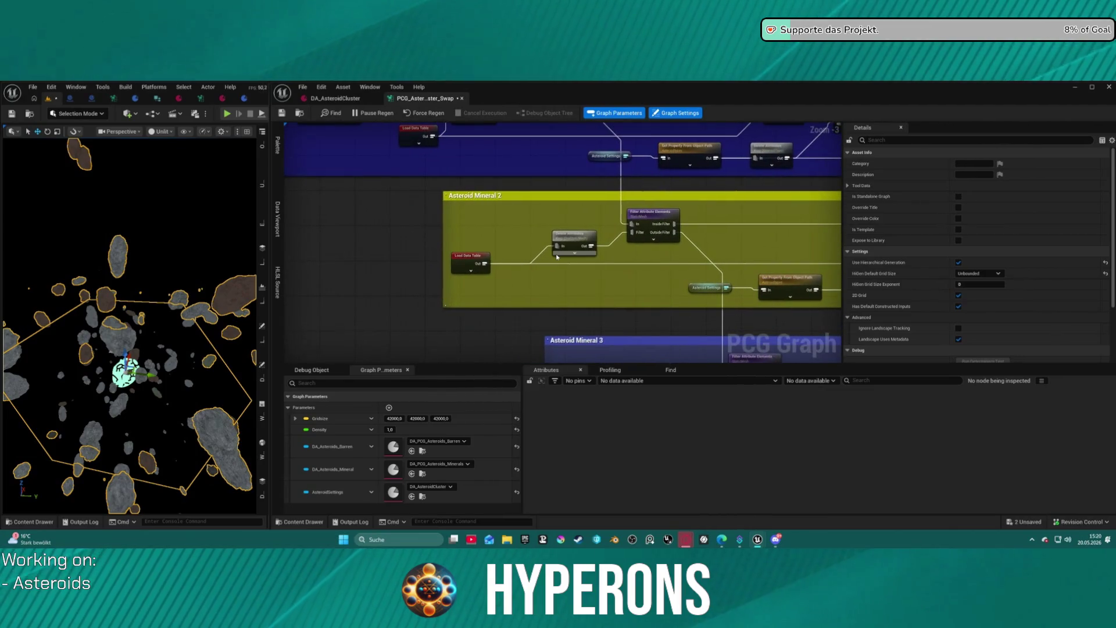
mouse_move(557, 257)
mouse_down()
mouse_move(456, 266)
mouse_move(473, 286)
mouse_move(526, 252)
mouse_move(527, 235)
mouse_move(468, 283)
mouse_move(326, 134)
mouse_move(331, 100)
mouse_up()
key(ctrl+space)
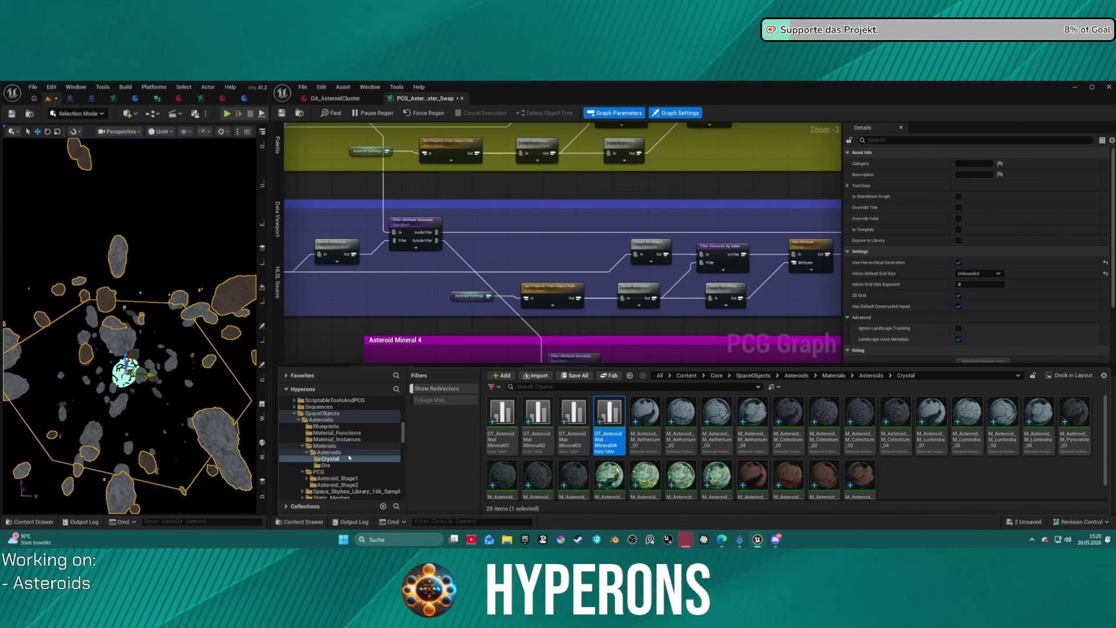
scroll(360, 470, down, 2)
click(352, 471)
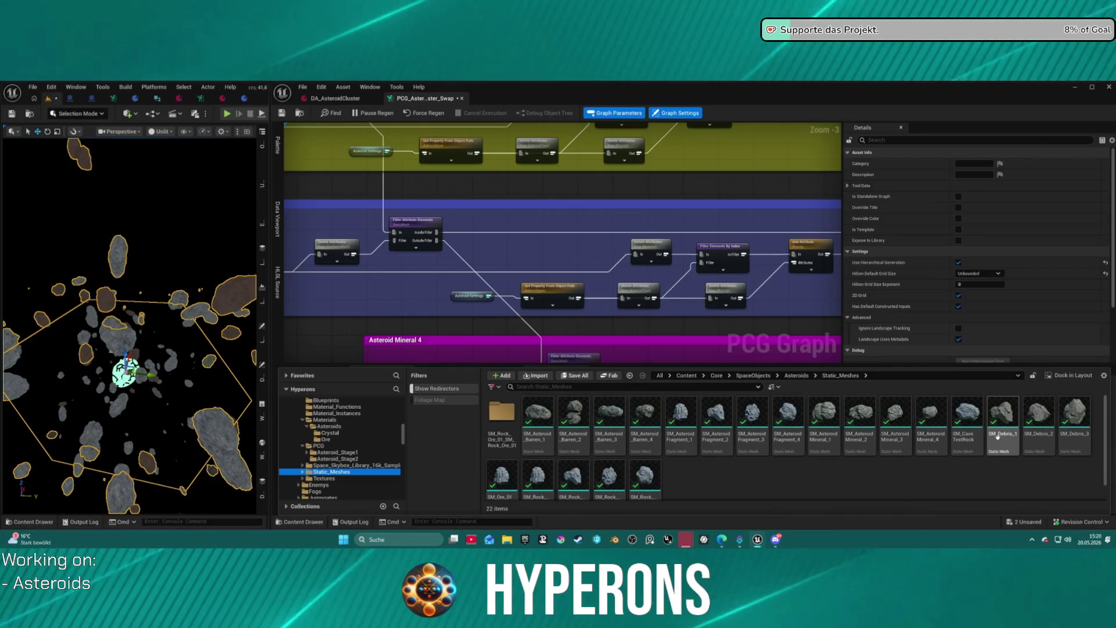
scroll(493, 475, down, 1)
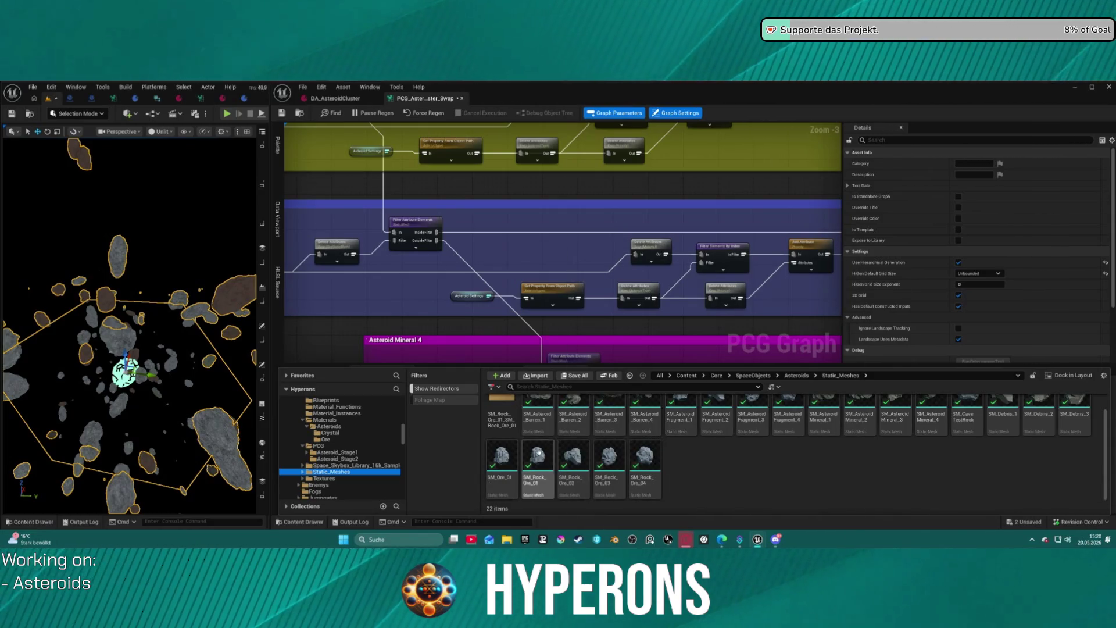
scroll(828, 459, up, 1)
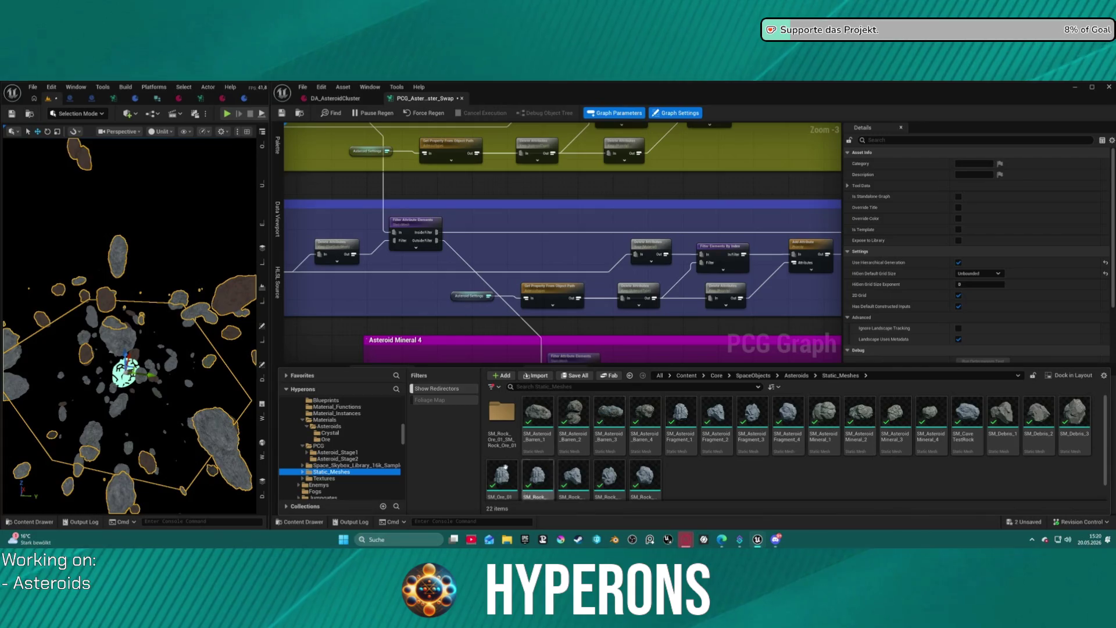
Dismiss the Content Drawer and nudge the Asteroid Settings node slightly right and down.
scroll(561, 483, down, 1)
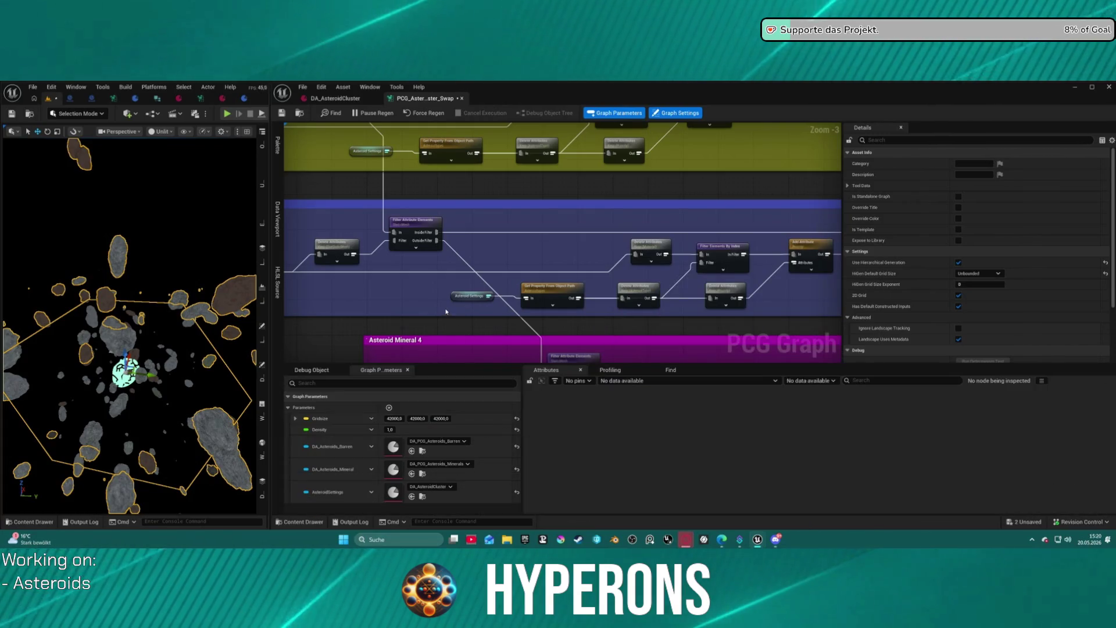
click(457, 324)
drag(471, 295, 480, 301)
drag(596, 298, 469, 280)
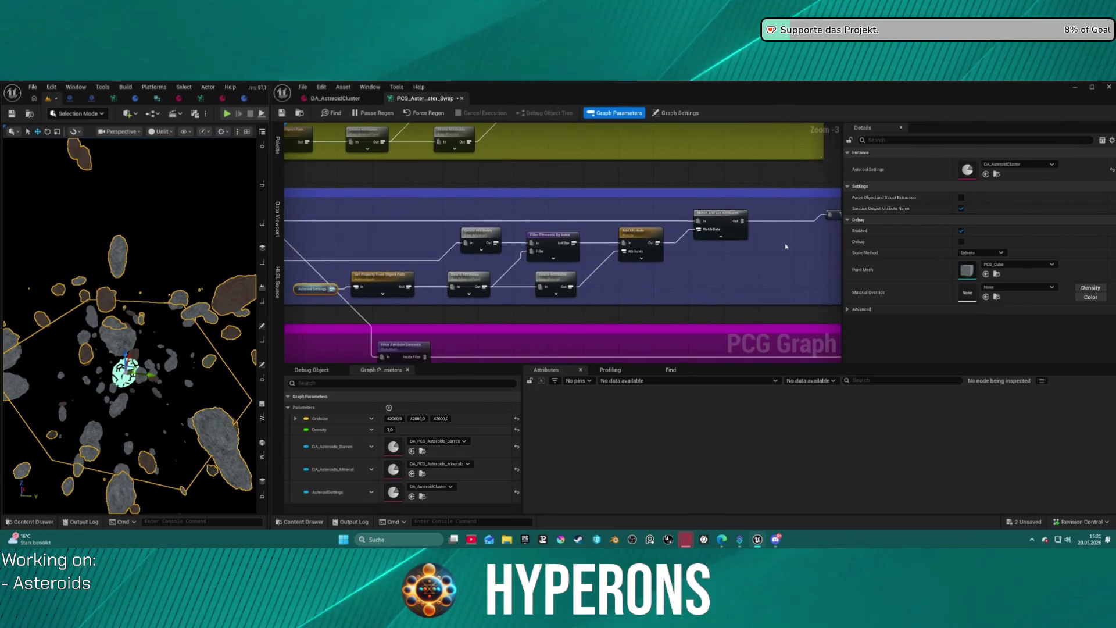
mouse_move(677, 254)
mouse_down()
mouse_move(703, 232)
mouse_move(526, 282)
mouse_move(732, 144)
mouse_up()
mouse_move(335, 131)
mouse_down()
mouse_move(372, 221)
mouse_move(500, 260)
mouse_up()
drag(441, 238, 507, 363)
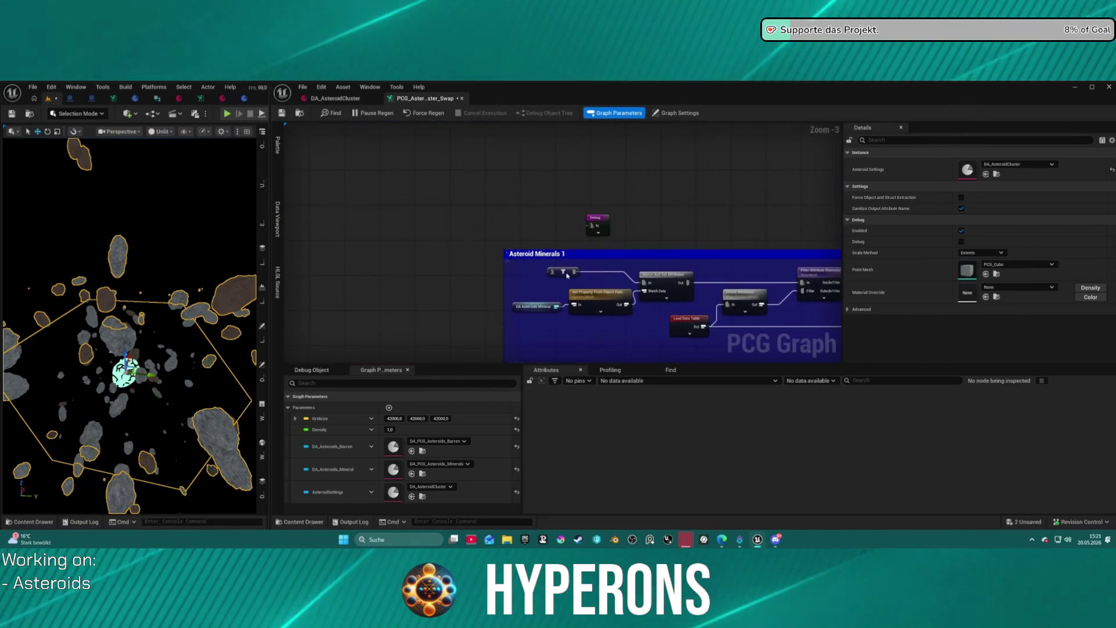
mouse_move(574, 271)
mouse_down()
mouse_move(595, 255)
mouse_move(604, 268)
mouse_move(561, 262)
mouse_move(370, 96)
mouse_move(324, 142)
mouse_move(891, 272)
mouse_up()
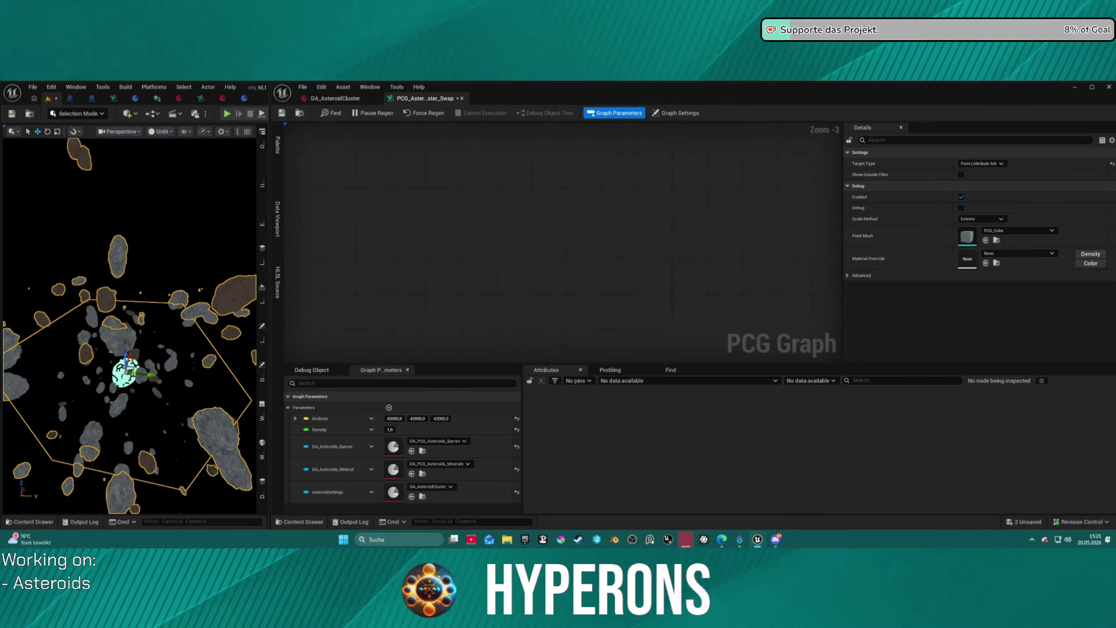
drag(464, 186, 473, 301)
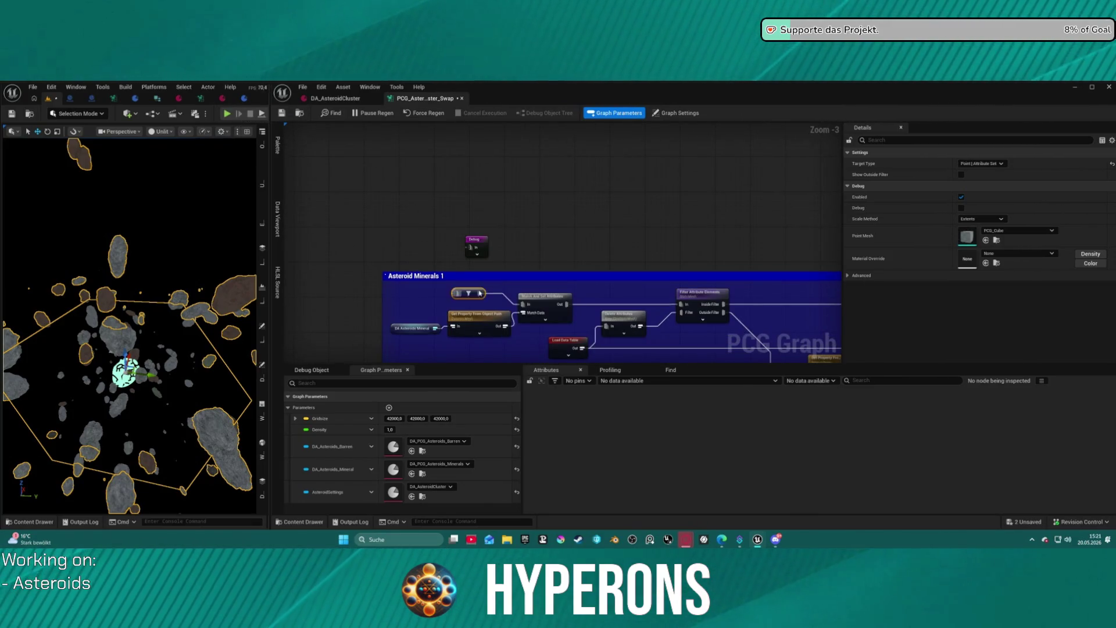
Add a Mineral Asteroids named reroute node inside Asteroid Minerals 1 via search 'minera'.
right_click(434, 293)
text(minera)
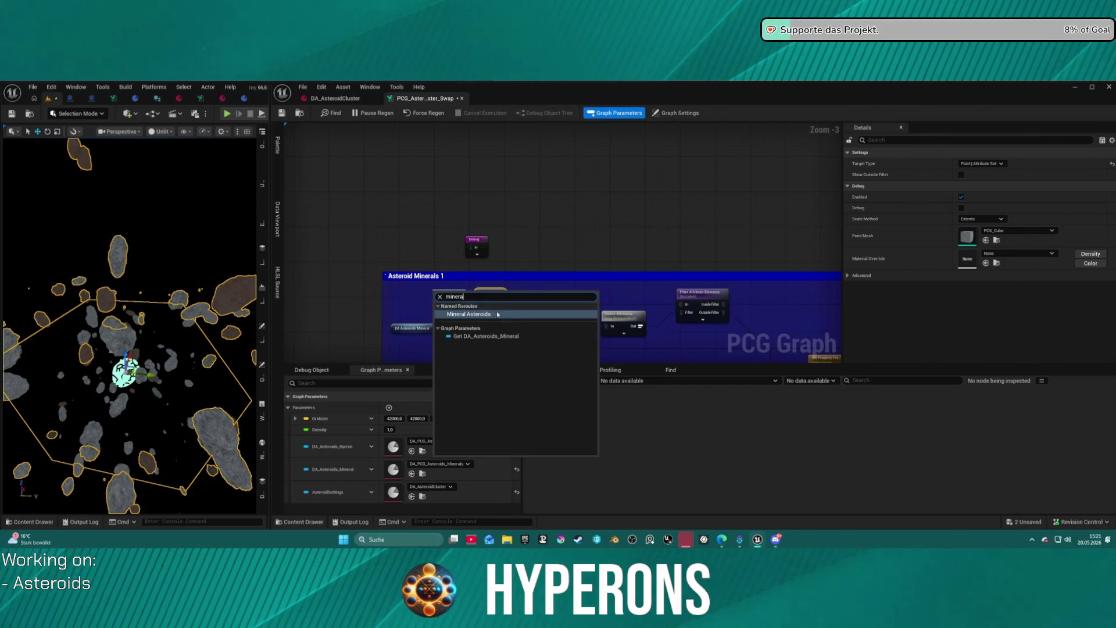
click(496, 313)
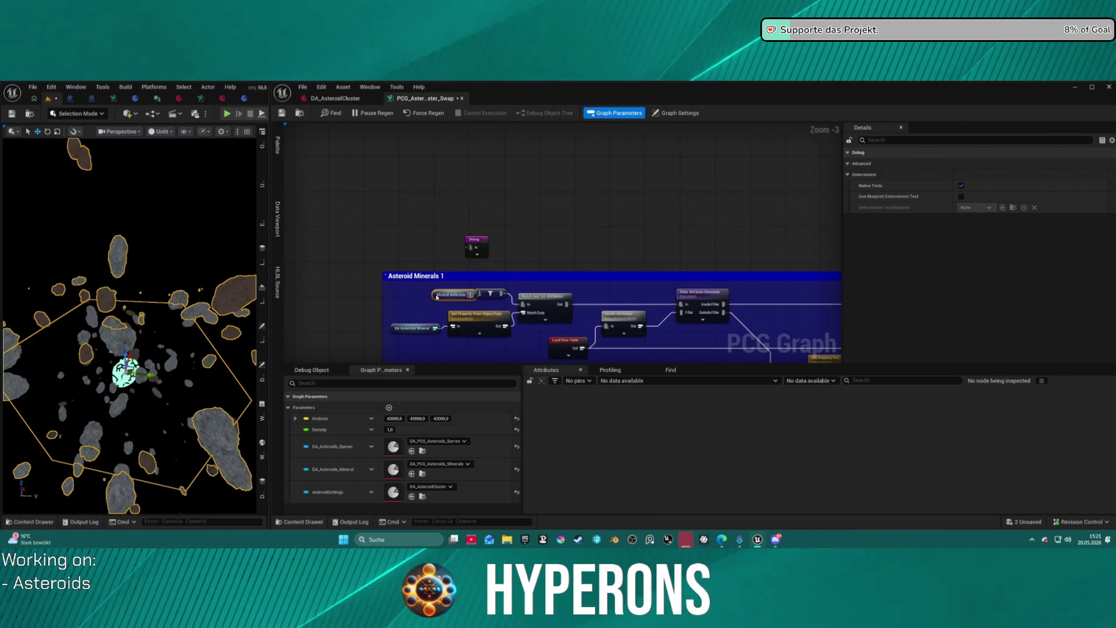
drag(451, 298, 478, 295)
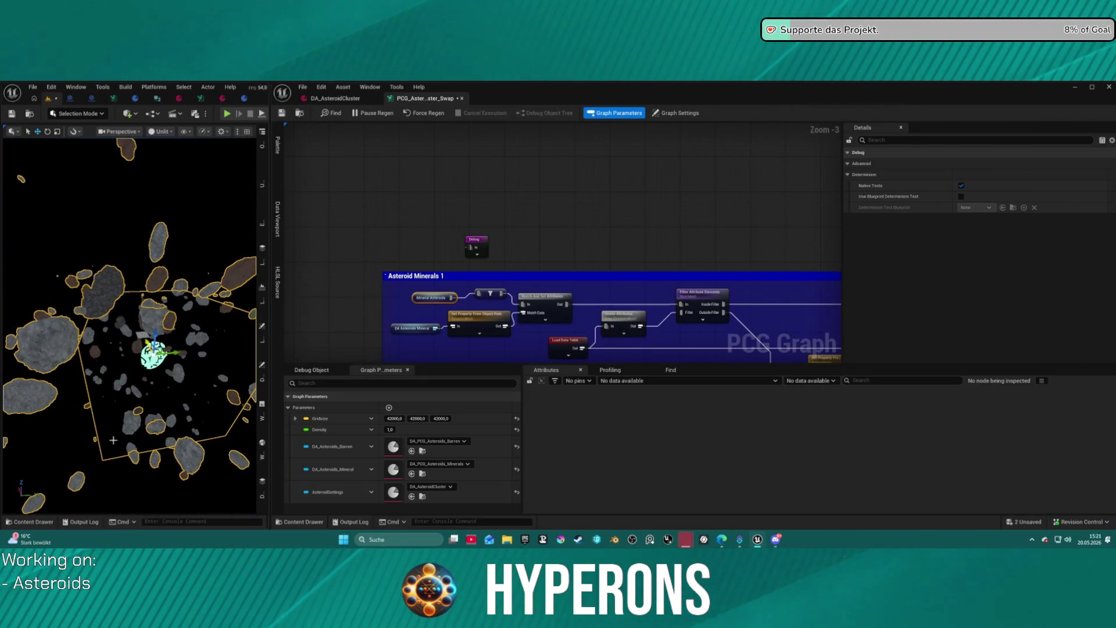
Wire Mineral Asteroids into the filter's In pin and set the viewport to Lit.
drag(114, 440, 227, 374)
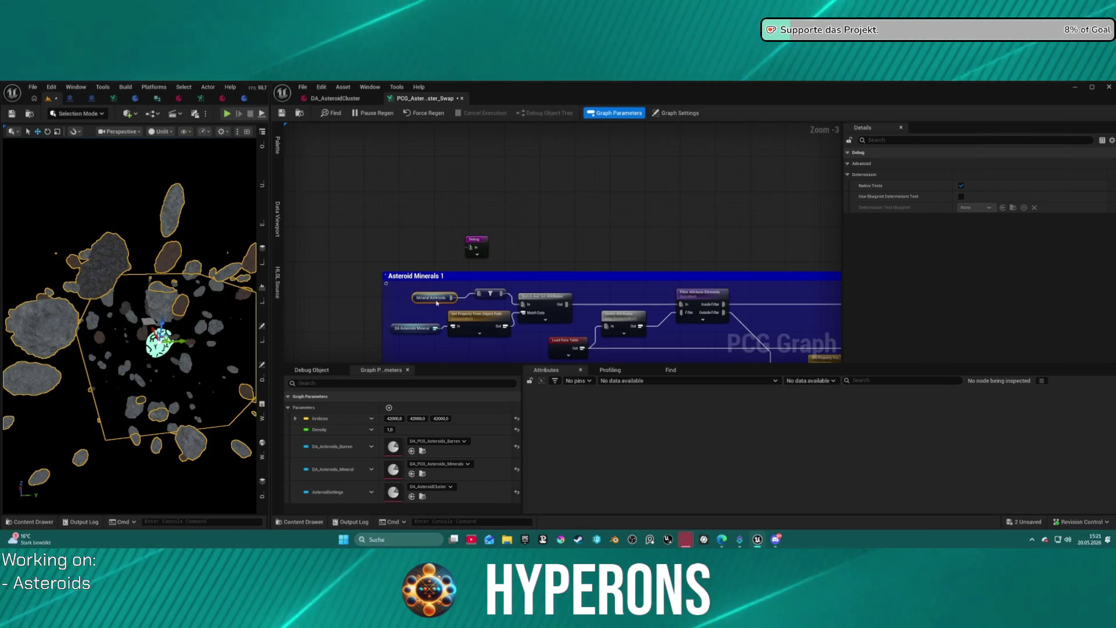
click(468, 297)
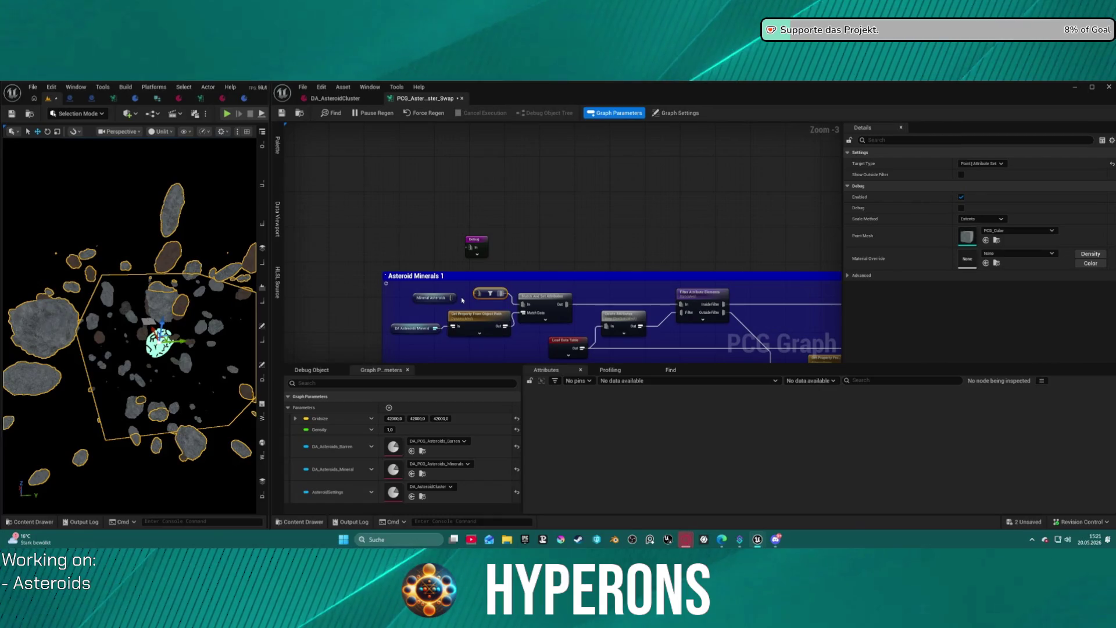
click(456, 298)
drag(481, 296, 479, 294)
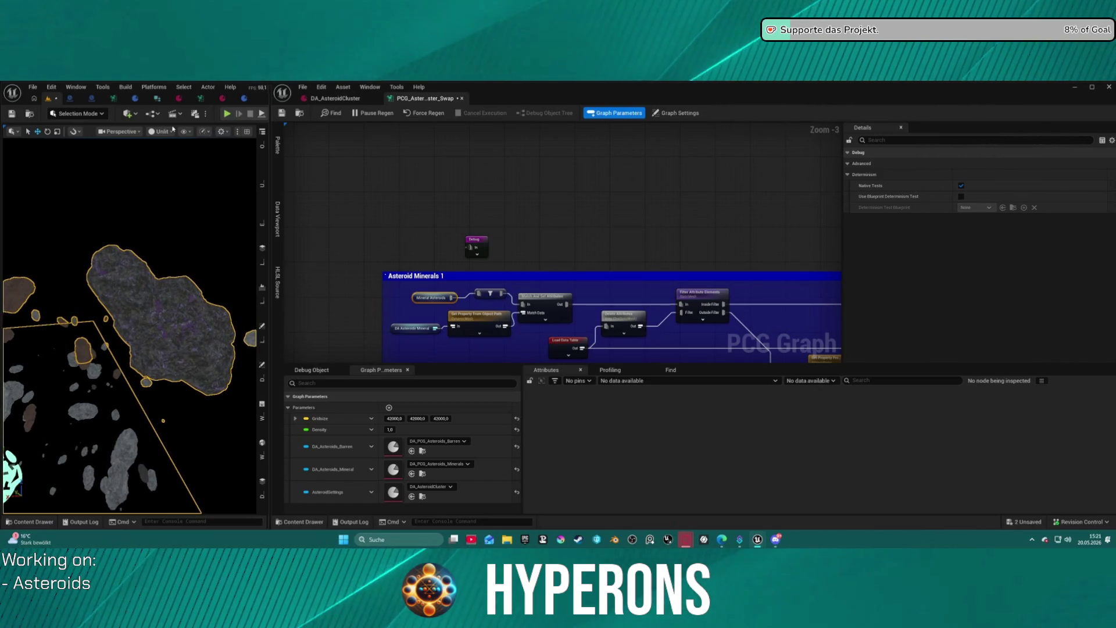
click(171, 132)
click(174, 144)
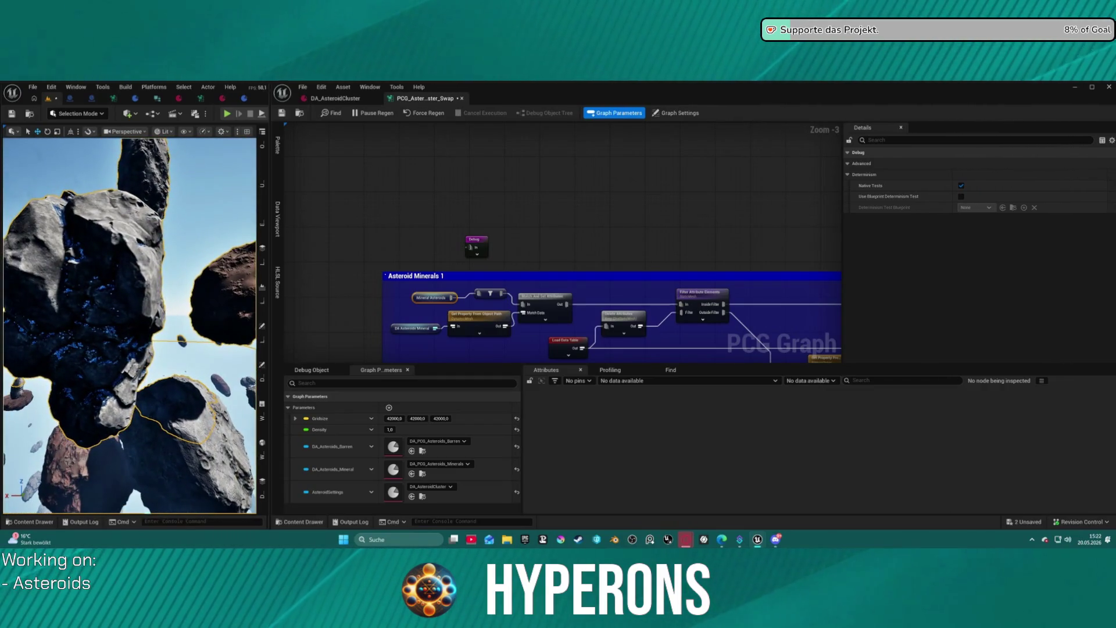
scroll(130, 326, down, 10)
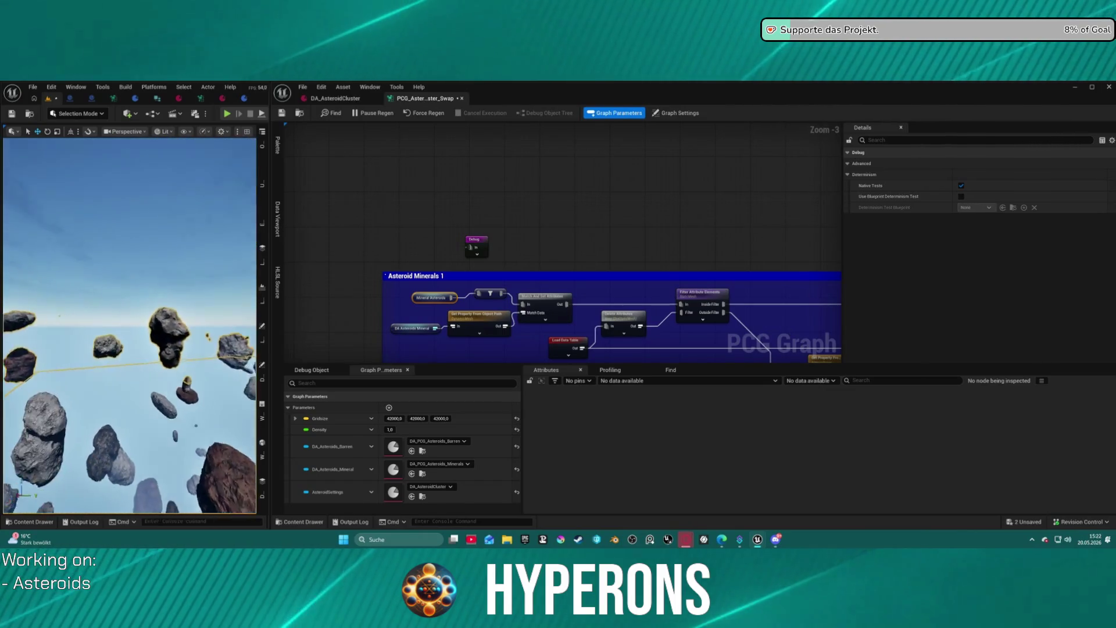
scroll(130, 326, up, 5)
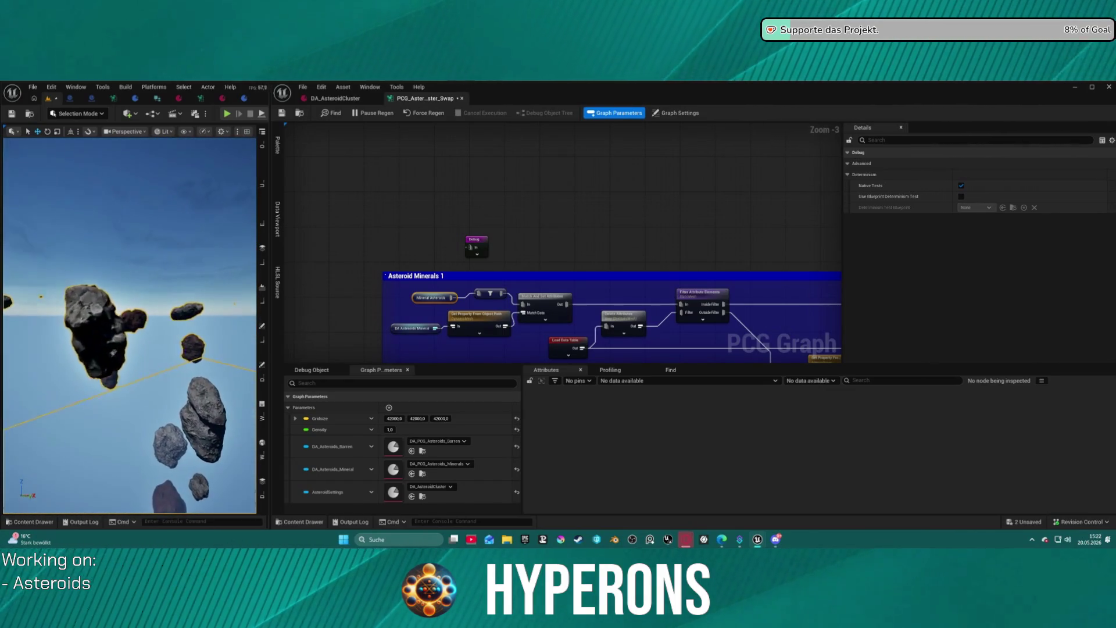
scroll(130, 325, down, 2)
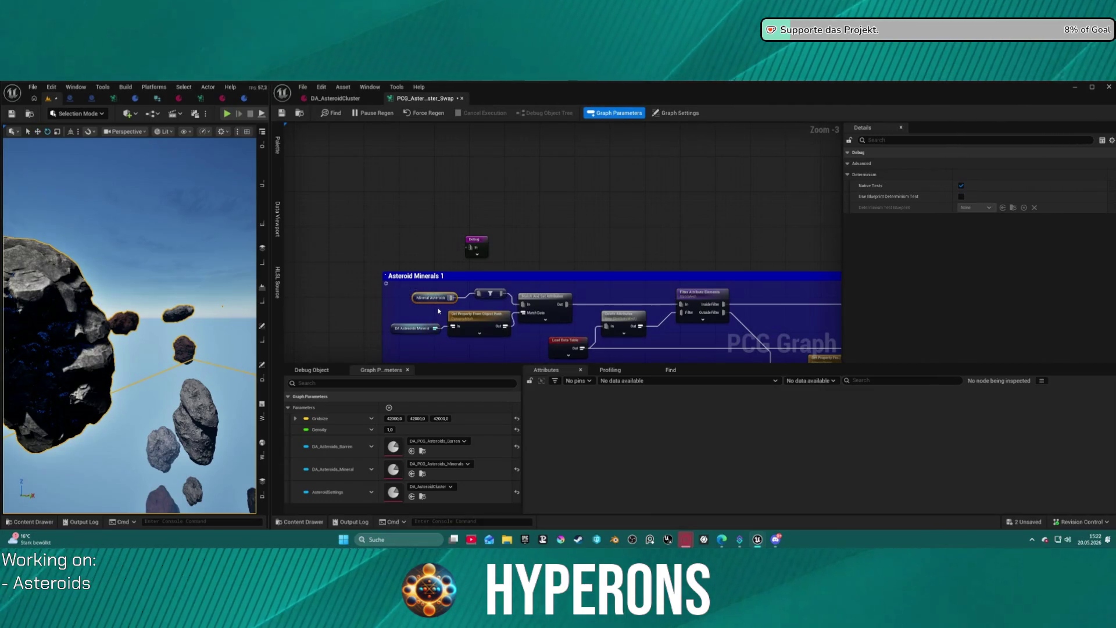
click(544, 298)
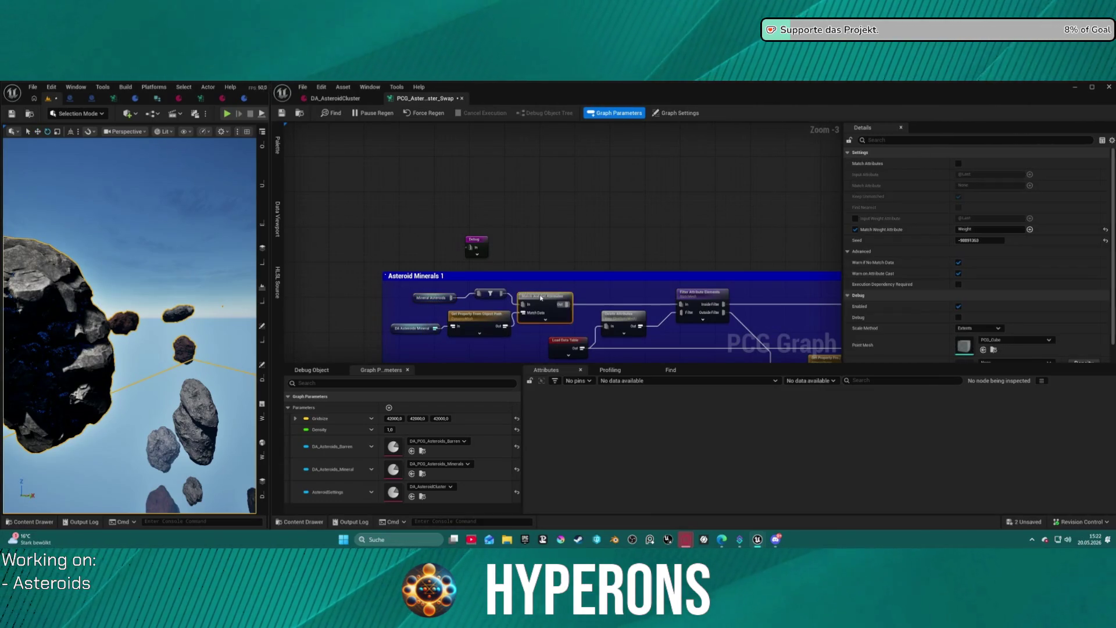
click(494, 294)
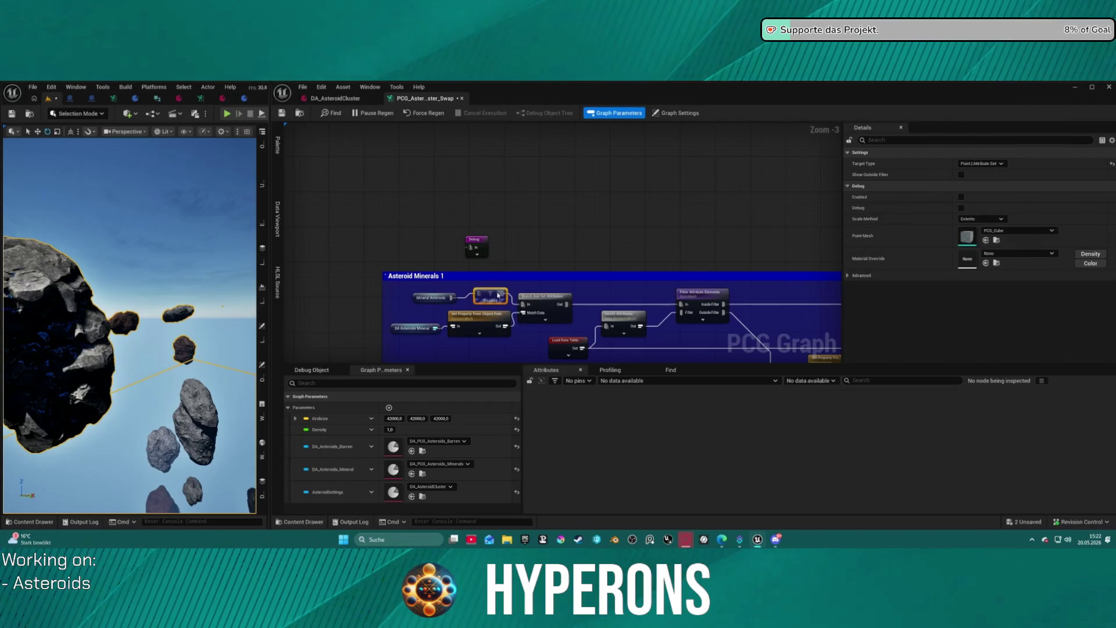
click(432, 298)
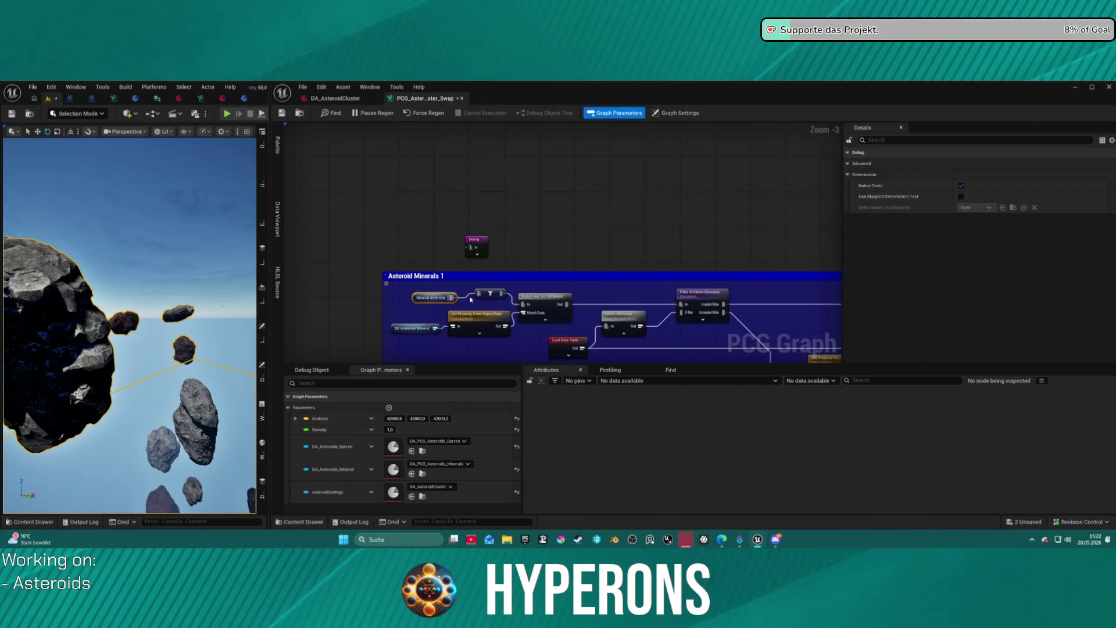
click(471, 300)
click(491, 293)
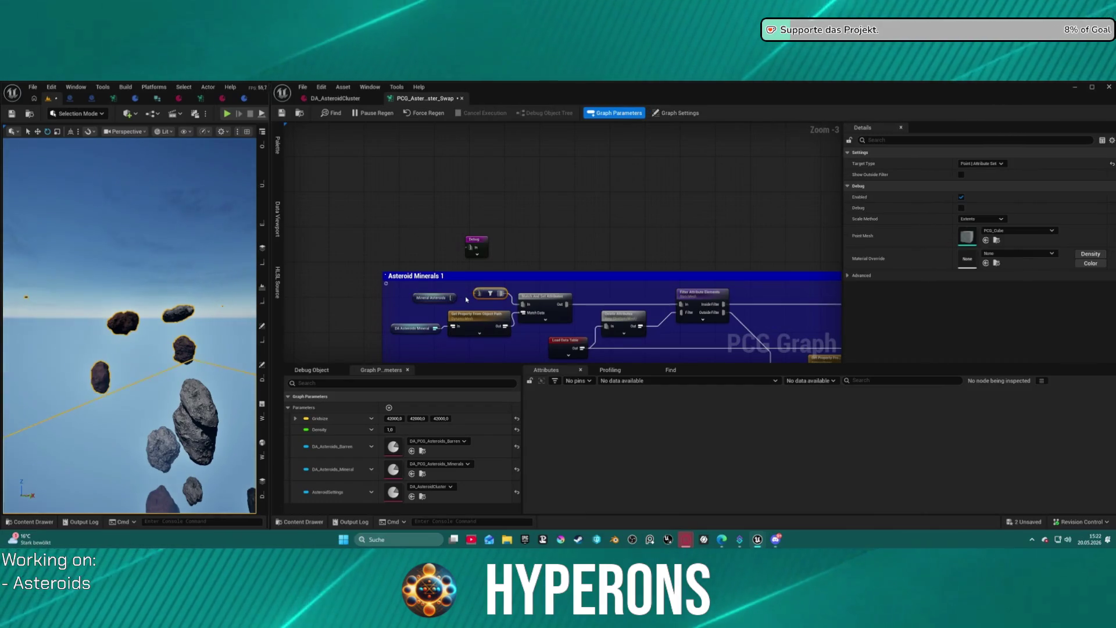
click(449, 298)
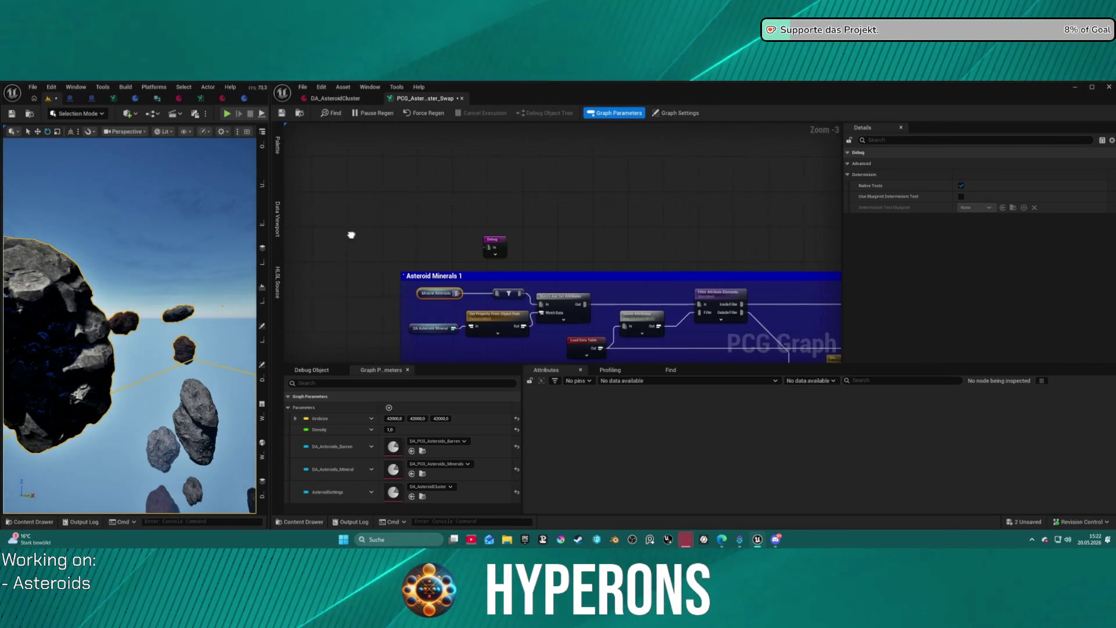
drag(342, 237, 540, 213)
scroll(581, 249, down, 6)
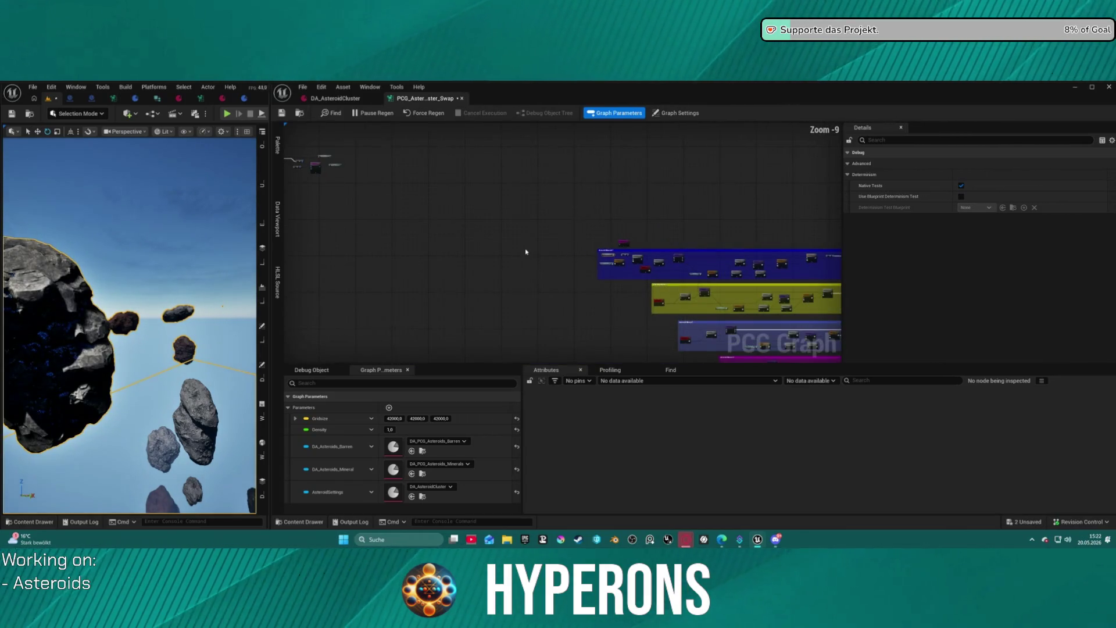
key(f)
mouse_move(471, 264)
mouse_down()
mouse_move(655, 298)
mouse_move(913, 302)
mouse_move(839, 304)
mouse_up()
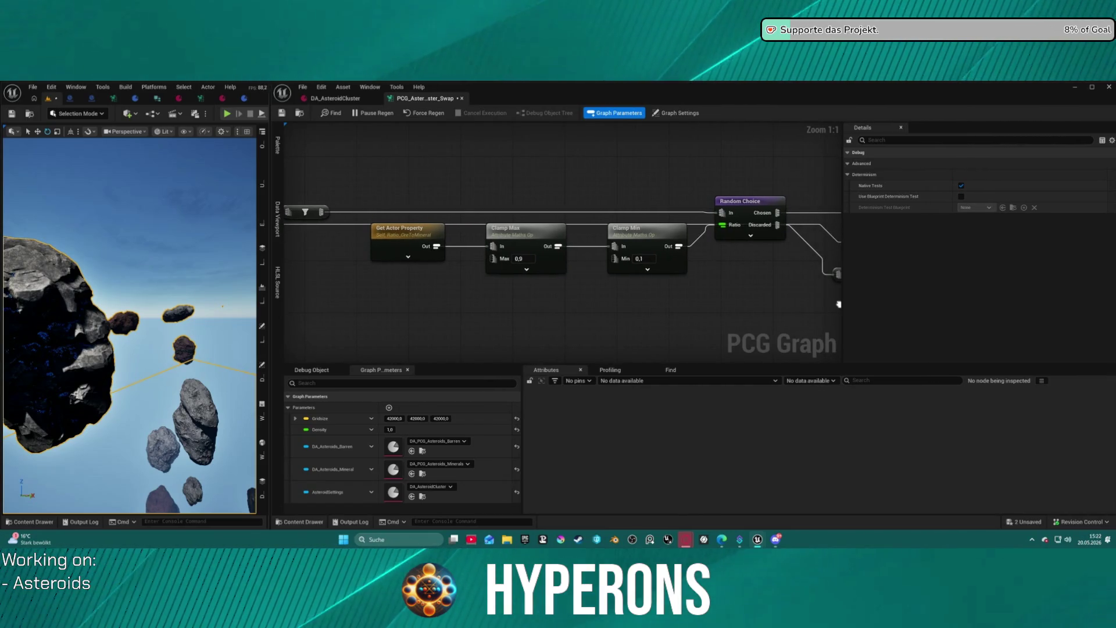
mouse_move(839, 304)
mouse_down()
mouse_move(693, 301)
mouse_move(547, 282)
mouse_move(442, 239)
mouse_move(486, 282)
mouse_up()
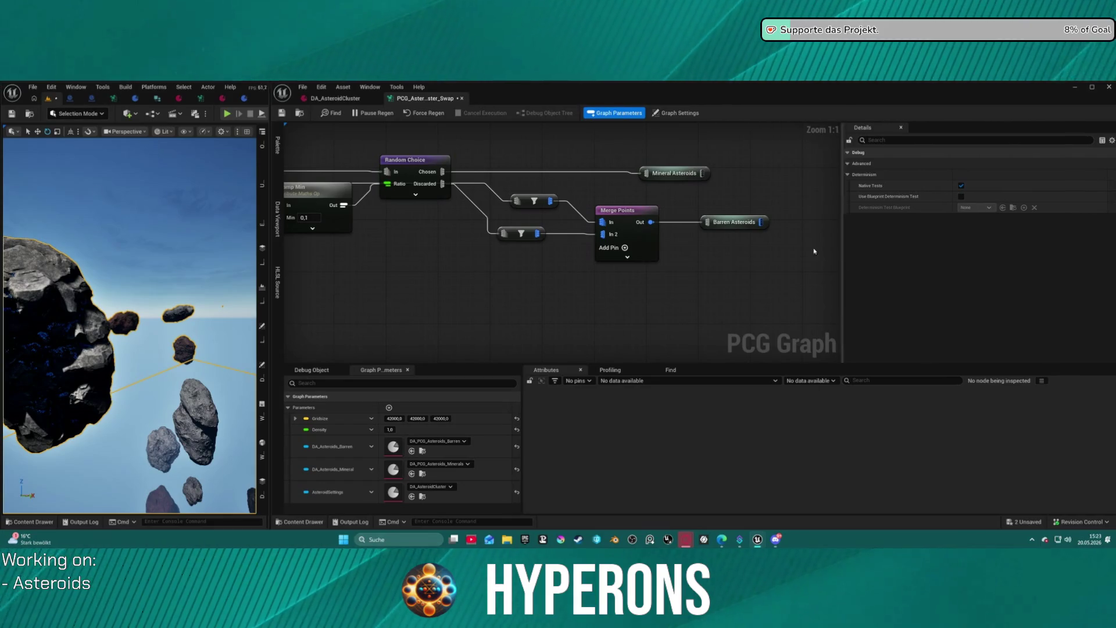
scroll(701, 296, down, 12)
scroll(390, 157, up, 2)
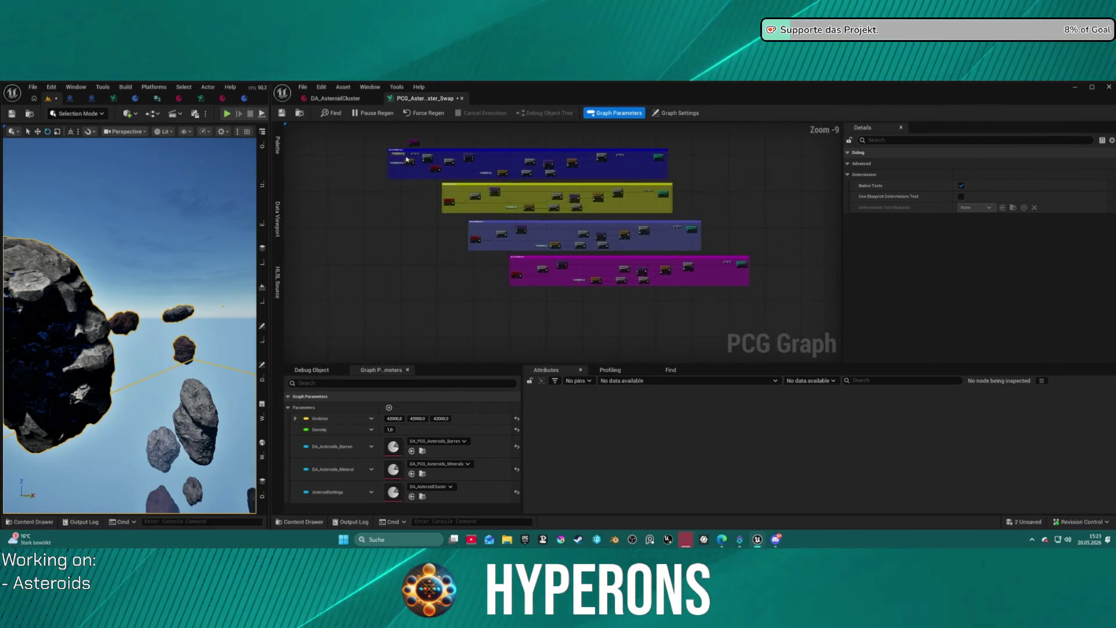
scroll(496, 165, up, 4)
scroll(657, 199, up, 4)
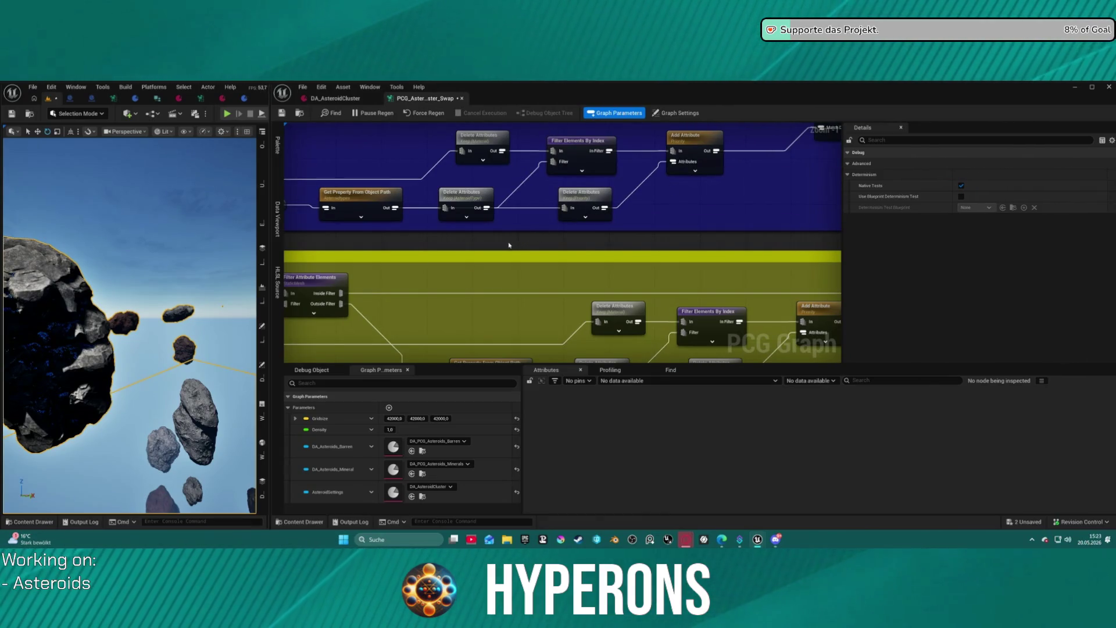
mouse_move(417, 206)
mouse_down()
mouse_move(414, 216)
mouse_move(285, 238)
mouse_up()
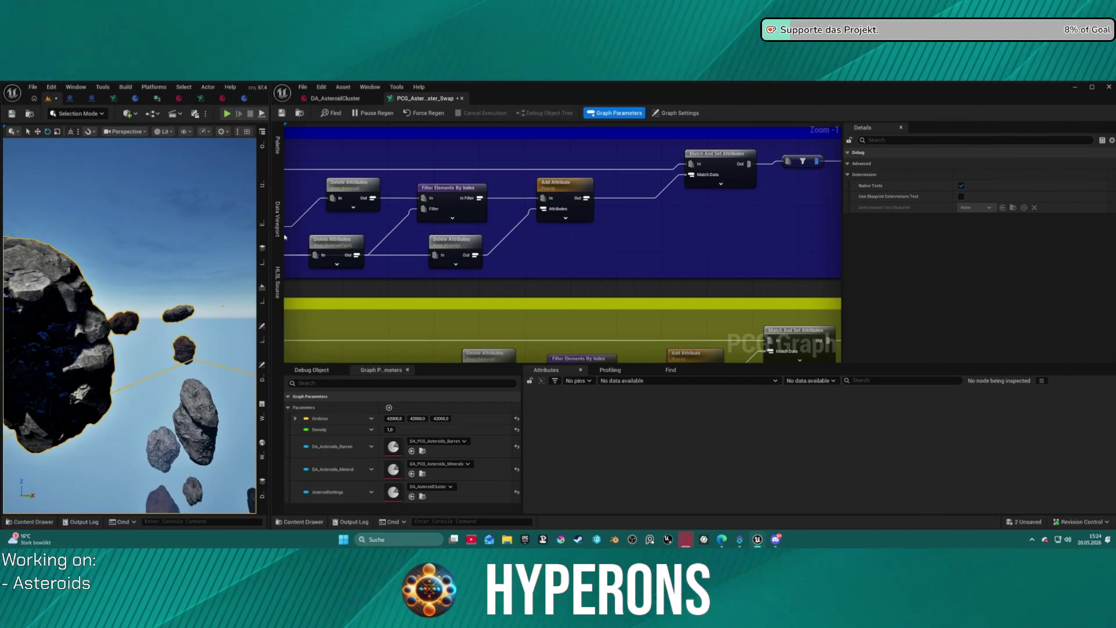
scroll(614, 250, down, 4)
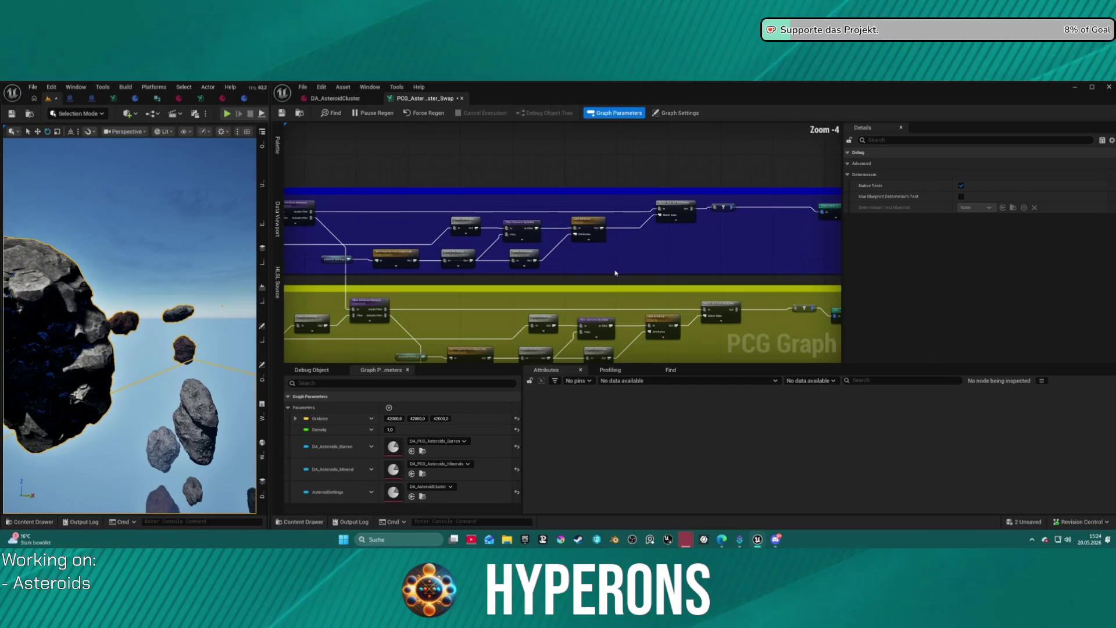
Inspect the Match And Set Attributes node's point data in Asteroid Minerals 1.
scroll(640, 245, up, 4)
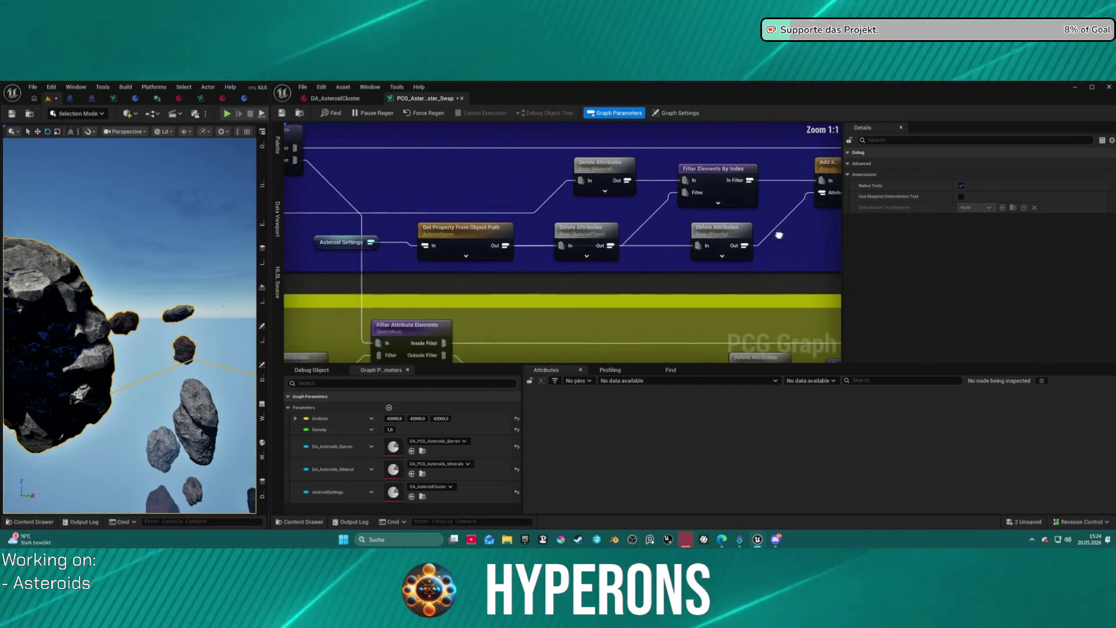
scroll(826, 239, up, 2)
scroll(802, 244, down, 2)
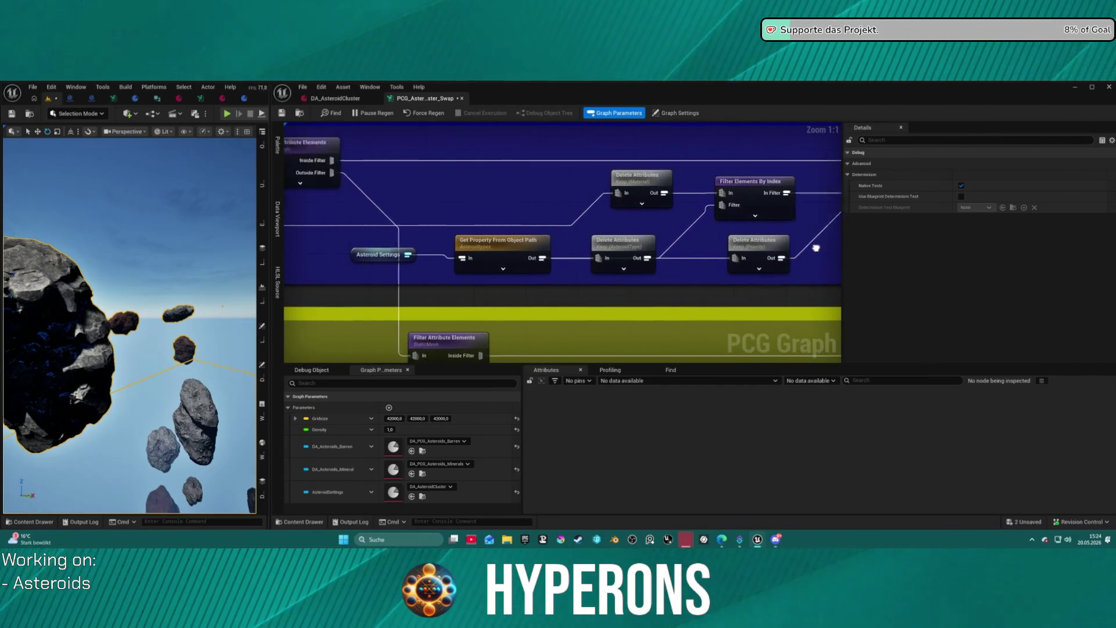
scroll(620, 181, up, 2)
click(620, 181)
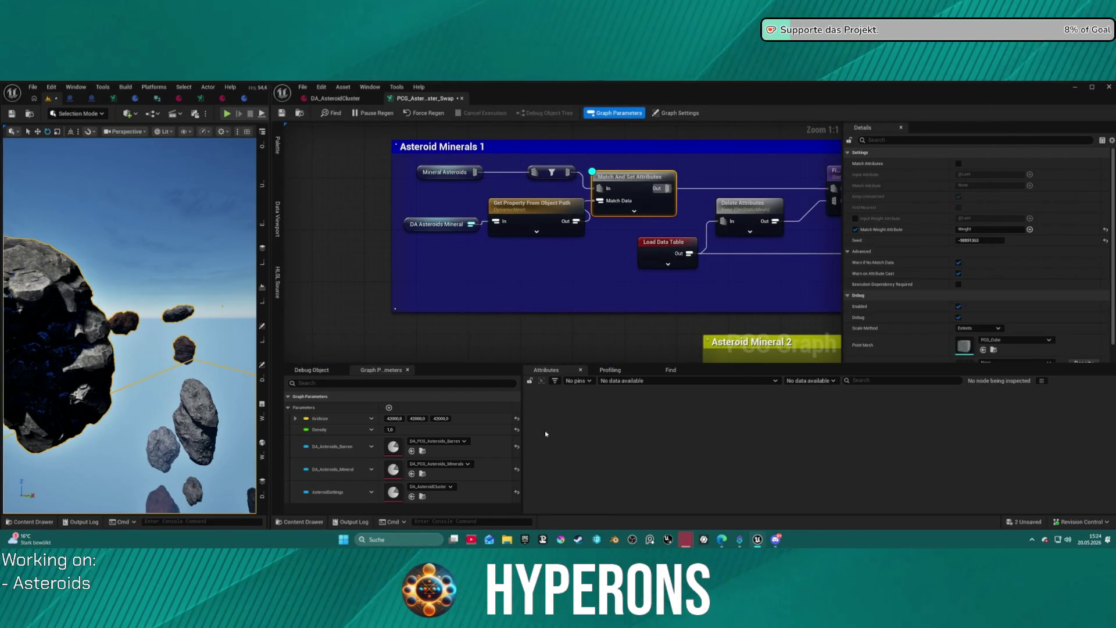
key(d)
key(a)
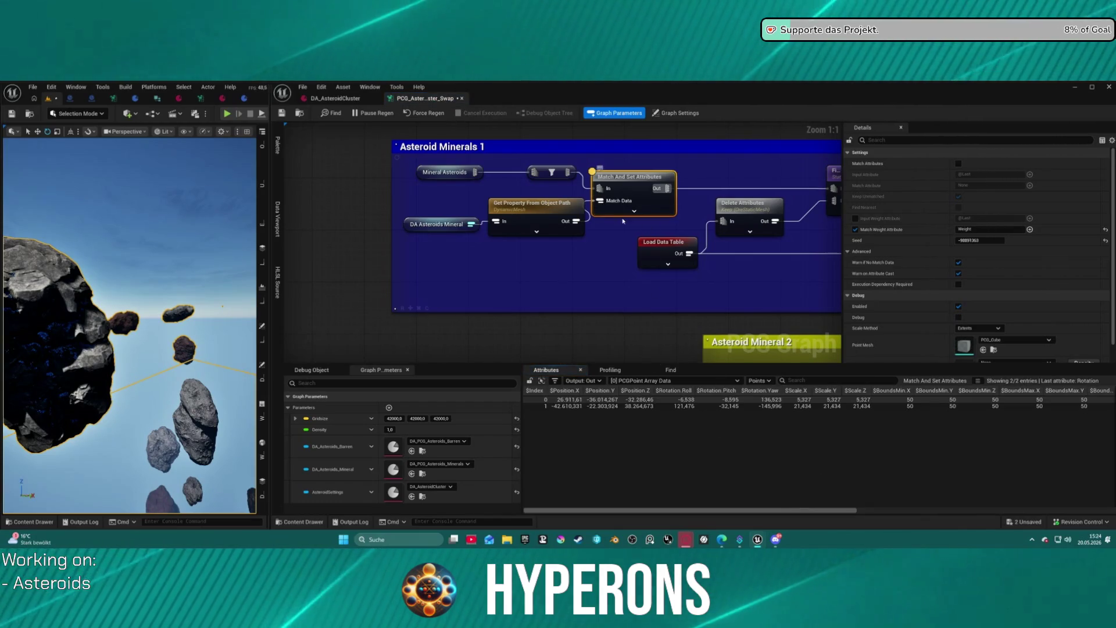
Inspect the Filter Attribute Elements node's output.
drag(603, 235, 432, 242)
click(667, 181)
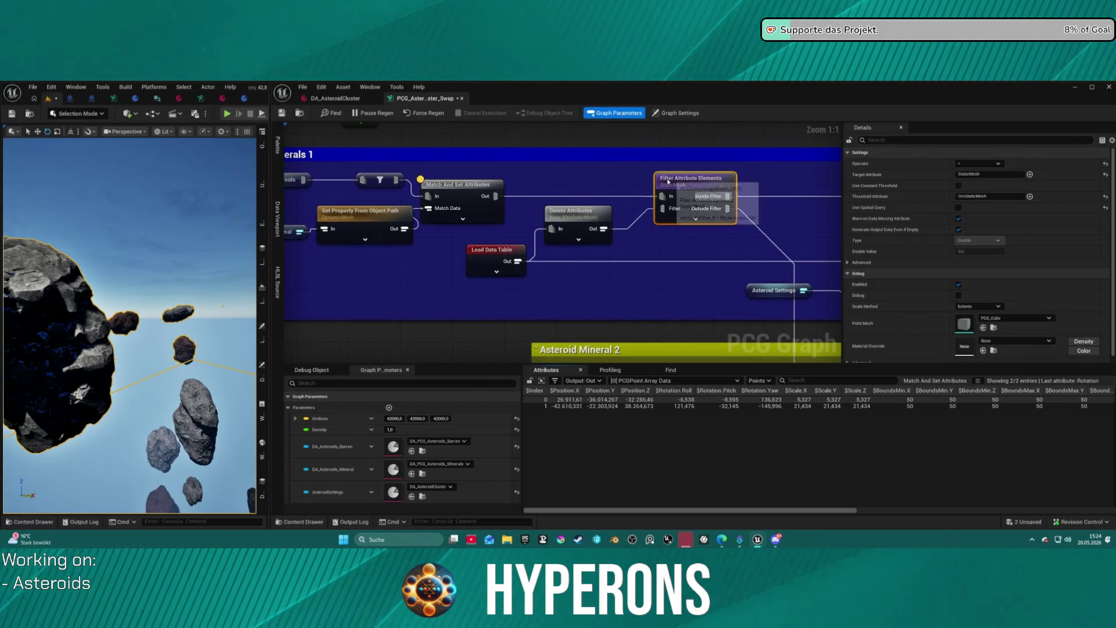
key(a)
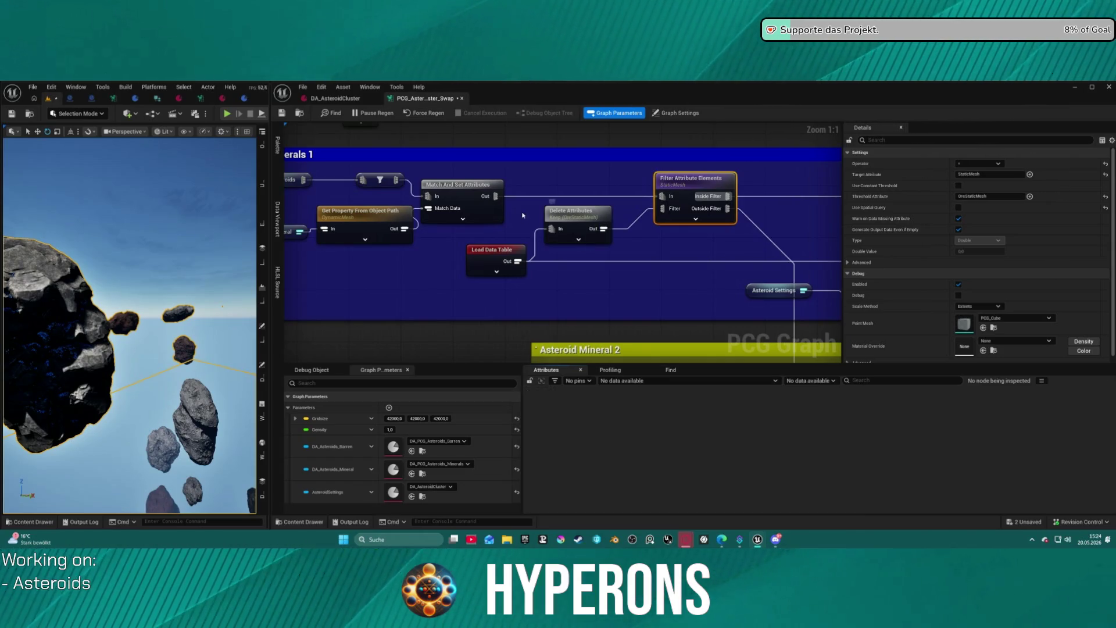
scroll(525, 214, down, 6)
scroll(503, 191, up, 4)
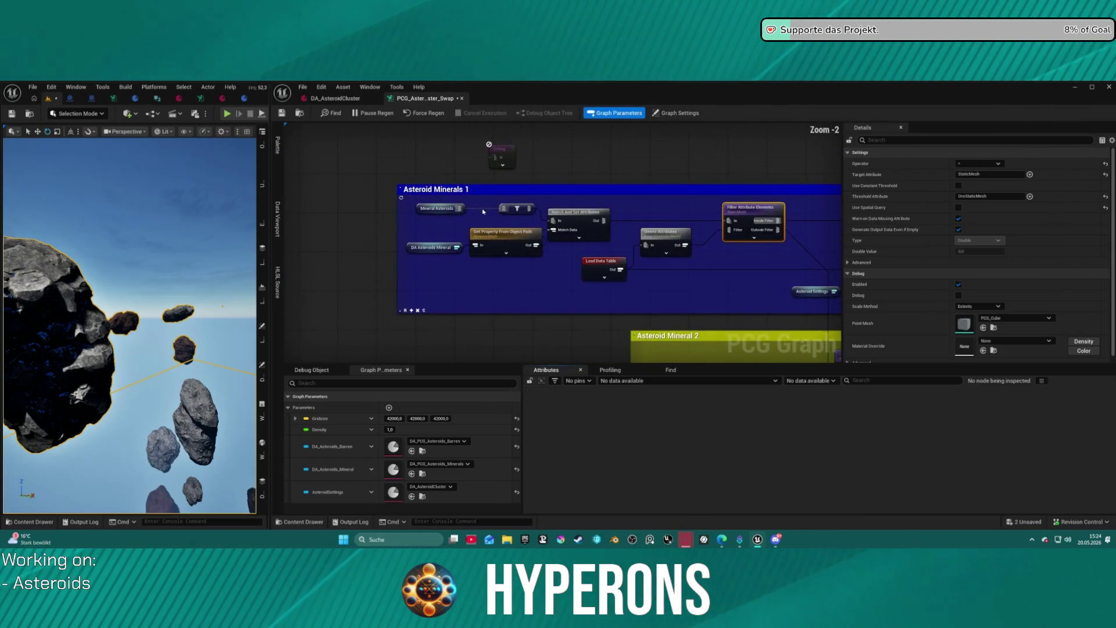
Inspect the Mineral Asteroids reroute's two points of attribute data.
click(456, 208)
key(a)
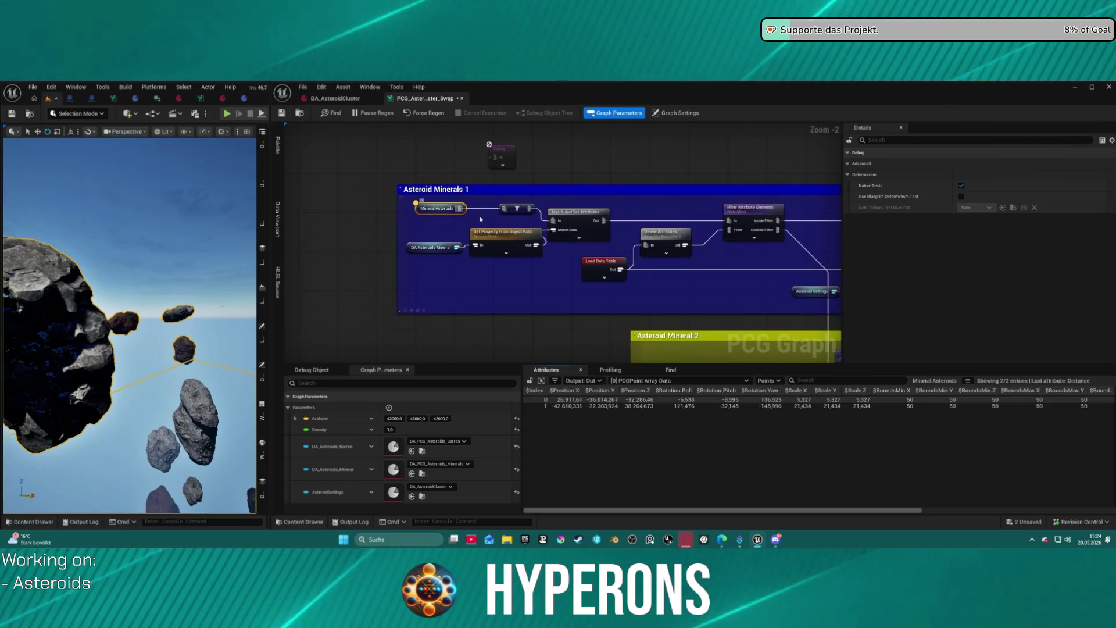
scroll(482, 308, down, 10)
mouse_move(487, 264)
mouse_down()
mouse_move(530, 237)
mouse_move(648, 216)
mouse_move(658, 240)
mouse_up()
scroll(580, 220, up, 7)
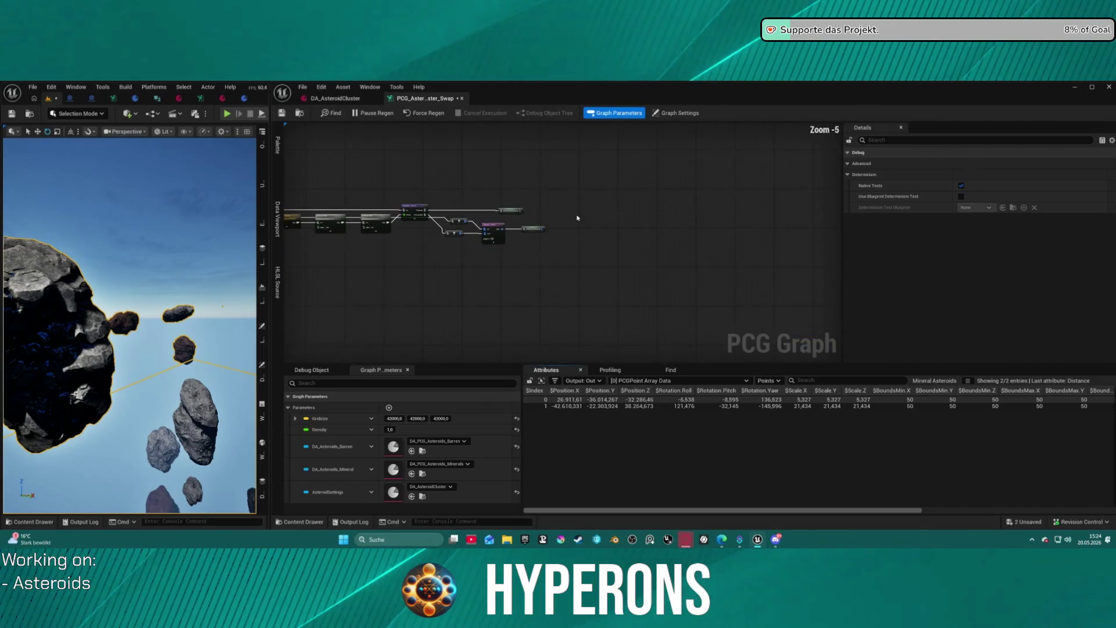
drag(462, 294, 576, 227)
scroll(459, 282, down, 4)
Select the Match And Set Attributes node in the Asteroid Barren 1 group.
drag(459, 281, 541, 169)
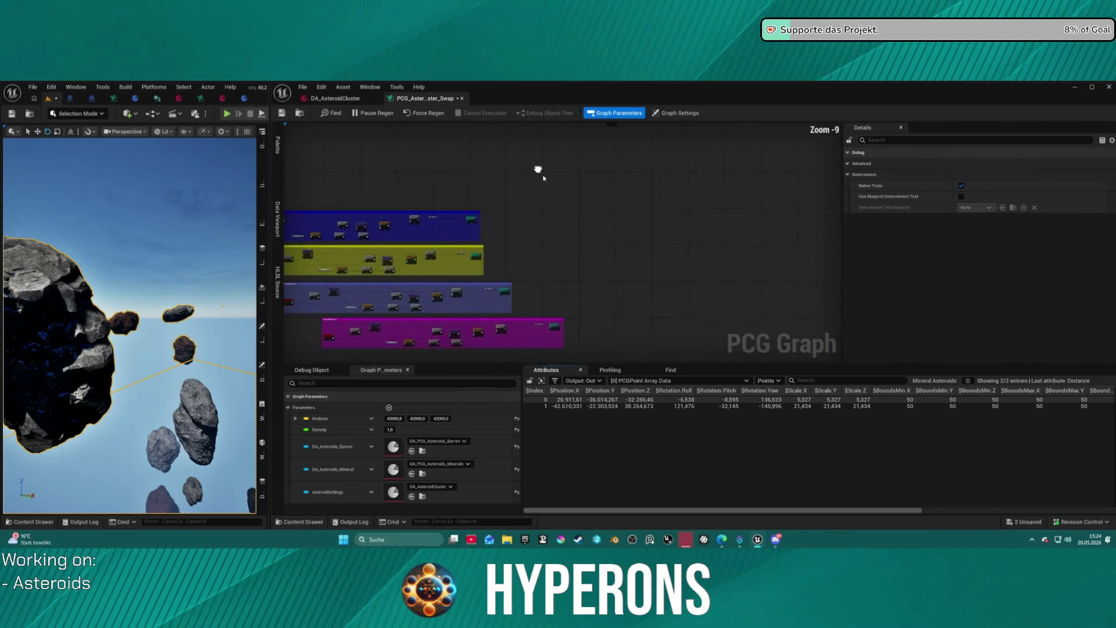
scroll(470, 243, up, 1)
drag(418, 221, 551, 224)
scroll(437, 186, up, 4)
scroll(436, 192, up, 1)
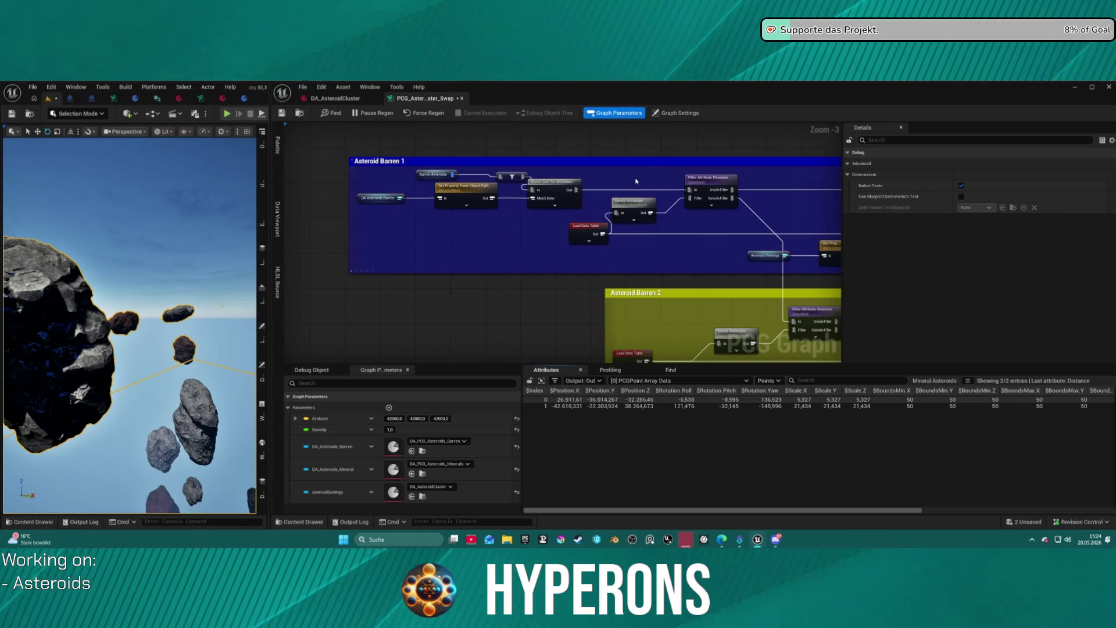
mouse_move(596, 184)
mouse_down()
mouse_move(454, 219)
mouse_move(344, 226)
mouse_move(562, 215)
mouse_up()
click(494, 220)
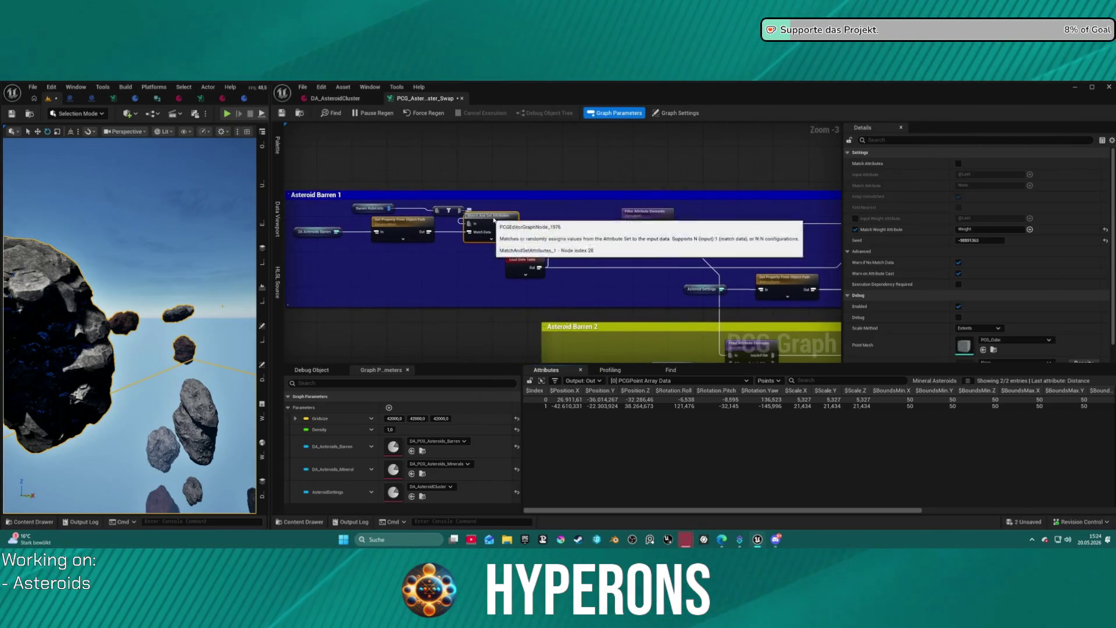
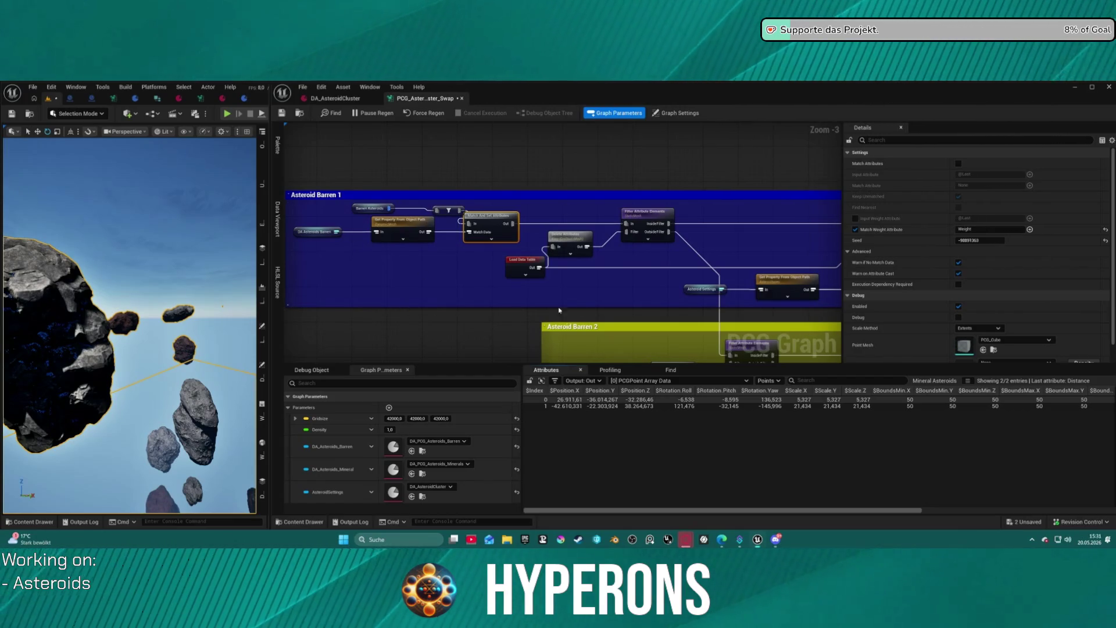
Inspect the Match And Set Attributes output, then toggle inspection off so the Attributes panel is empty.
scroll(536, 313, down, 3)
scroll(506, 227, up, 3)
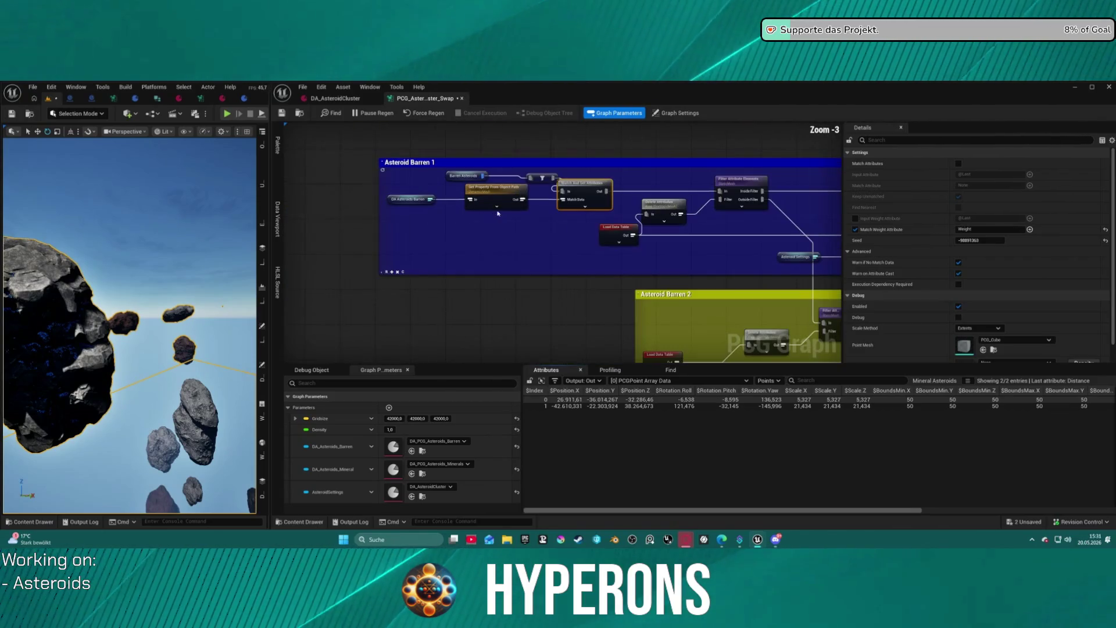
key(a)
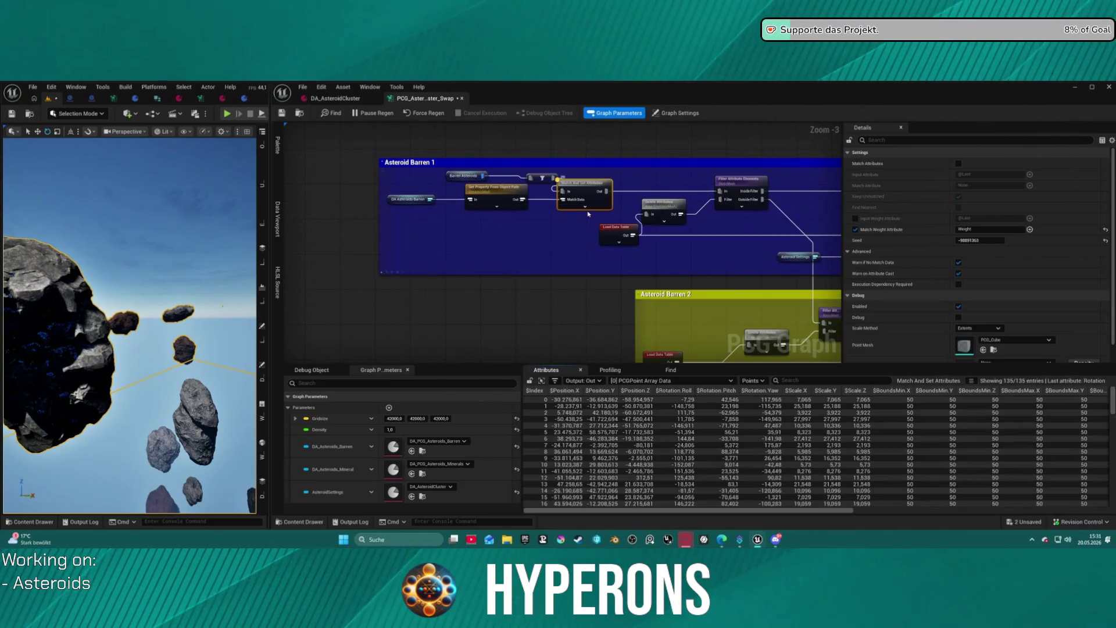
key(a)
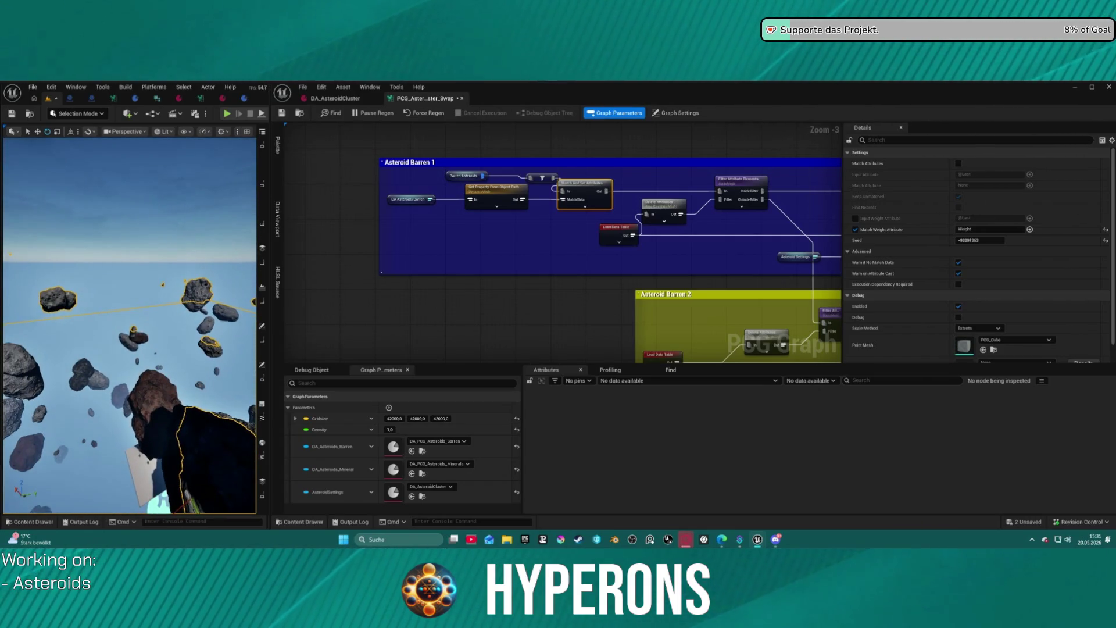
scroll(524, 265, down, 3)
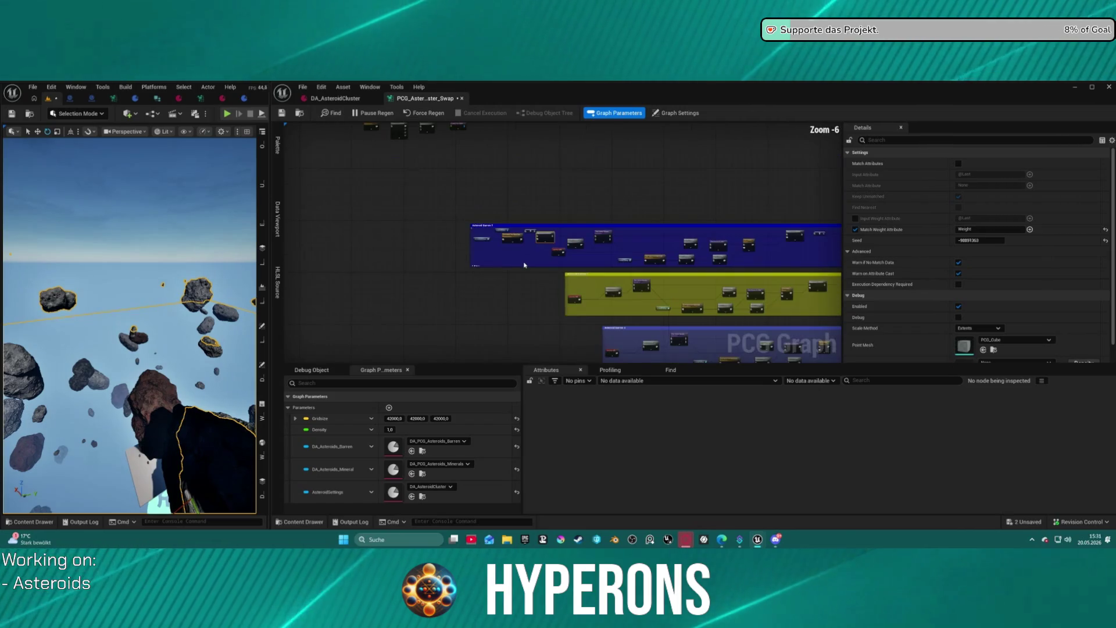
Move Random Choice below Clamp Min and reposition the Get Actor Property and clamp nodes.
scroll(516, 174, up, 3)
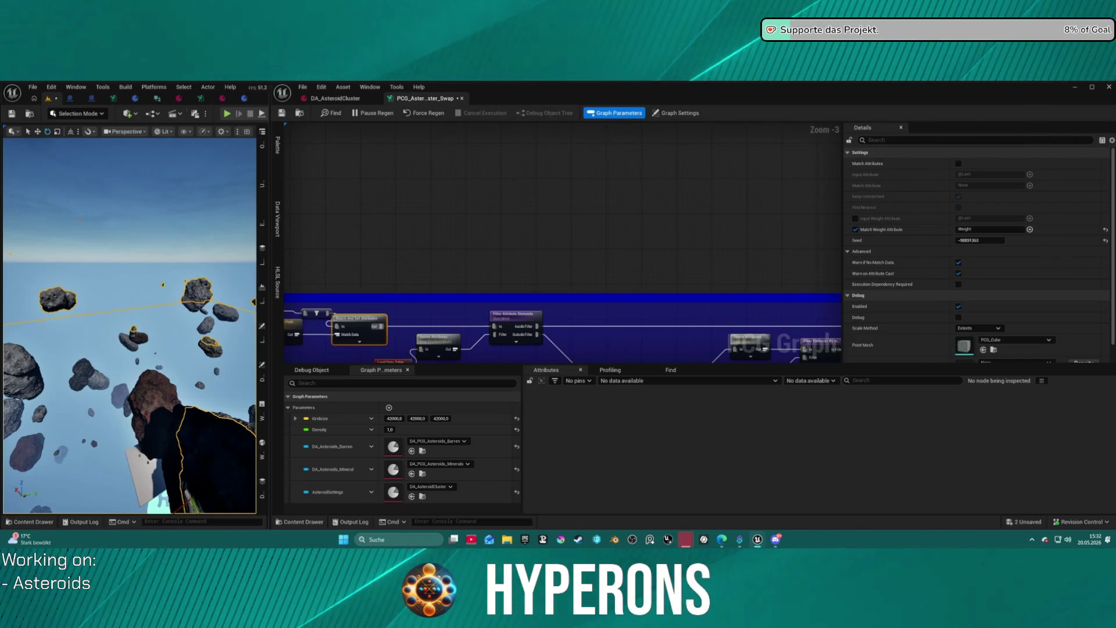
scroll(581, 224, down, 4)
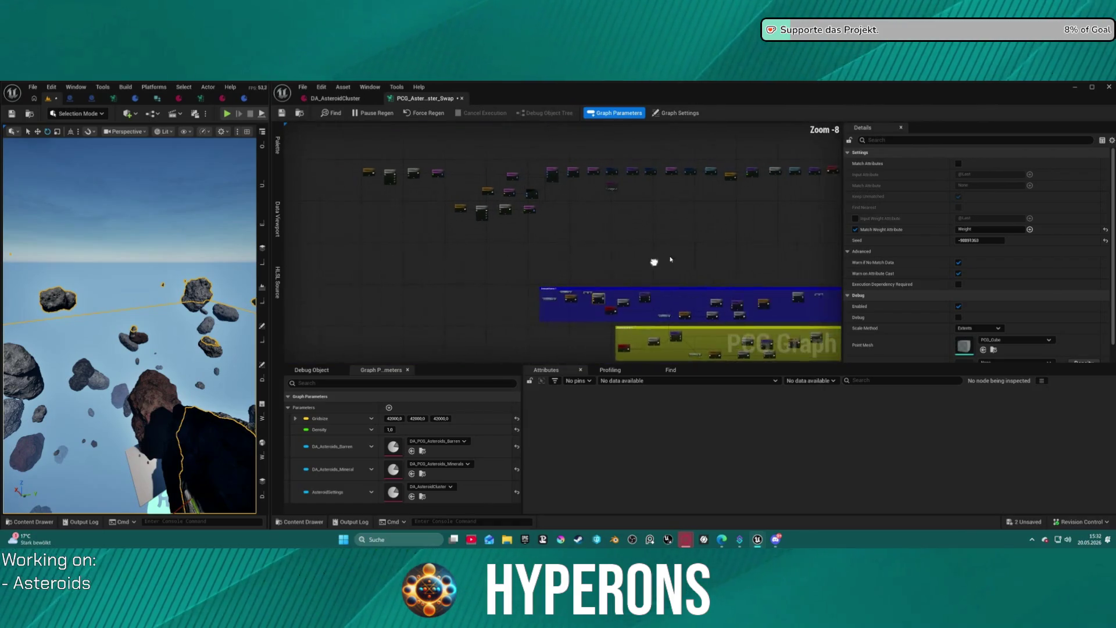
scroll(454, 323, up, 6)
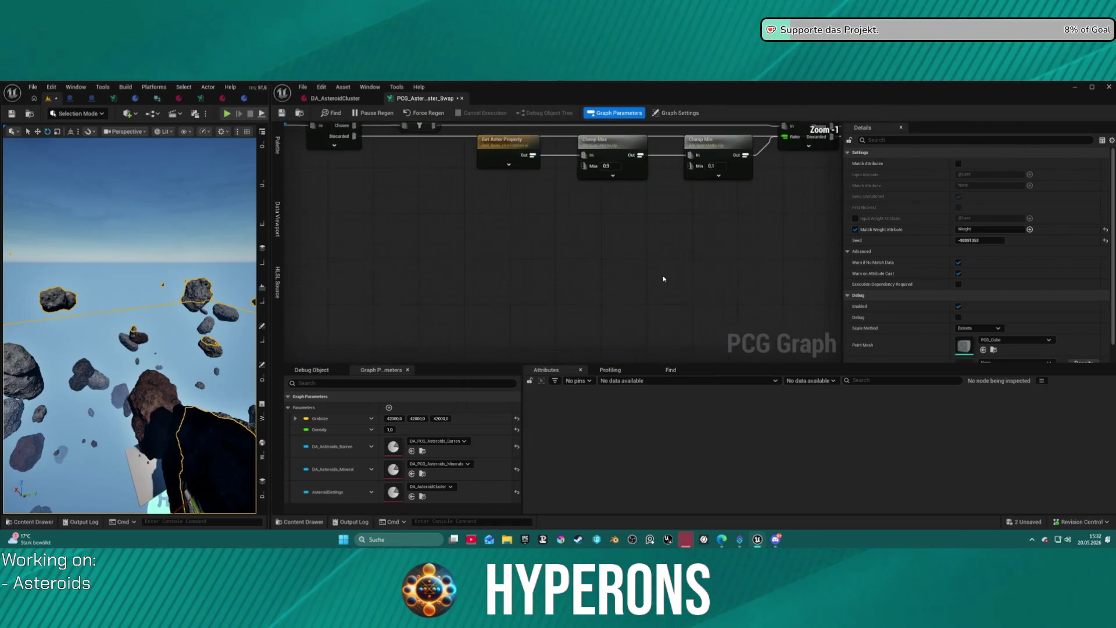
mouse_move(454, 323)
mouse_down()
mouse_move(444, 344)
mouse_move(834, 344)
mouse_move(419, 320)
mouse_up()
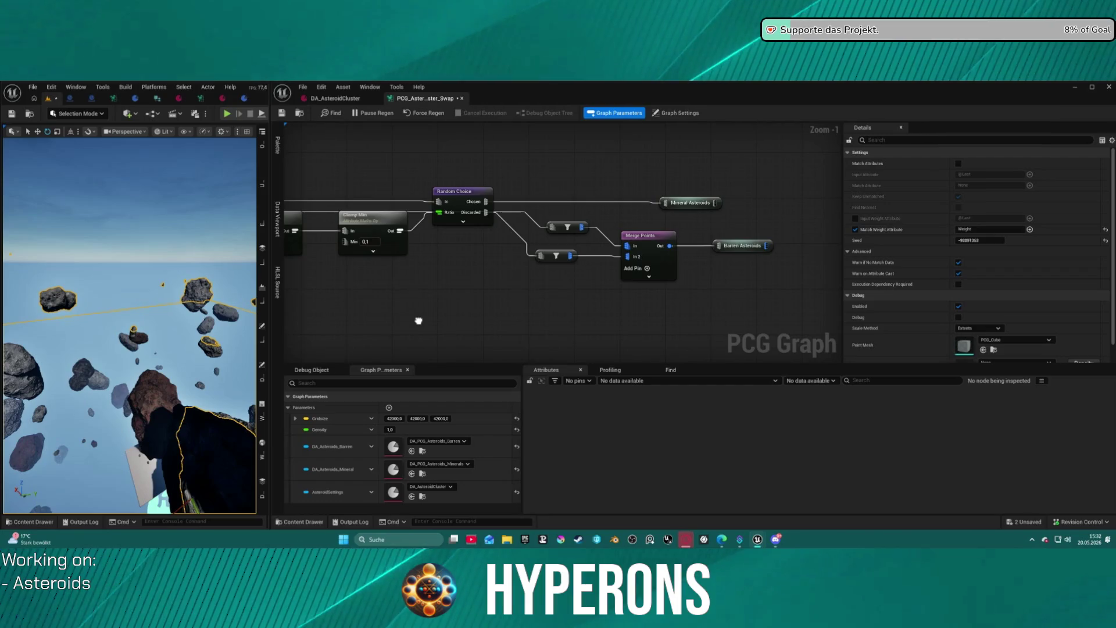
mouse_move(456, 187)
mouse_down()
mouse_move(461, 163)
mouse_move(443, 293)
mouse_move(464, 159)
mouse_up()
mouse_move(370, 217)
mouse_down()
mouse_move(586, 200)
mouse_move(698, 244)
mouse_move(832, 270)
mouse_up()
mouse_move(824, 209)
mouse_down()
mouse_move(843, 299)
mouse_move(442, 244)
mouse_move(407, 175)
mouse_move(361, 226)
mouse_move(645, 184)
mouse_move(571, 157)
mouse_move(514, 220)
mouse_move(445, 232)
mouse_up()
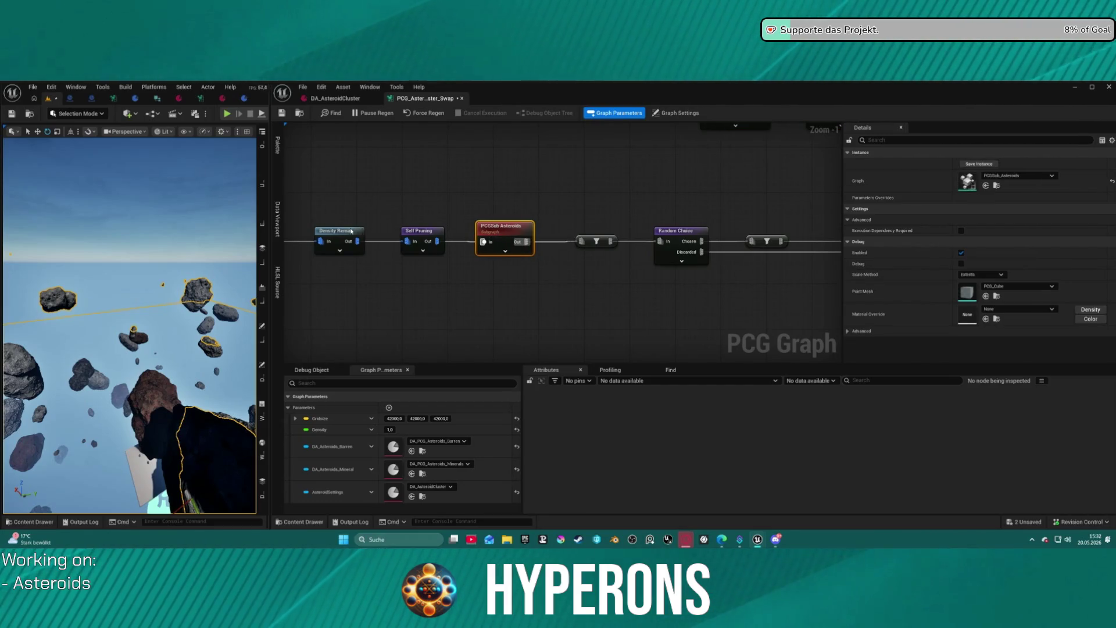
Shift Density Remap, Self Pruning and PCGSub Asteroids left, then open the PCGSub Asteroids subgraph.
drag(353, 231, 326, 231)
drag(431, 235, 377, 236)
drag(504, 236, 434, 236)
mouse_move(632, 211)
mouse_down()
mouse_move(636, 194)
mouse_move(466, 200)
mouse_move(609, 193)
mouse_up()
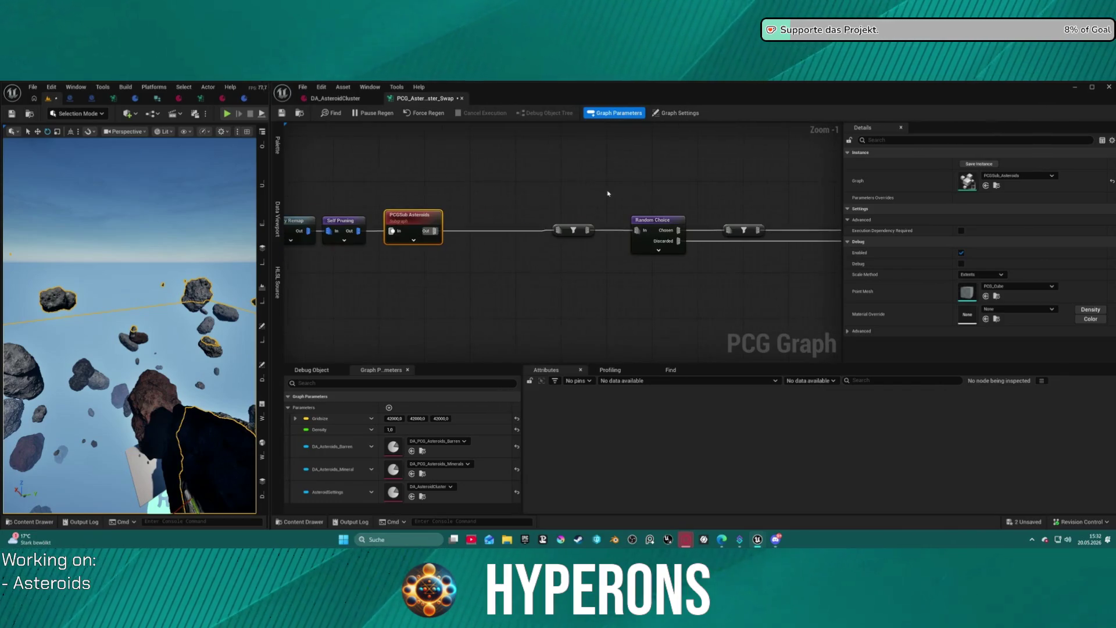
double_click(414, 217)
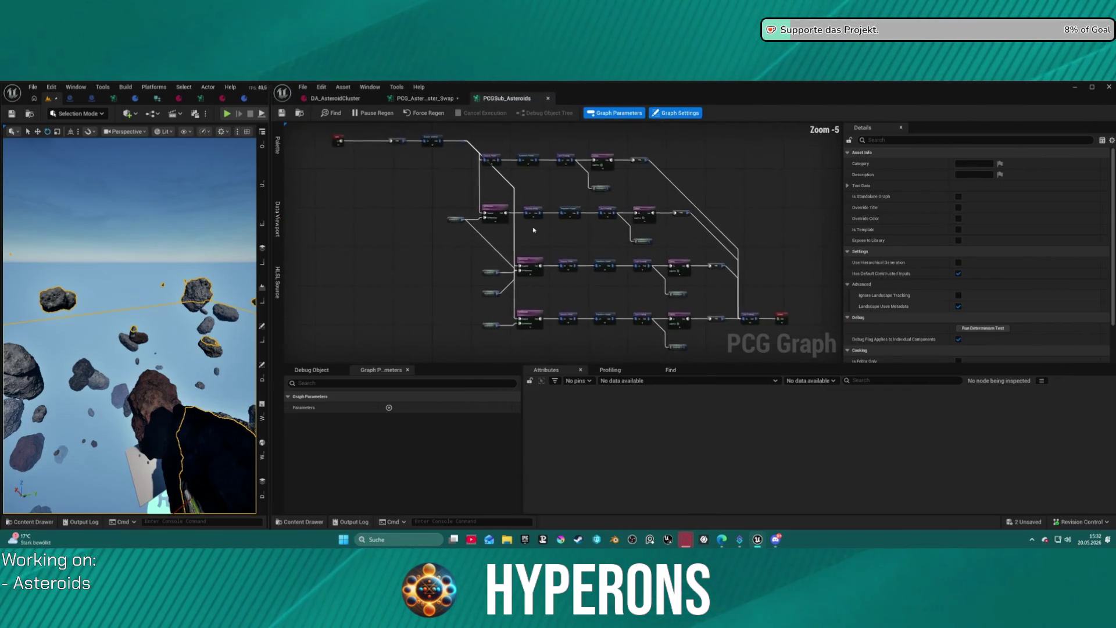
Look over the subgraph's Self Pruning and Output nodes, then close the PCGSub_Asteroids tab.
scroll(569, 241, up, 3)
mouse_move(564, 253)
mouse_down()
mouse_move(381, 227)
mouse_move(277, 117)
mouse_move(553, 347)
mouse_up()
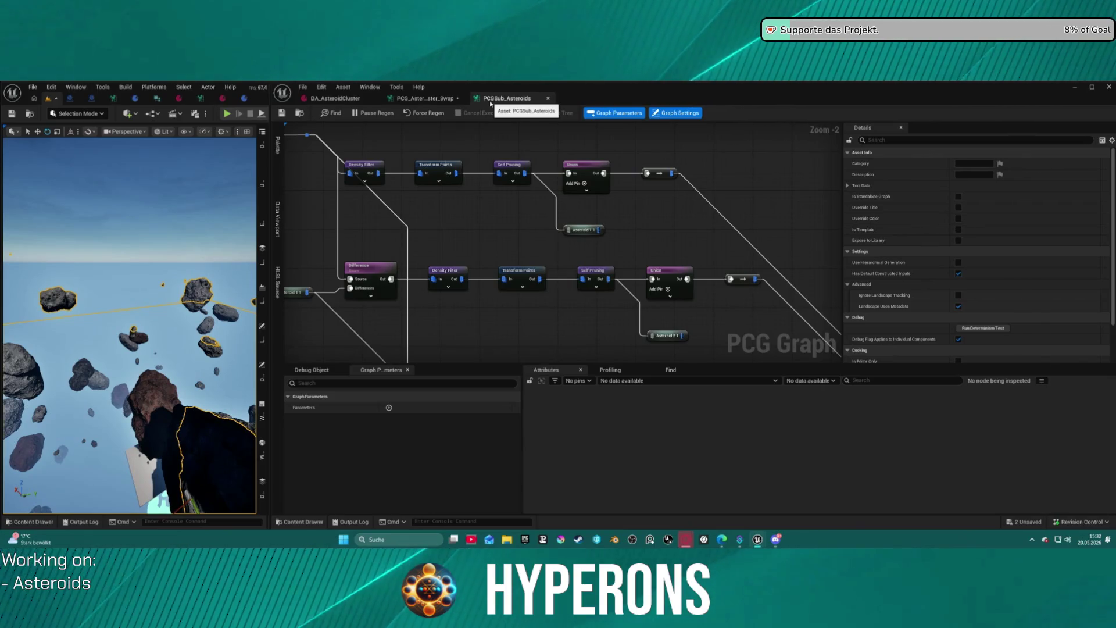
click(548, 97)
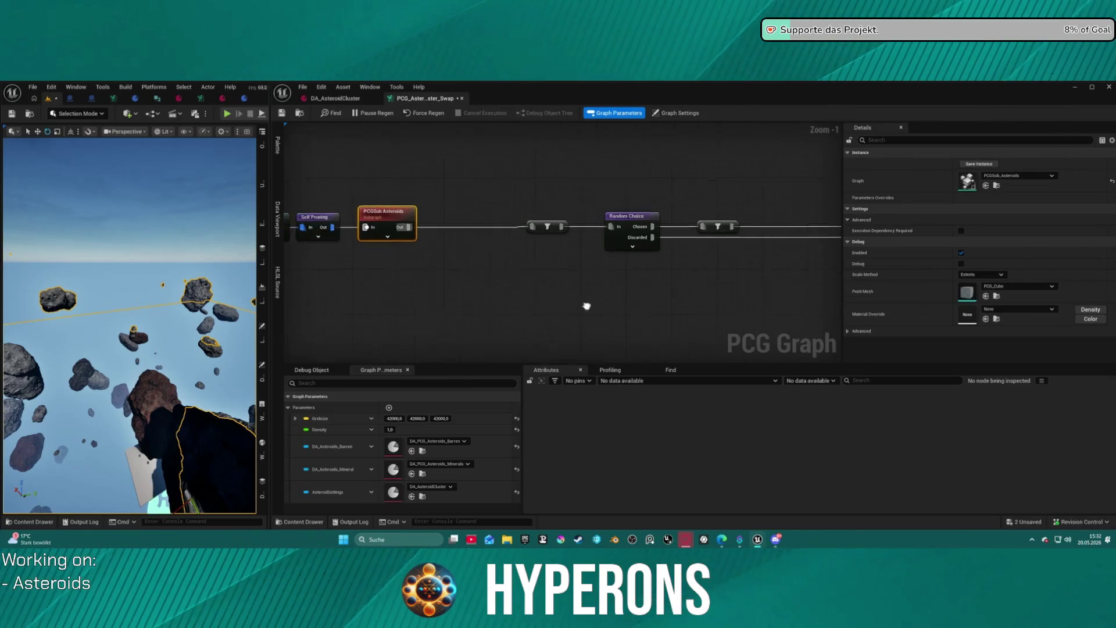
Center the swap graph on the blue and yellow comment groups around Asteroid Barren 1.
scroll(344, 280, down, 8)
scroll(420, 198, up, 1)
mouse_move(420, 199)
mouse_down()
mouse_move(425, 116)
mouse_move(430, 233)
mouse_move(663, 245)
mouse_move(588, 263)
mouse_move(439, 220)
mouse_move(511, 237)
mouse_up()
scroll(587, 263, up, 7)
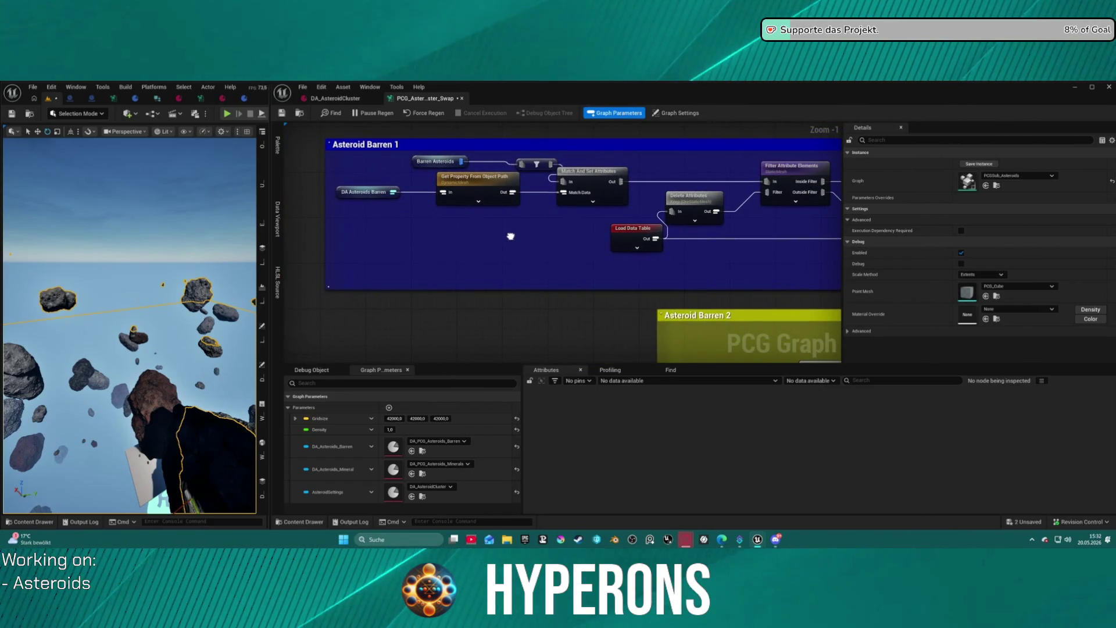
mouse_move(511, 236)
mouse_down()
mouse_move(428, 257)
mouse_move(289, 258)
mouse_move(217, 232)
mouse_up()
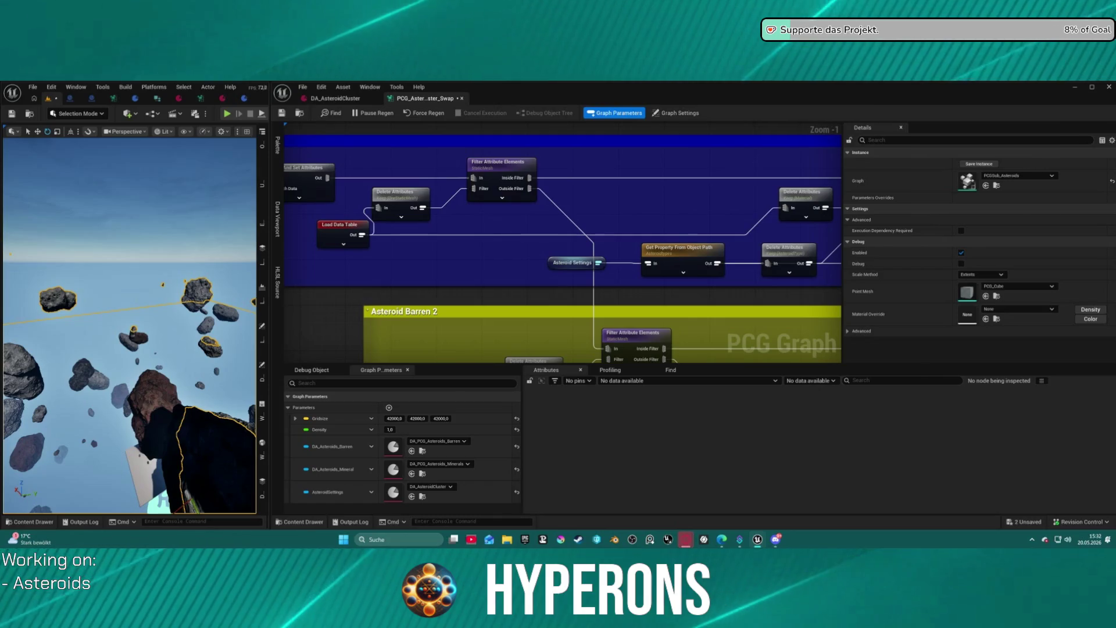
mouse_move(562, 255)
mouse_down()
mouse_move(541, 209)
mouse_move(351, 206)
mouse_move(280, 218)
mouse_up()
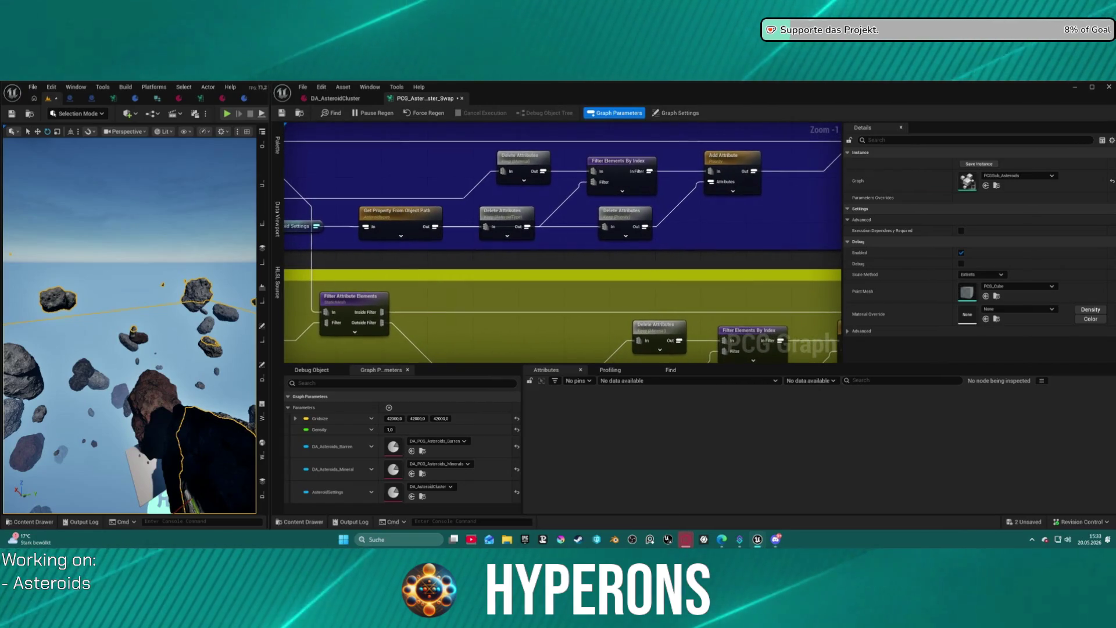
drag(349, 221, 412, 216)
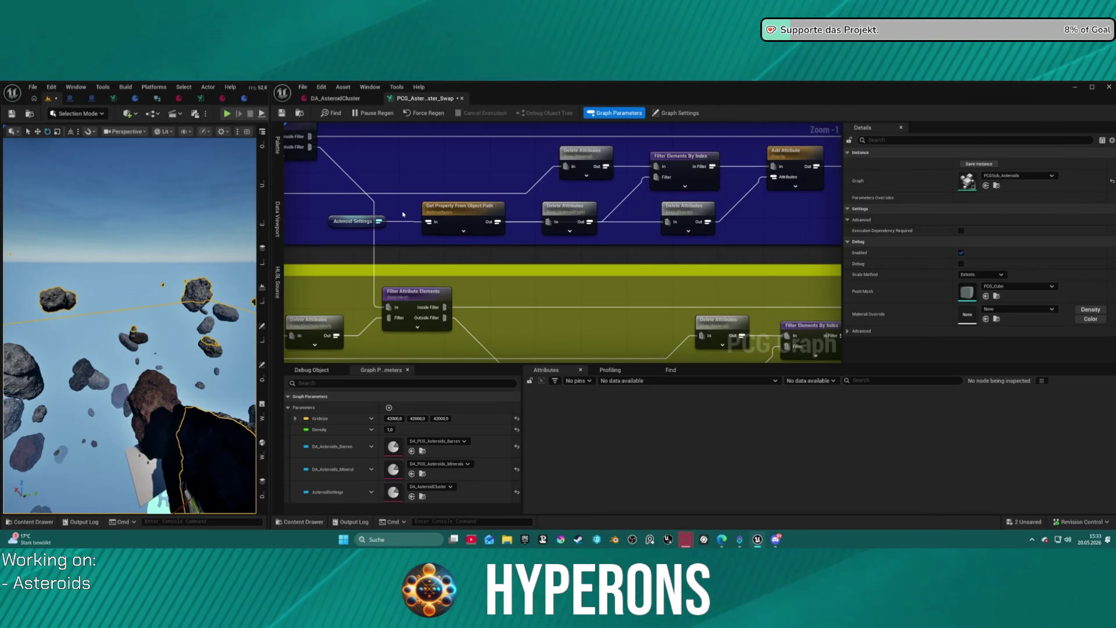
mouse_move(135, 378)
mouse_down()
mouse_move(185, 327)
mouse_move(169, 297)
mouse_up()
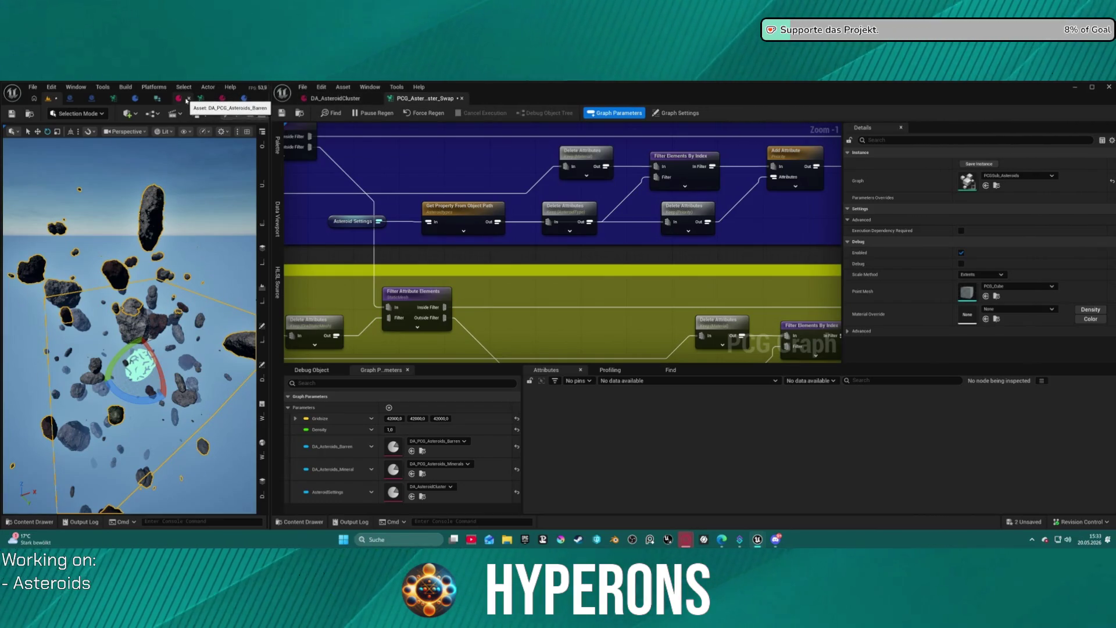
Show the DA_AsteroidCluster Details with its four asteroid types, then widen the level editor window.
click(336, 99)
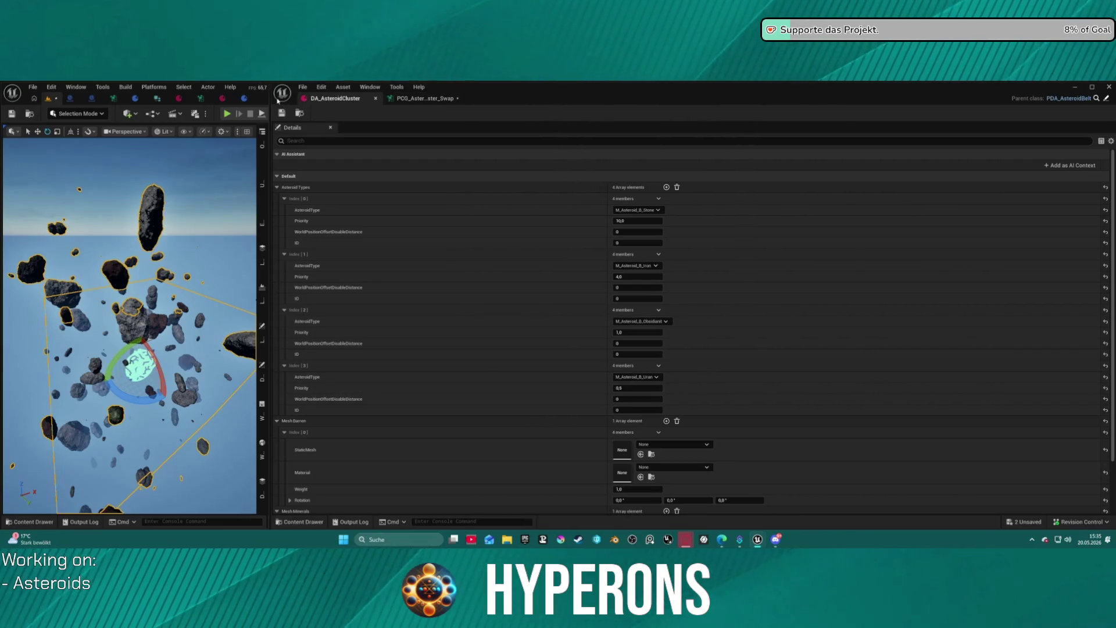
mouse_move(269, 101)
mouse_down()
mouse_move(361, 131)
mouse_move(436, 136)
mouse_move(376, 140)
mouse_up()
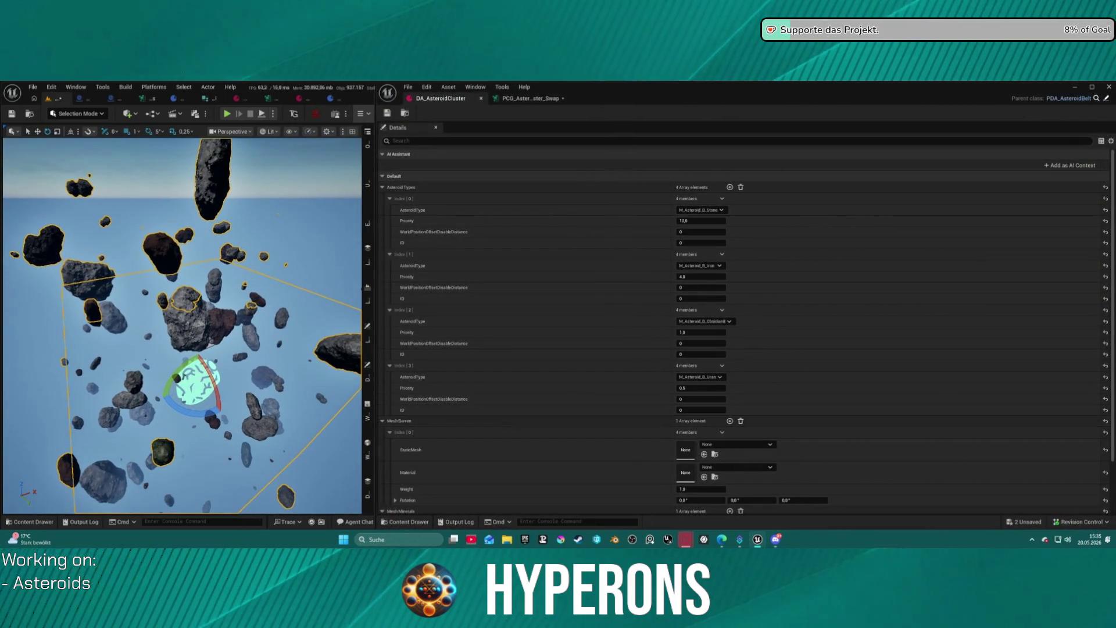
Orbit the viewport around the asteroid cluster, then return to the asteroid swap graph.
drag(338, 334, 352, 381)
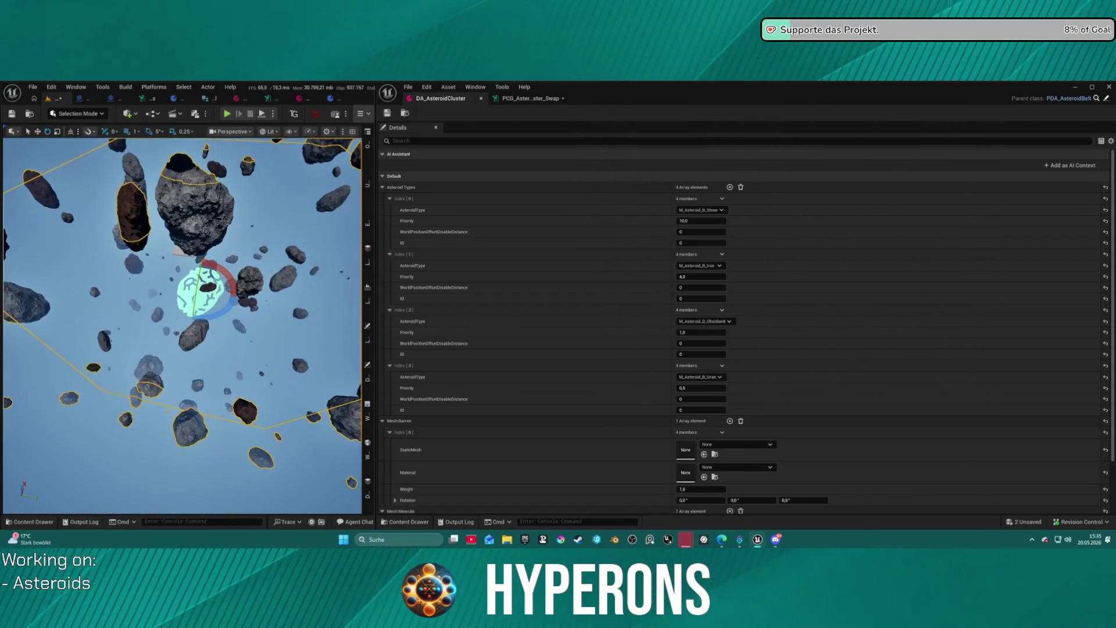
drag(352, 381, 360, 445)
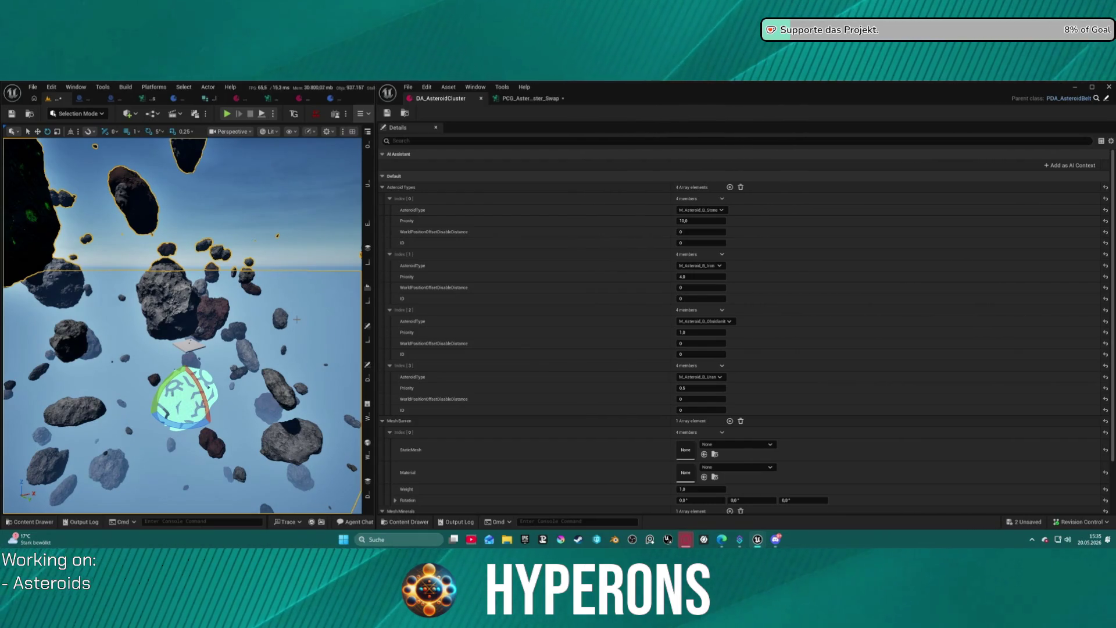
click(541, 101)
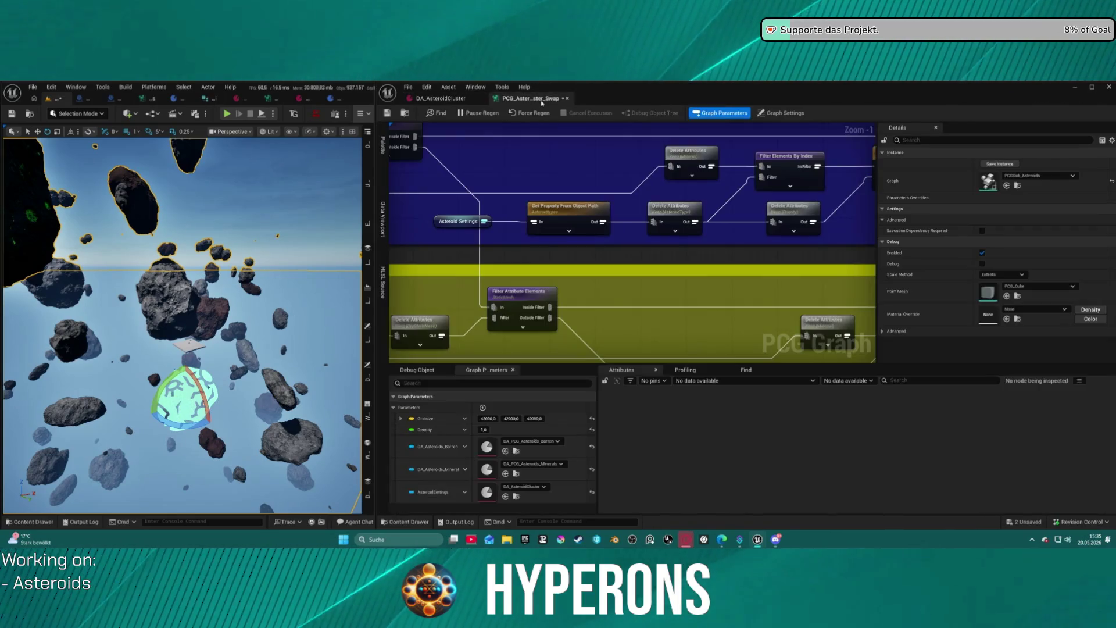
scroll(584, 295, down, 3)
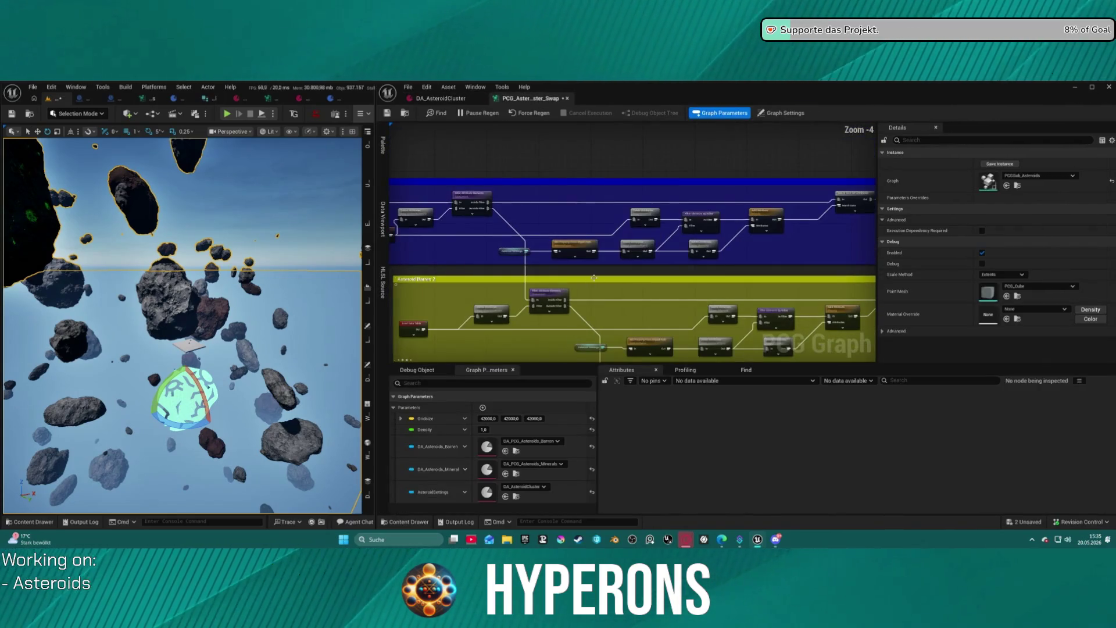
mouse_move(608, 312)
mouse_down()
mouse_move(661, 281)
mouse_move(643, 264)
mouse_move(551, 252)
mouse_move(586, 238)
mouse_move(581, 230)
mouse_move(681, 252)
mouse_up()
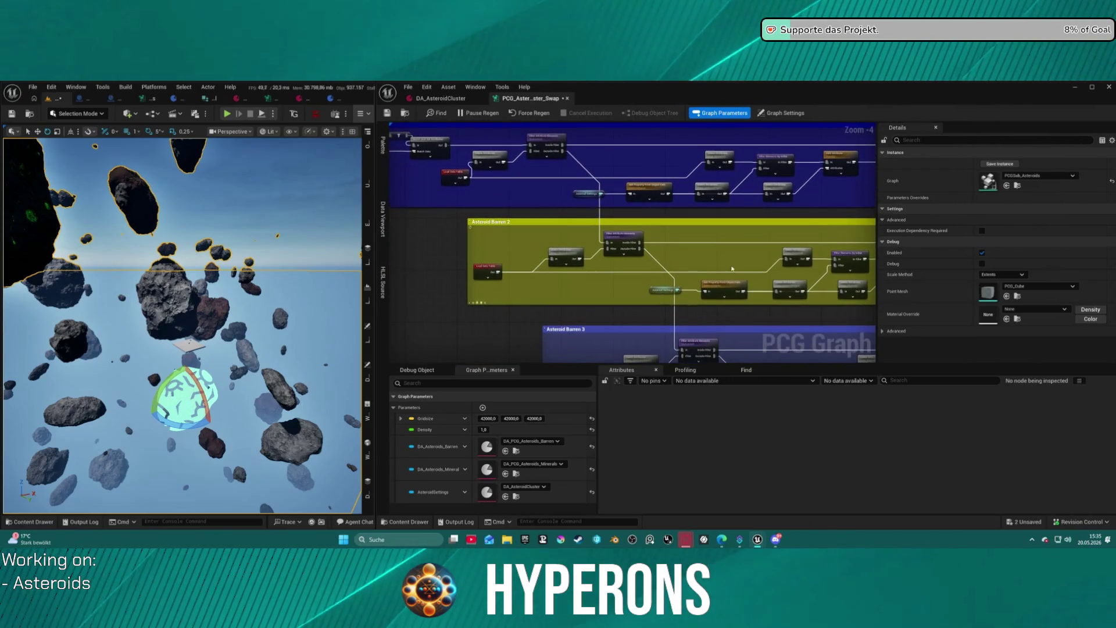
scroll(630, 249, up, 4)
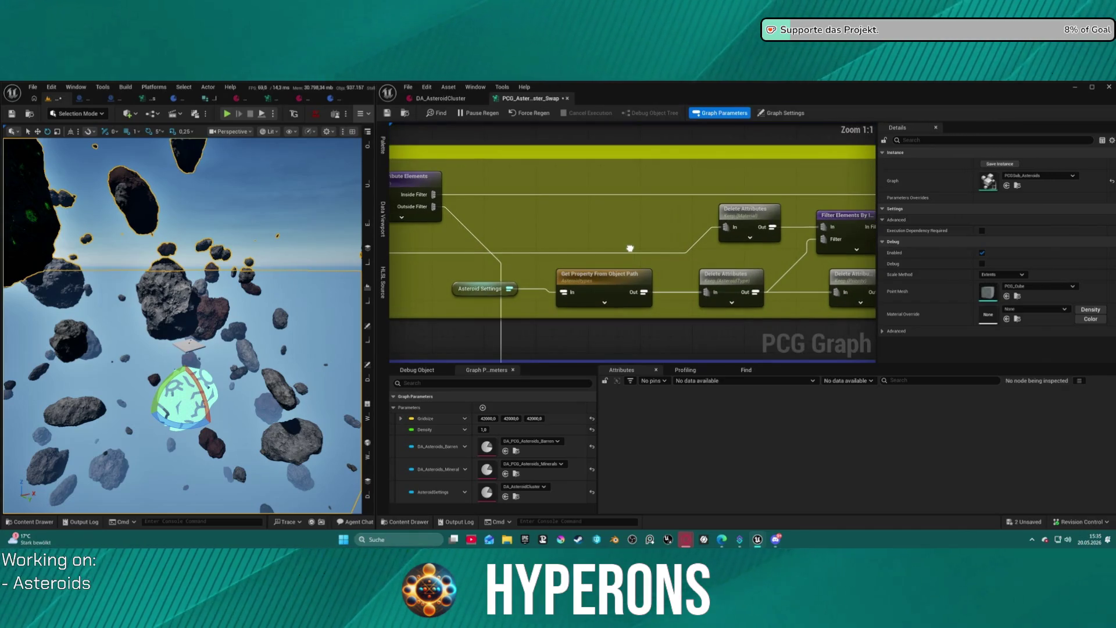
drag(629, 248, 472, 239)
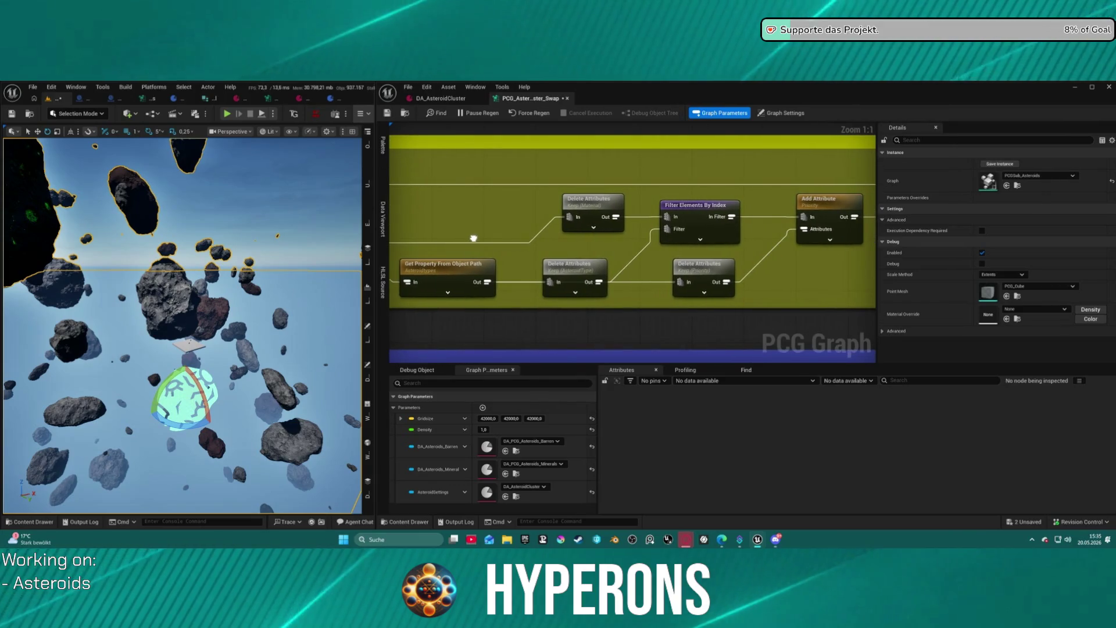
mouse_move(558, 269)
mouse_down()
mouse_move(545, 243)
mouse_move(531, 249)
mouse_up()
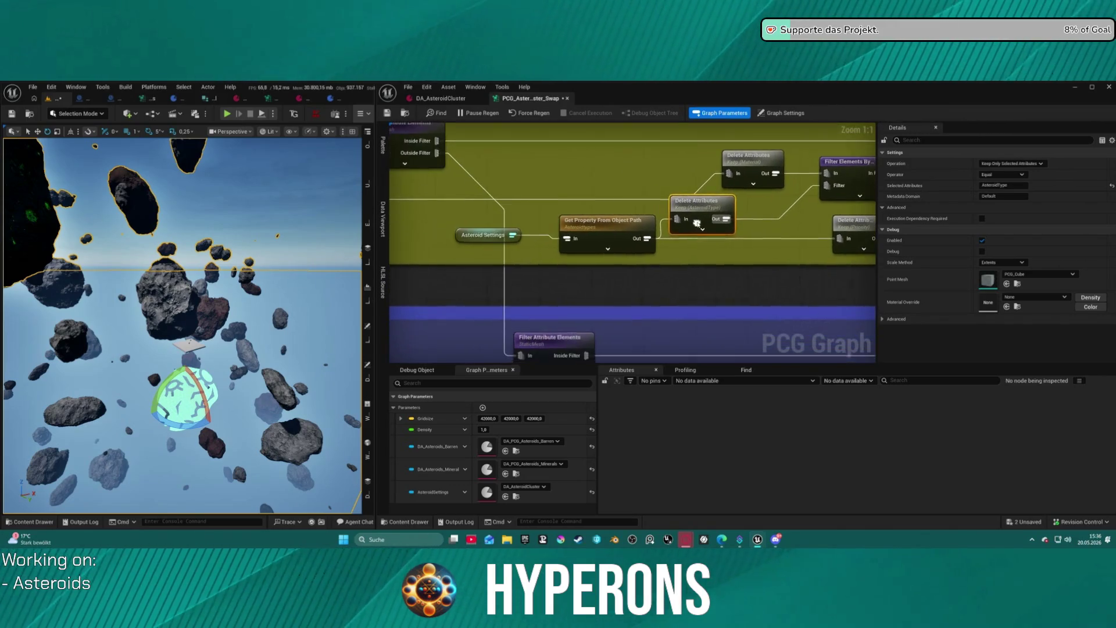
drag(510, 211, 687, 252)
ctrl+click(856, 182)
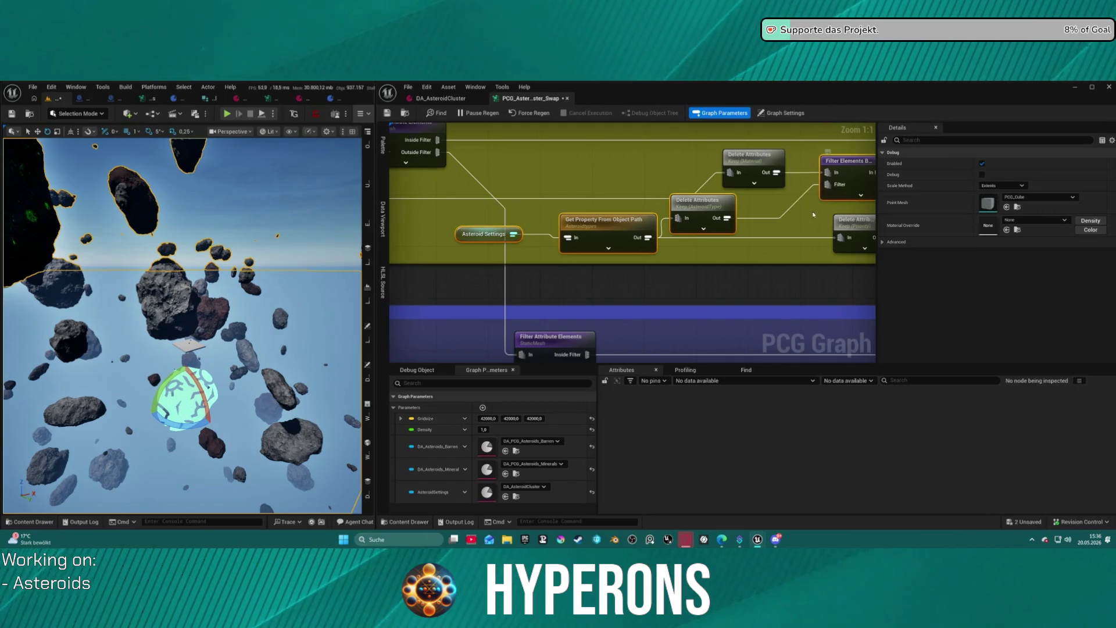
click(660, 230)
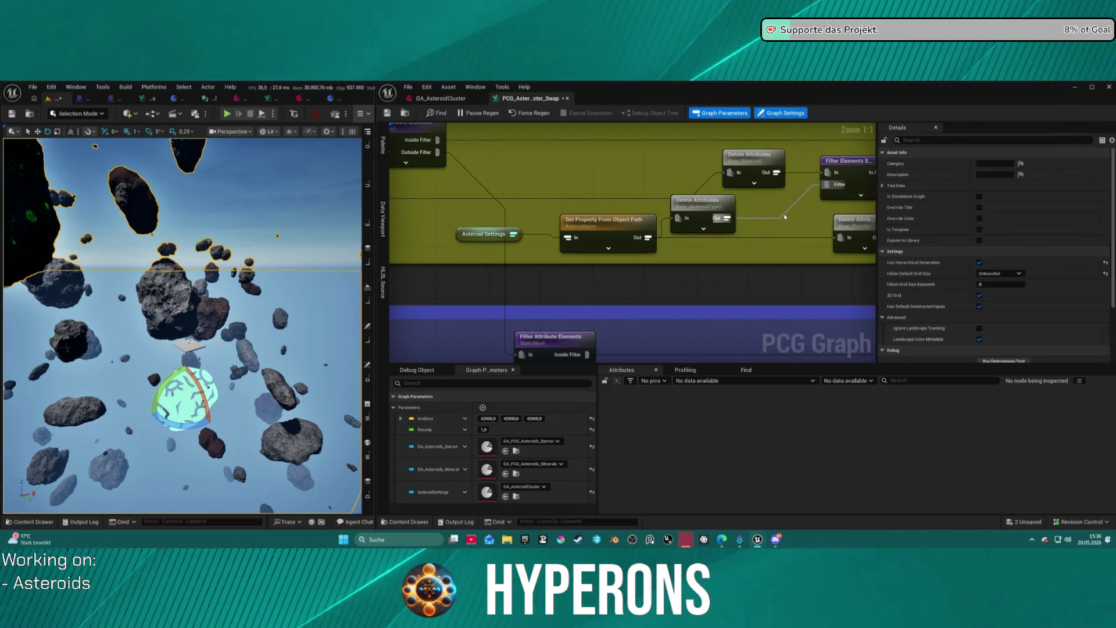
scroll(655, 229, down, 1)
drag(642, 224, 695, 215)
scroll(694, 215, down, 5)
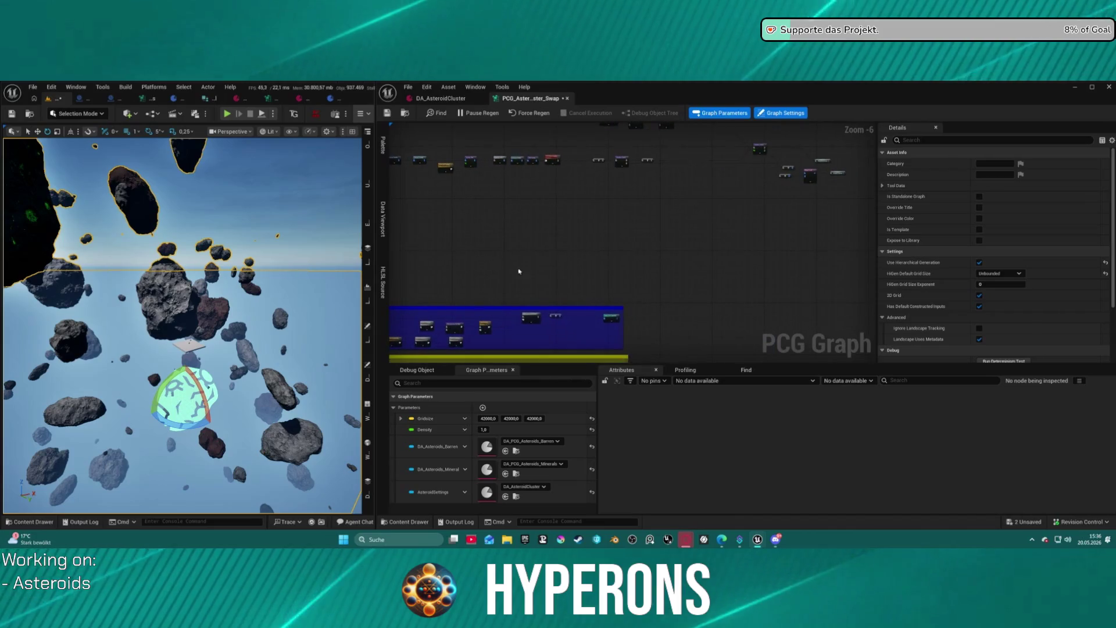
Frame the node chain and move the Filter Elements By Index node up and left.
drag(707, 163, 779, 183)
key(Home)
drag(599, 219, 538, 268)
click(595, 243)
scroll(594, 242, down, 1)
scroll(595, 243, up, 1)
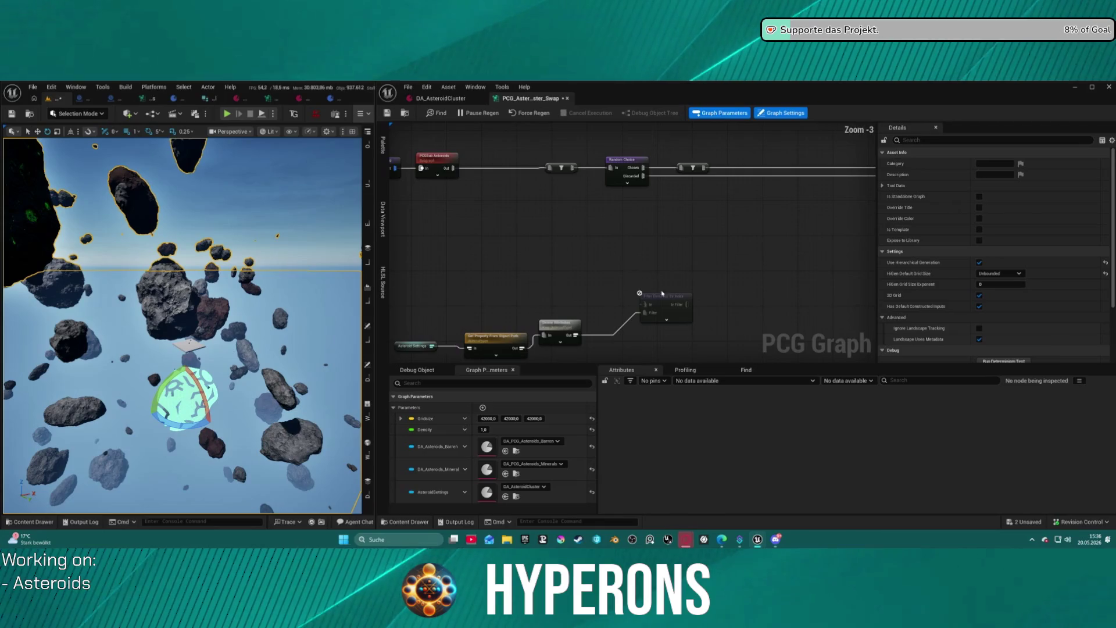
mouse_move(661, 295)
mouse_down()
mouse_move(522, 215)
mouse_move(552, 255)
mouse_up()
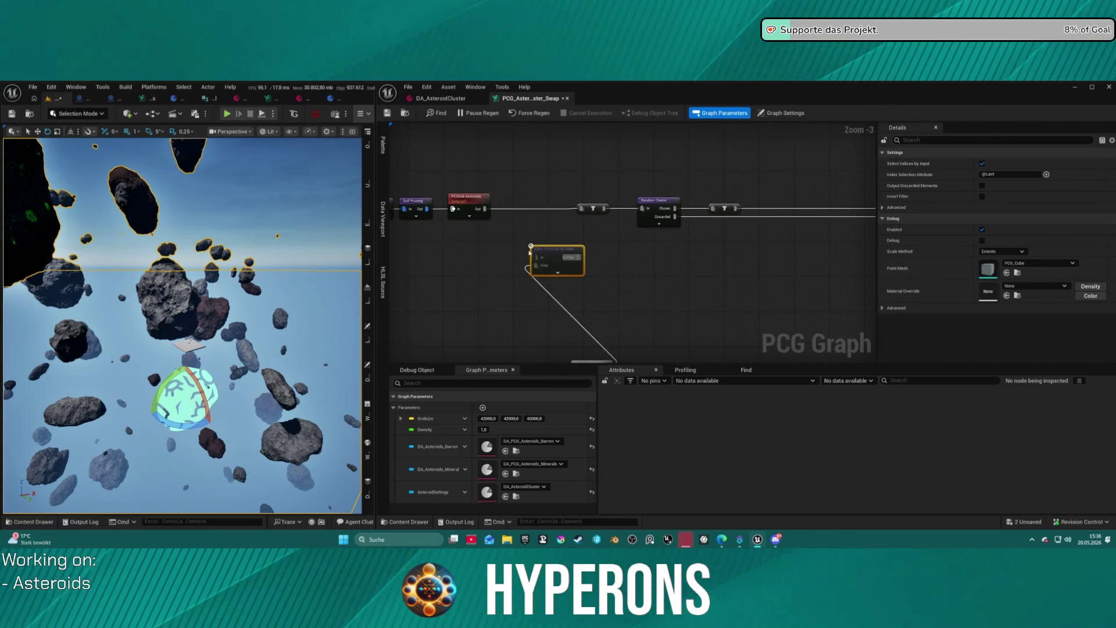
Wire PCGSub Asteroids into Filter Elements By Index and add a Debug node after the filter.
click(486, 214)
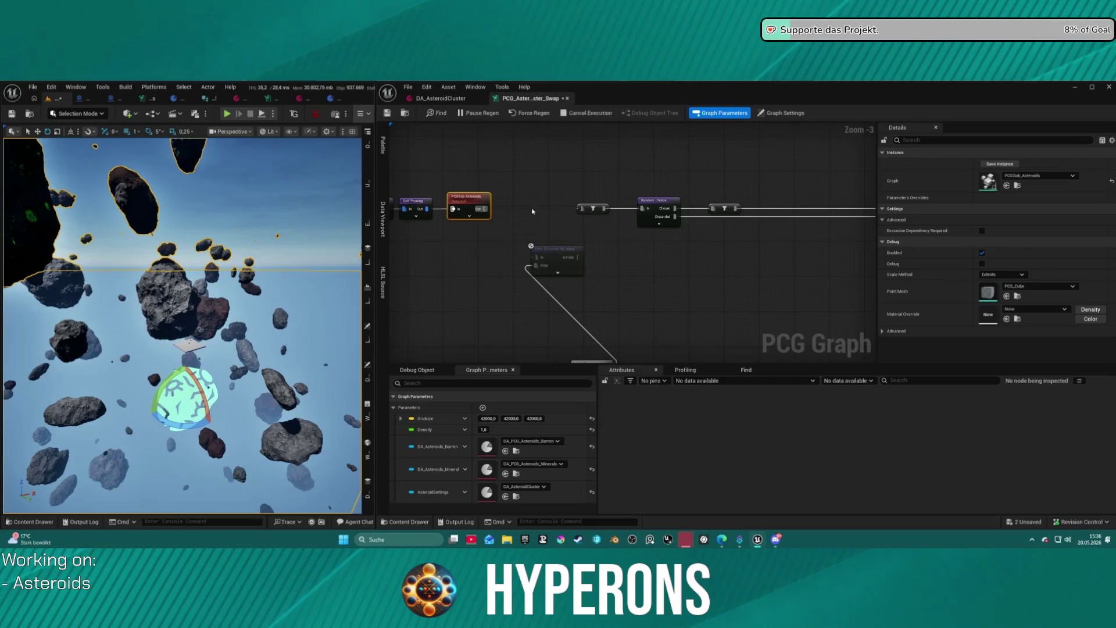
mouse_move(485, 209)
mouse_down()
mouse_move(533, 257)
mouse_move(726, 285)
mouse_up()
click(573, 265)
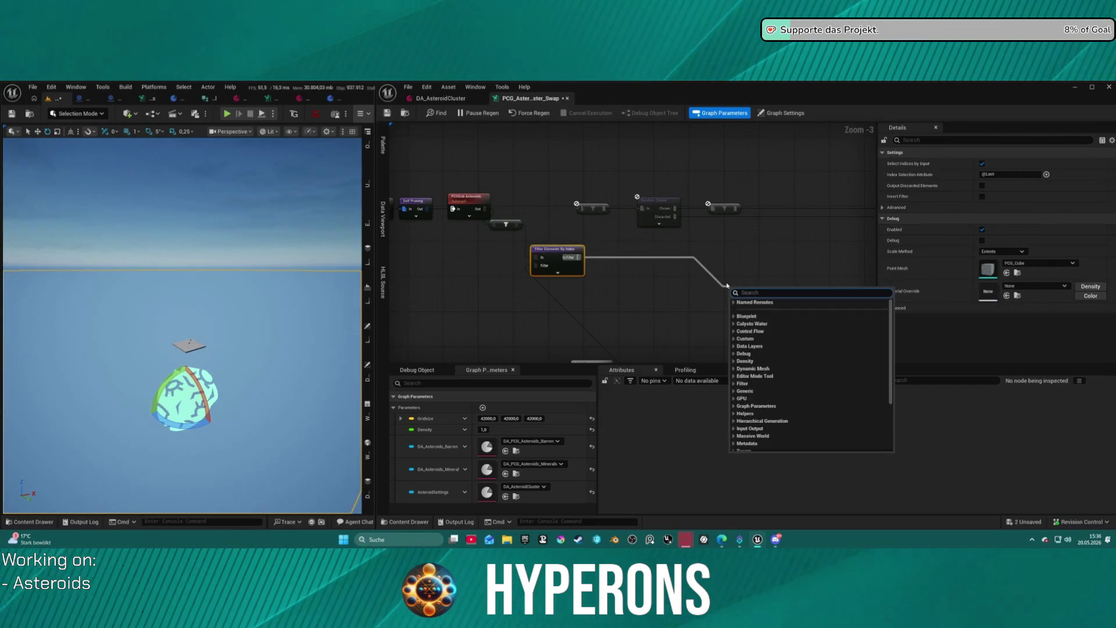
text(debug)
key(Return)
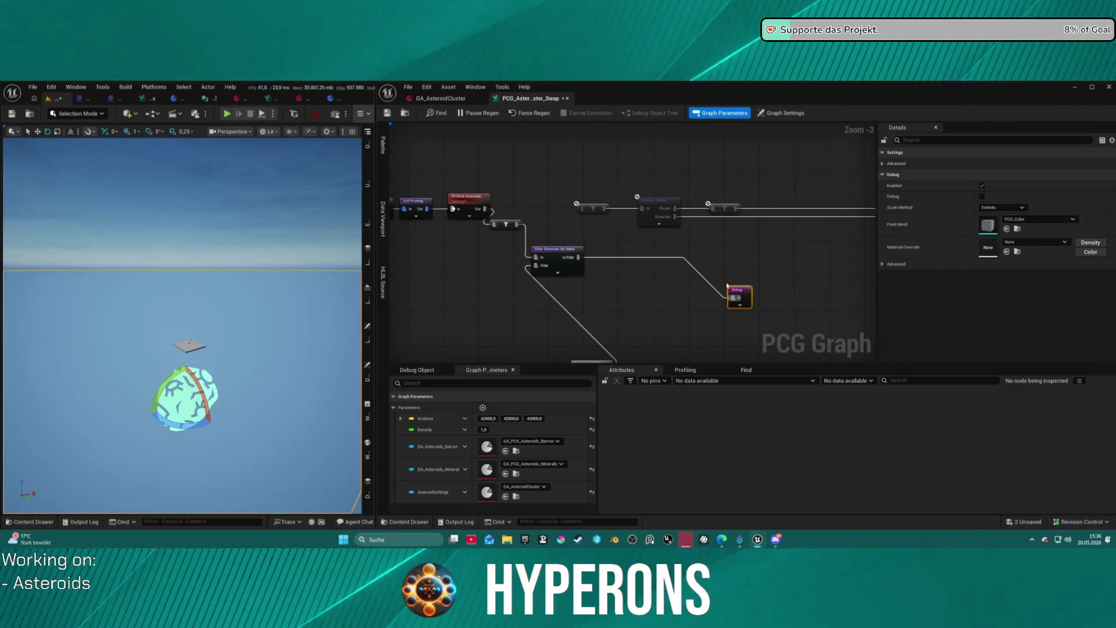
Set the Debug node to Absolute scale, PCG_Cube mesh, colour debug material and point scale 50.
click(1003, 207)
click(1012, 230)
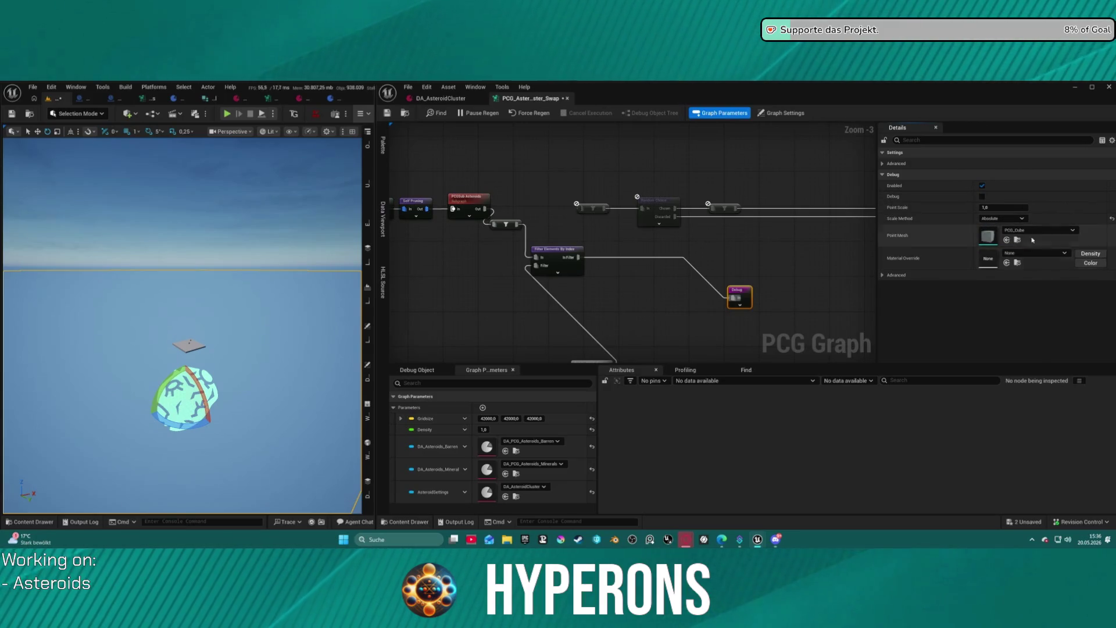
click(1022, 219)
click(1003, 233)
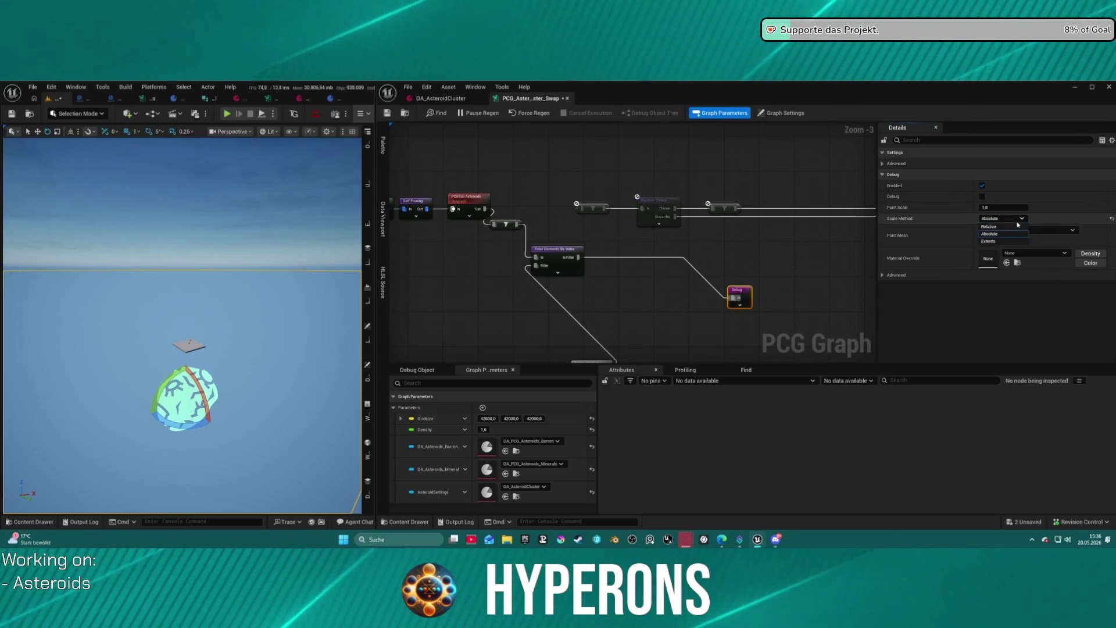
click(1040, 229)
click(1066, 245)
click(1091, 262)
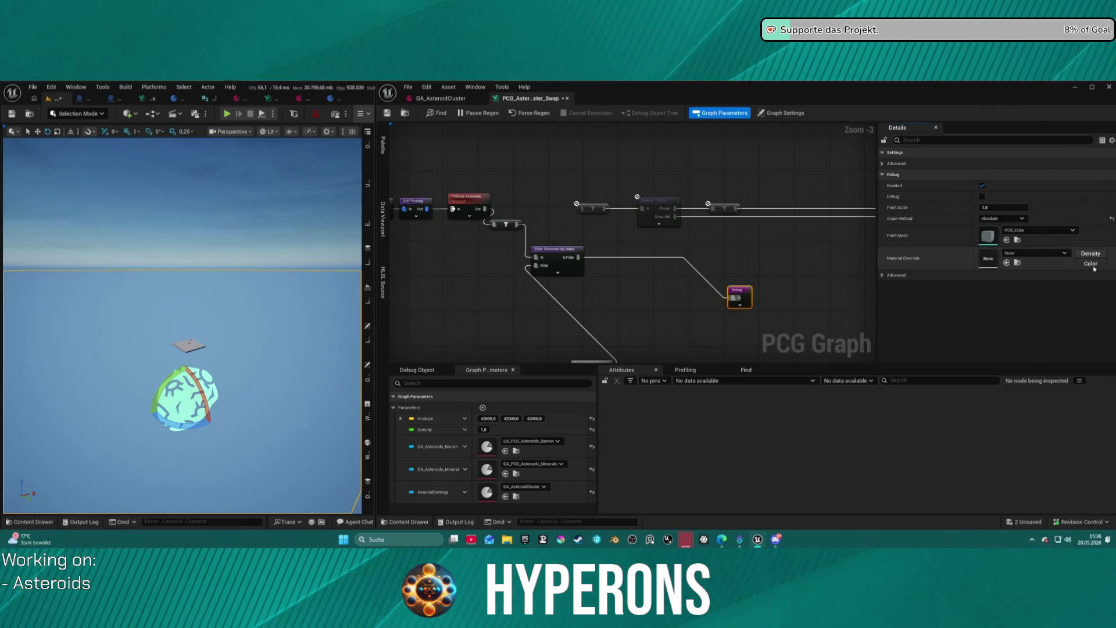
click(1023, 208)
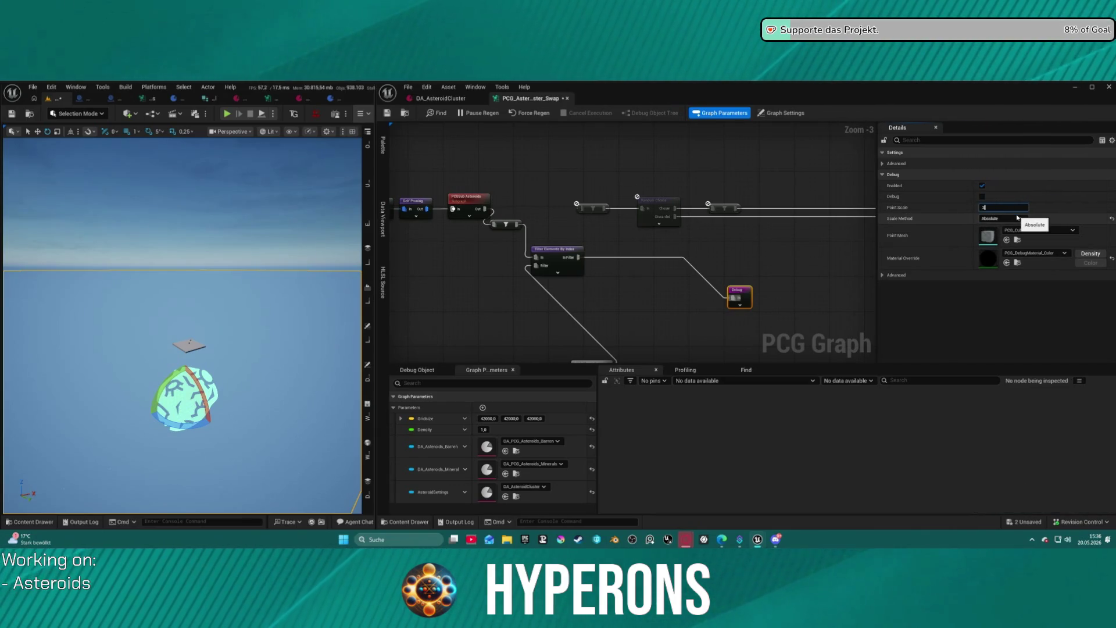
key(Return)
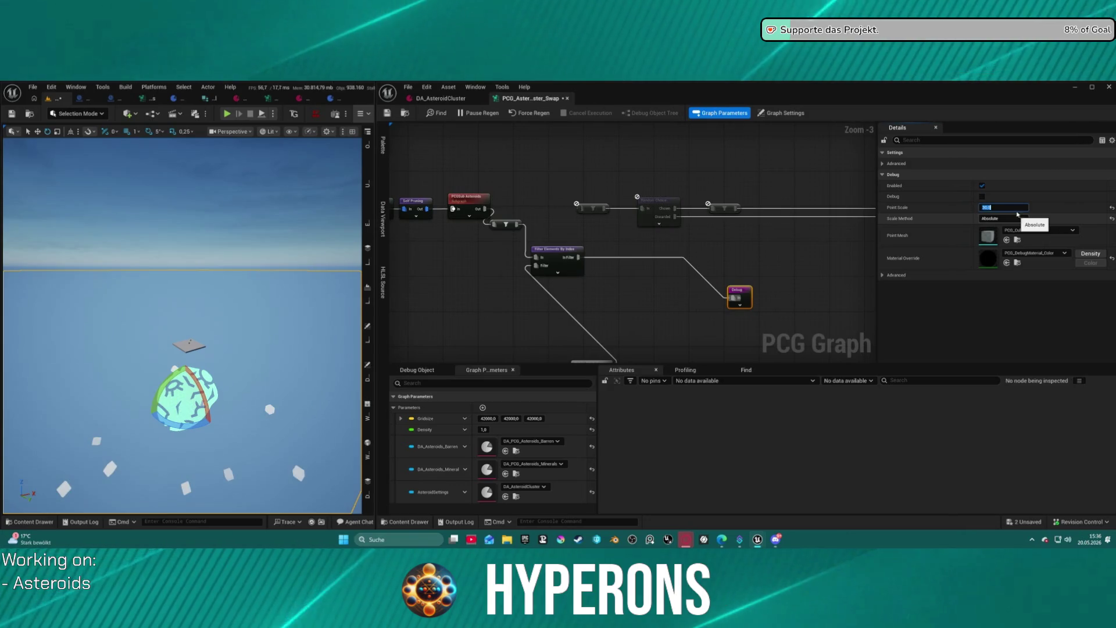
text(5)
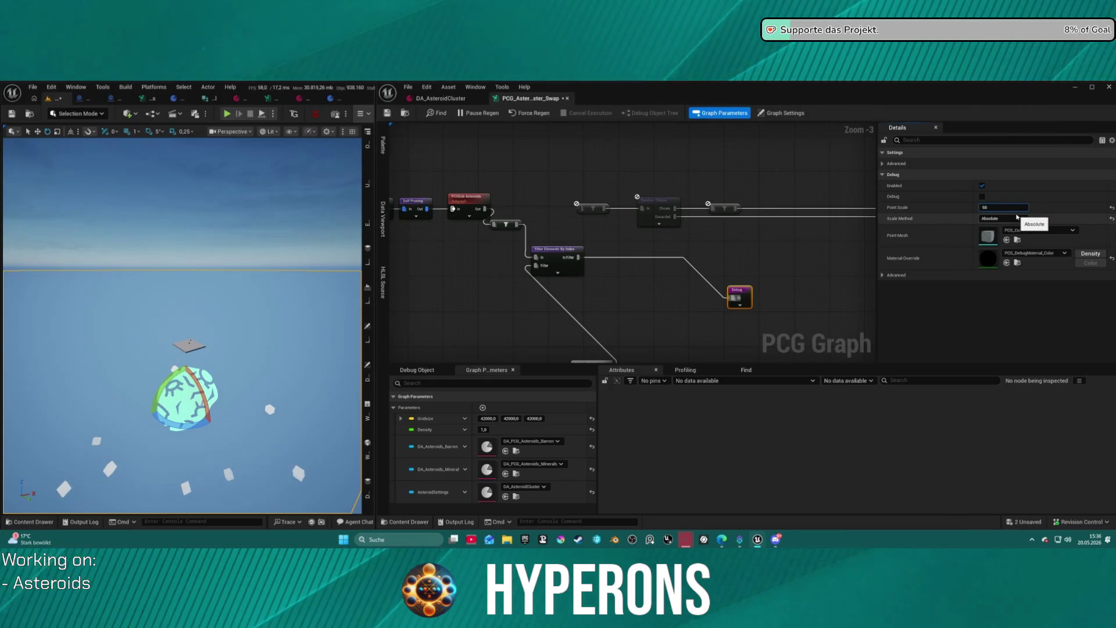
key(Return)
Look down on the debug cubes, then move the Asteroid Settings chain up and left.
drag(192, 326, 218, 328)
mouse_move(418, 335)
mouse_down()
mouse_move(356, 221)
mouse_move(418, 208)
mouse_move(489, 238)
mouse_up()
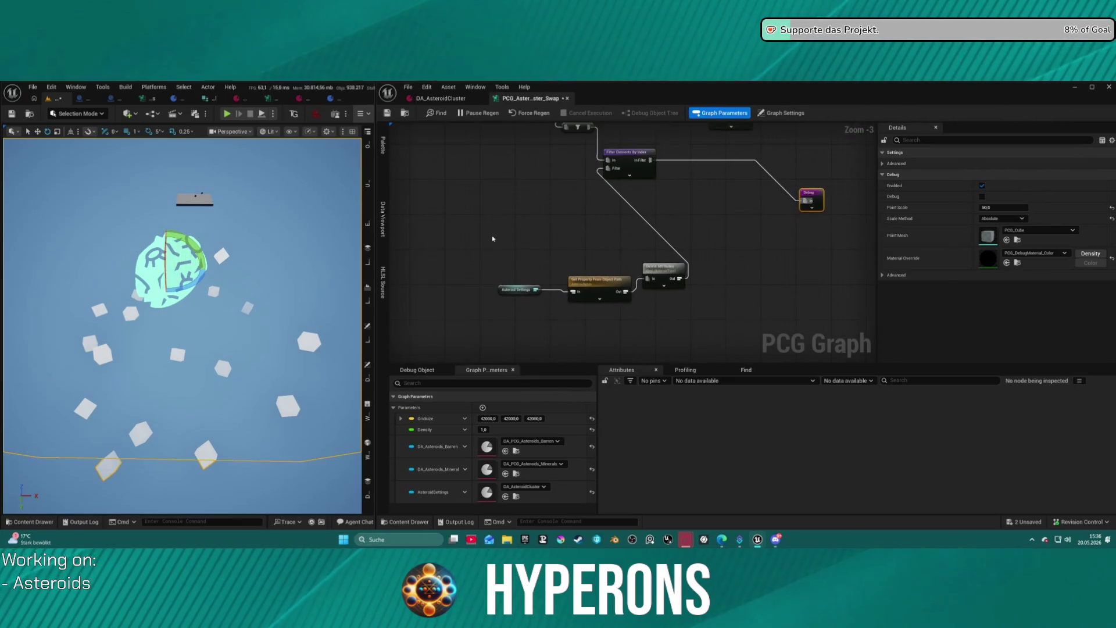
mouse_move(544, 284)
mouse_down()
mouse_move(691, 299)
mouse_move(569, 219)
mouse_move(552, 154)
mouse_move(578, 220)
mouse_move(538, 244)
mouse_up()
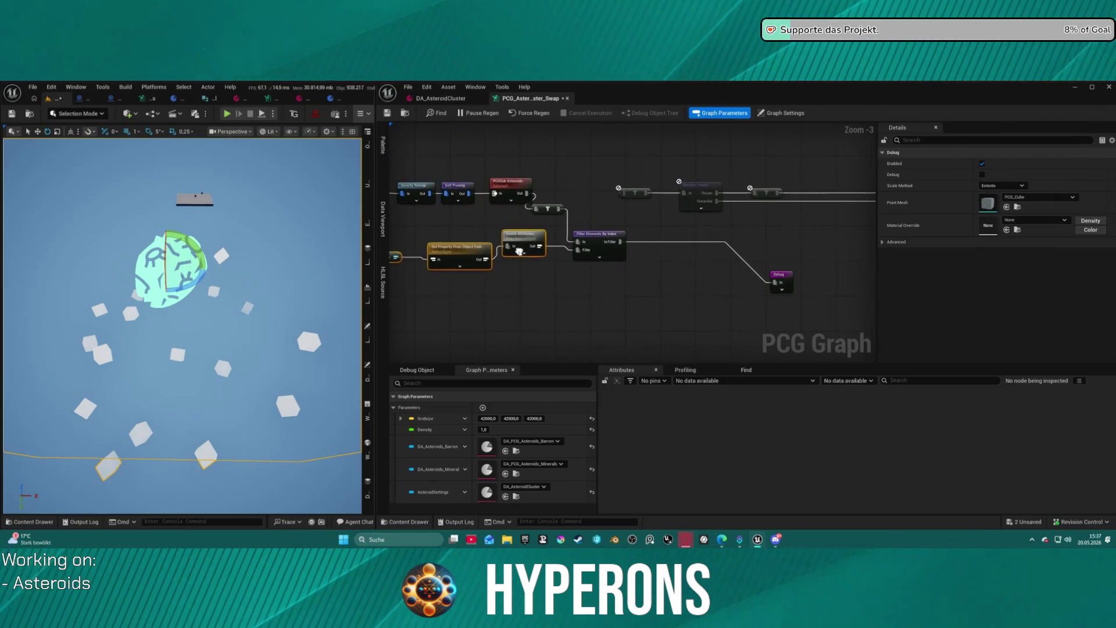
Straighten the Asteroid Settings chain, undo a stray move, and nudge Delete Attributes into line.
key(f)
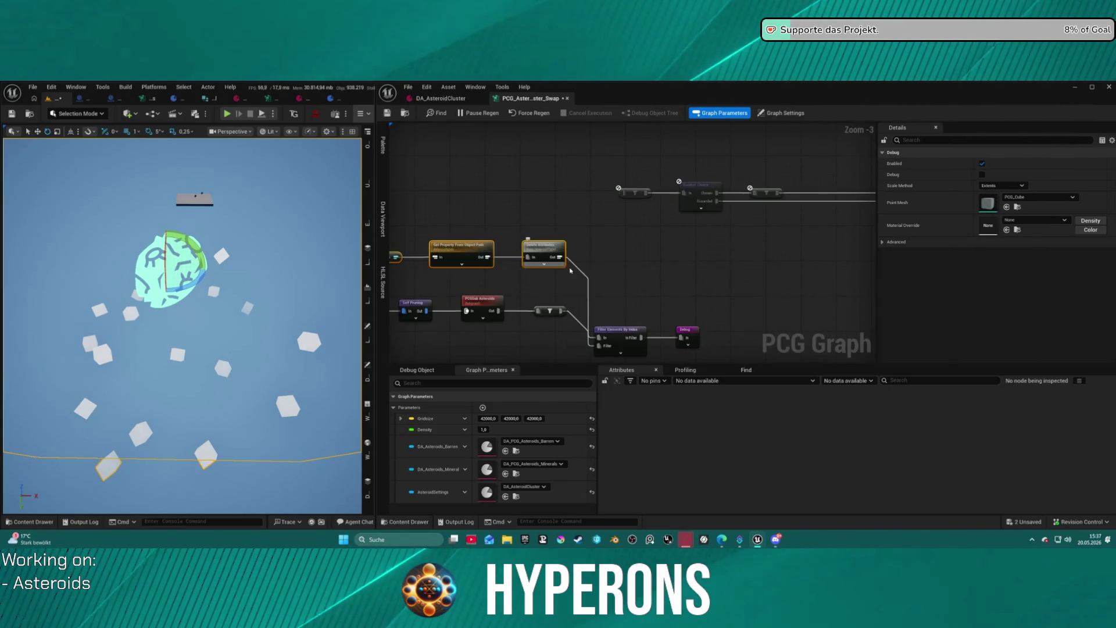
scroll(723, 222, down, 1)
mouse_move(722, 222)
mouse_down()
mouse_move(802, 225)
mouse_move(802, 262)
mouse_move(715, 188)
mouse_move(613, 188)
mouse_move(797, 290)
mouse_move(789, 232)
mouse_up()
scroll(613, 188, up, 5)
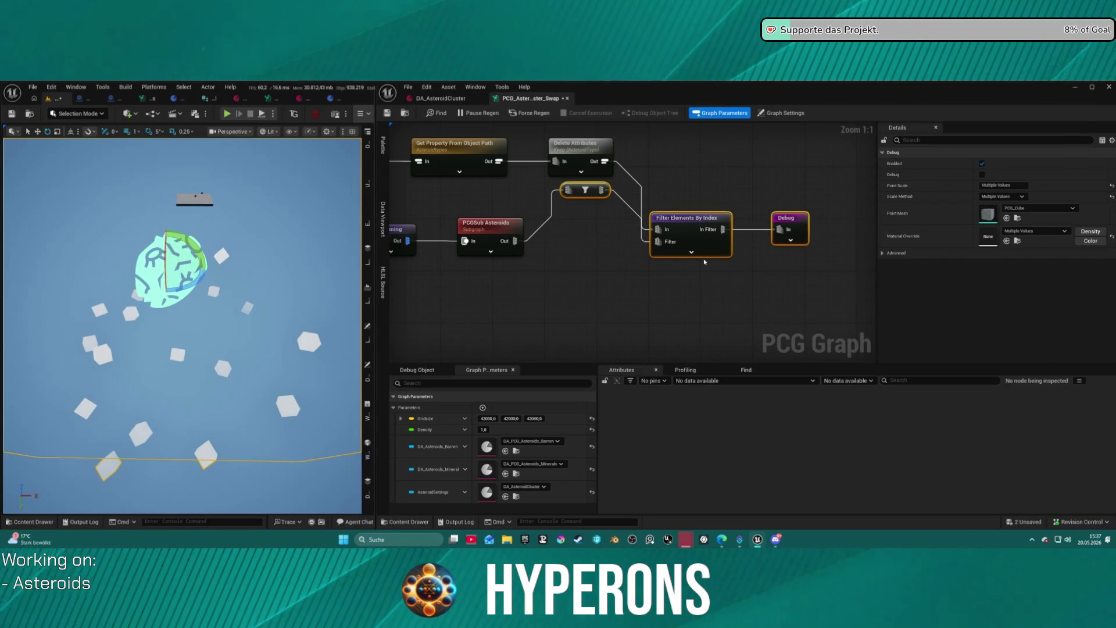
key(ctrl+z)
scroll(692, 264, down, 5)
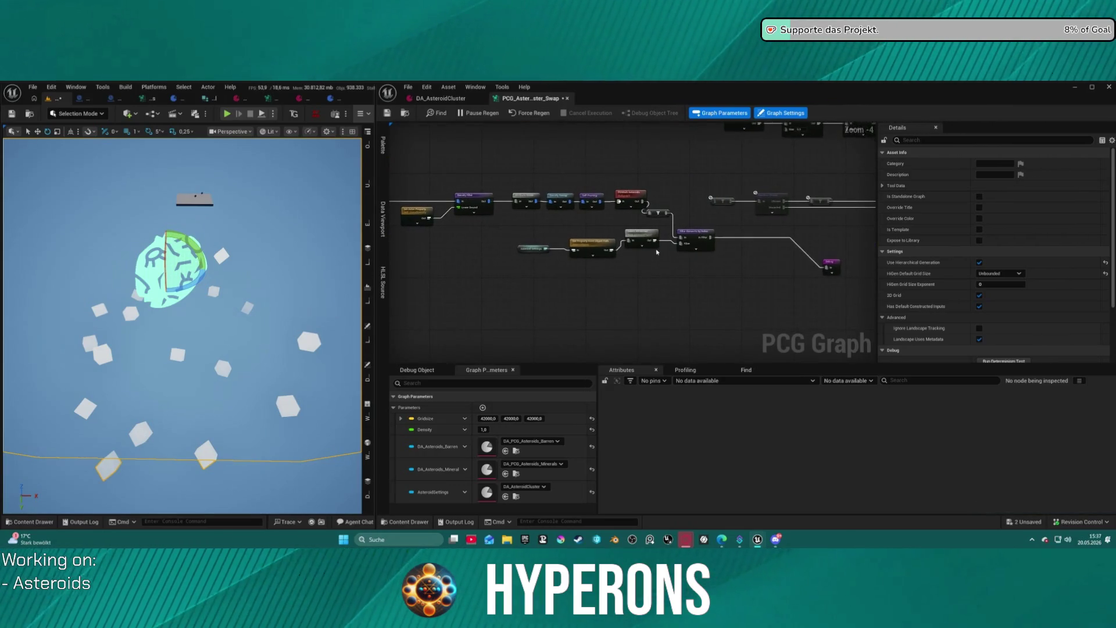
scroll(657, 252, up, 2)
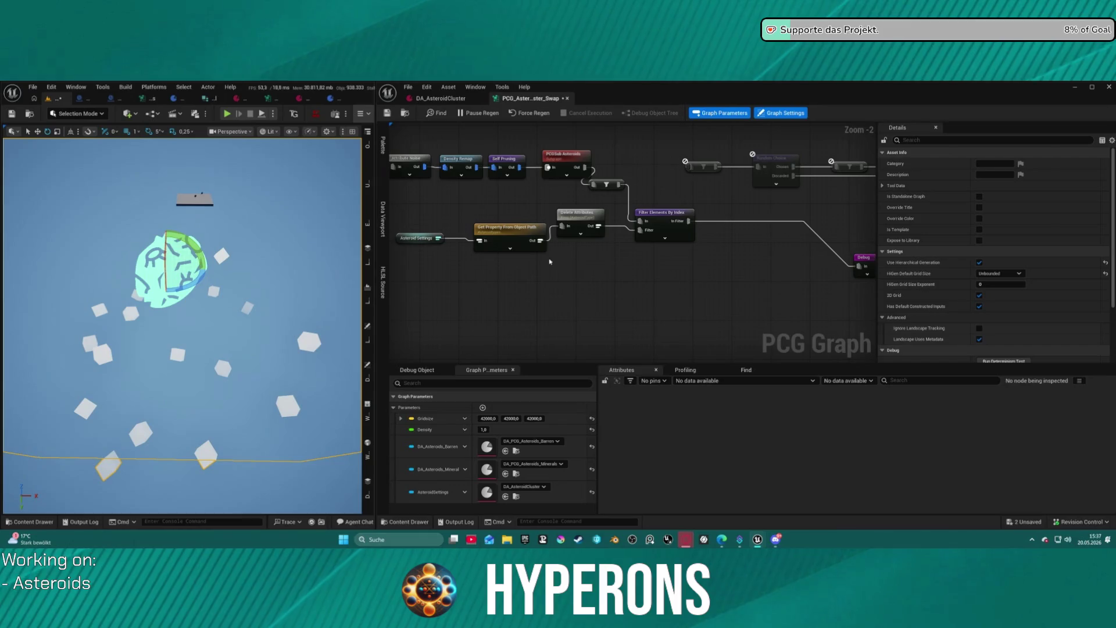
drag(578, 221, 584, 236)
click(668, 217)
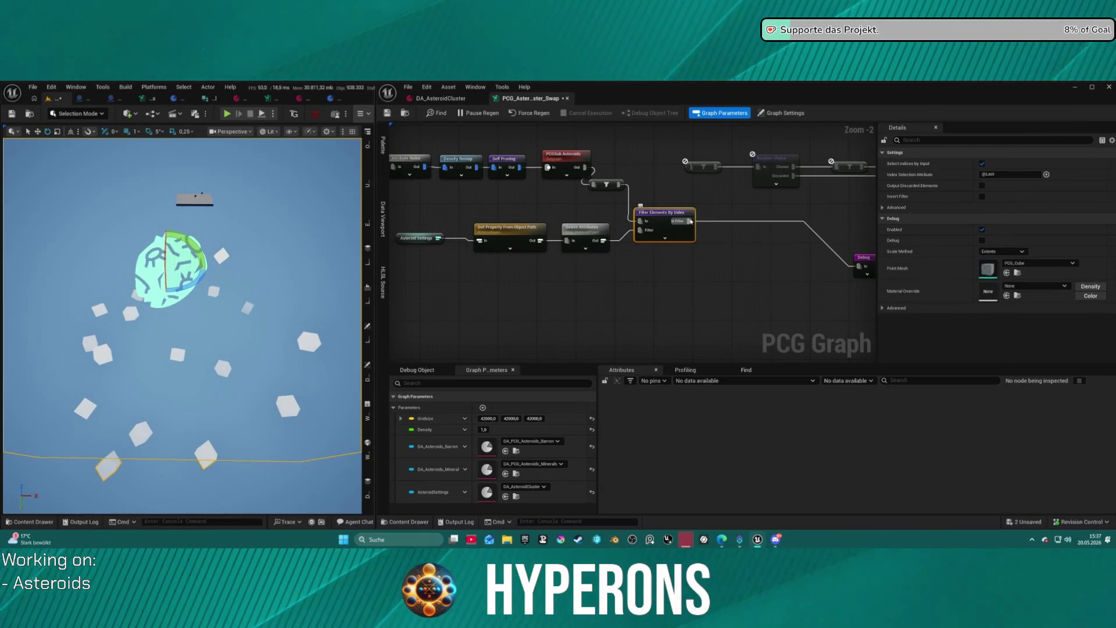
drag(692, 267, 637, 202)
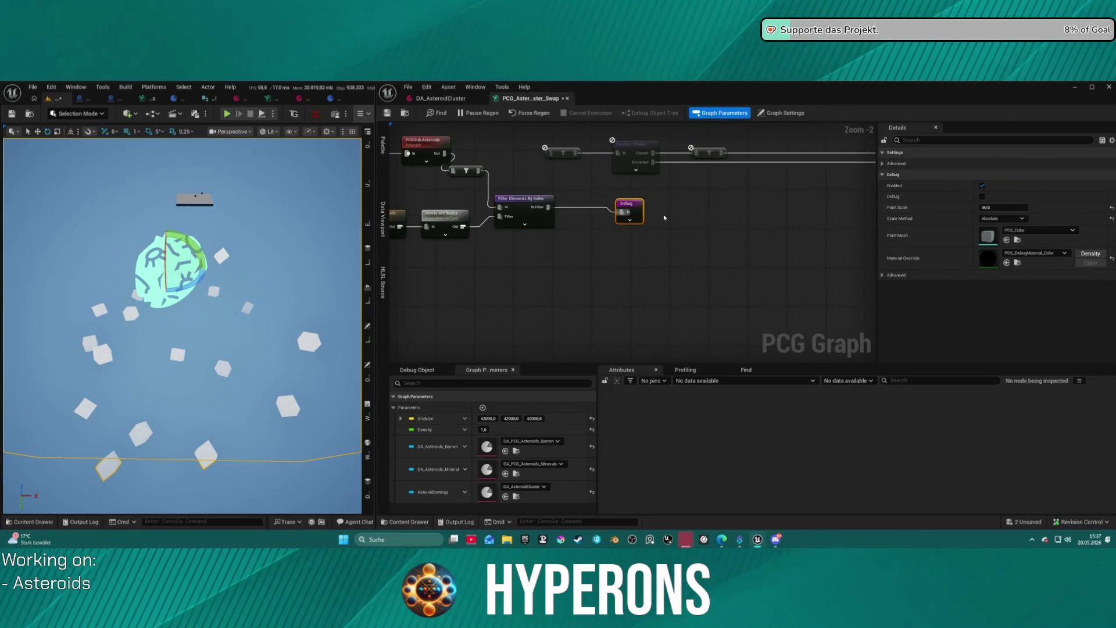
click(444, 100)
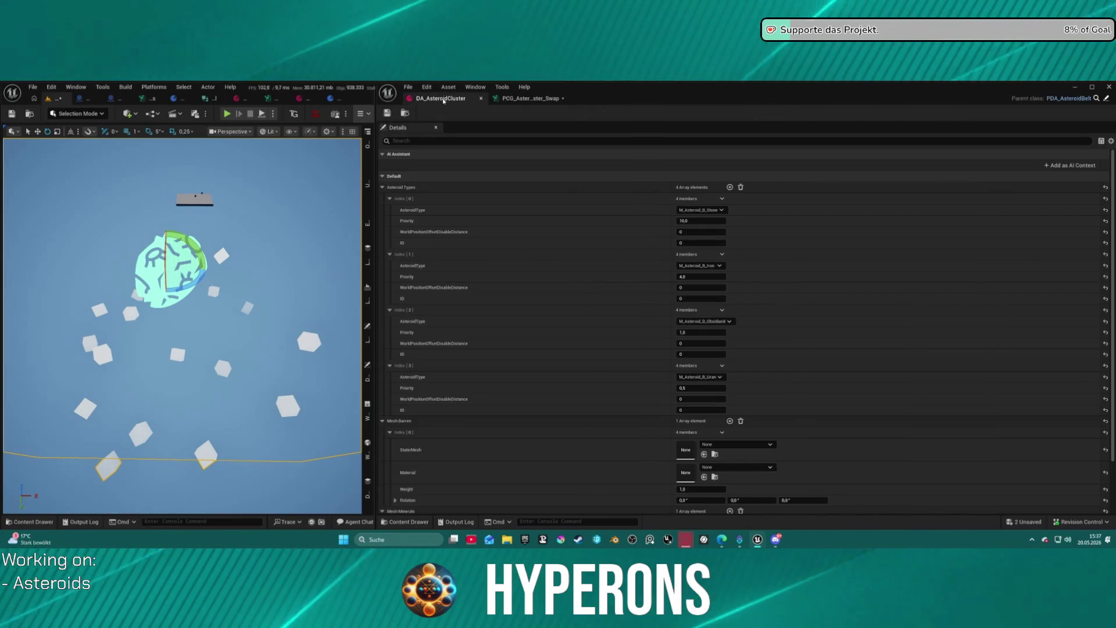
scroll(692, 317, down, 2)
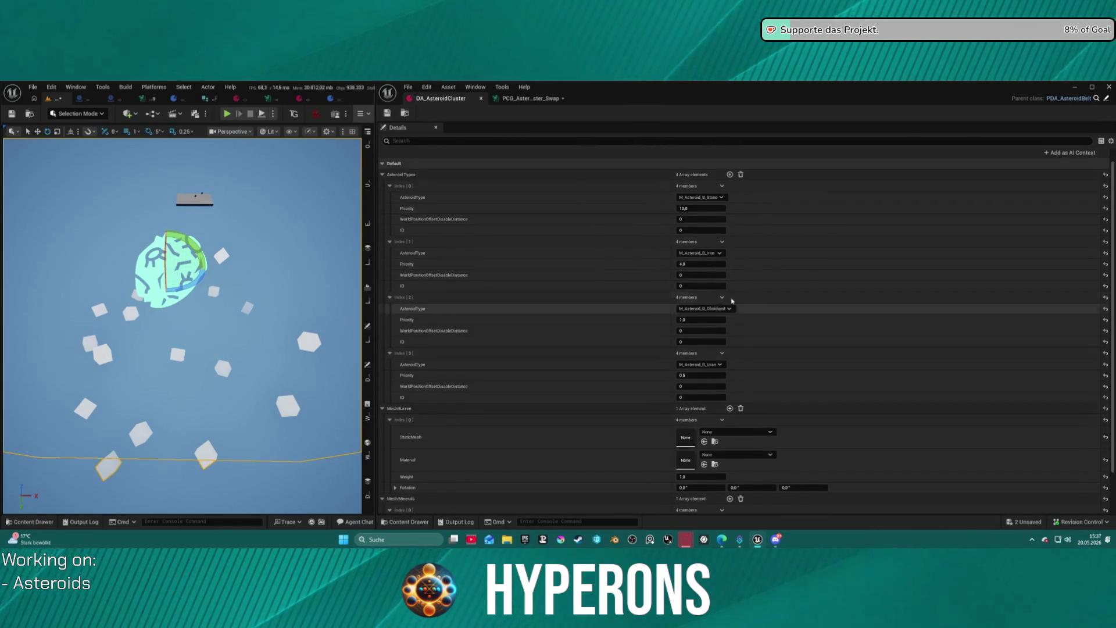
scroll(692, 288, up, 2)
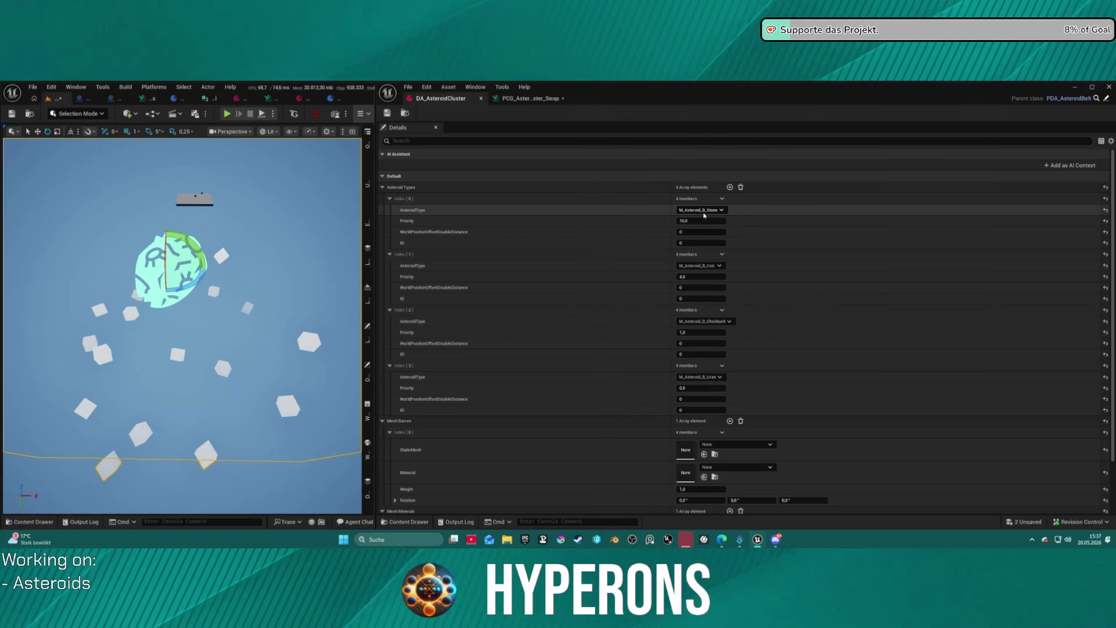
click(530, 98)
mouse_move(560, 277)
mouse_down()
mouse_move(655, 261)
mouse_move(540, 206)
mouse_up()
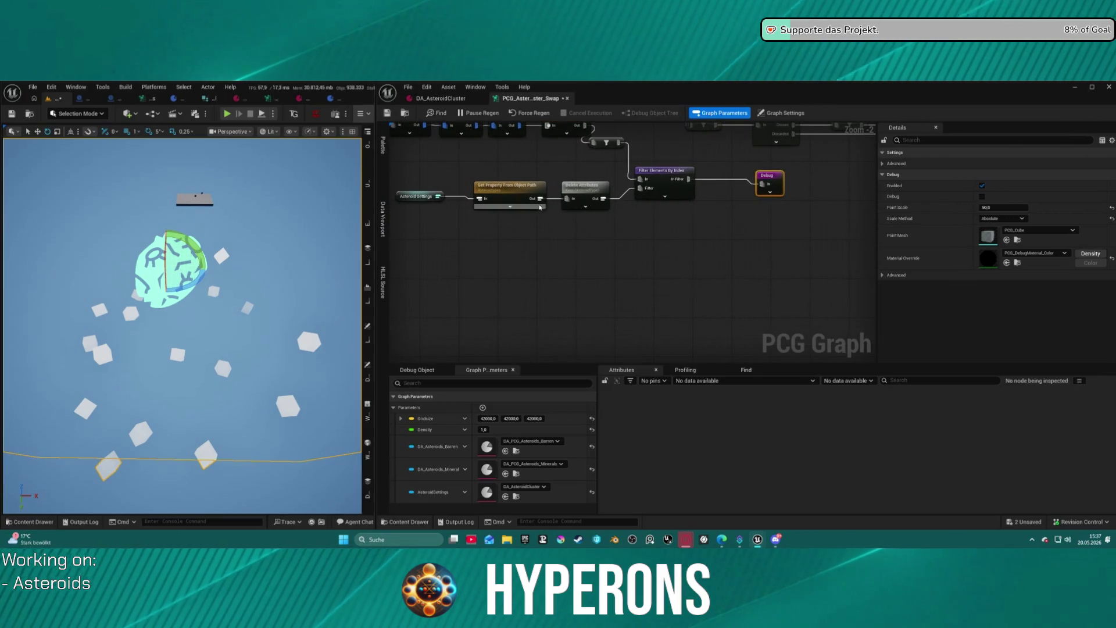
click(584, 194)
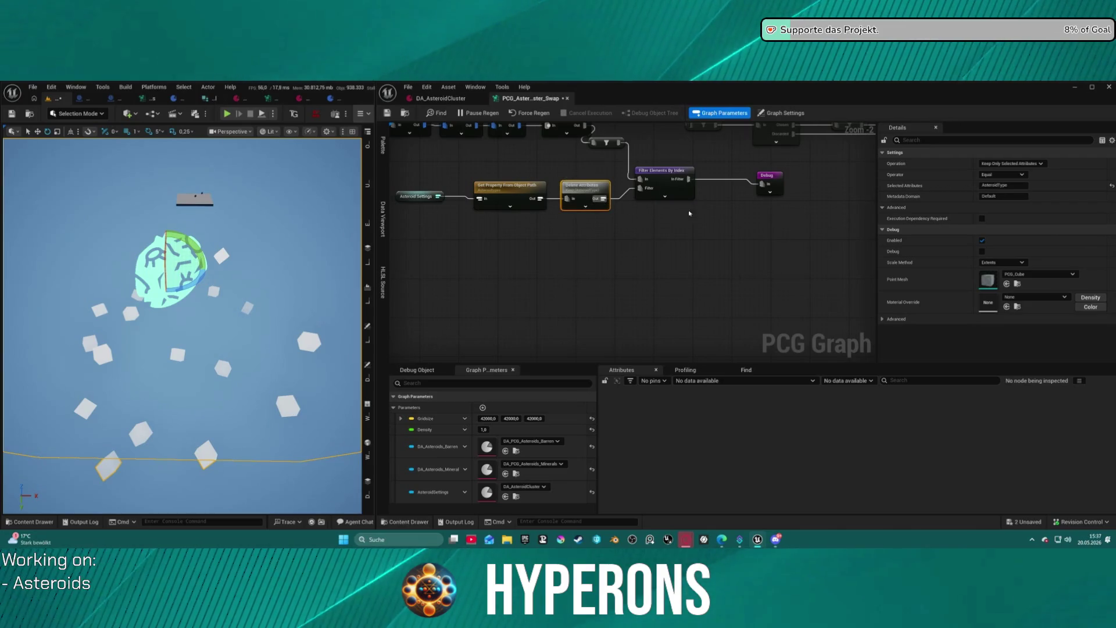
drag(682, 213, 662, 280)
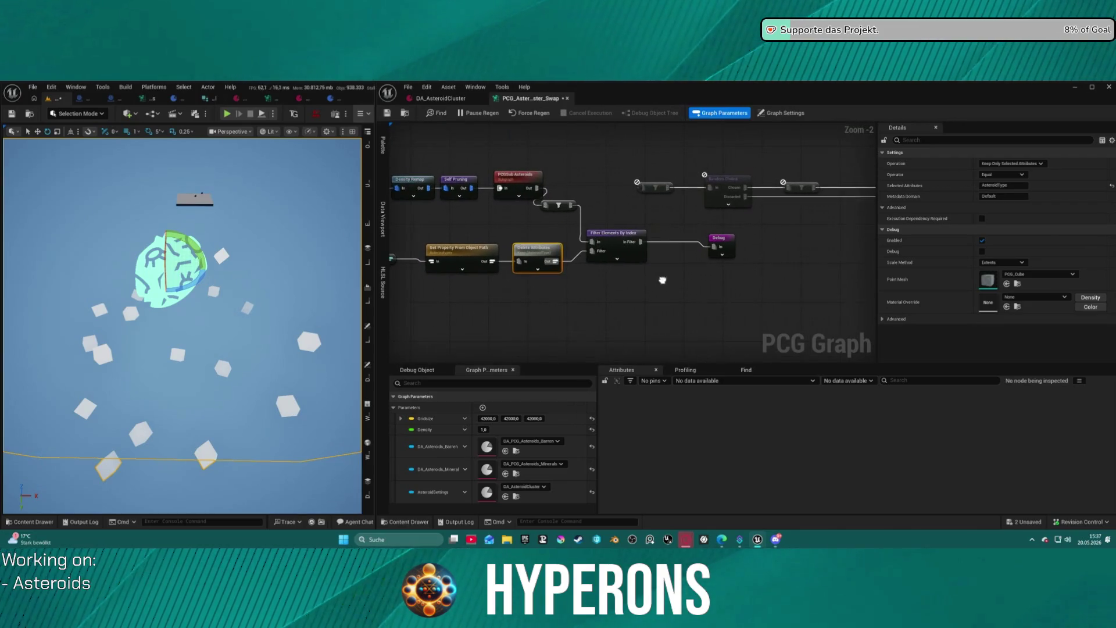
click(615, 243)
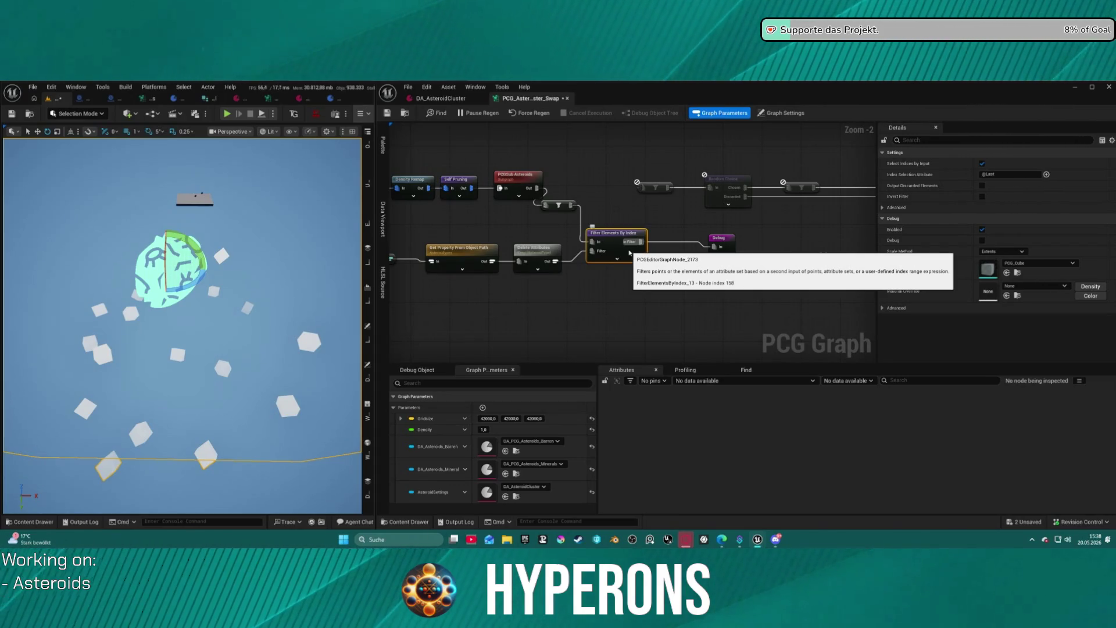
drag(785, 283, 695, 264)
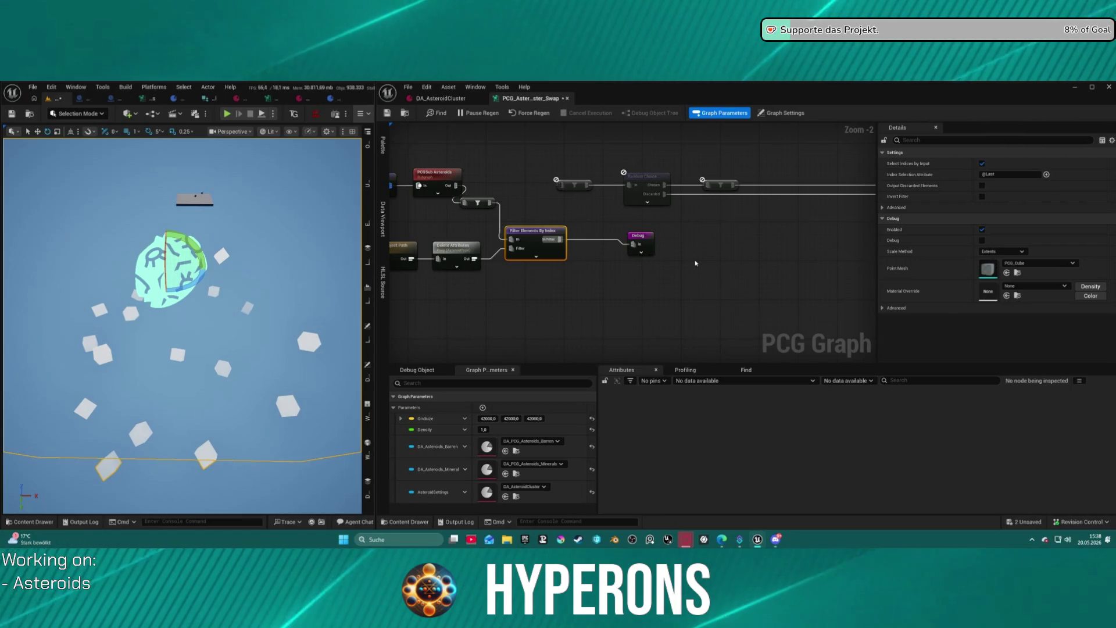
click(440, 98)
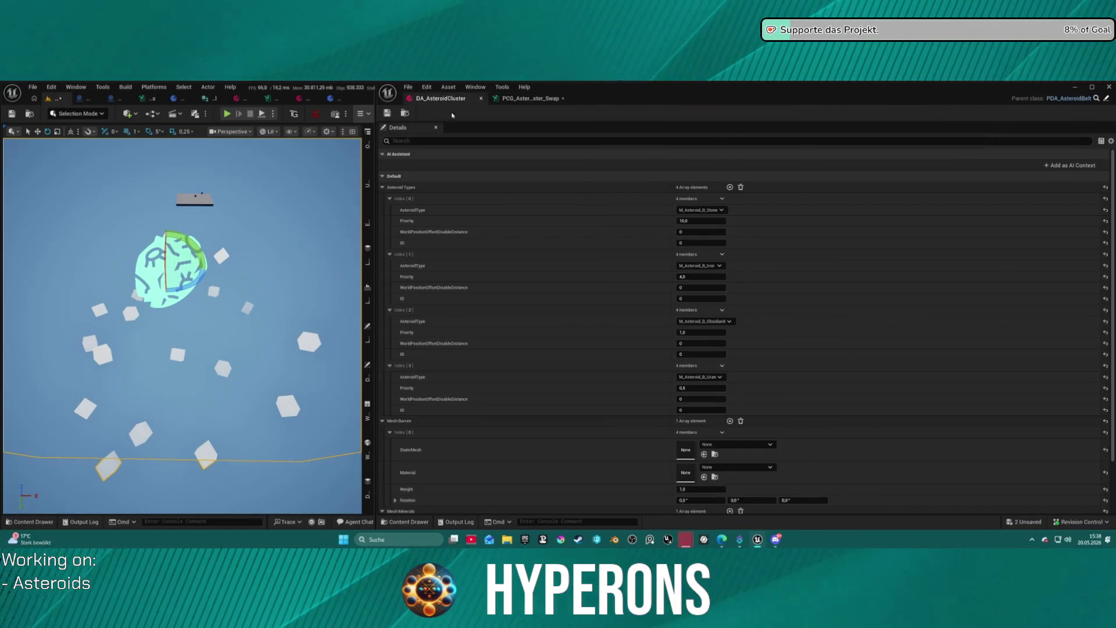
click(710, 213)
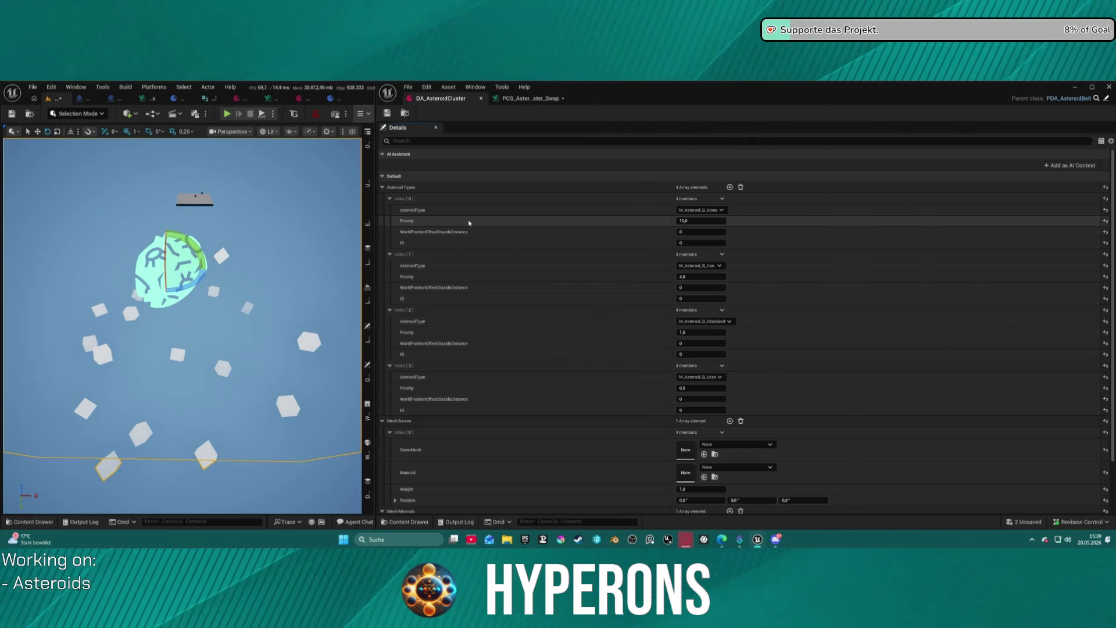
click(531, 99)
mouse_move(593, 324)
mouse_down()
mouse_move(804, 327)
mouse_move(769, 299)
mouse_up()
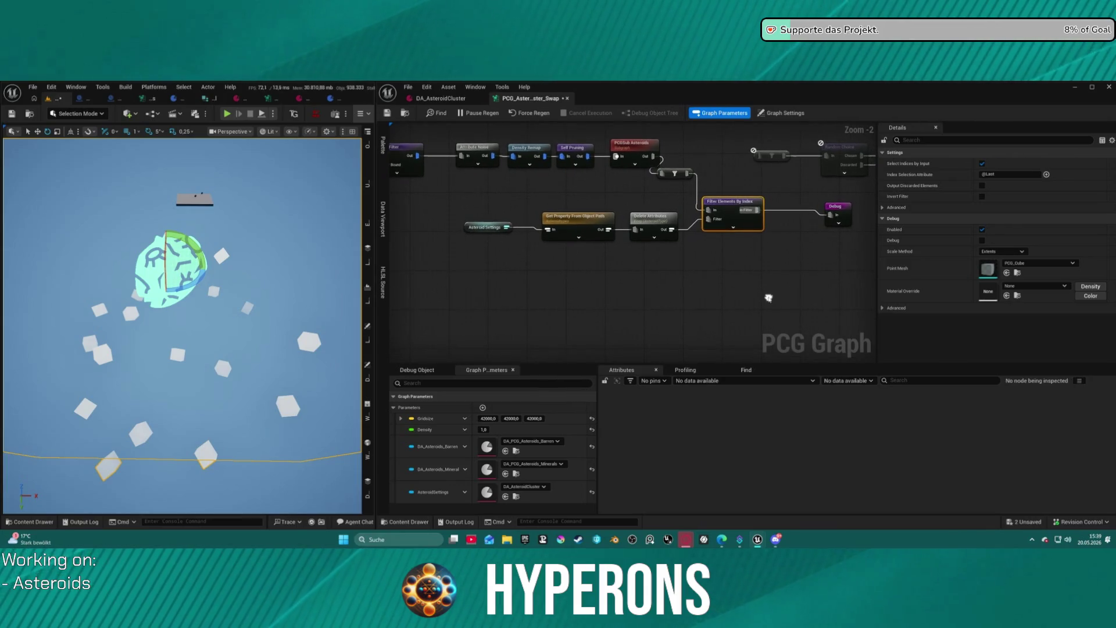
Line up Asteroid Settings, Get Property From Object Path and Delete Attributes, then inspect Filter Elements By Index.
mouse_move(658, 227)
mouse_down()
mouse_move(666, 257)
mouse_move(655, 227)
mouse_up()
drag(481, 227, 487, 233)
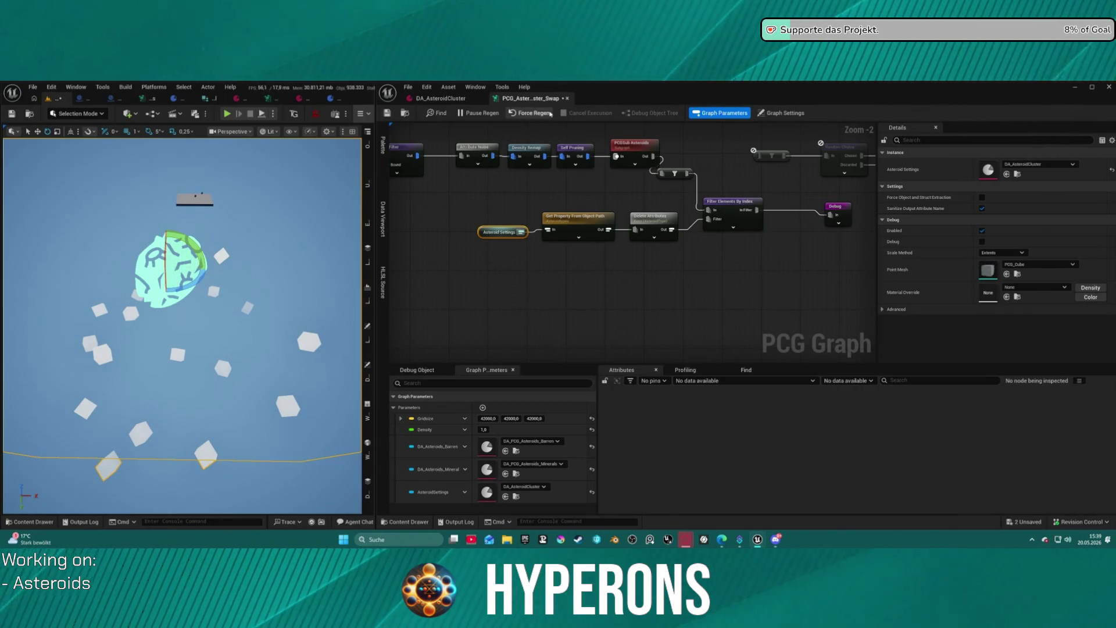
drag(498, 229, 479, 234)
click(573, 218)
drag(573, 217, 568, 226)
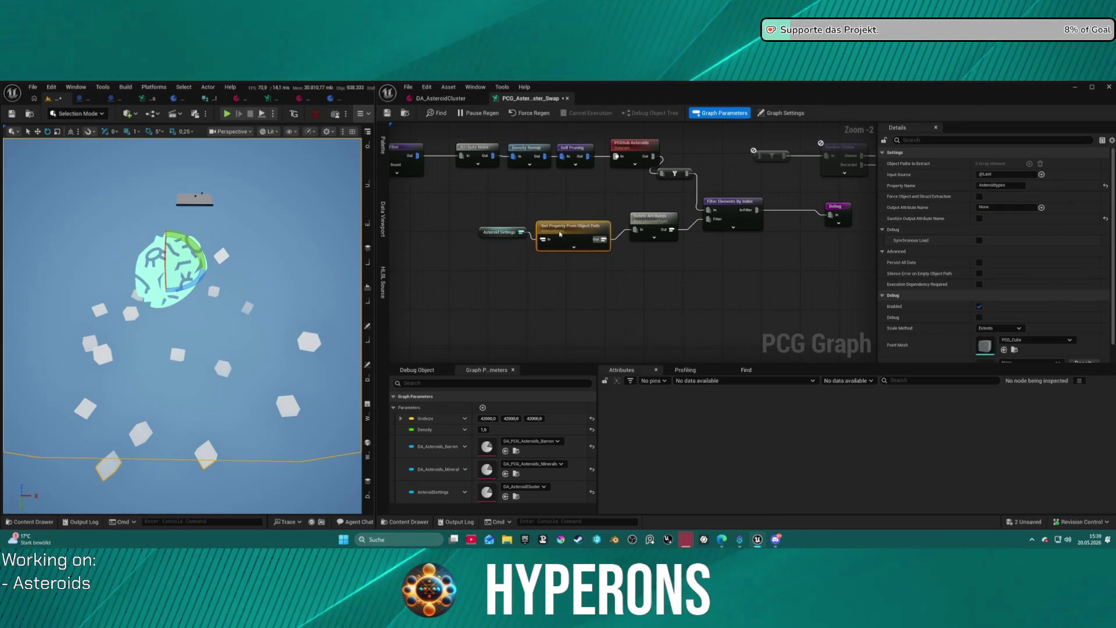
click(474, 239)
drag(475, 240, 477, 249)
drag(650, 216, 640, 234)
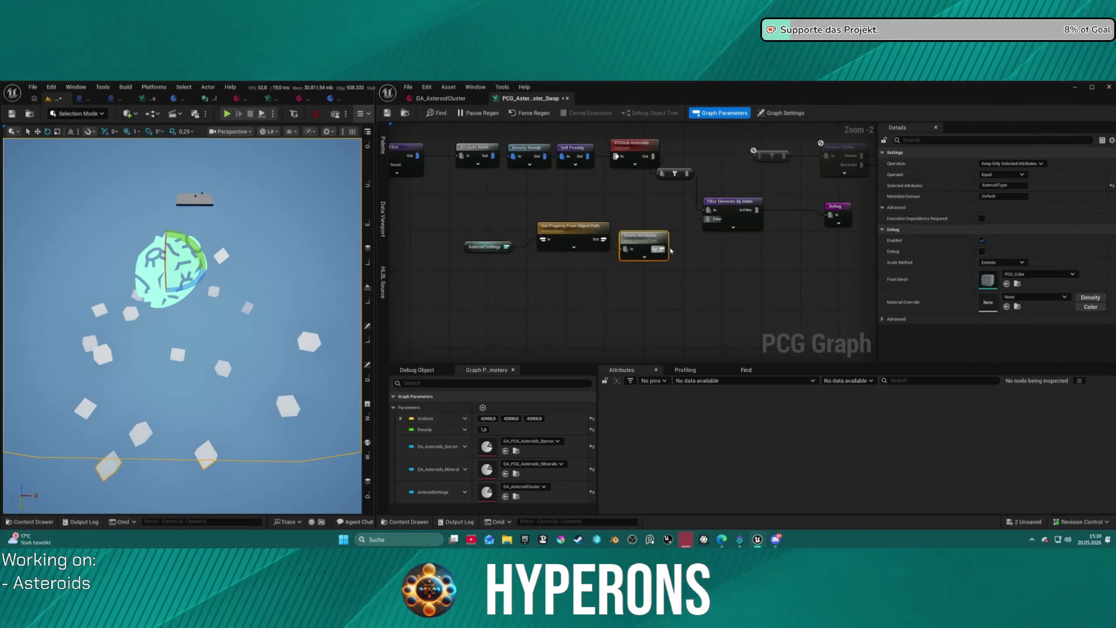
click(664, 203)
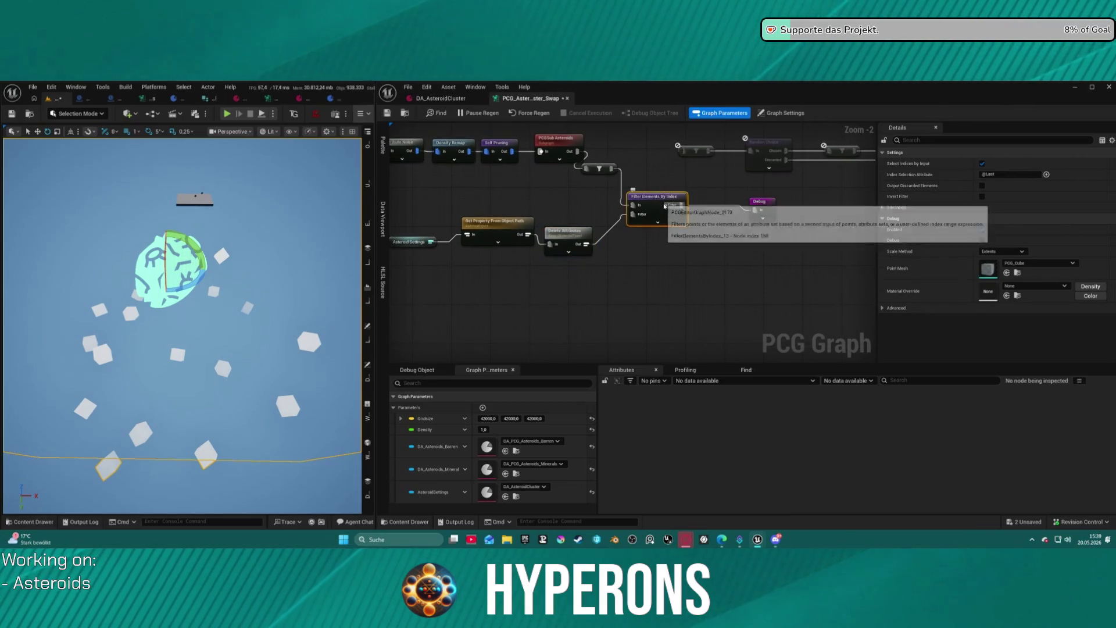
key(a)
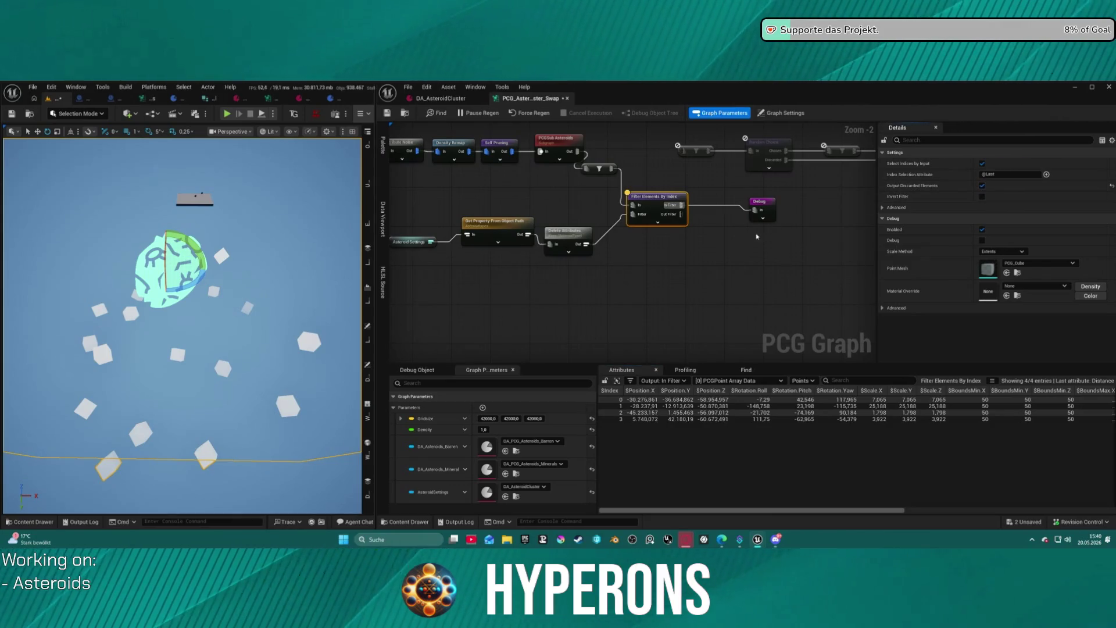
Feed Debug from the filter's Out Filter output, disable both nodes, and move the filter lower.
drag(682, 214, 763, 213)
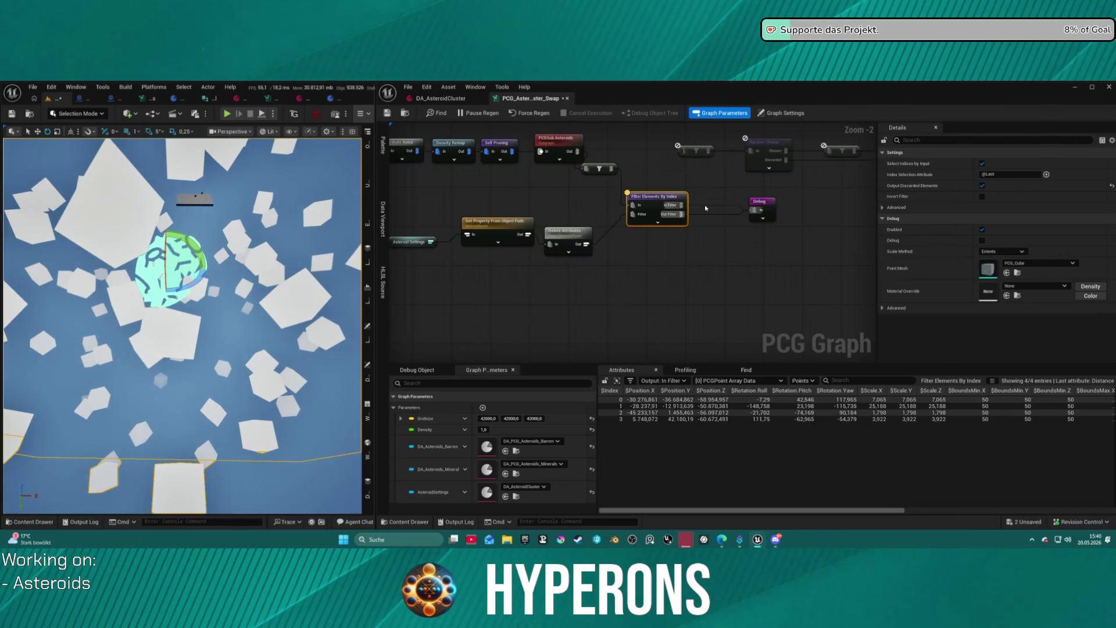
drag(181, 325, 180, 325)
scroll(648, 236, up, 2)
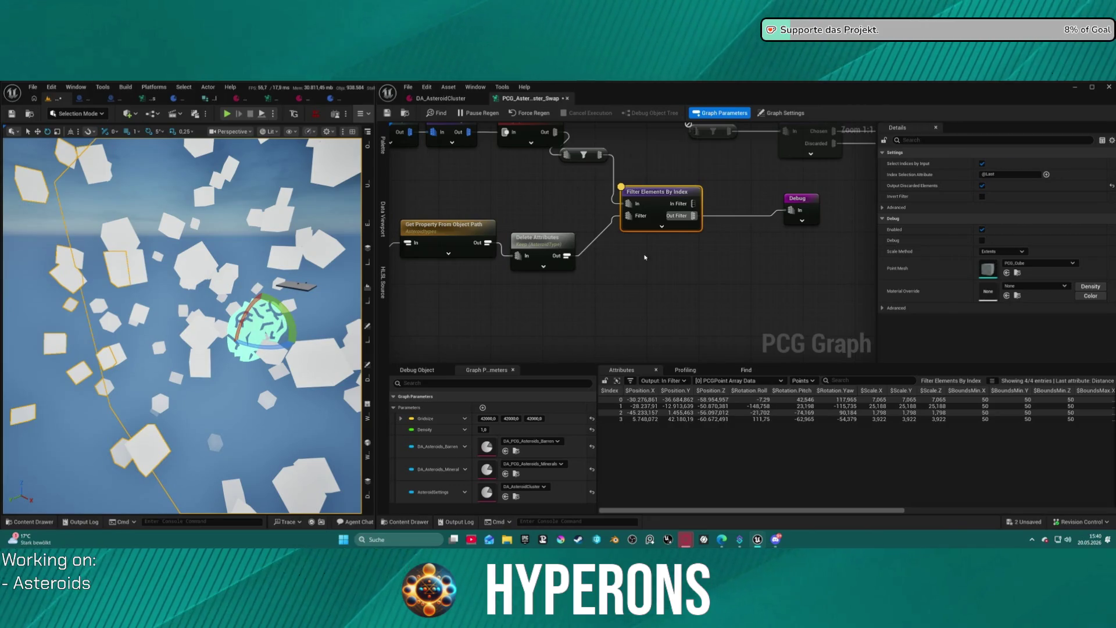
key(e)
mouse_move(677, 205)
mouse_down()
mouse_move(677, 250)
mouse_move(616, 145)
mouse_move(610, 262)
mouse_move(590, 311)
mouse_move(613, 230)
mouse_move(682, 244)
mouse_move(624, 214)
mouse_up()
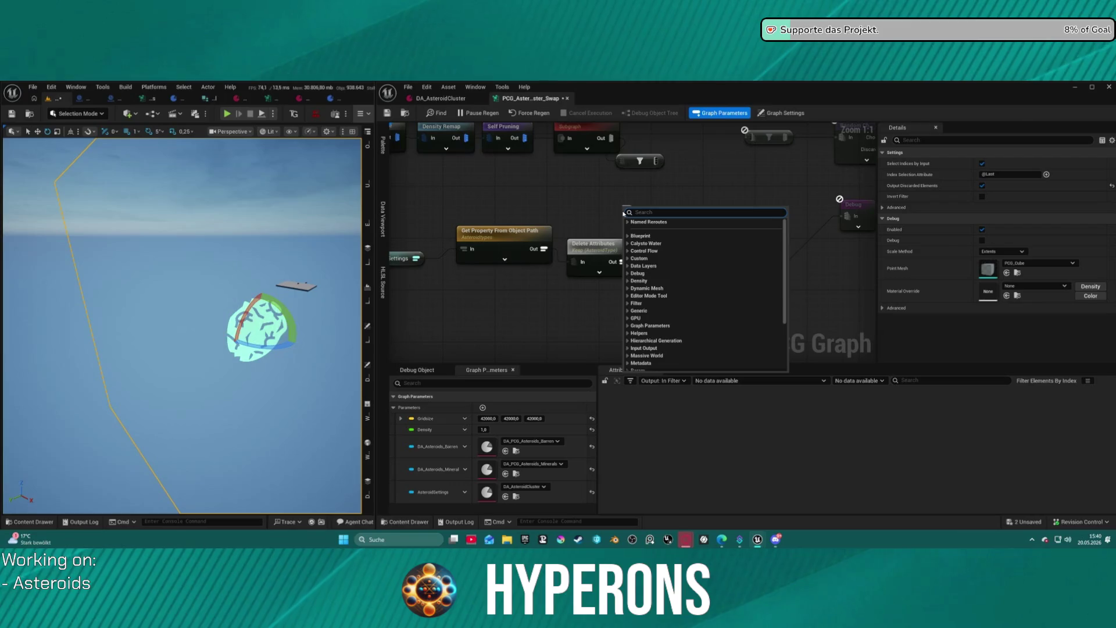
Add a String Create Constant node with the value M_Asteroid_B_Stone.
text(crea)
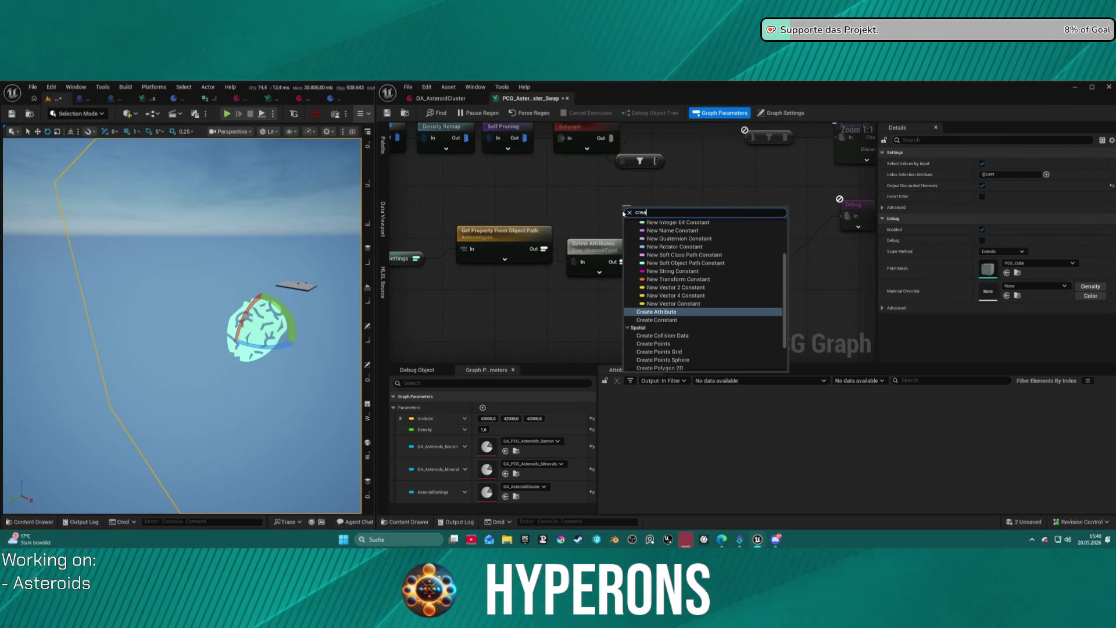
key(Down)
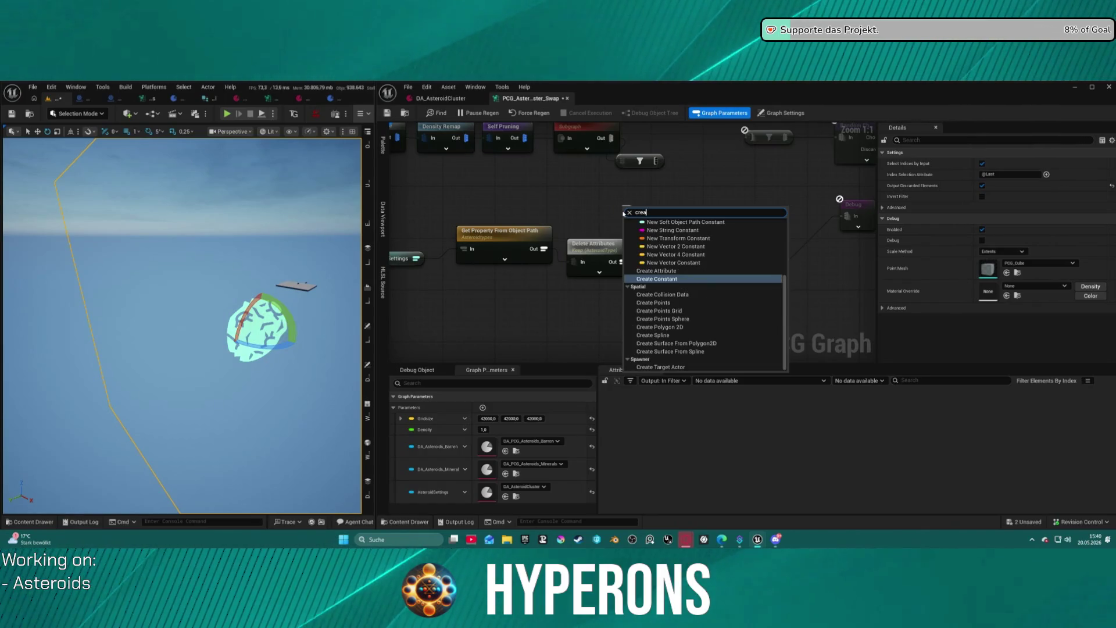
key(Return)
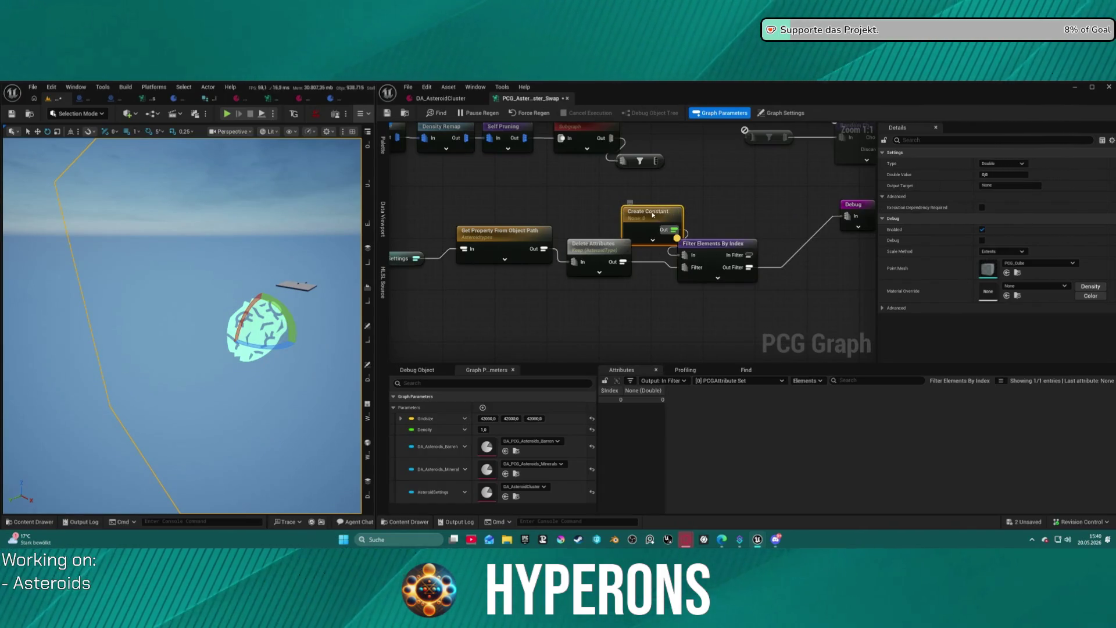
drag(659, 215, 609, 203)
click(1002, 163)
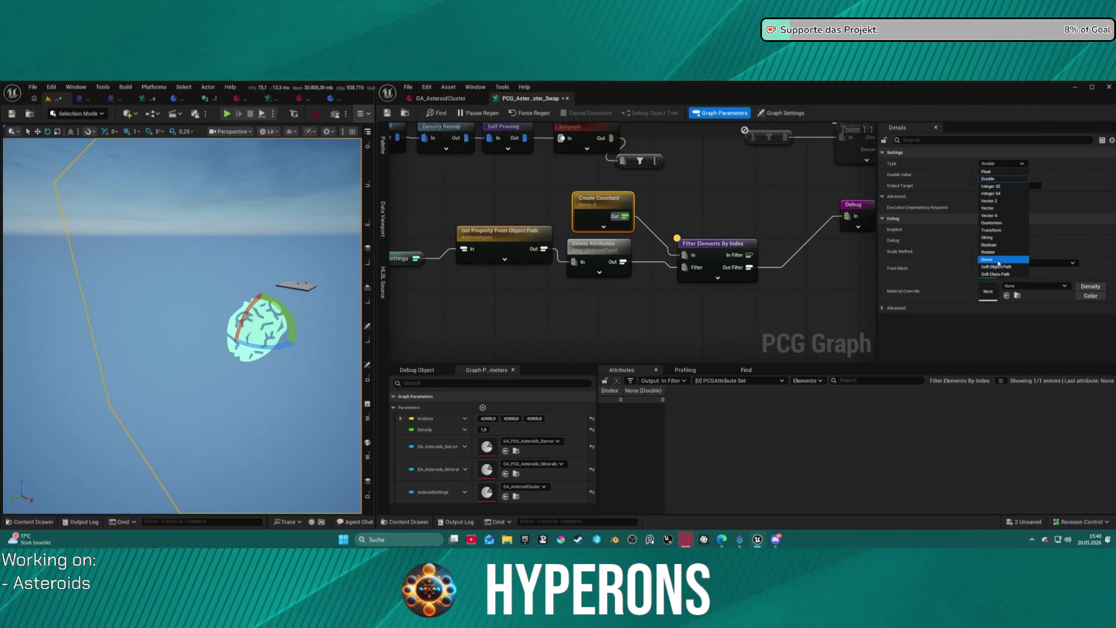
click(987, 238)
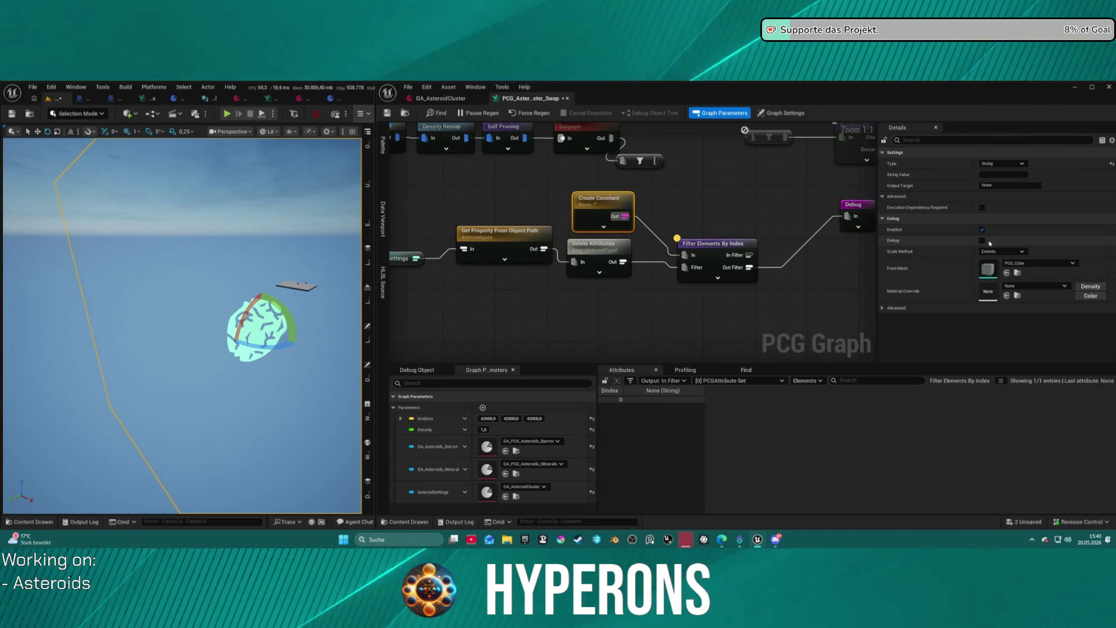
drag(624, 198, 552, 185)
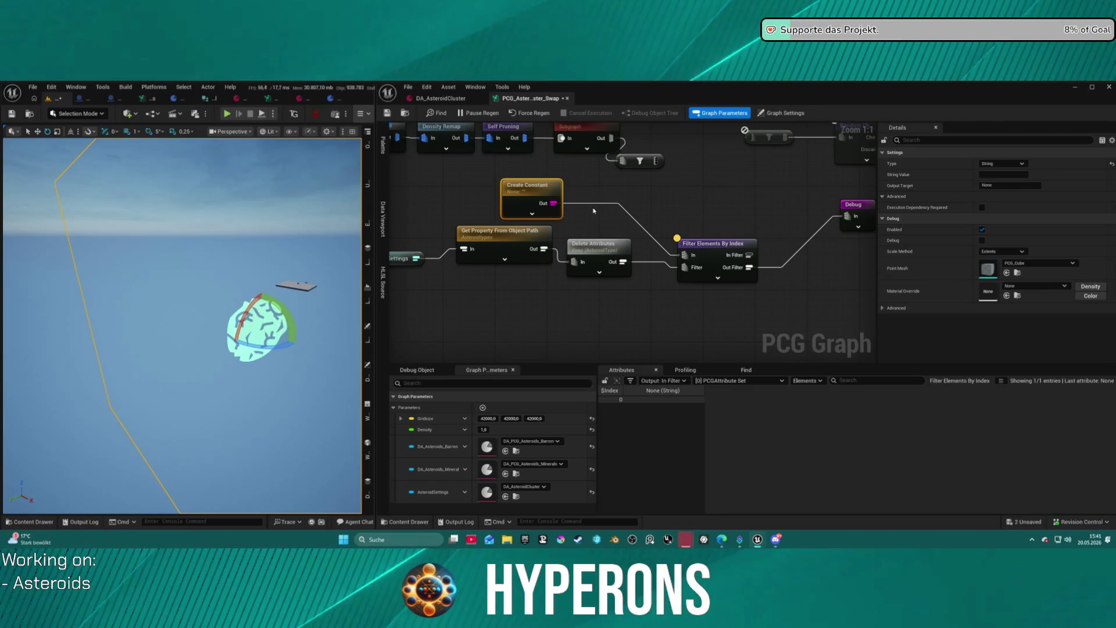
text(M_Asteroid_B_Stone)
key(Return)
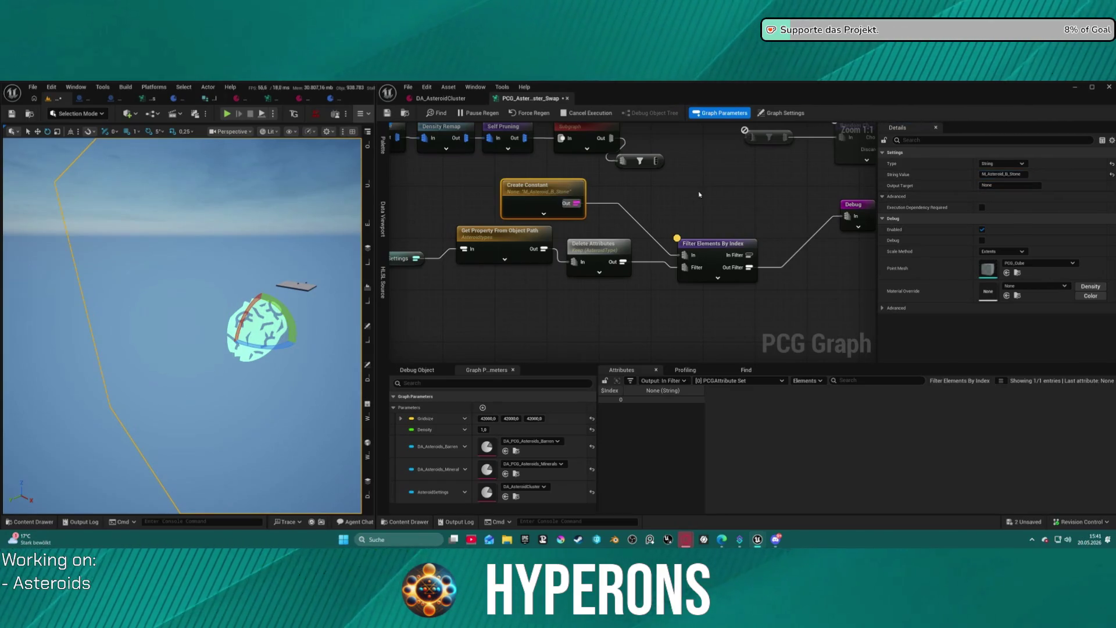
Delete the Filter Elements By Index node and pull a new connection from the constant's output.
mouse_move(715, 207)
mouse_down()
mouse_move(618, 197)
mouse_move(663, 192)
mouse_up()
click(664, 233)
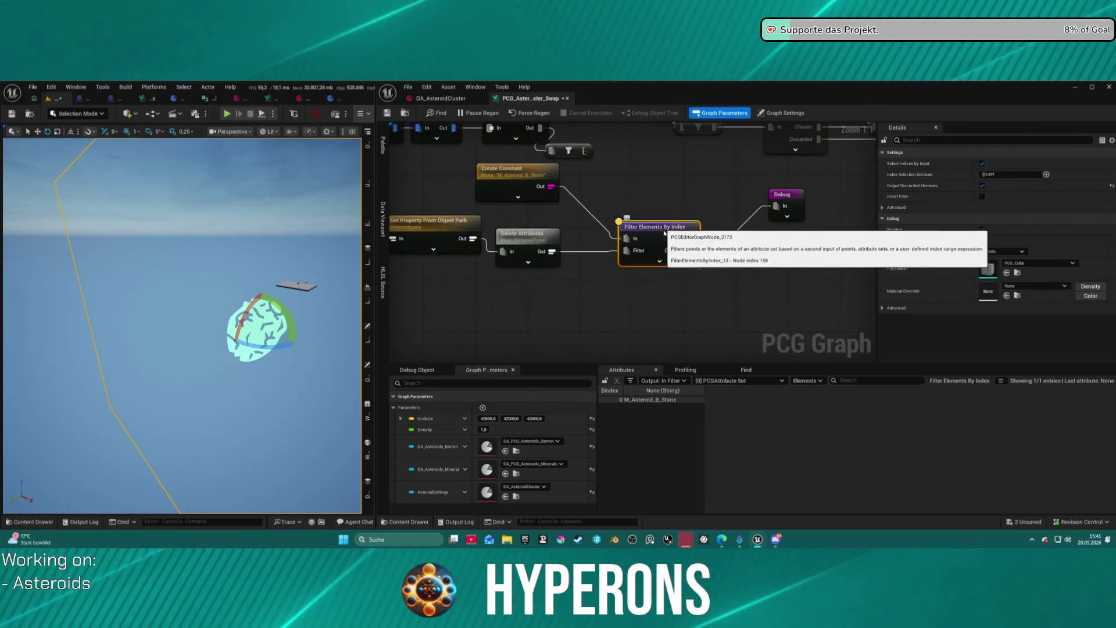
key(Delete)
click(515, 180)
drag(550, 186, 602, 216)
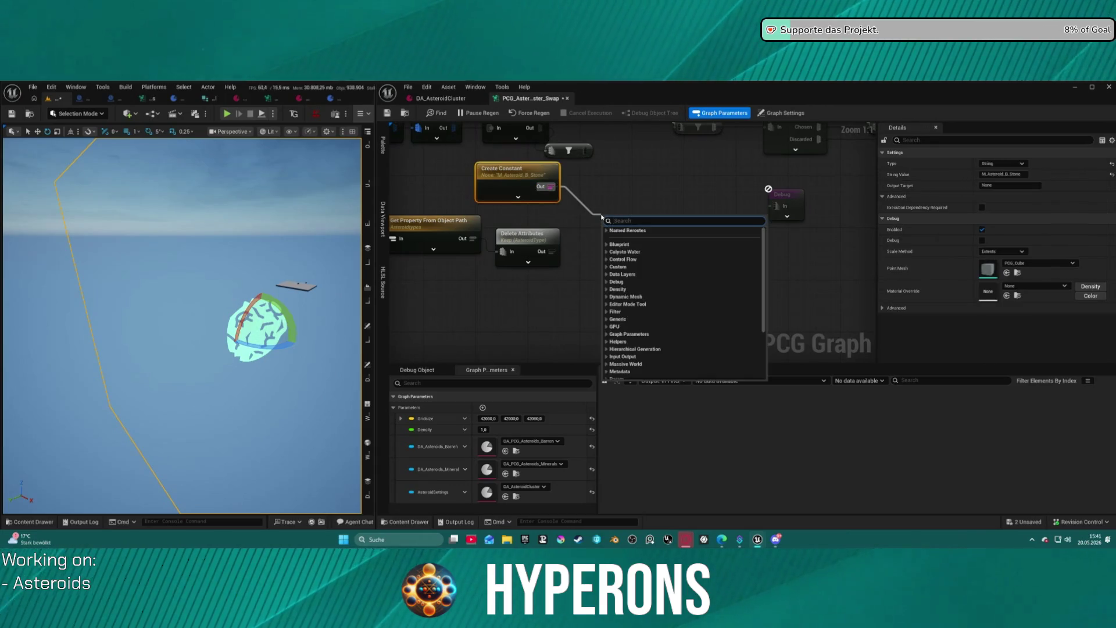
Add a Filter Data By Type node from the node search.
text(filter b)
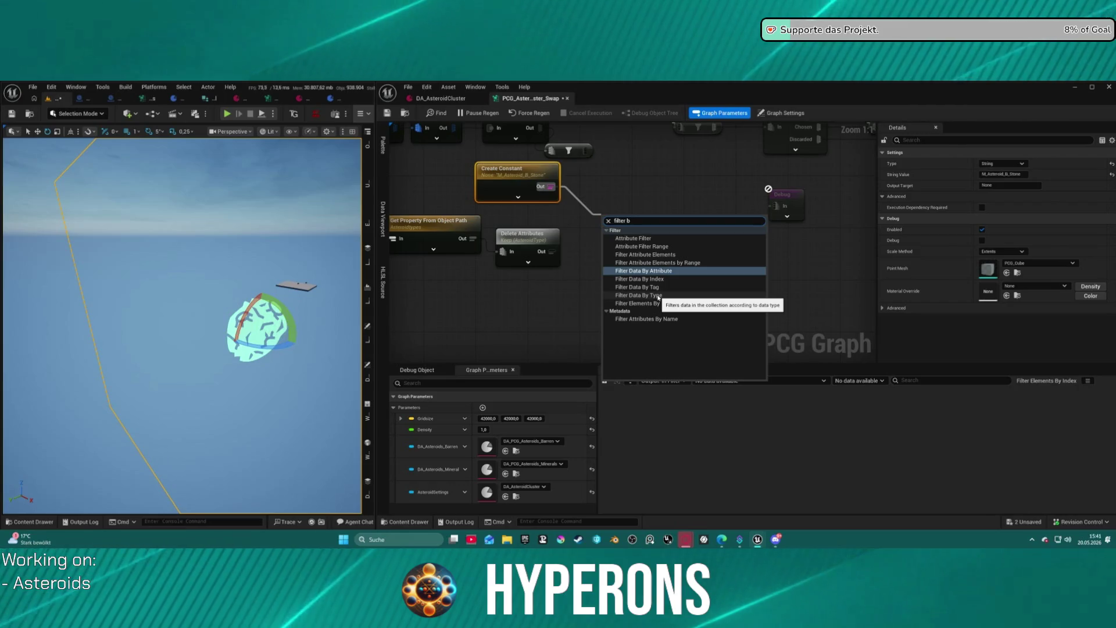
click(658, 296)
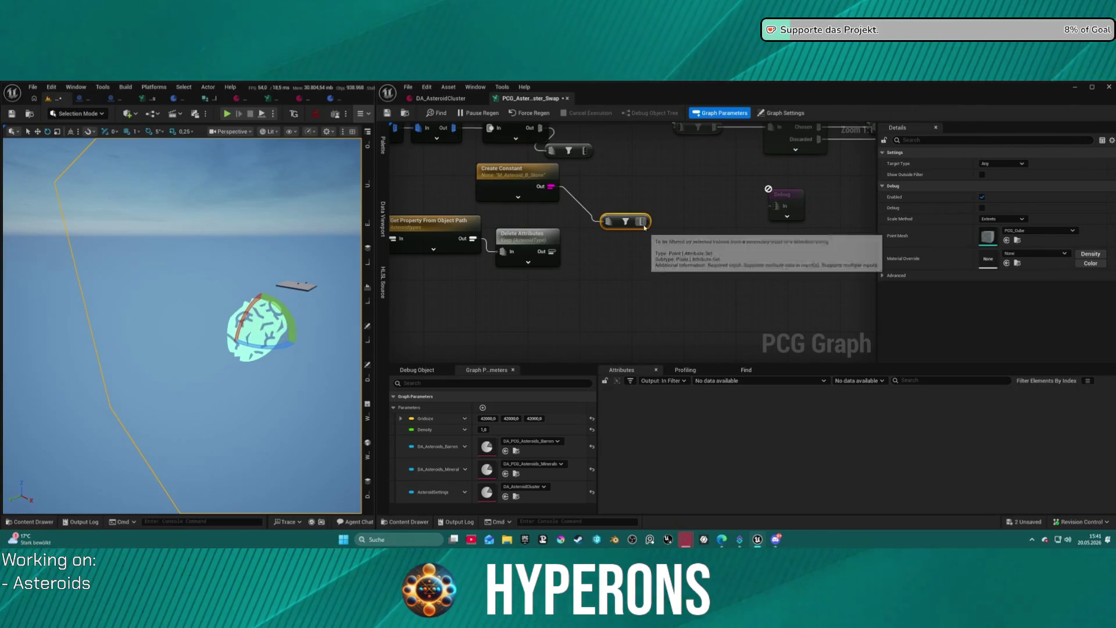
click(665, 218)
Bring the blue group's Filter Attribute Elements node into view and select it for copying.
scroll(667, 215, down, 8)
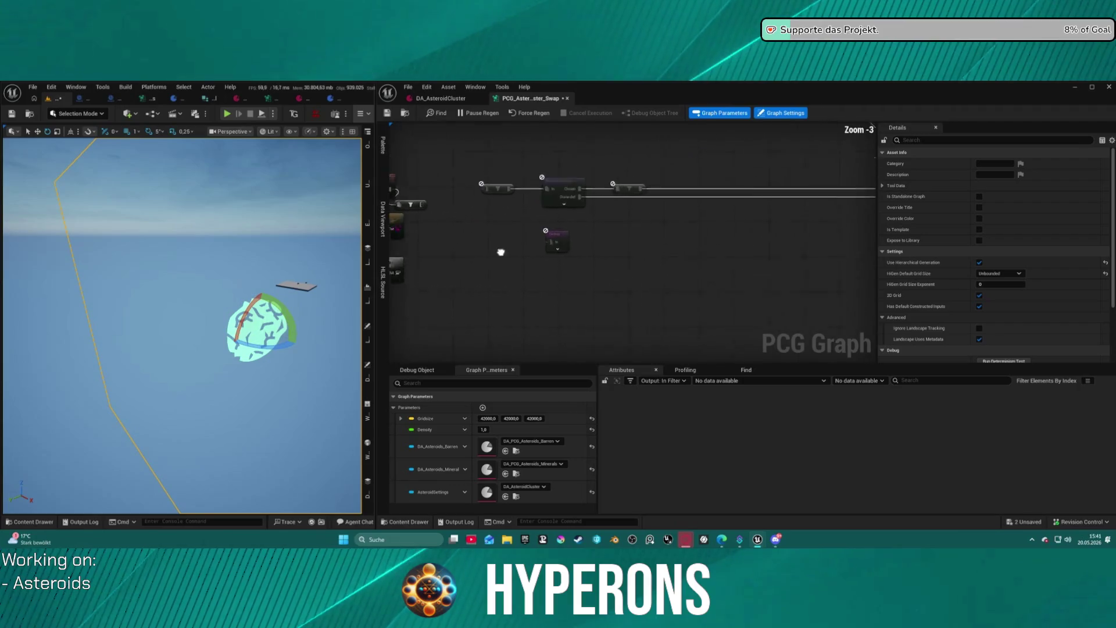
scroll(603, 223, up, 2)
scroll(603, 224, up, 5)
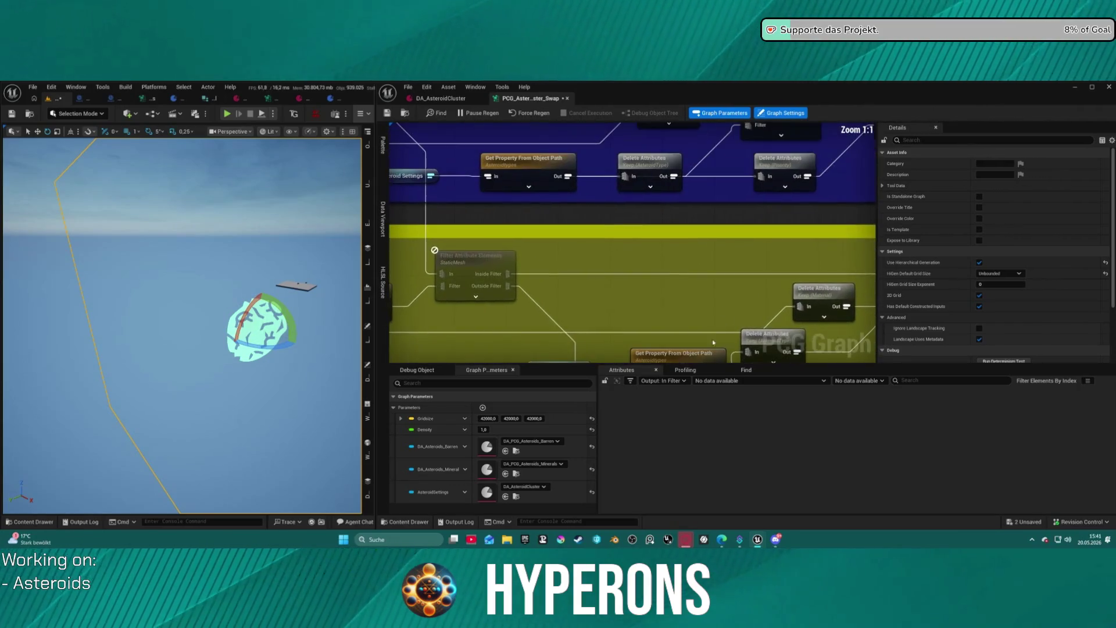
drag(606, 215, 740, 225)
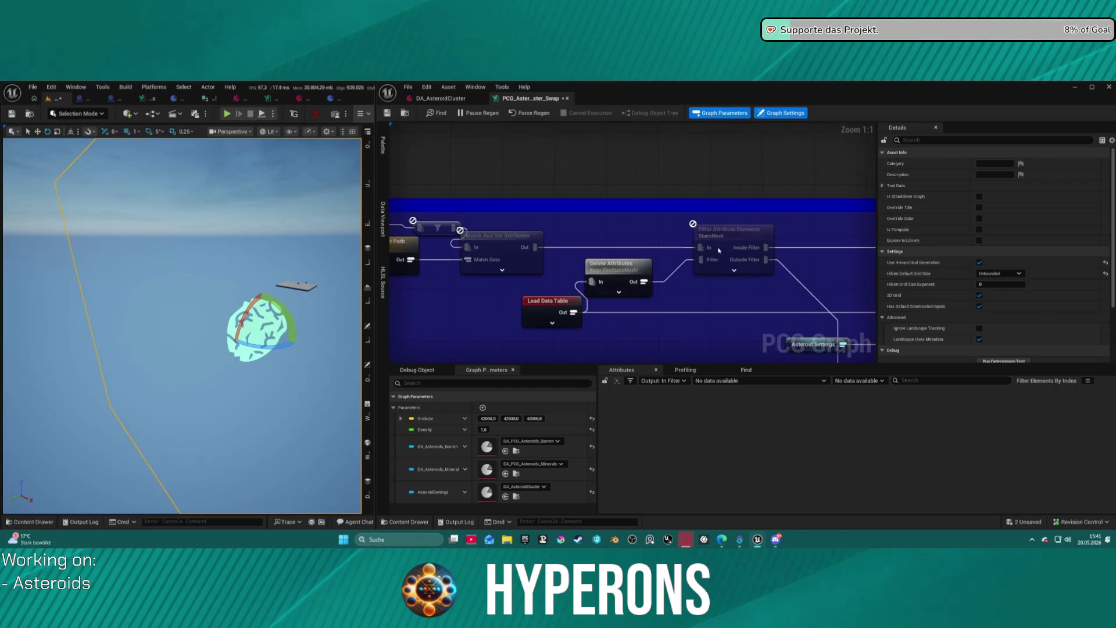
click(740, 227)
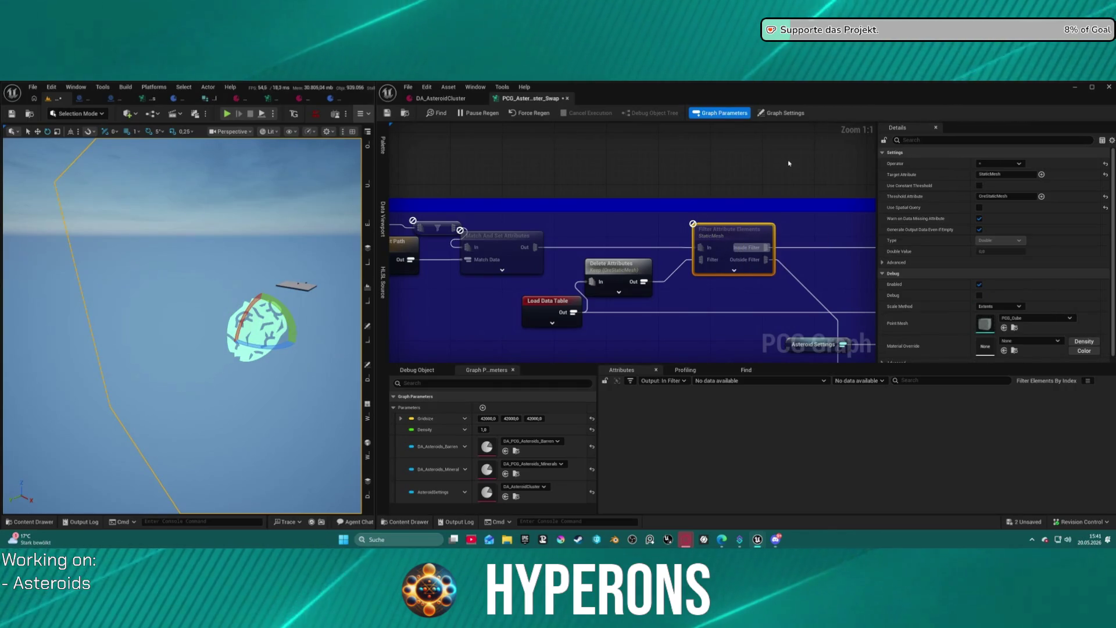
scroll(581, 225, down, 10)
click(530, 248)
scroll(605, 231, up, 10)
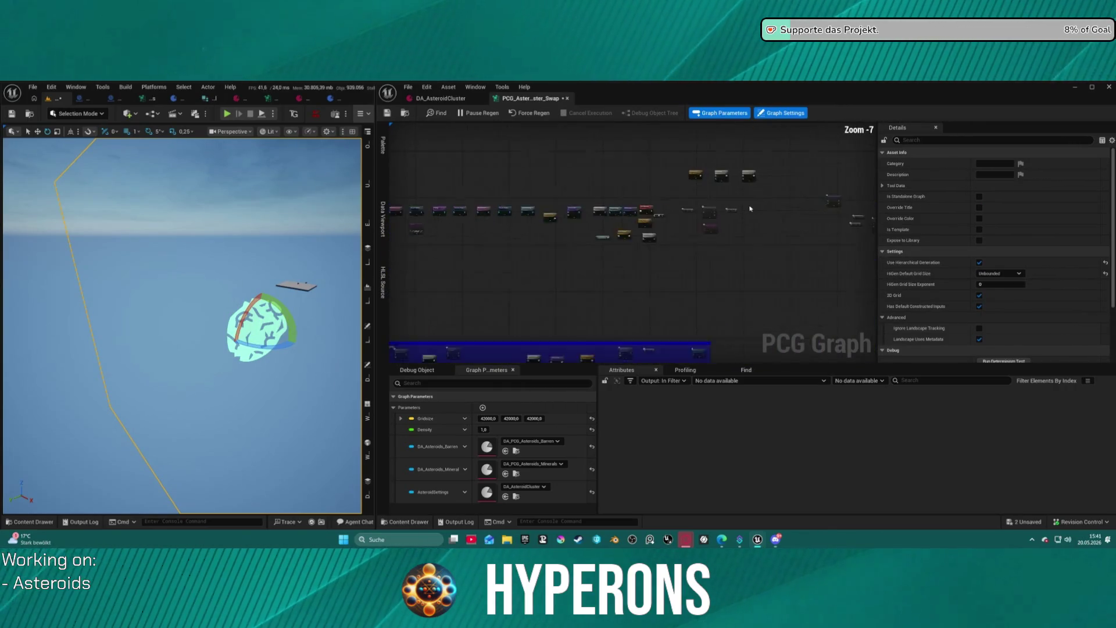
Paste a copy of Filter Attribute Elements and move Create Constant below Delete Attributes.
key(ctrl+v)
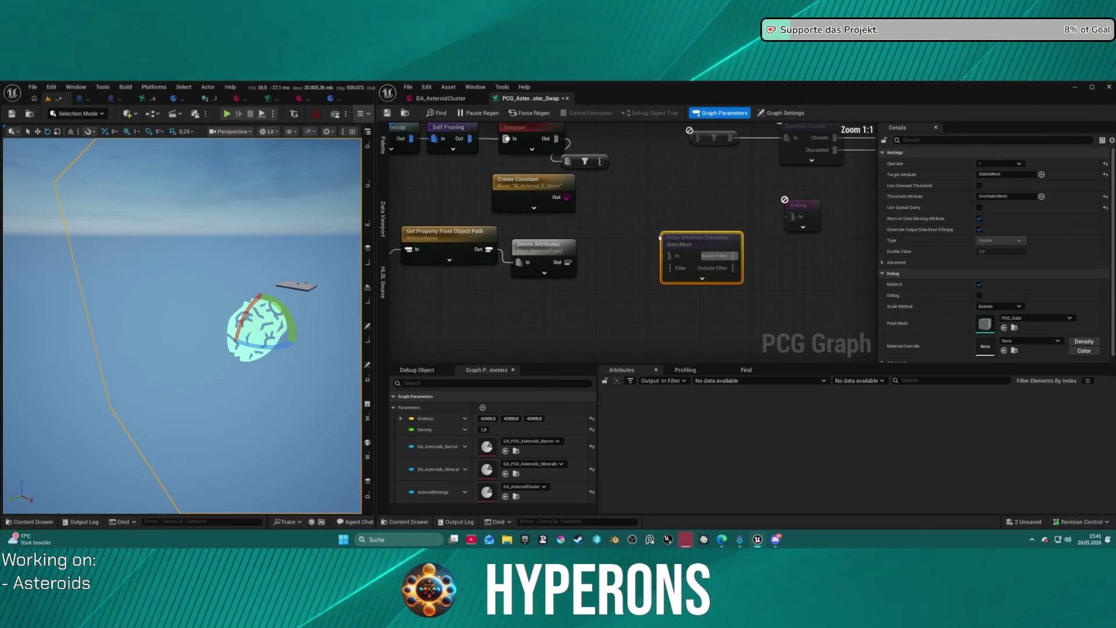
mouse_move(662, 270)
mouse_down()
mouse_move(640, 280)
mouse_move(561, 261)
mouse_move(629, 238)
mouse_move(569, 199)
mouse_move(554, 217)
mouse_up()
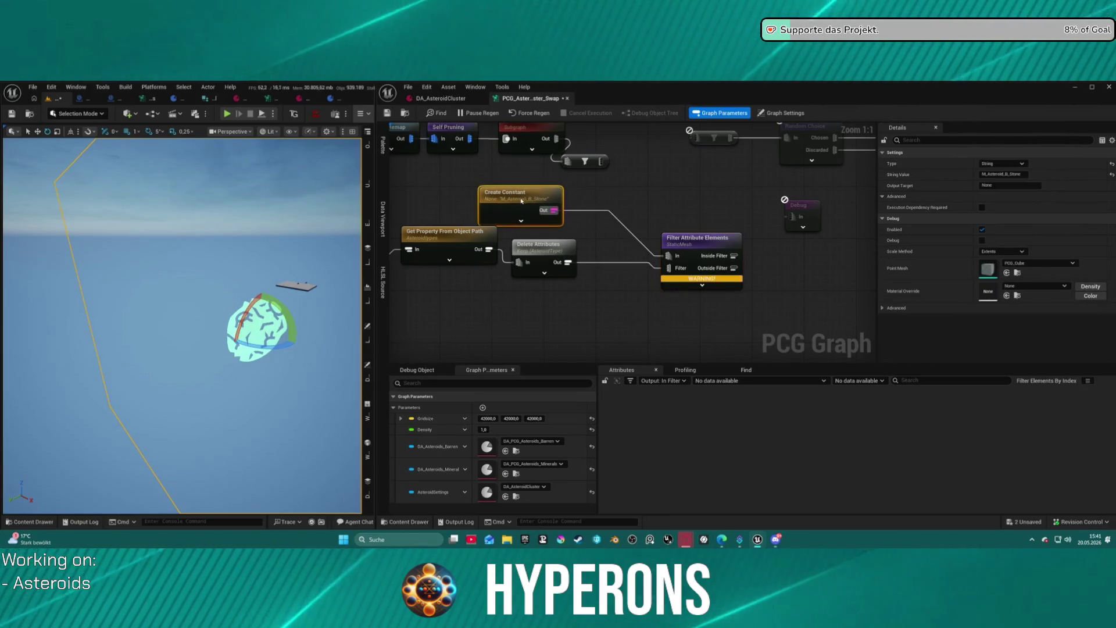
mouse_move(701, 282)
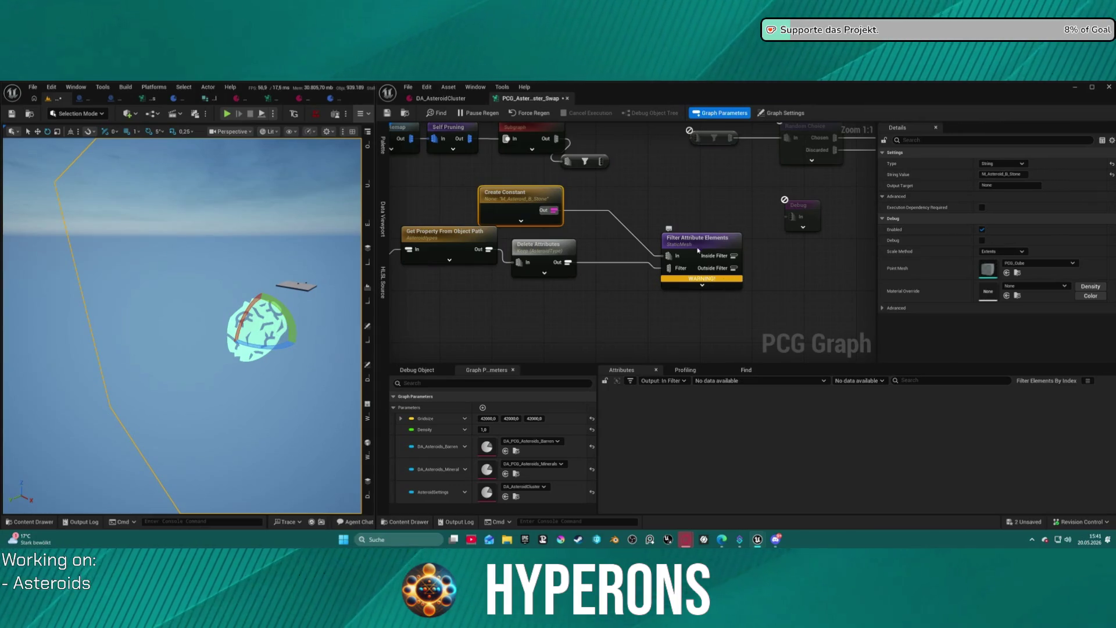
mouse_move(555, 195)
mouse_down()
mouse_move(659, 258)
mouse_move(578, 283)
mouse_up()
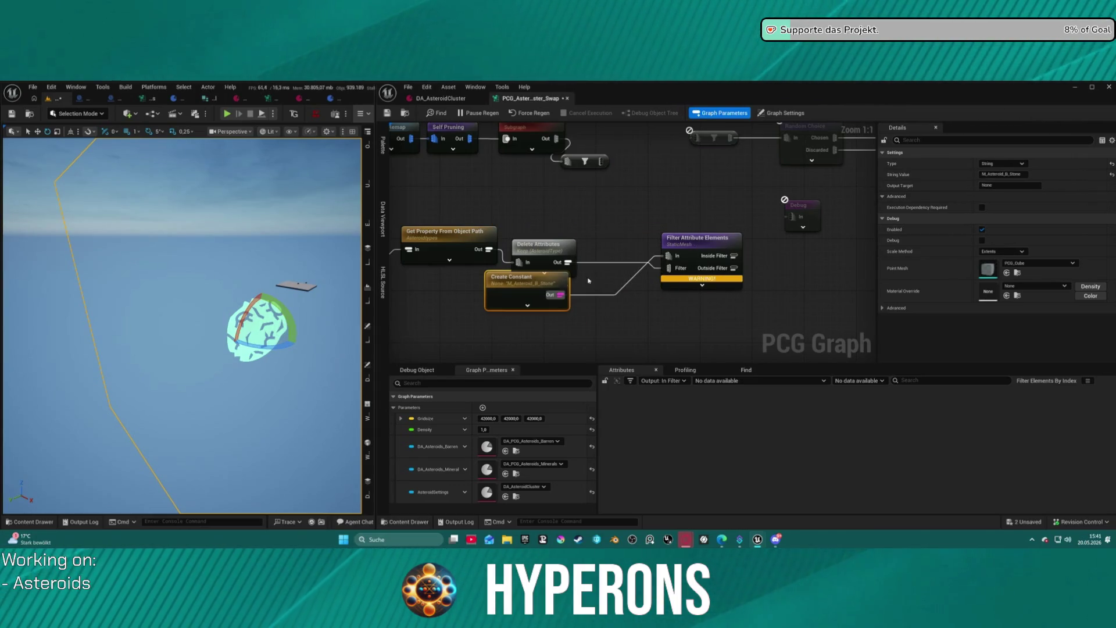
Wire Delete Attributes Out to the filter's In and the string constant to its Filter input.
alt+click(627, 284)
drag(567, 263, 669, 255)
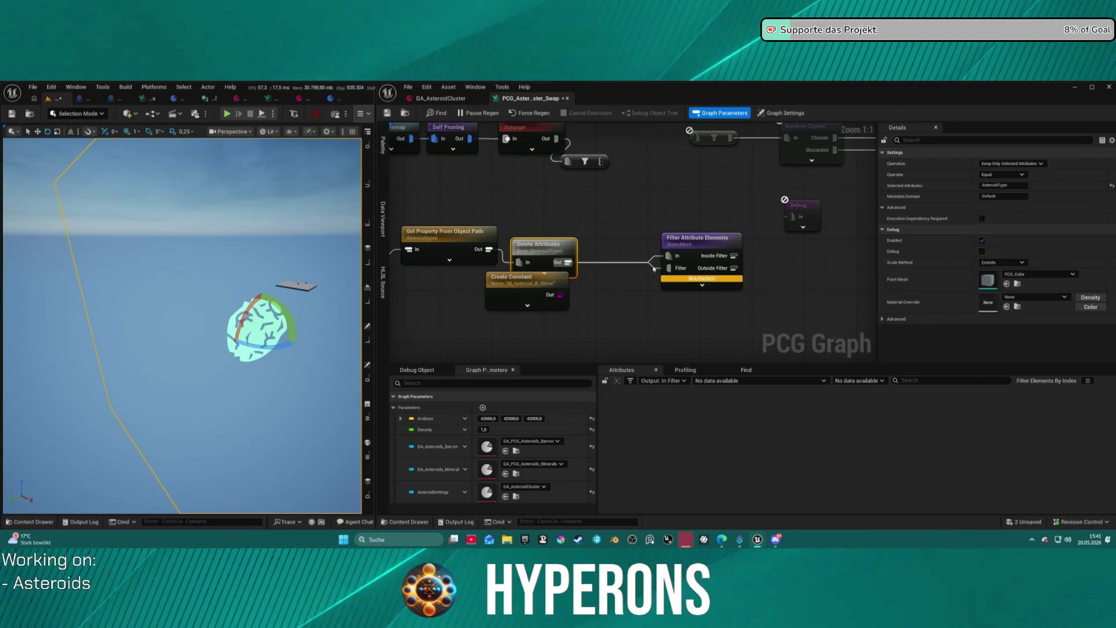
alt+click(668, 256)
drag(669, 268, 557, 300)
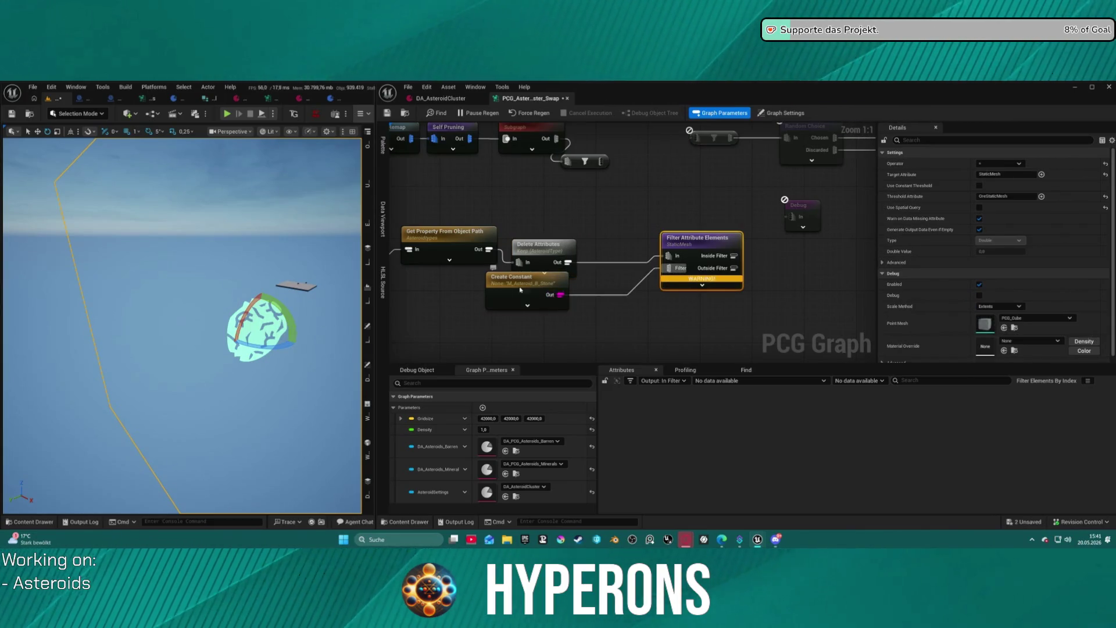
click(541, 244)
click(629, 227)
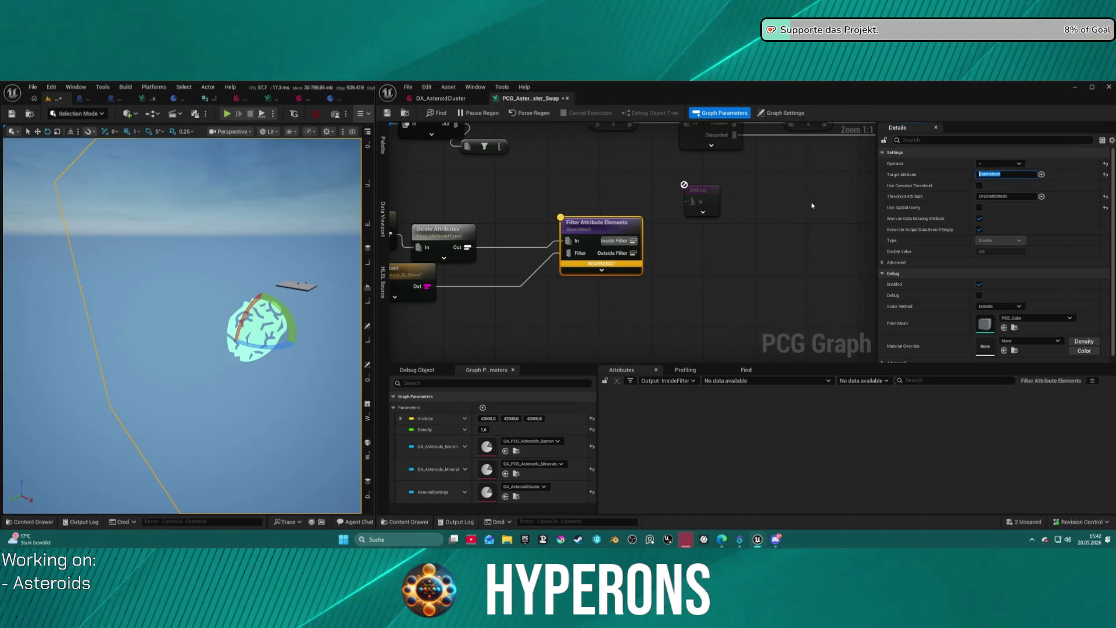
text(index)
Confirm index as target attribute, inspect Delete Attributes output and straighten the Settings node.
key(Return)
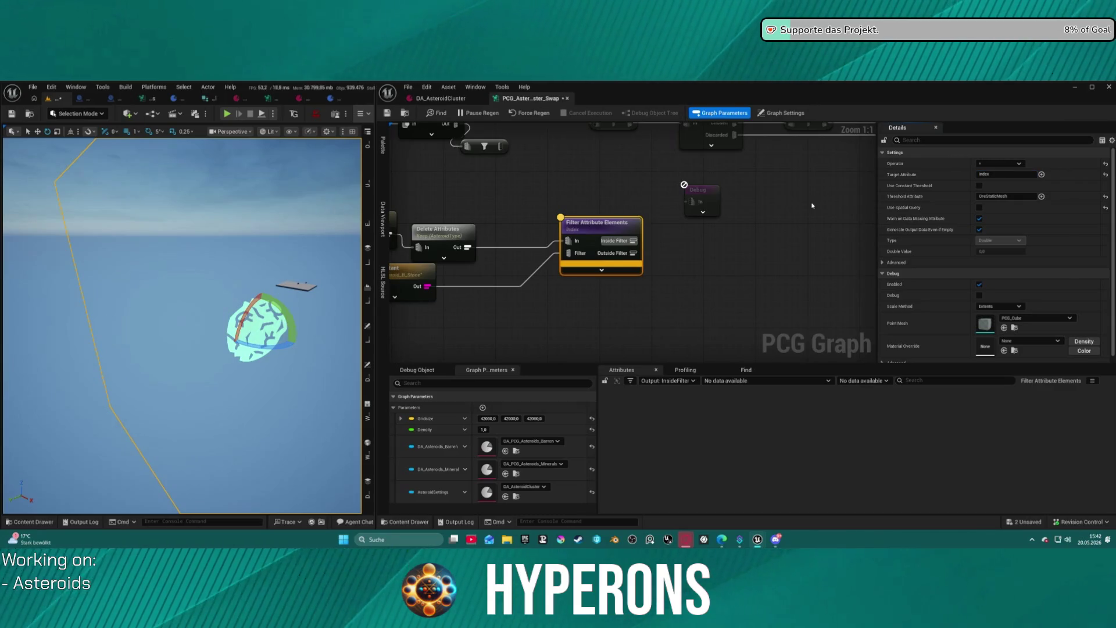
drag(699, 257, 855, 264)
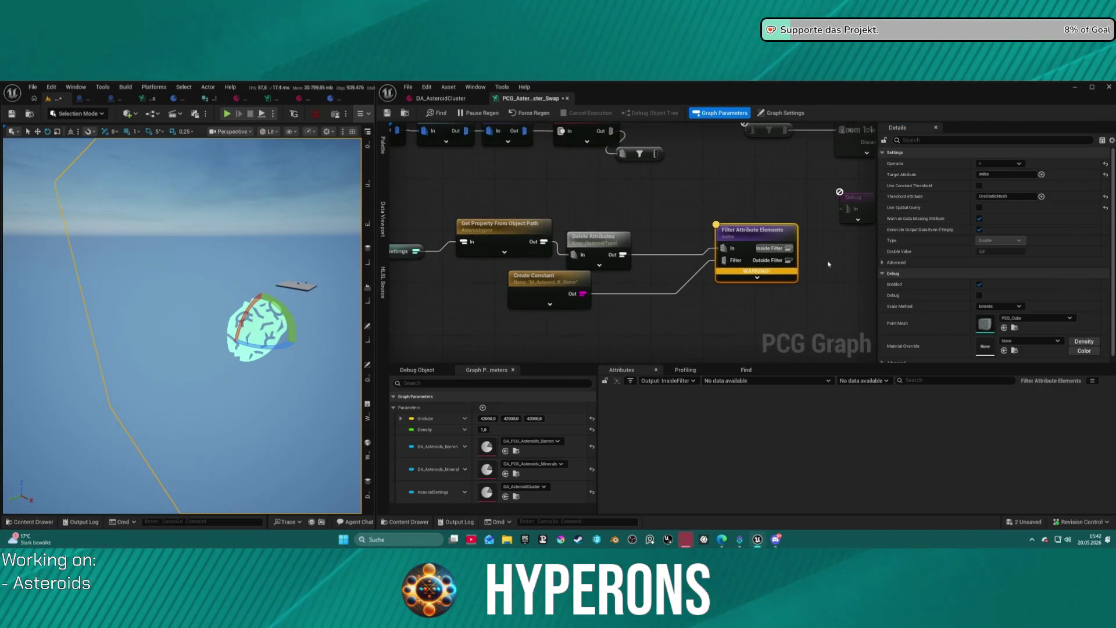
click(600, 230)
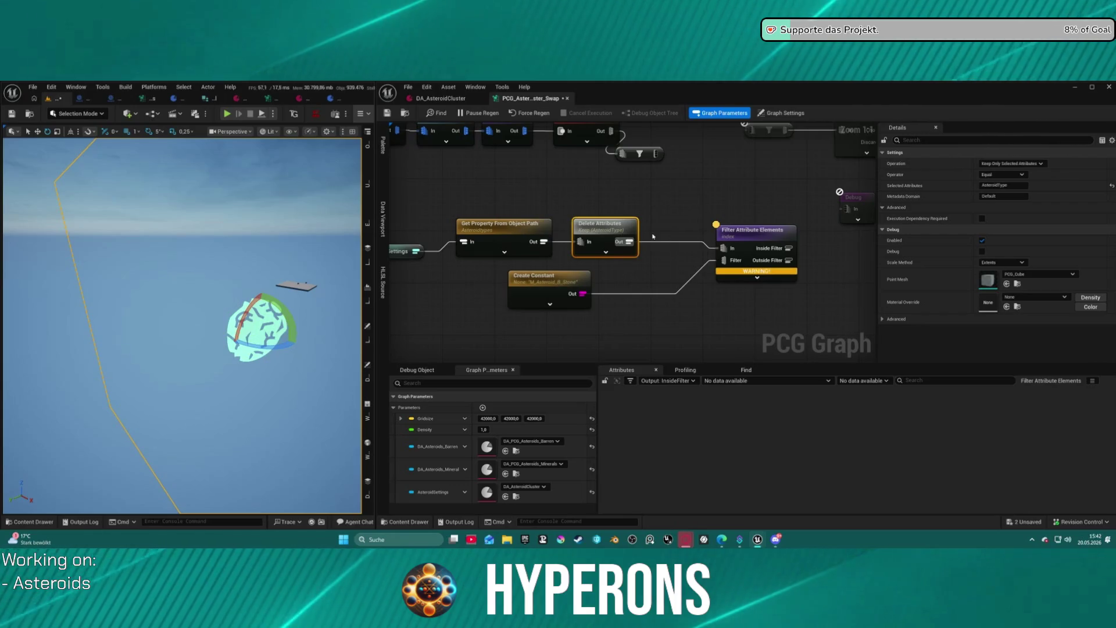
key(a)
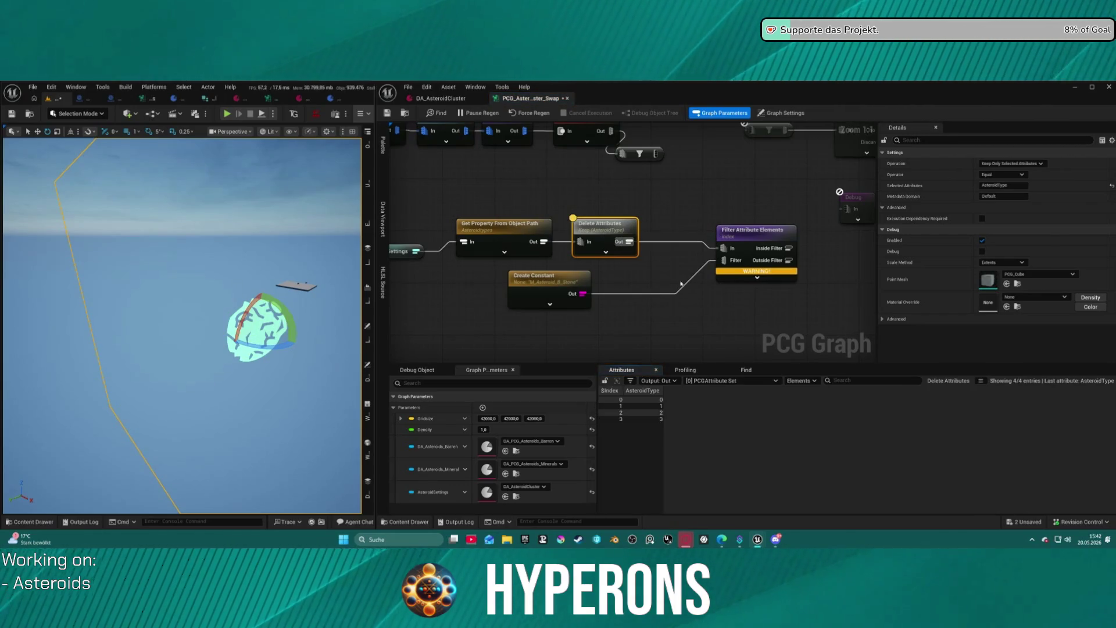
alt+click(696, 247)
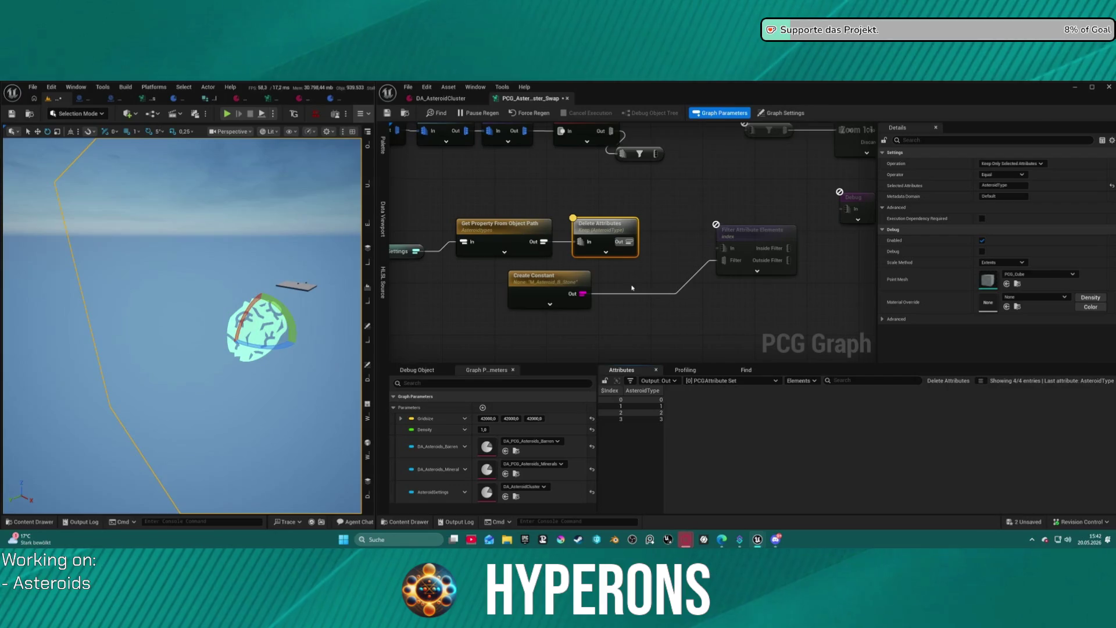
drag(405, 234, 512, 259)
key(q)
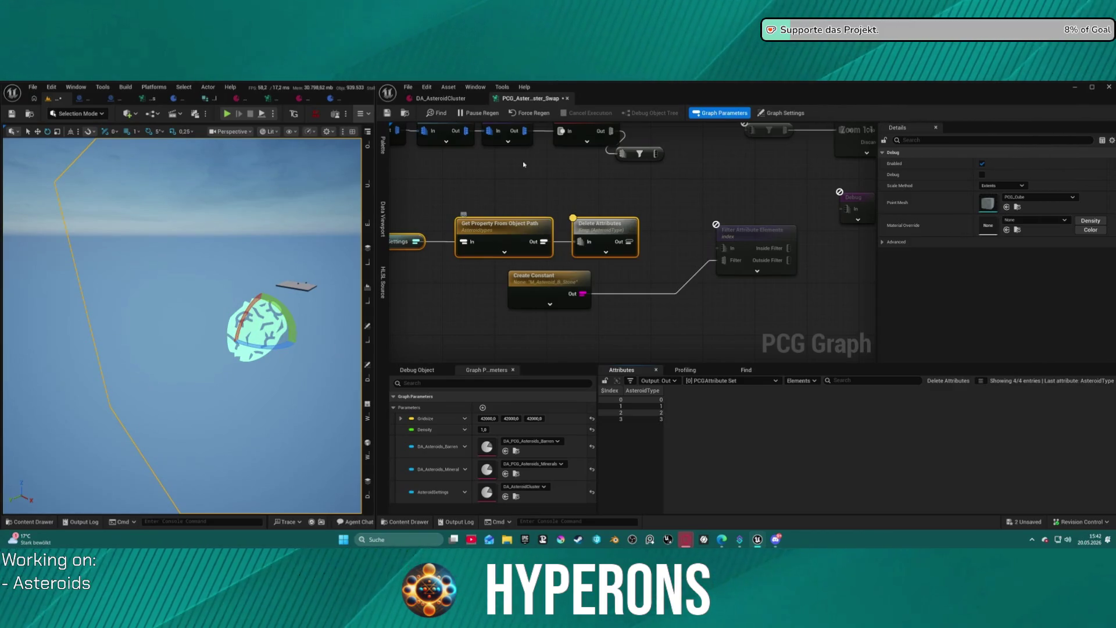
click(610, 235)
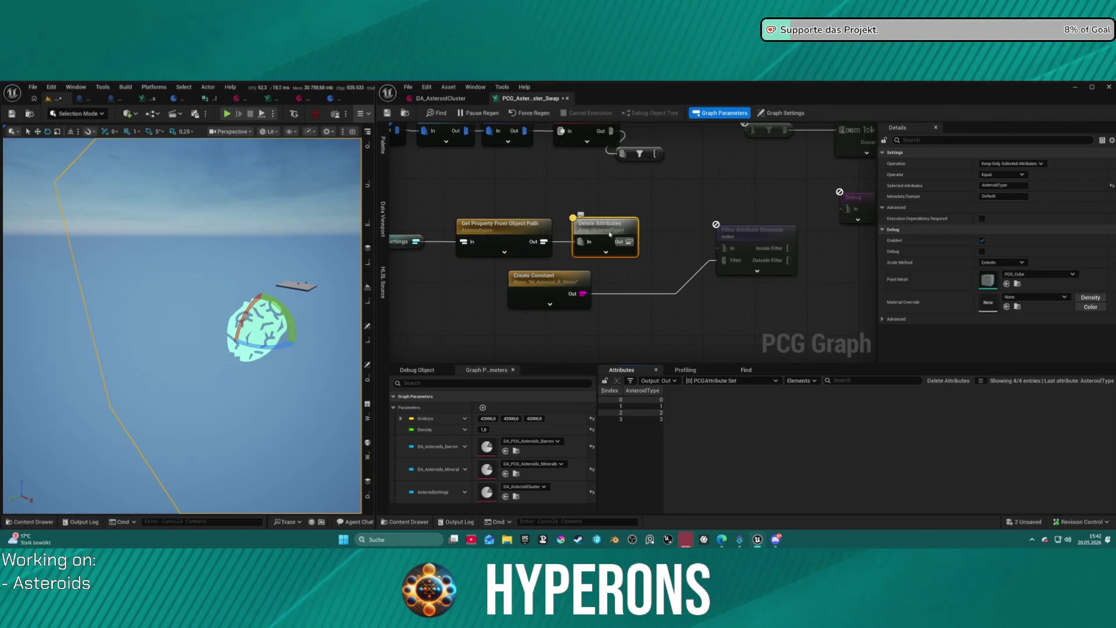
click(749, 231)
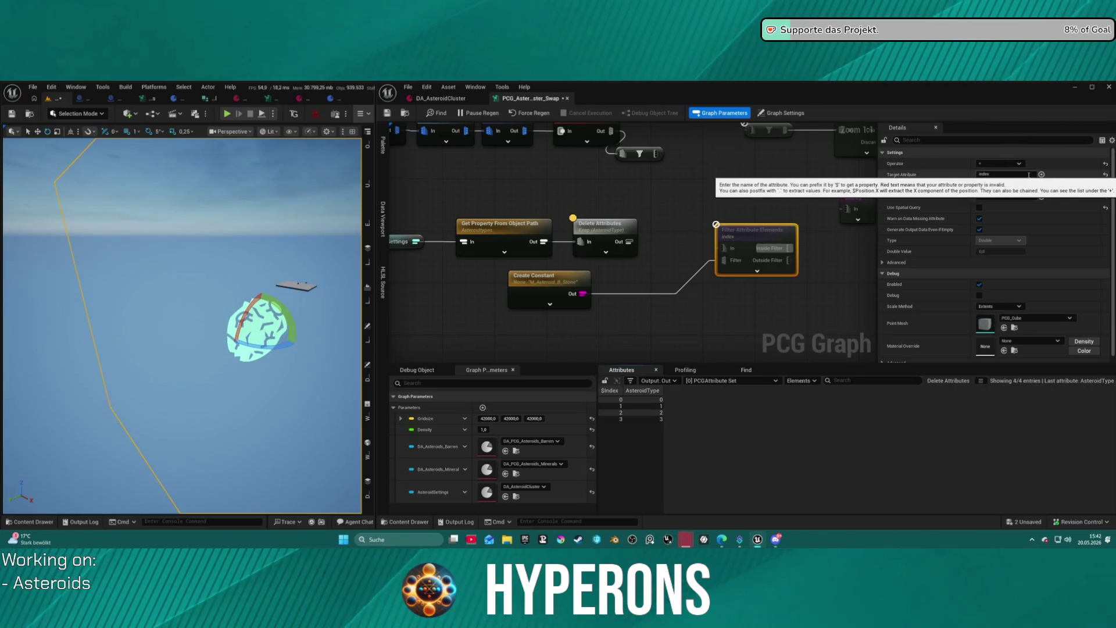
Set the filter's Target Attribute to $Index and feed Delete Attributes Out into its In pin.
click(1041, 176)
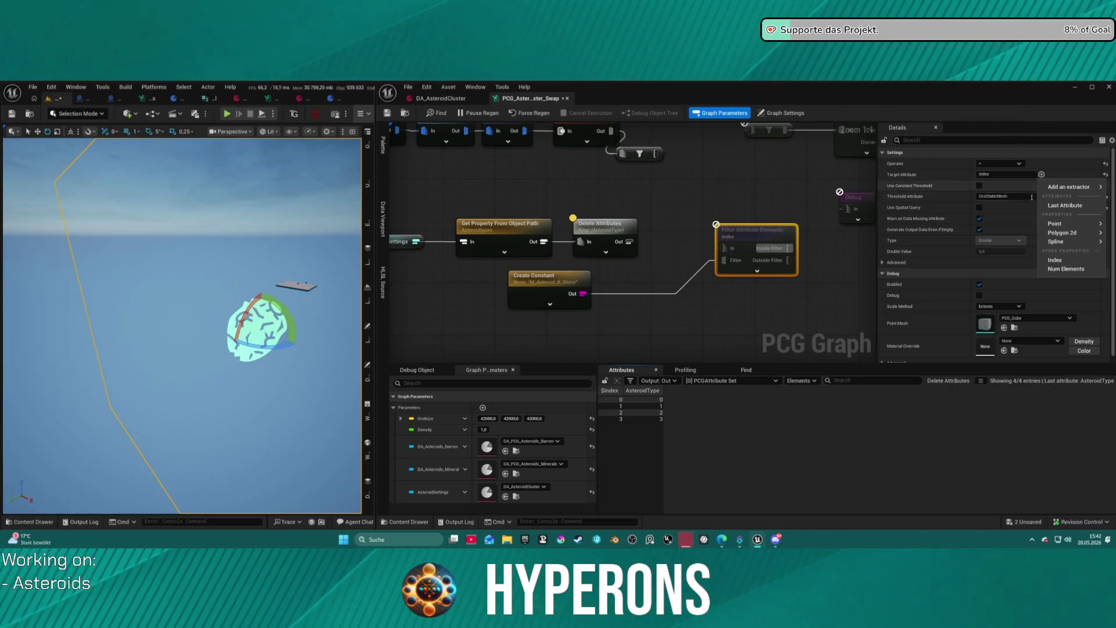
click(1056, 267)
click(1041, 175)
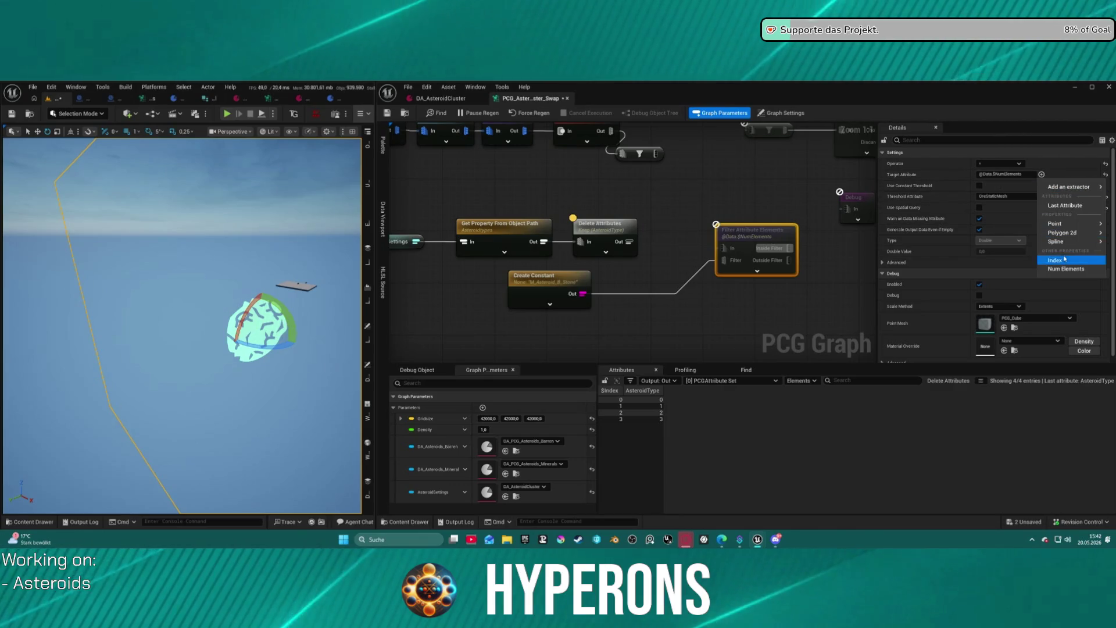
click(1054, 241)
drag(723, 248, 629, 242)
click(545, 287)
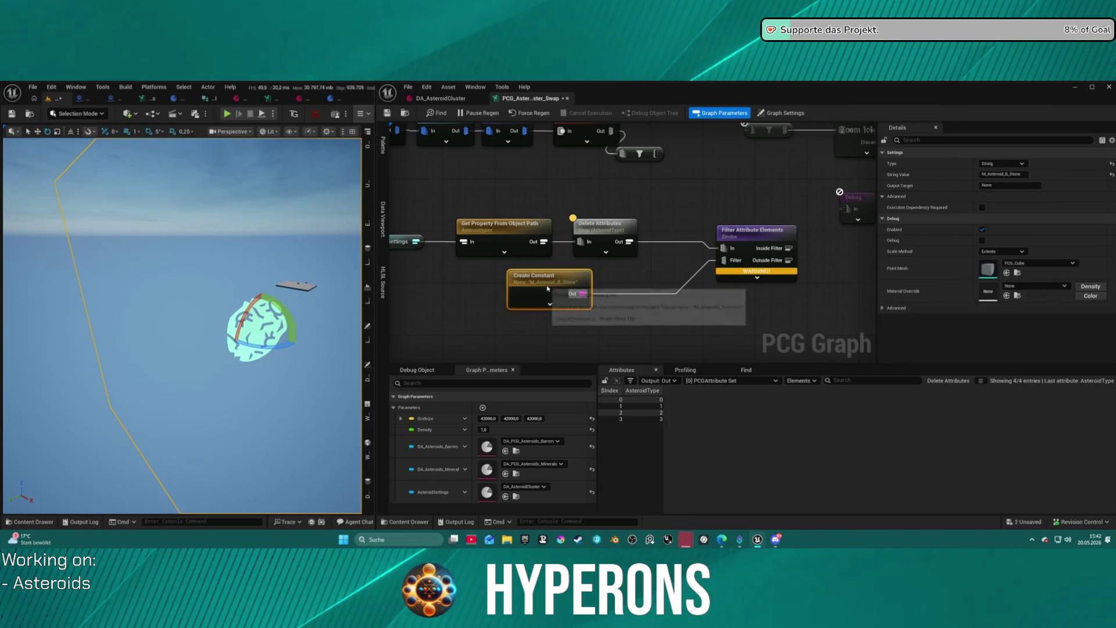
Change the Create Constant from the M_Asteroid_B_Stone string to an Integer 32.
click(1003, 175)
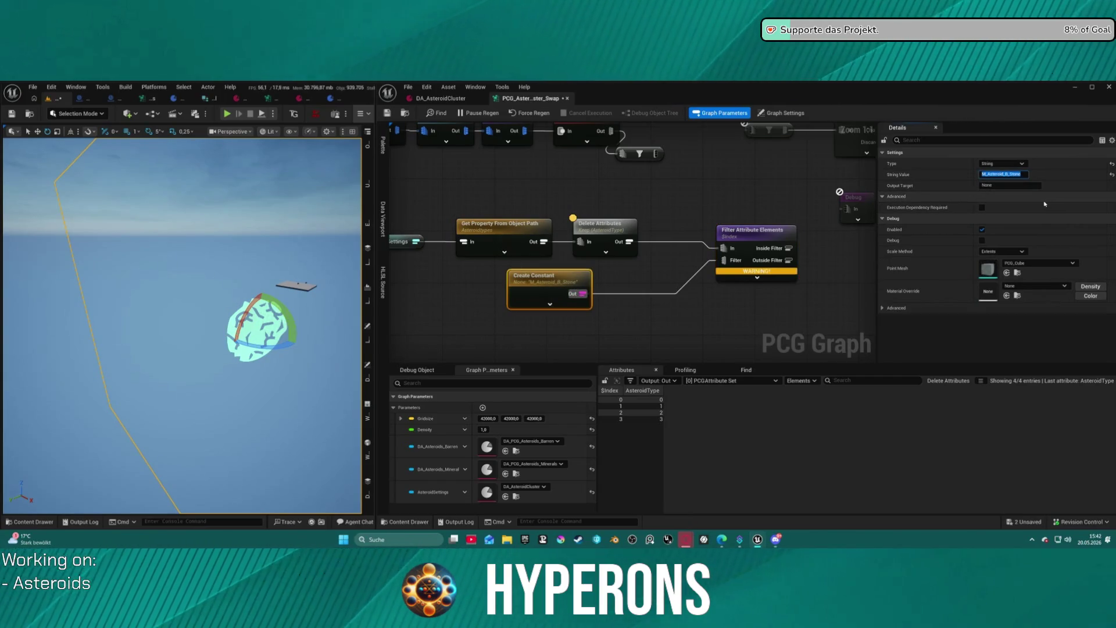
key(BackSpace)
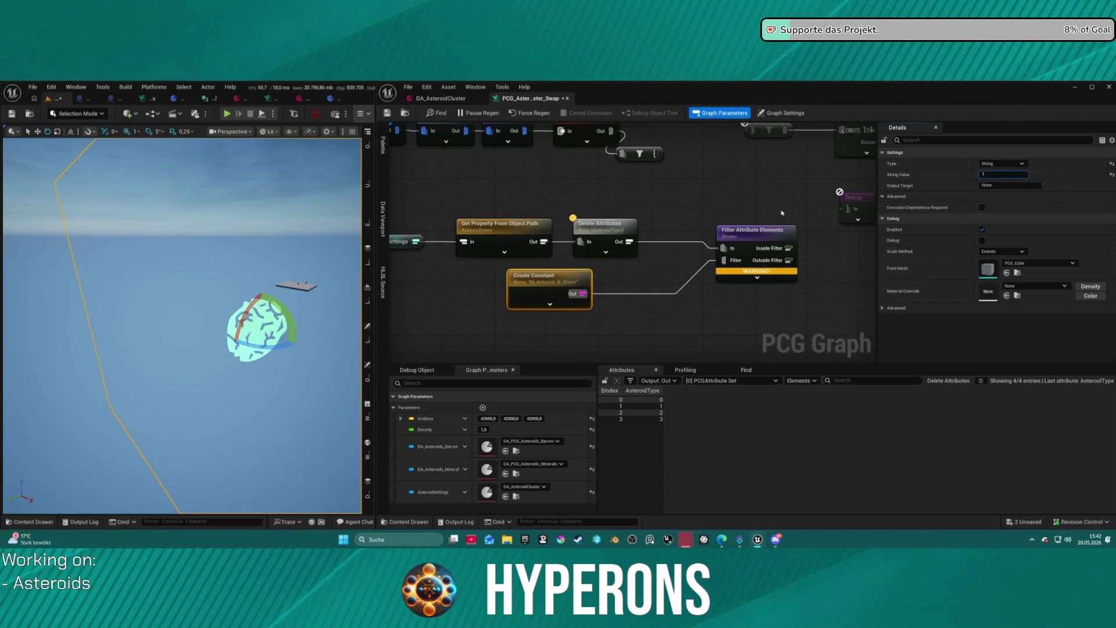
click(798, 214)
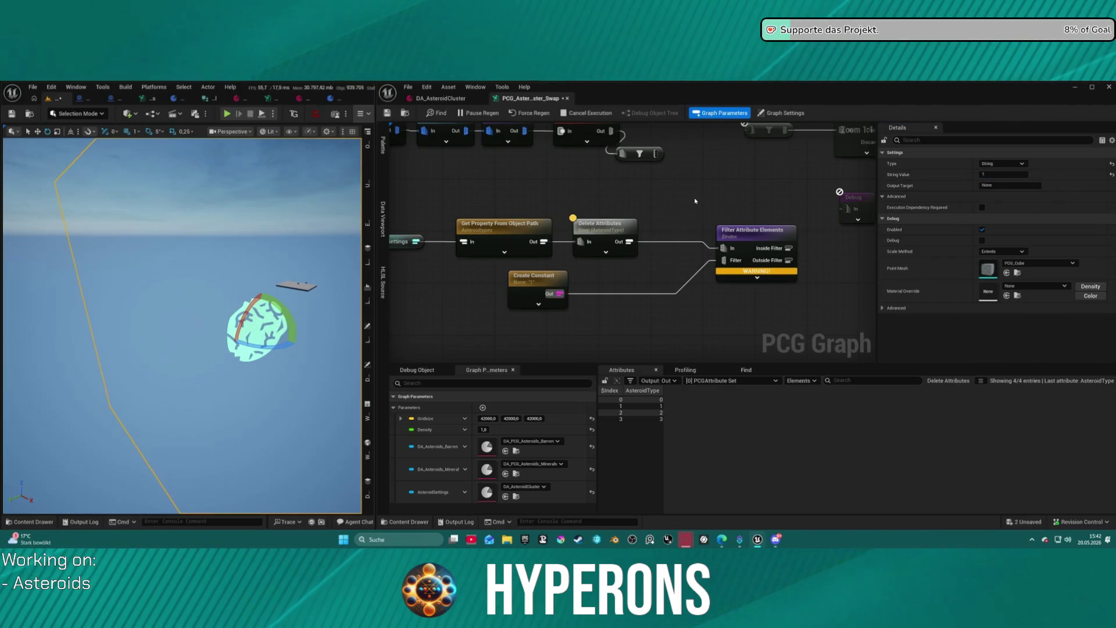
click(747, 240)
click(538, 286)
click(1003, 164)
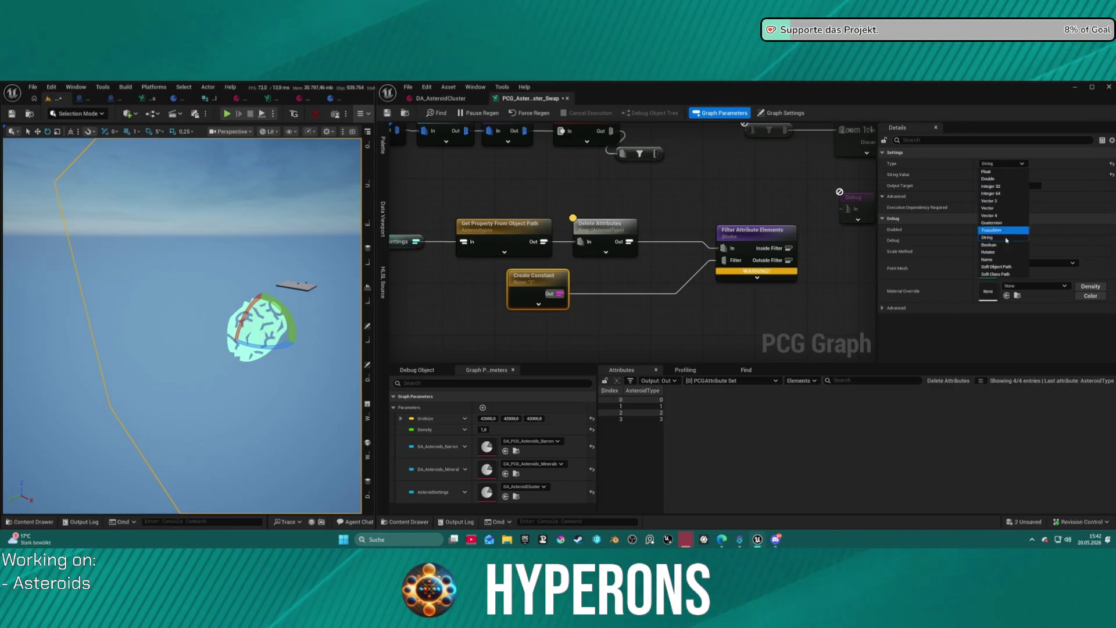
click(1013, 186)
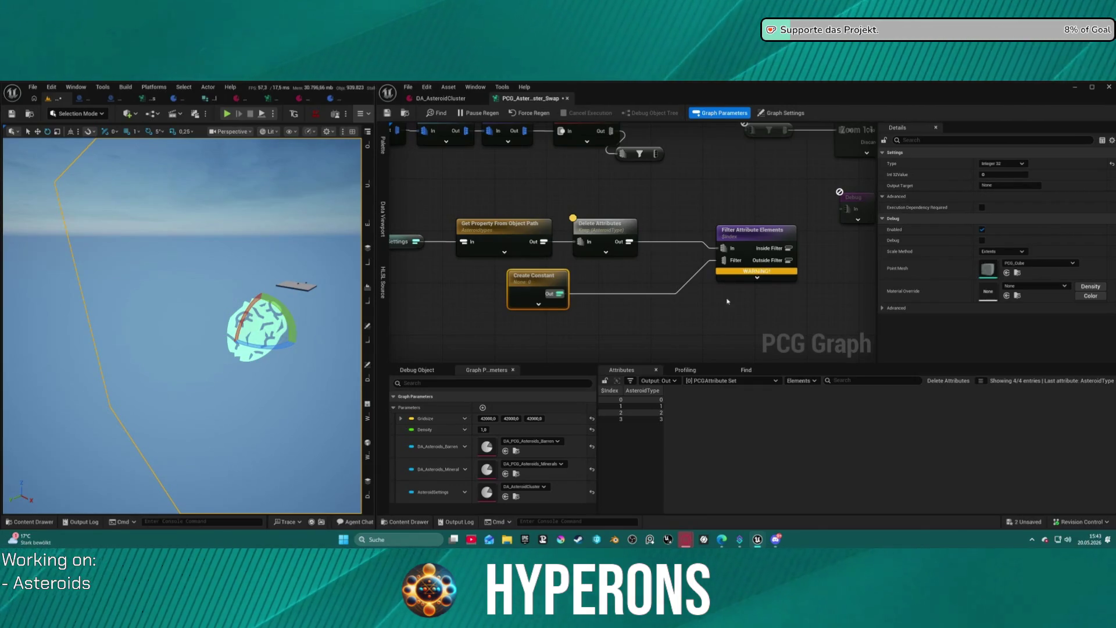
Delete the Create Constant and drag out from the filter's Filter input to add a node.
key(Delete)
click(756, 232)
drag(724, 260, 649, 291)
Try a Get Attribute From Point Index node on the Filter input, then undo it.
text(inde)
key(Up)
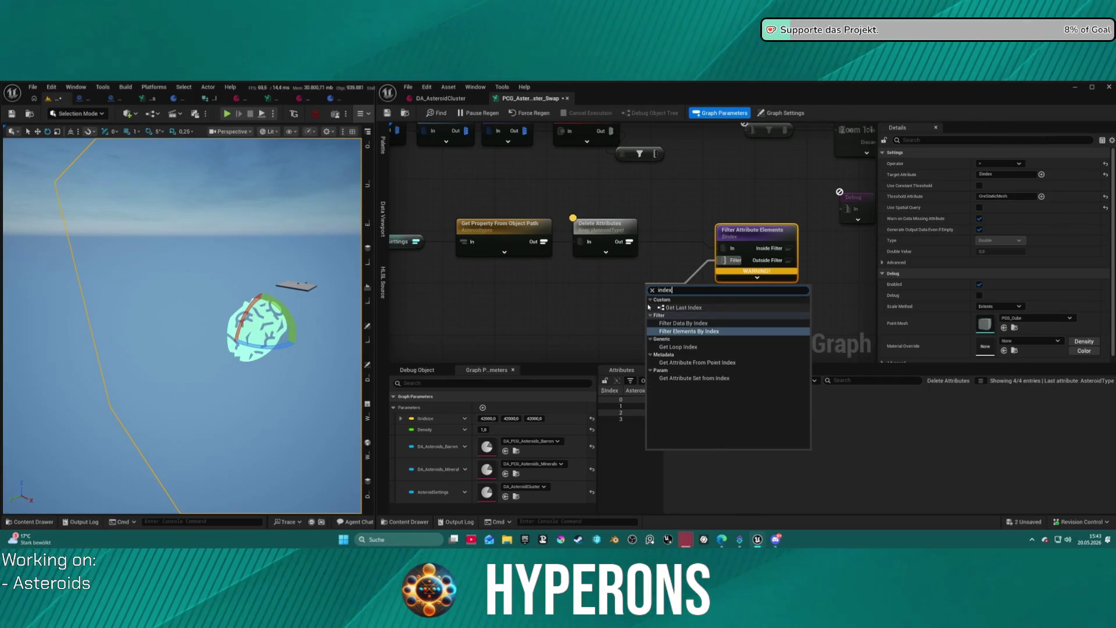
key(Down)
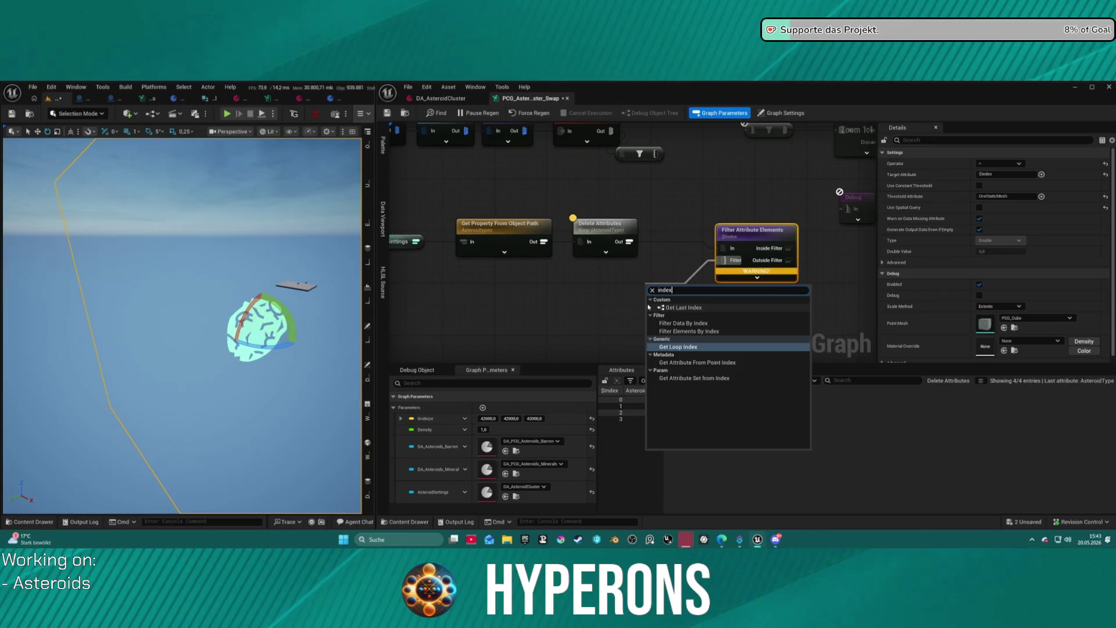
key(Down)
key(Return)
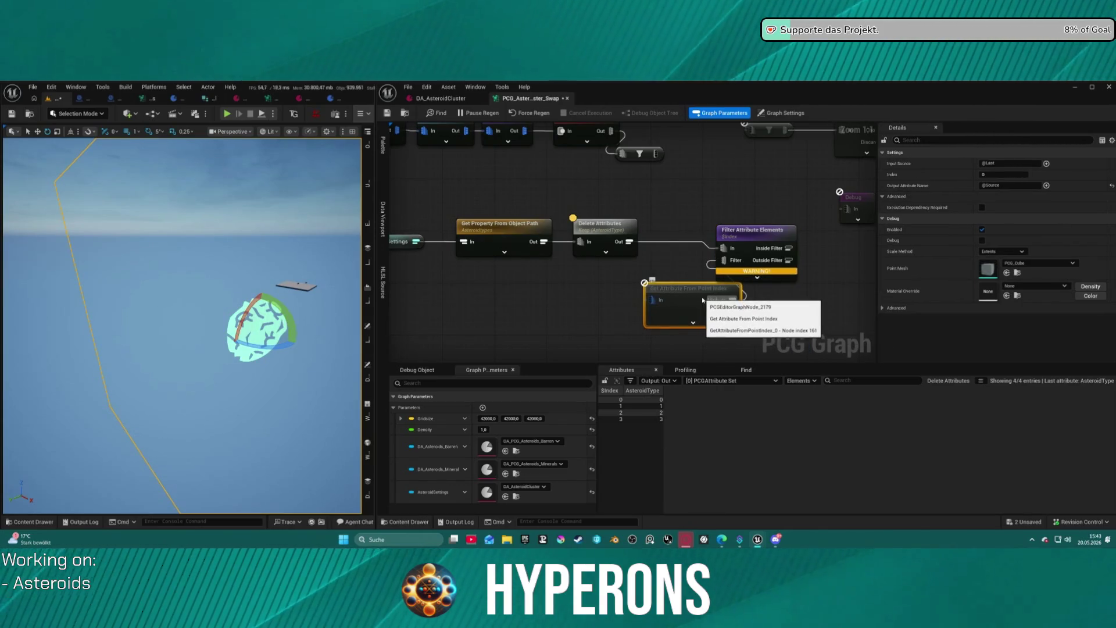
key(ctrl+z)
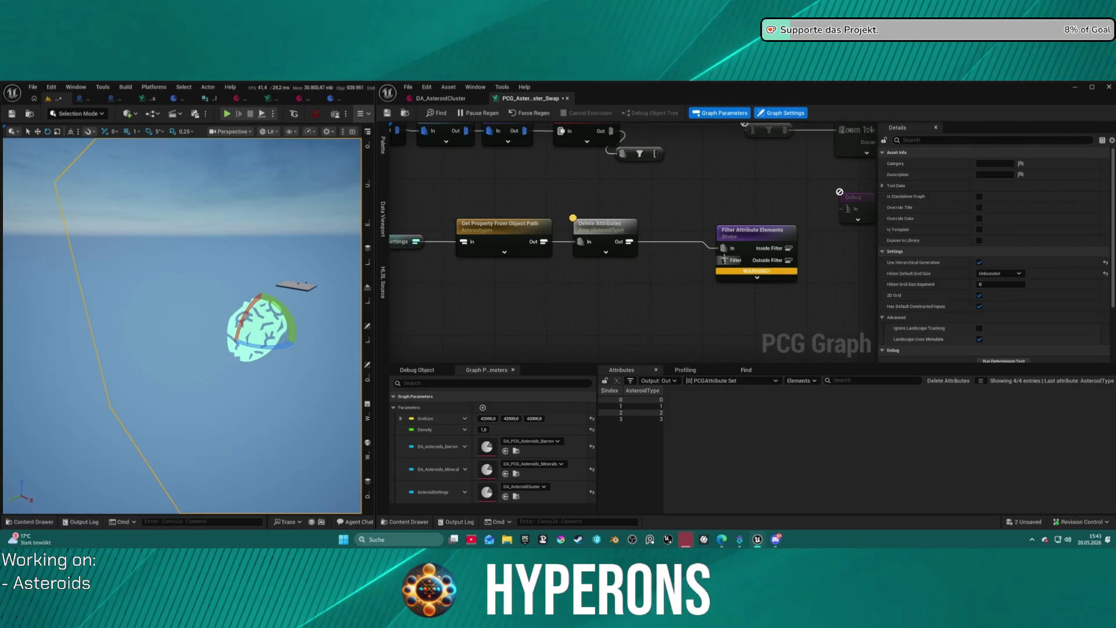
Add a Create Constant on the Filter input and make it Integer 32.
drag(725, 260, 615, 280)
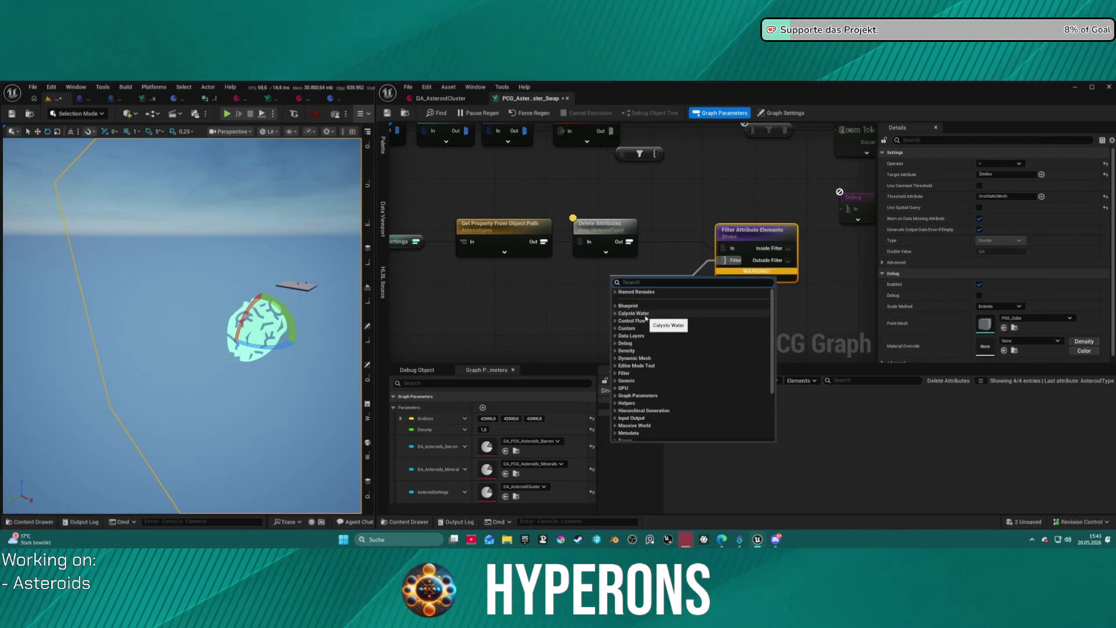
text(crea)
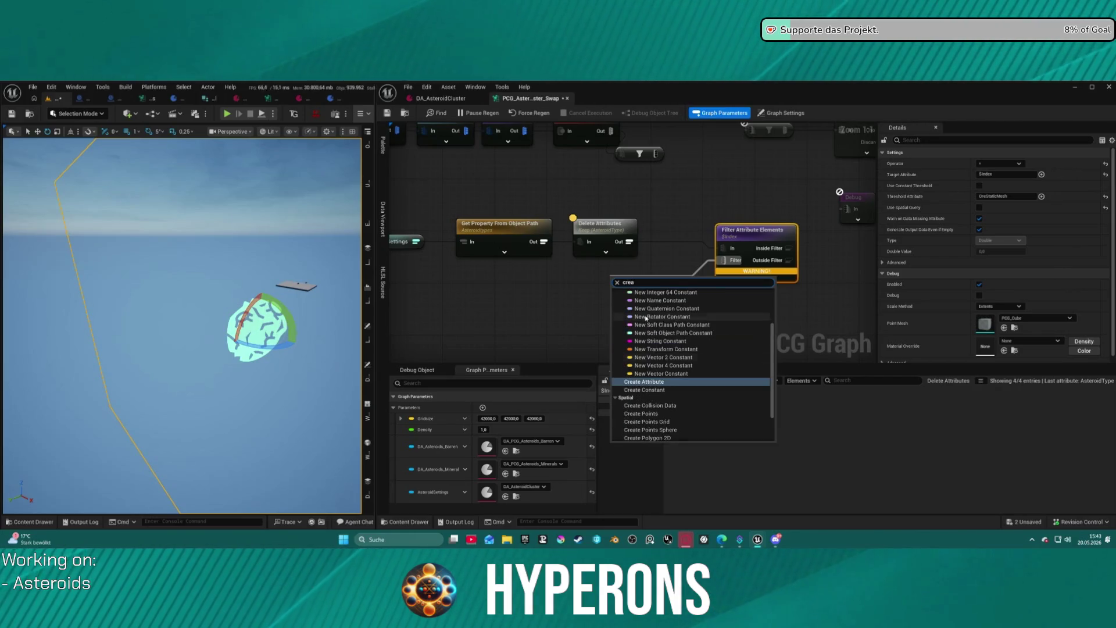
click(647, 318)
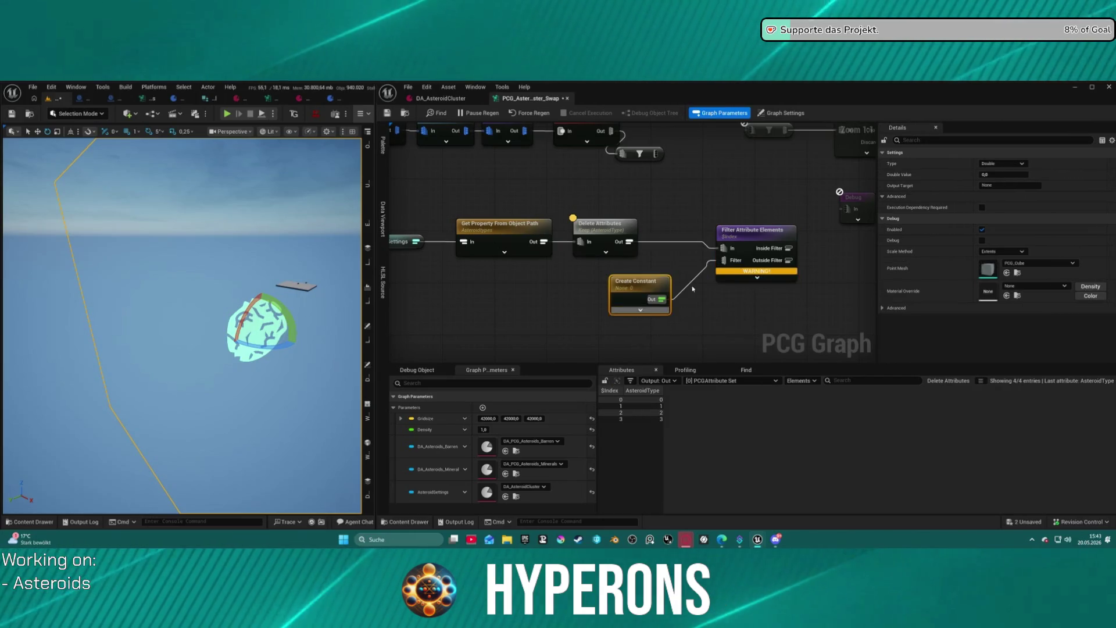
click(1015, 163)
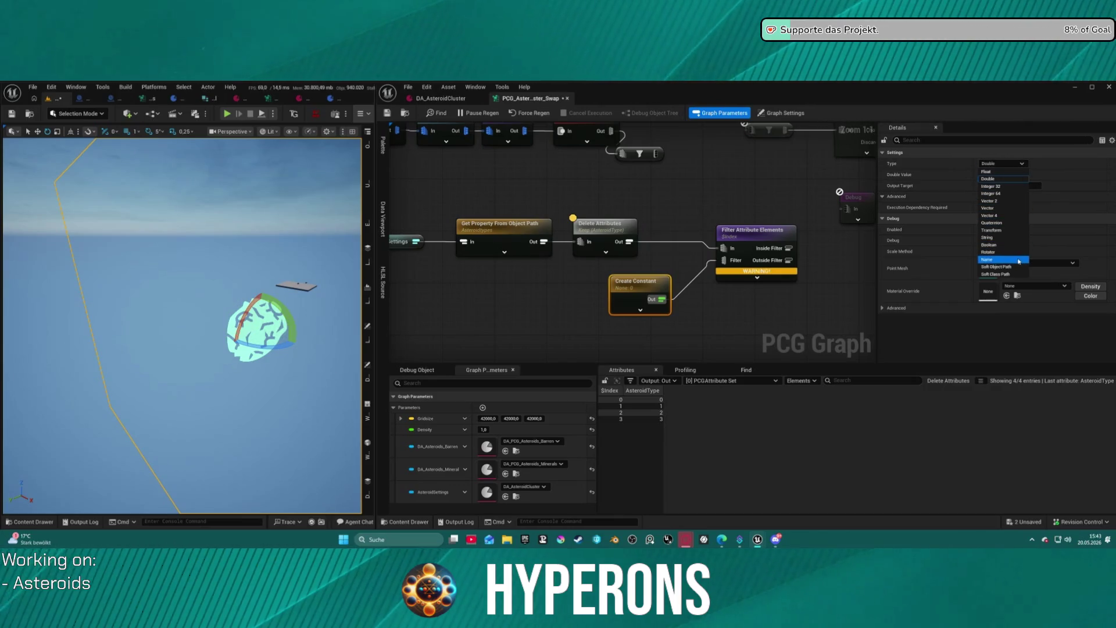
click(1012, 188)
drag(724, 281, 705, 268)
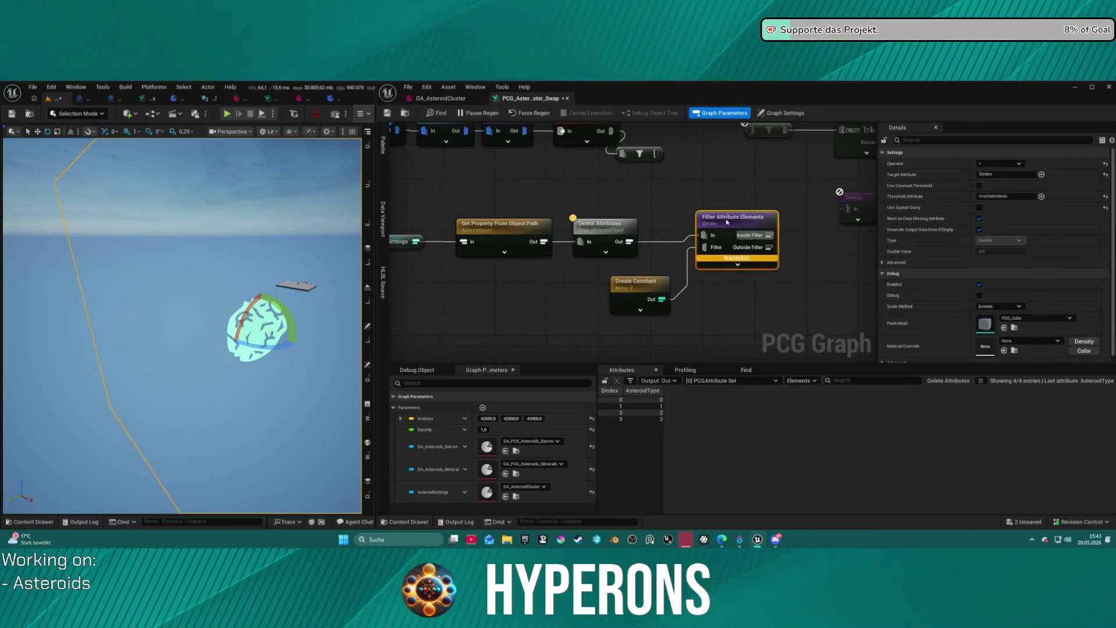
Set the threshold attribute to Index, then clear it so it stays empty.
click(1008, 196)
text(Index)
key(Return)
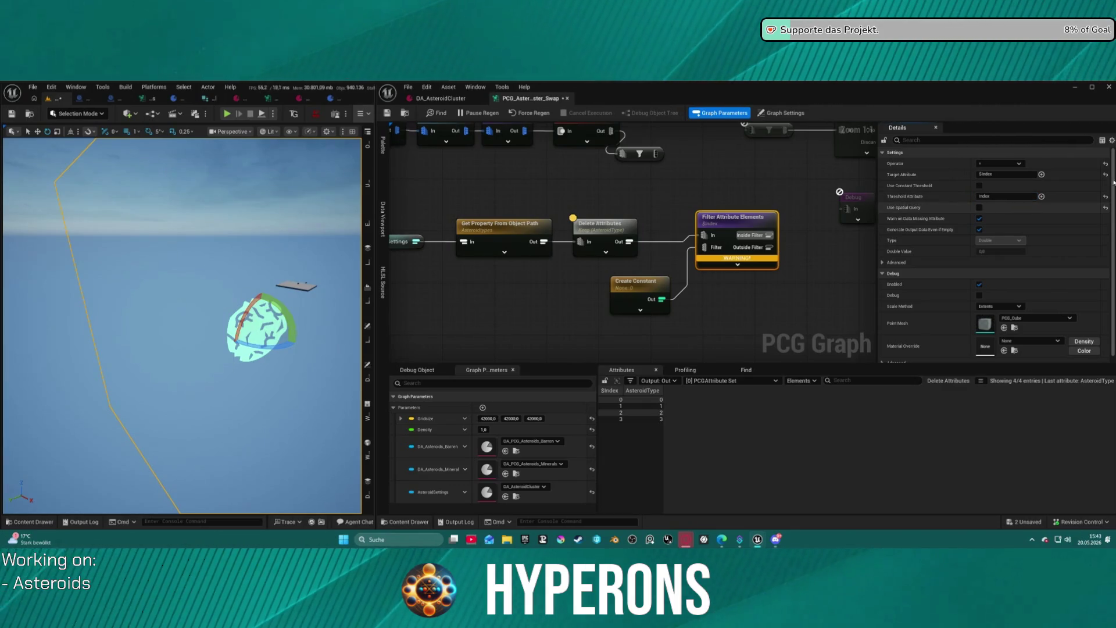
click(1015, 198)
text(Astero)
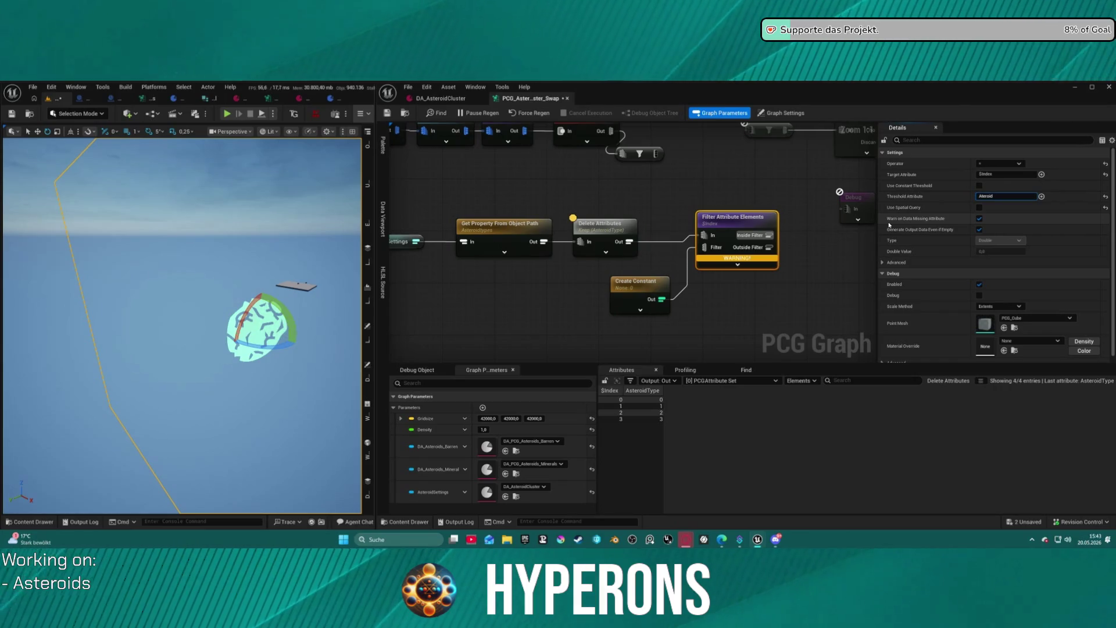
key(BackSpace)
key(BackSpace)
key(BackSpace)
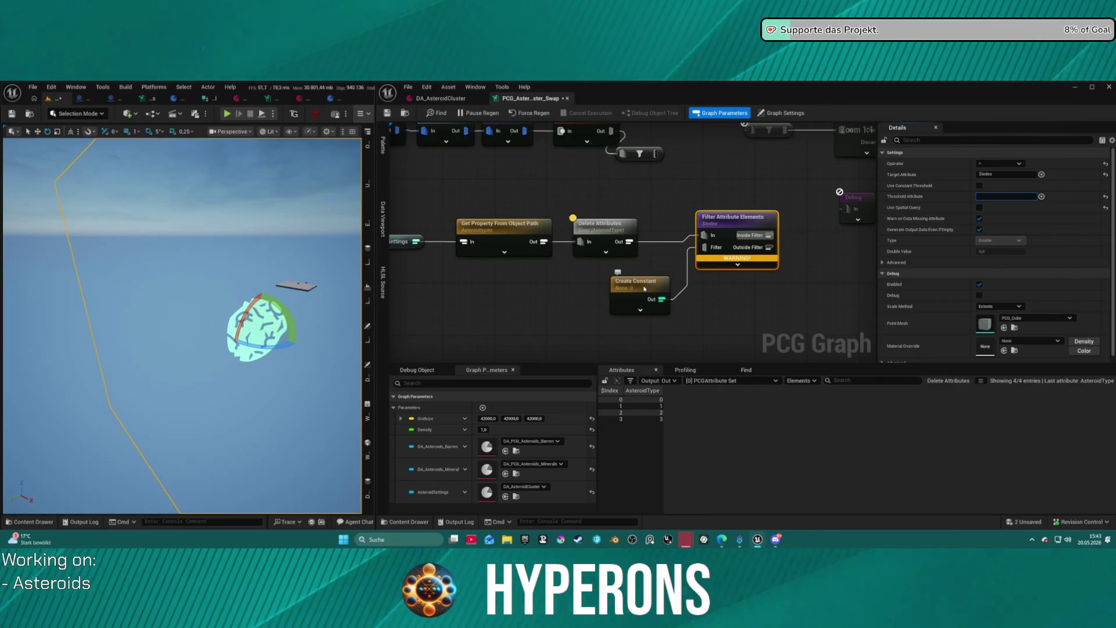
drag(644, 288, 620, 281)
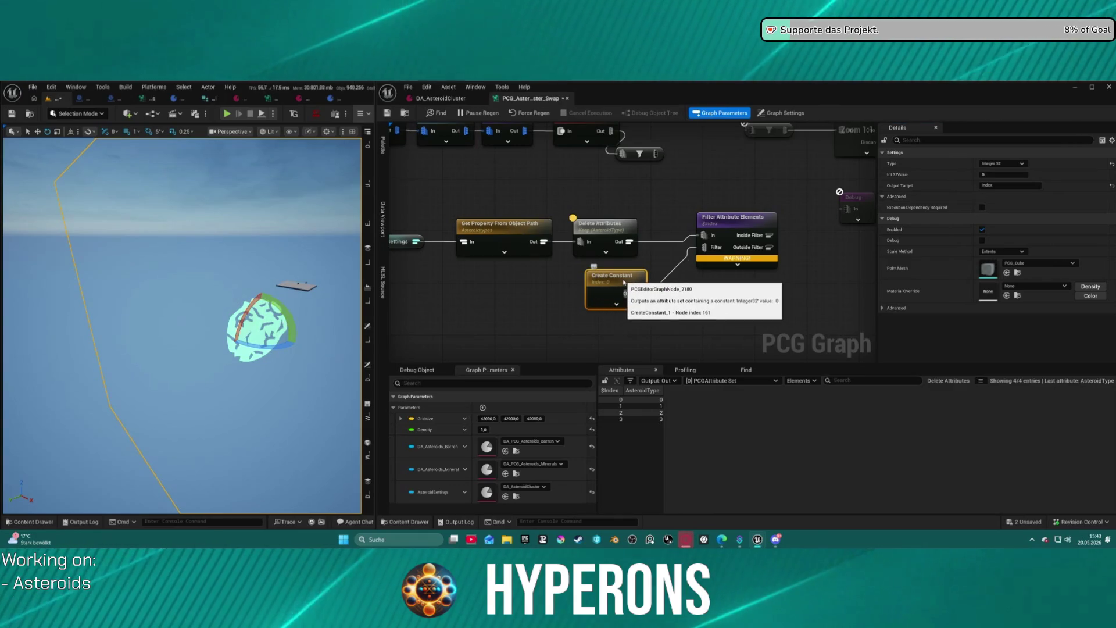
Paste AsteroidType into the Filter Attribute Elements Target Attribute field and confirm it.
click(605, 225)
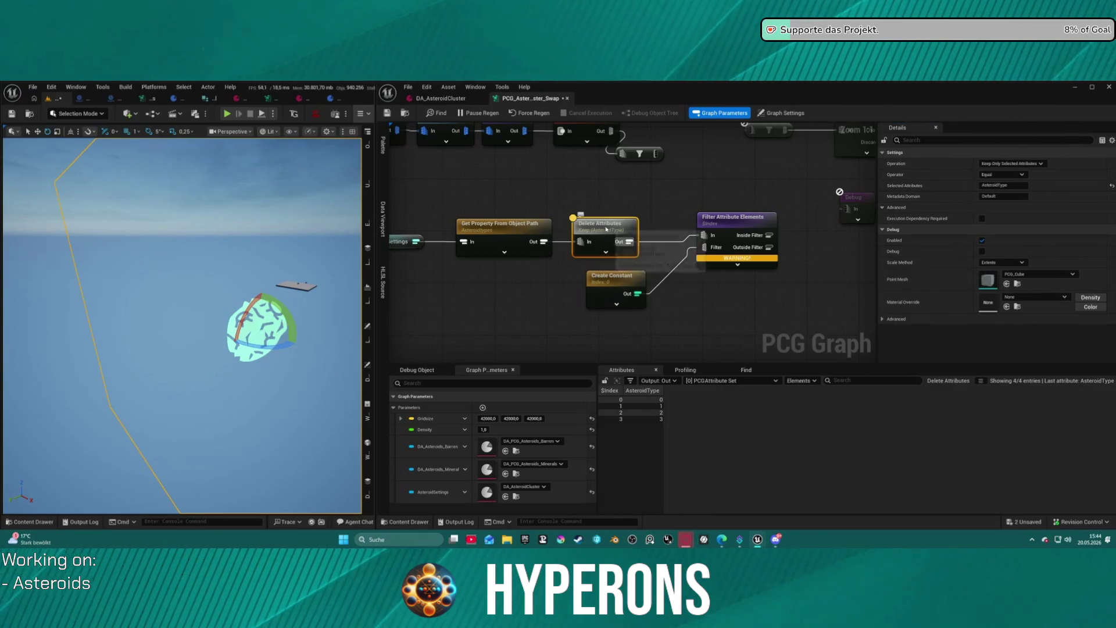
click(733, 248)
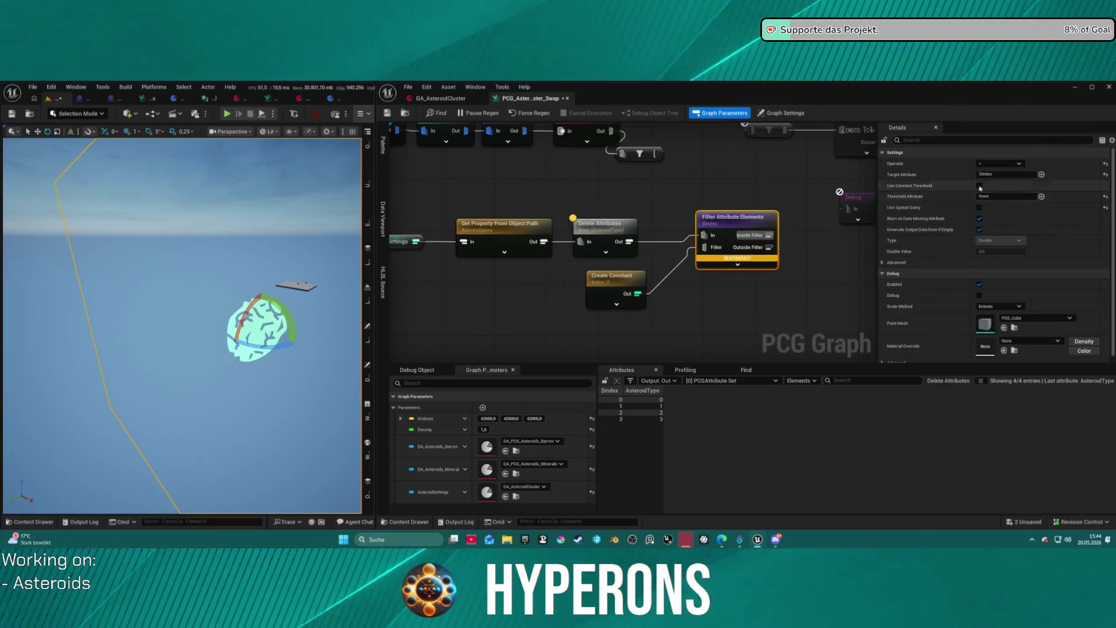
click(1042, 175)
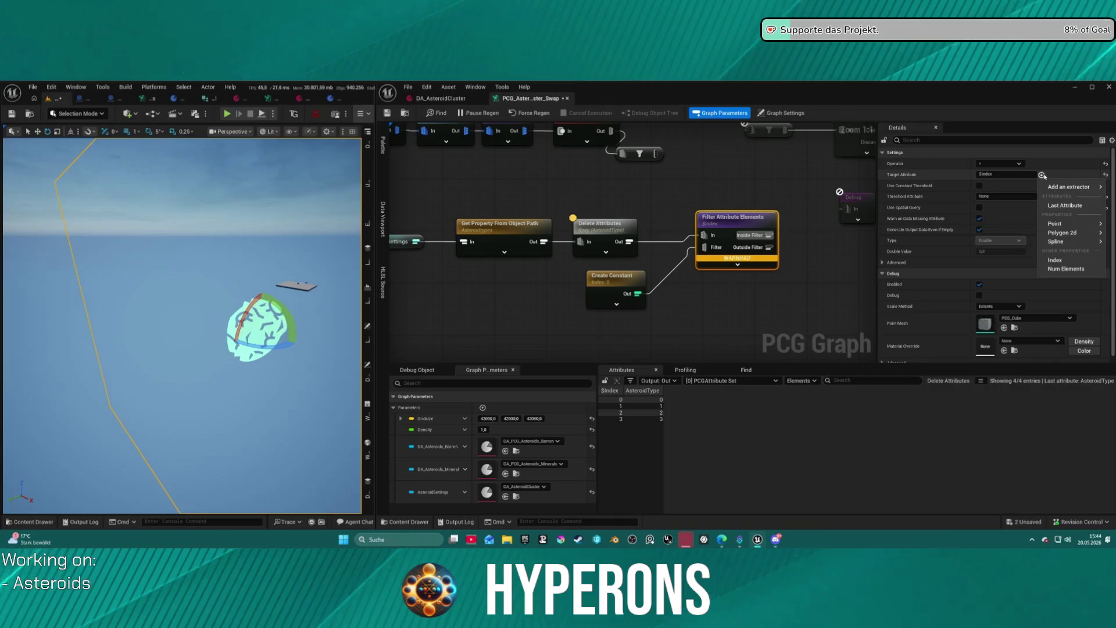
click(612, 233)
click(1004, 185)
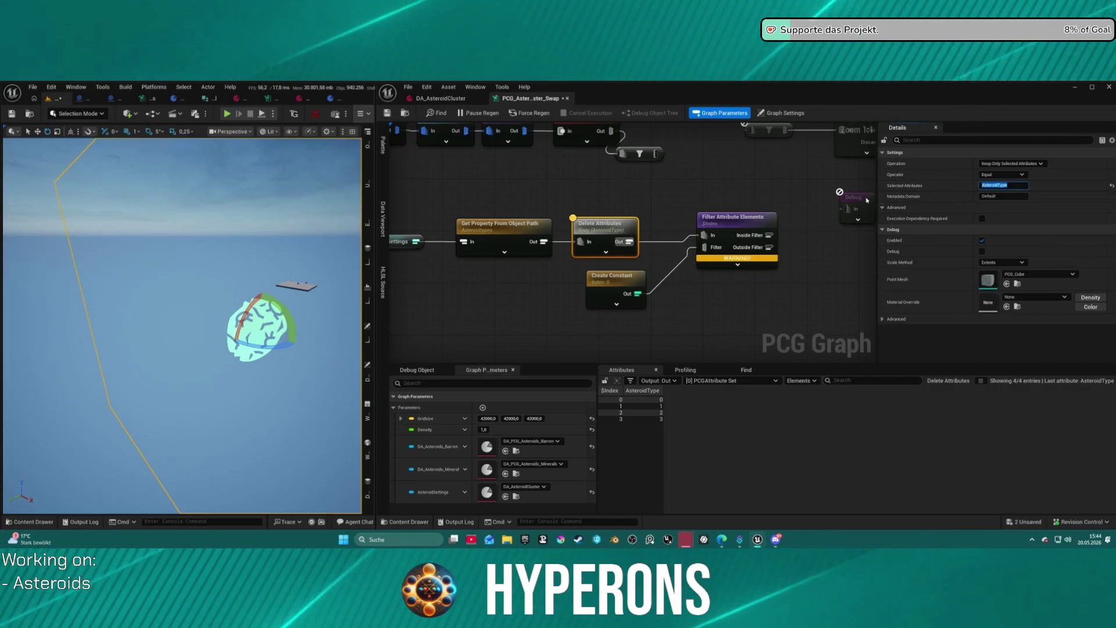
key(ctrl+z)
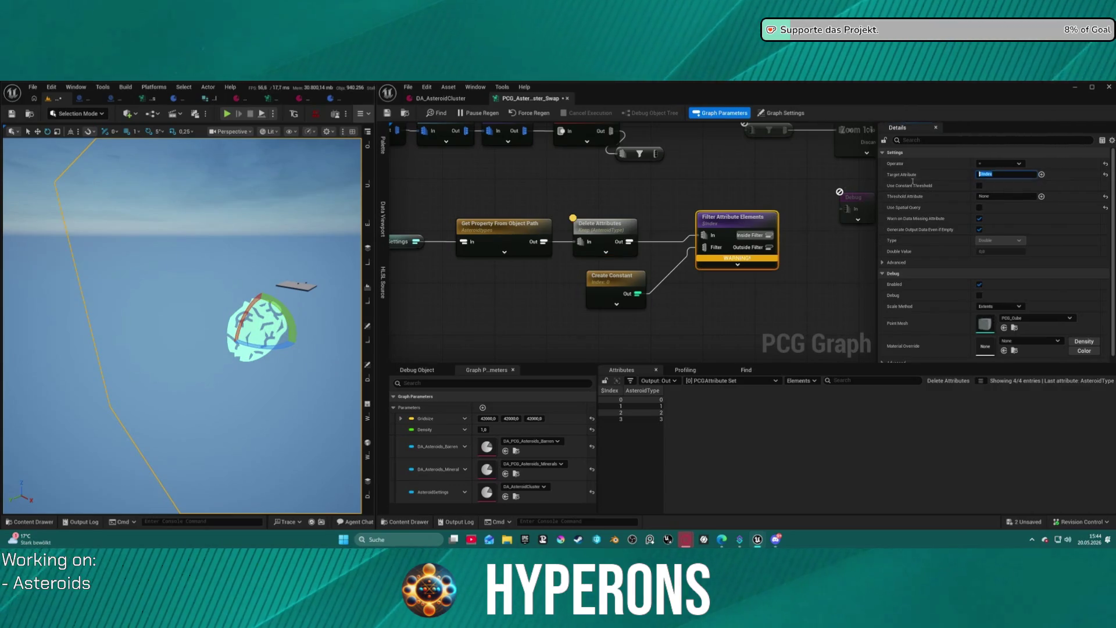
text(AsteroidType)
key(Return)
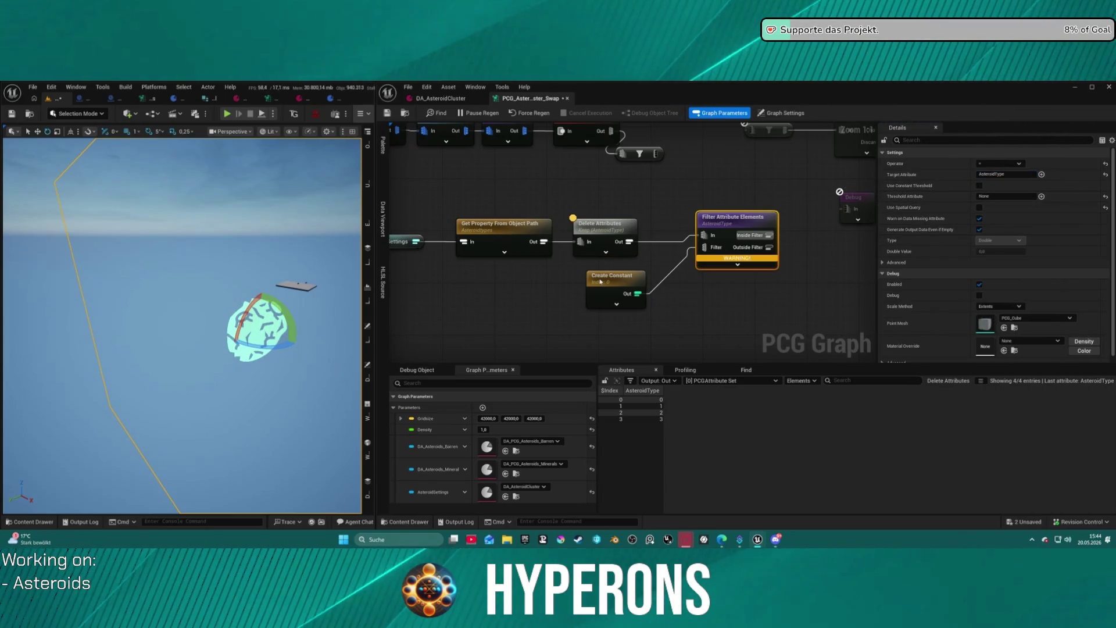
click(600, 281)
click(733, 231)
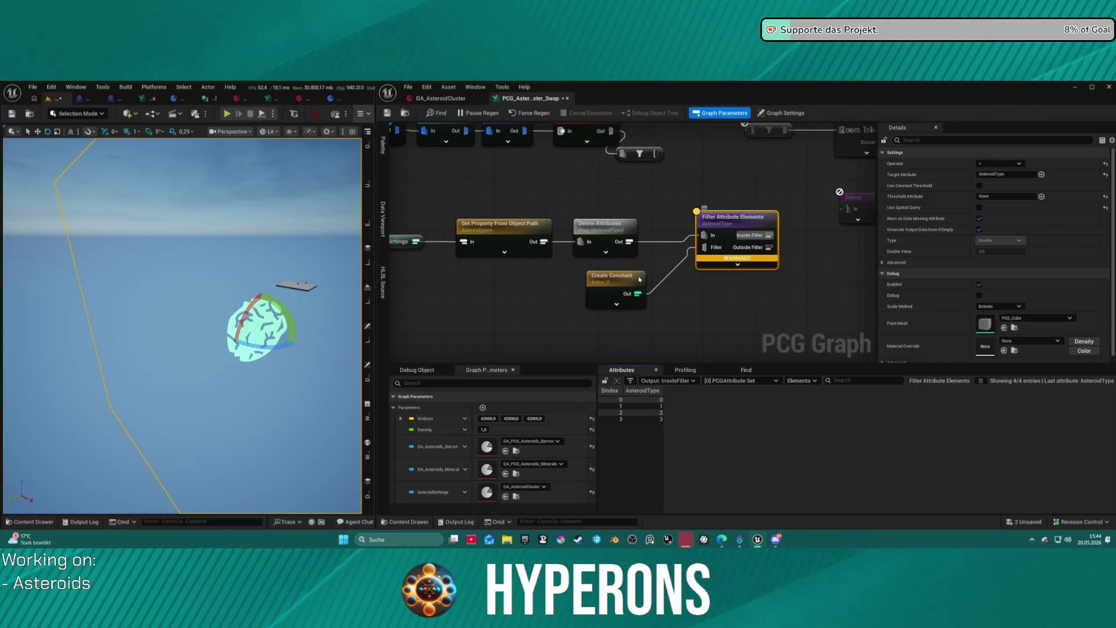
Connect the Create Constant output to the filter's Filter input.
click(611, 277)
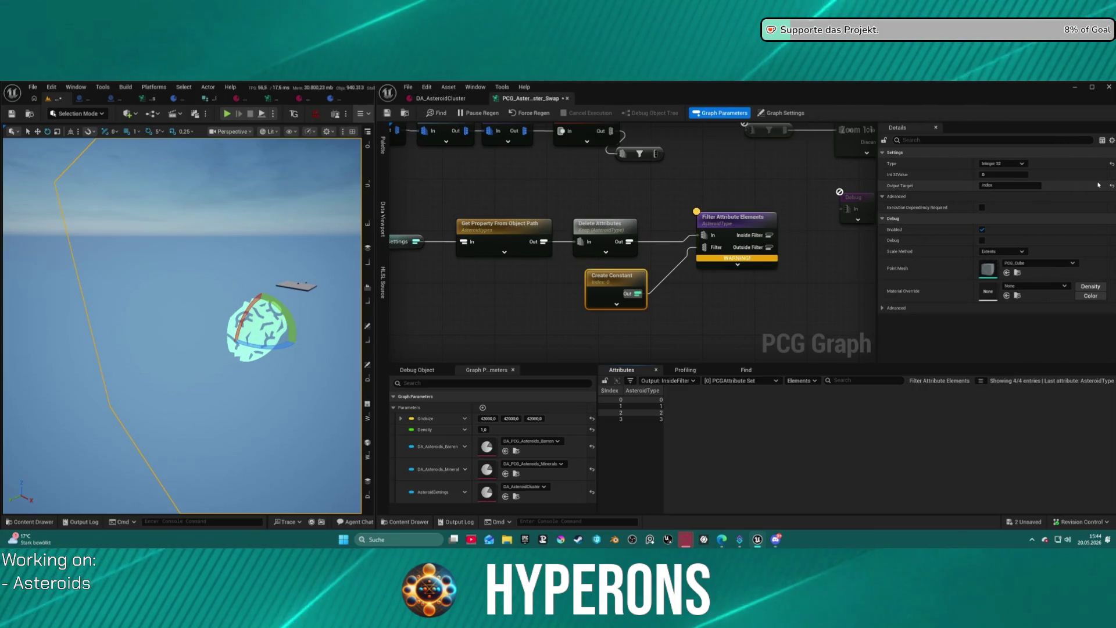
click(701, 250)
drag(705, 248, 638, 294)
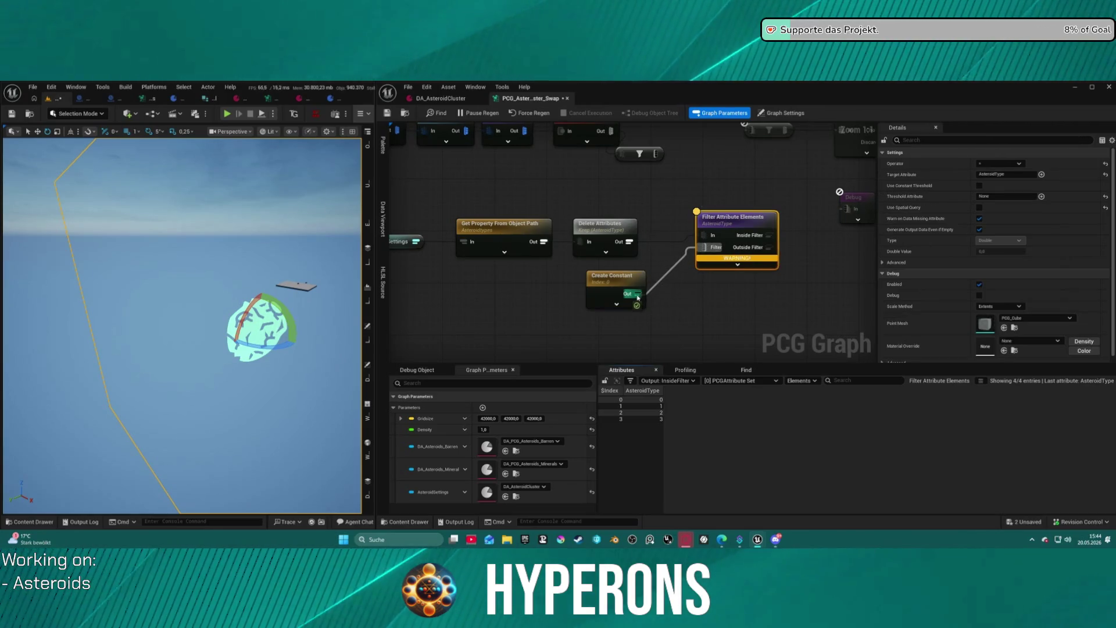
drag(735, 228, 741, 254)
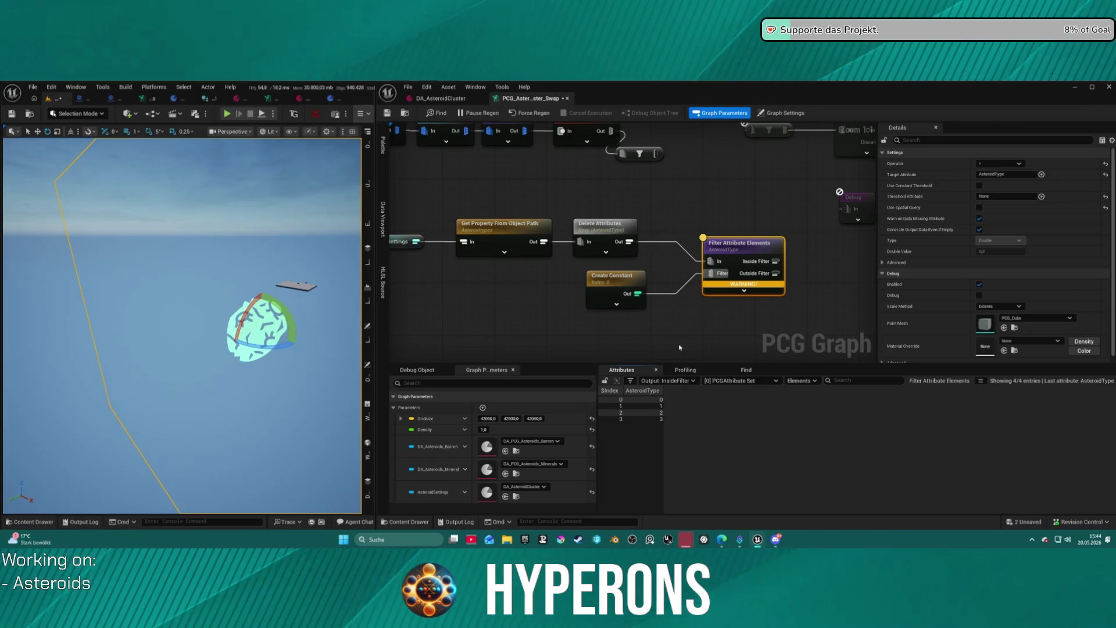
drag(616, 284, 557, 304)
Move Filter Attribute Elements level with Delete Attributes and review its AsteroidType target attribute.
click(609, 228)
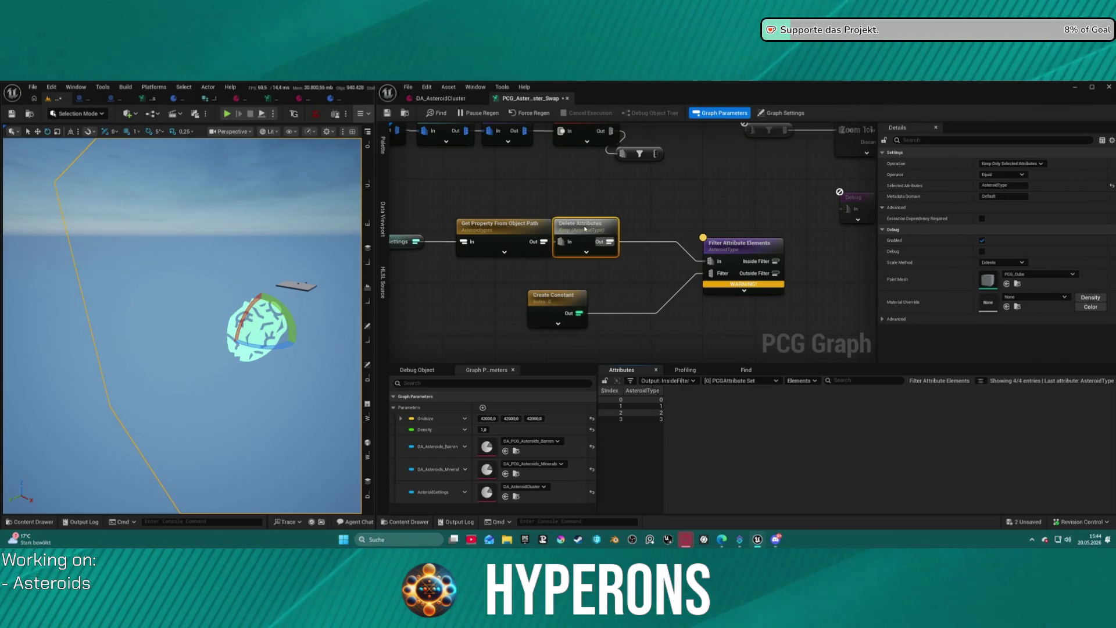
mouse_move(742, 246)
mouse_down()
mouse_move(734, 225)
mouse_move(721, 226)
mouse_up()
click(608, 228)
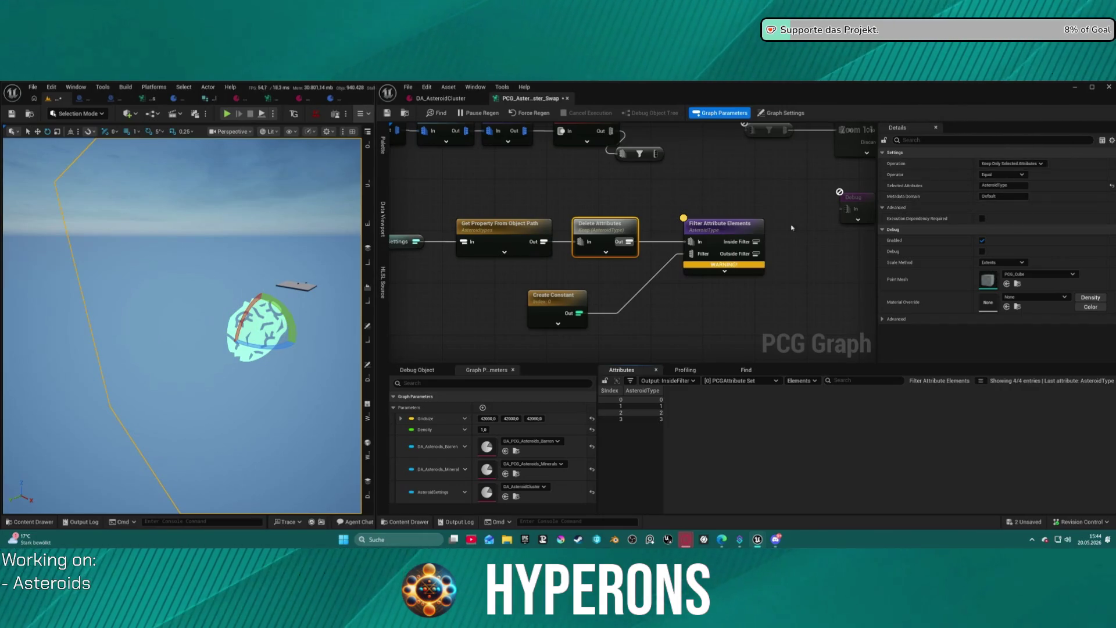
click(735, 231)
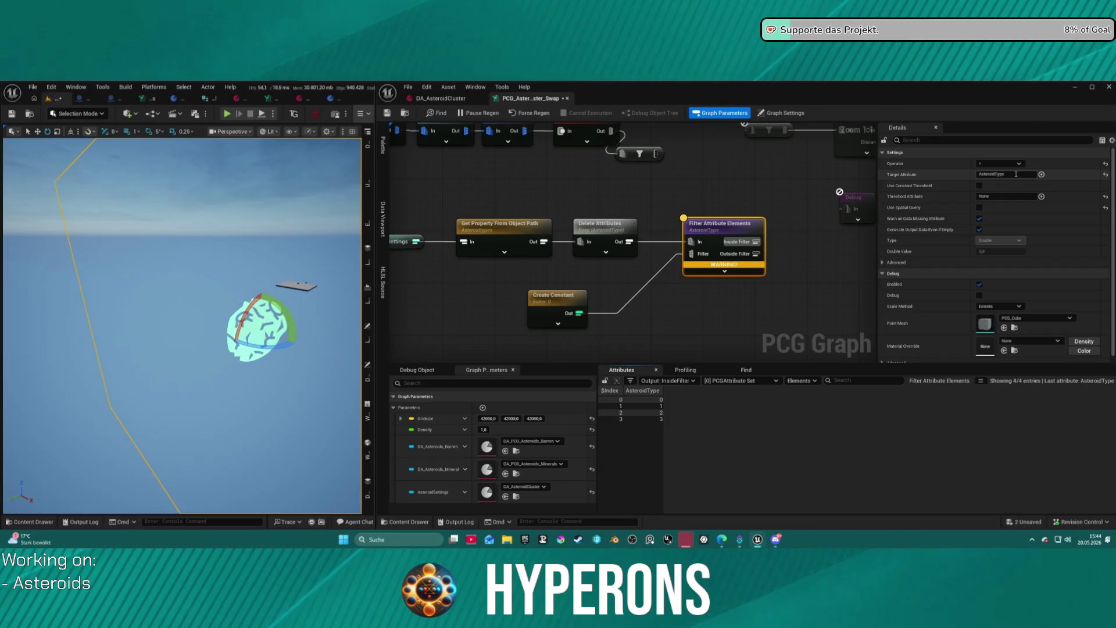
drag(949, 179, 908, 199)
key(End)
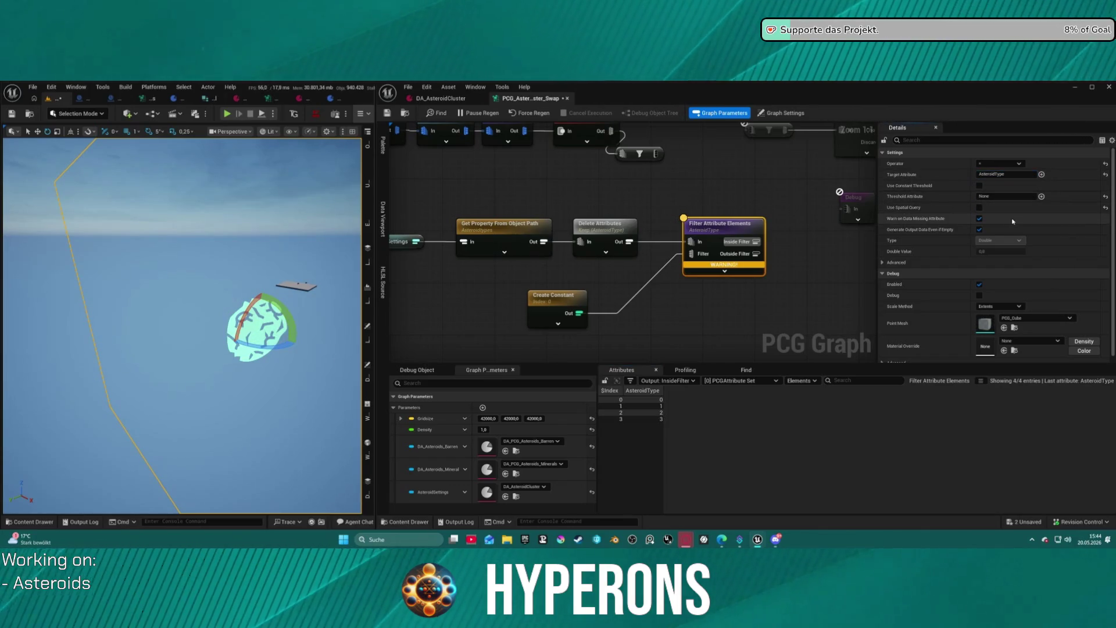
Replace the filter's None threshold attribute with Index.
click(930, 197)
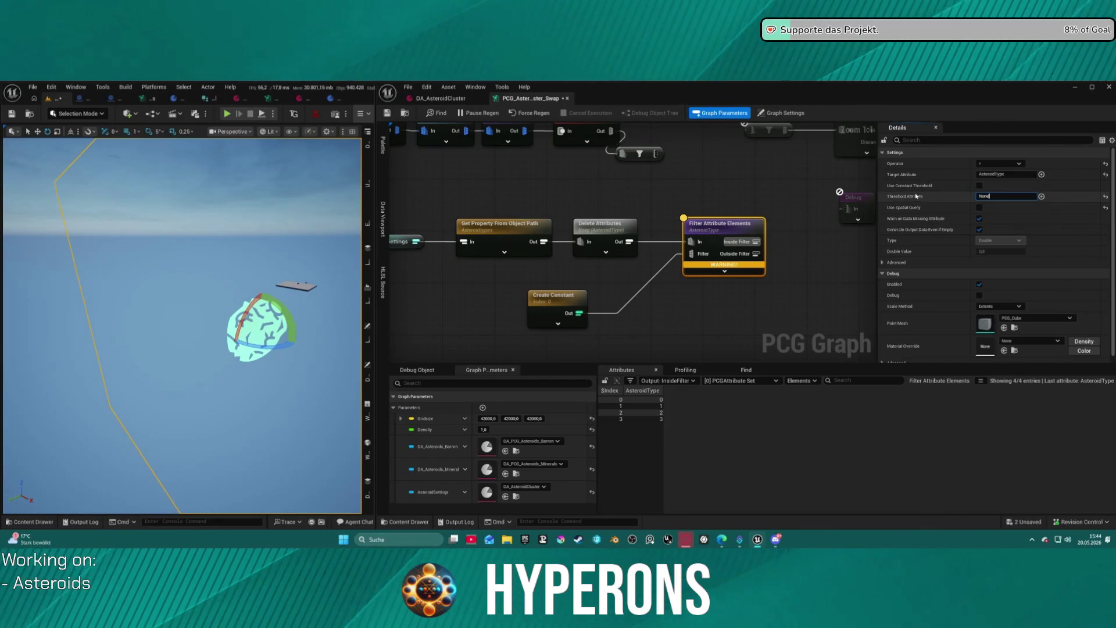
double_click(989, 196)
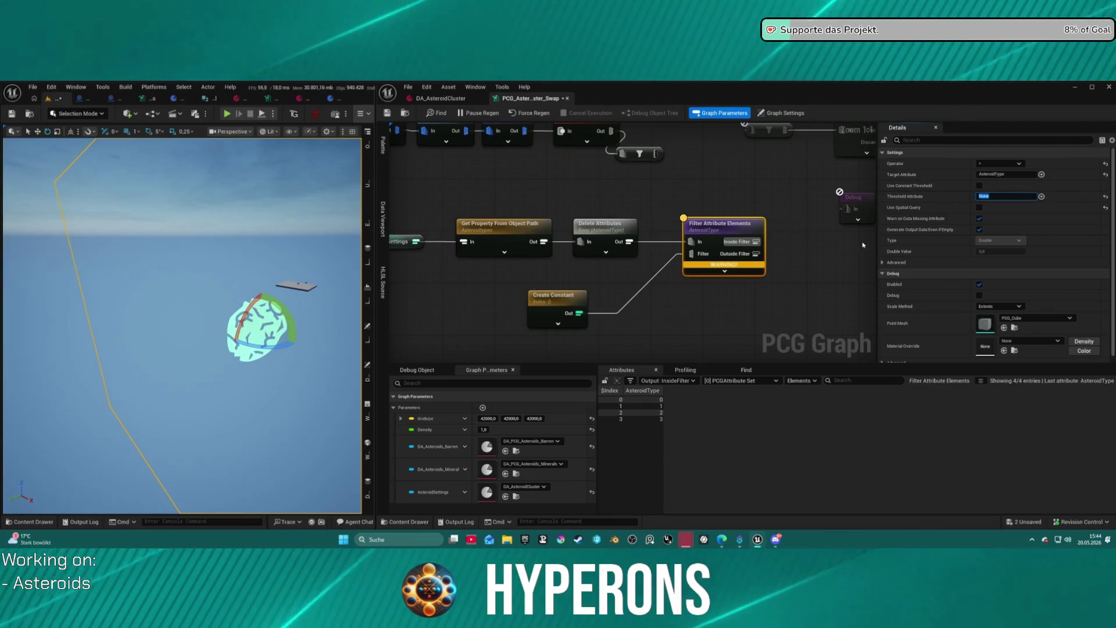
text(Index)
key(Return)
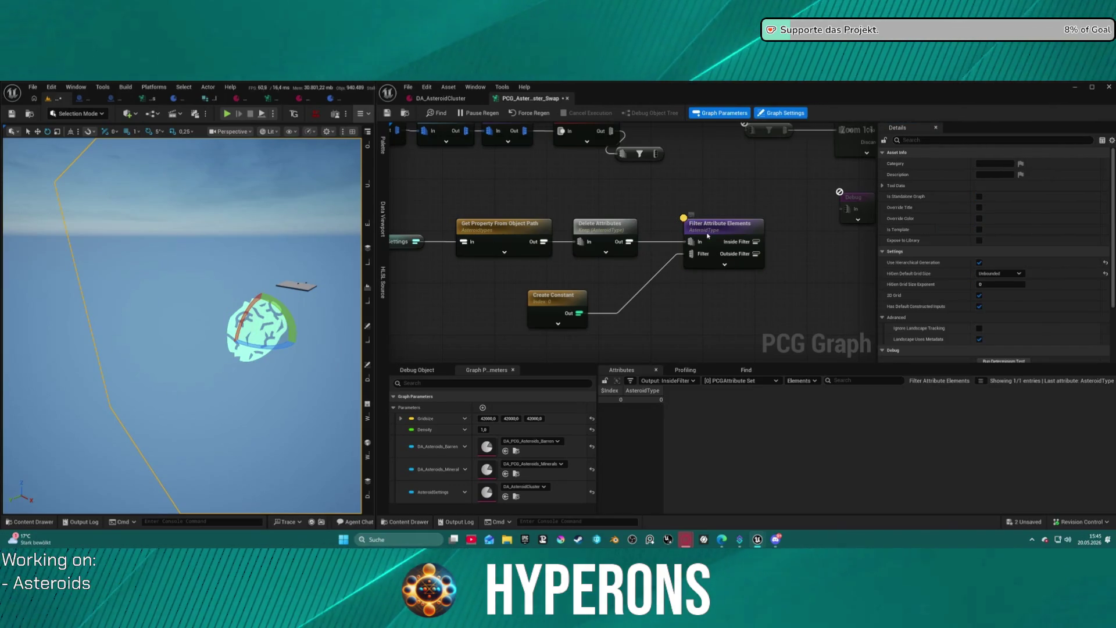
Set the Create Constant Int32 value to 3.
click(608, 232)
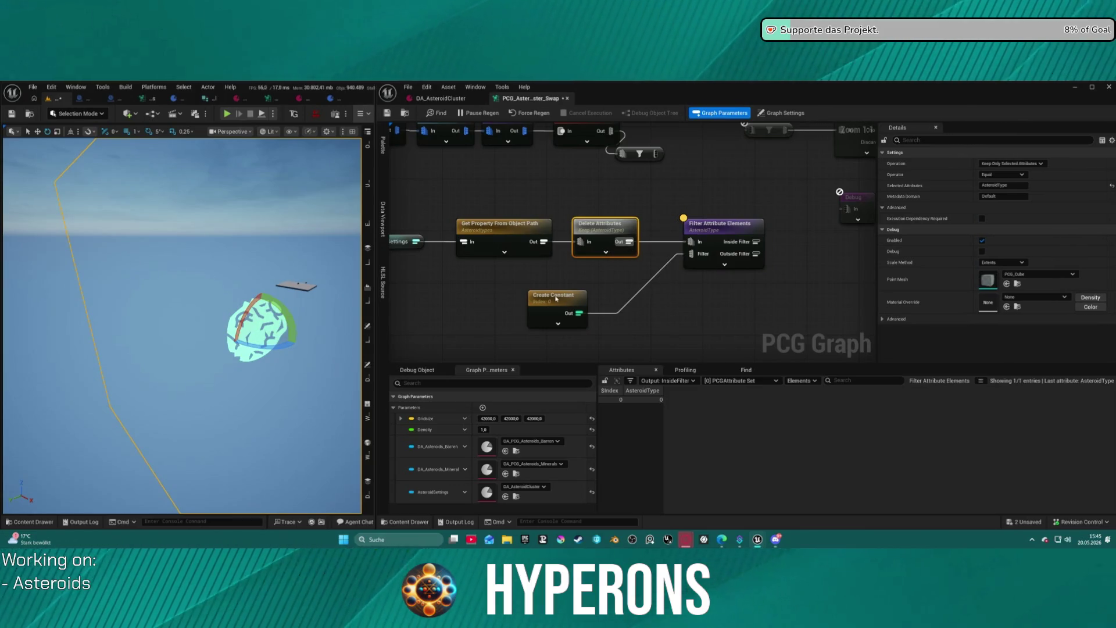
click(557, 299)
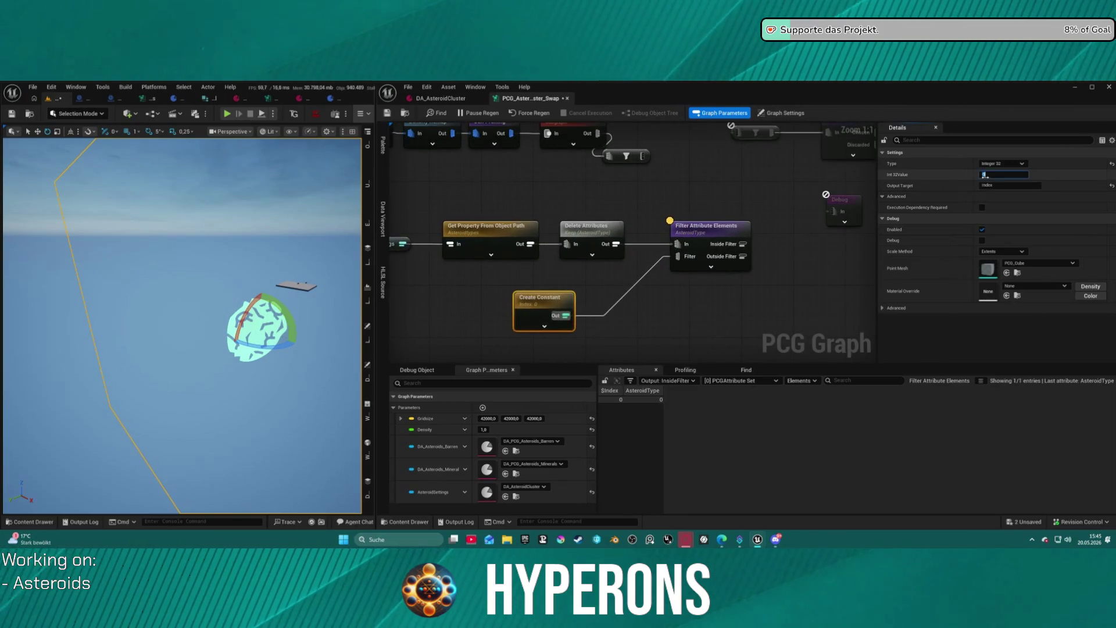
text(3)
key(Return)
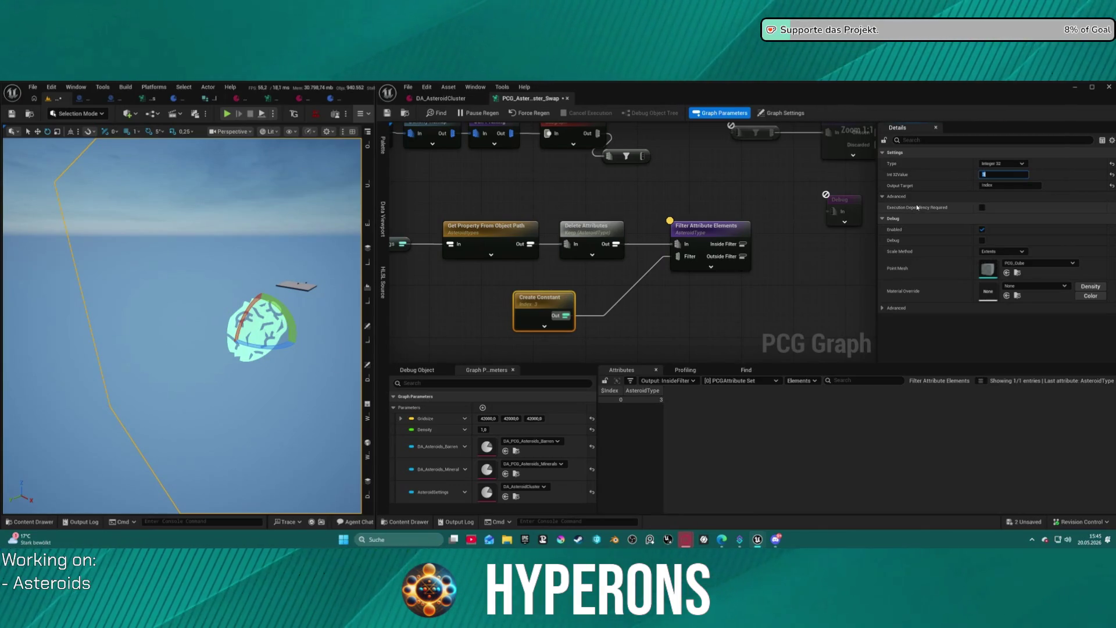
Pick the first comparison operator and toggle Use Constant Threshold on the filter.
click(716, 239)
click(999, 164)
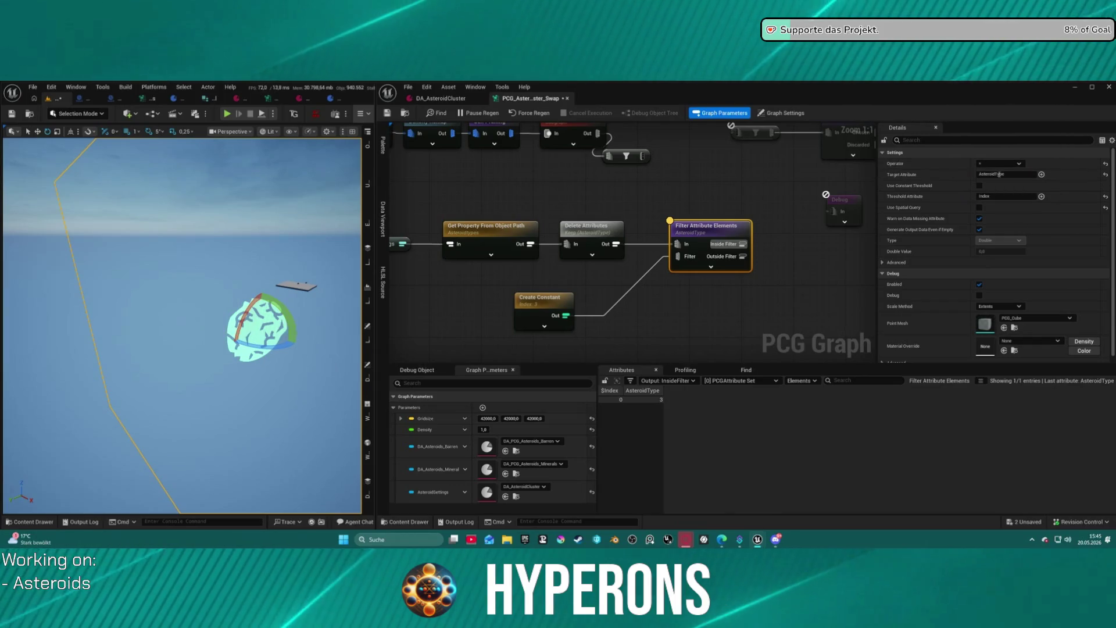
click(1001, 172)
click(999, 164)
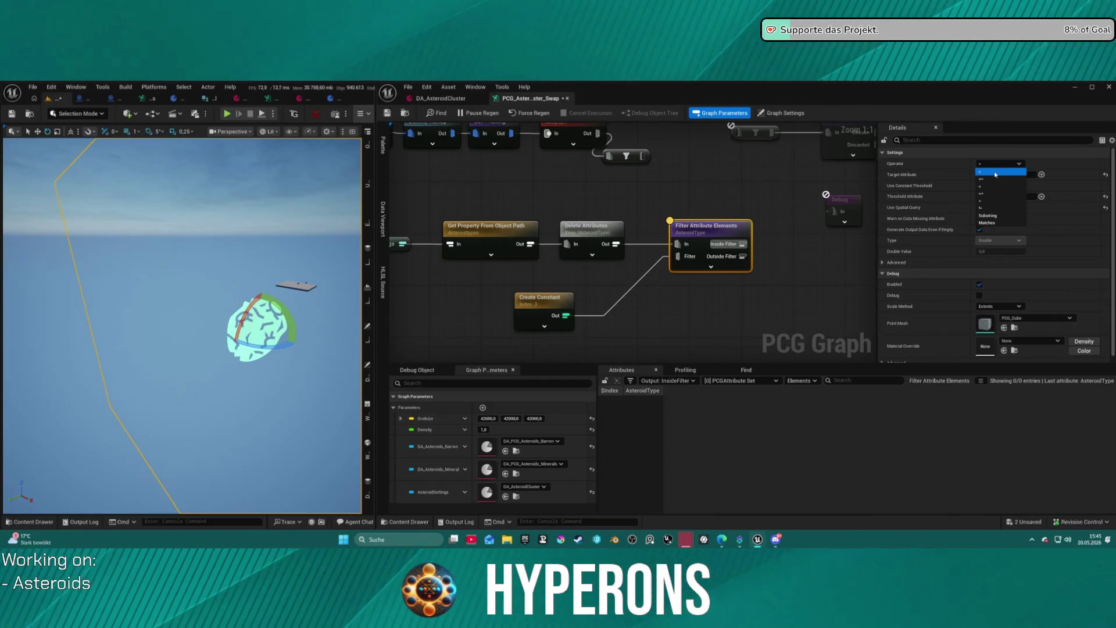
click(997, 172)
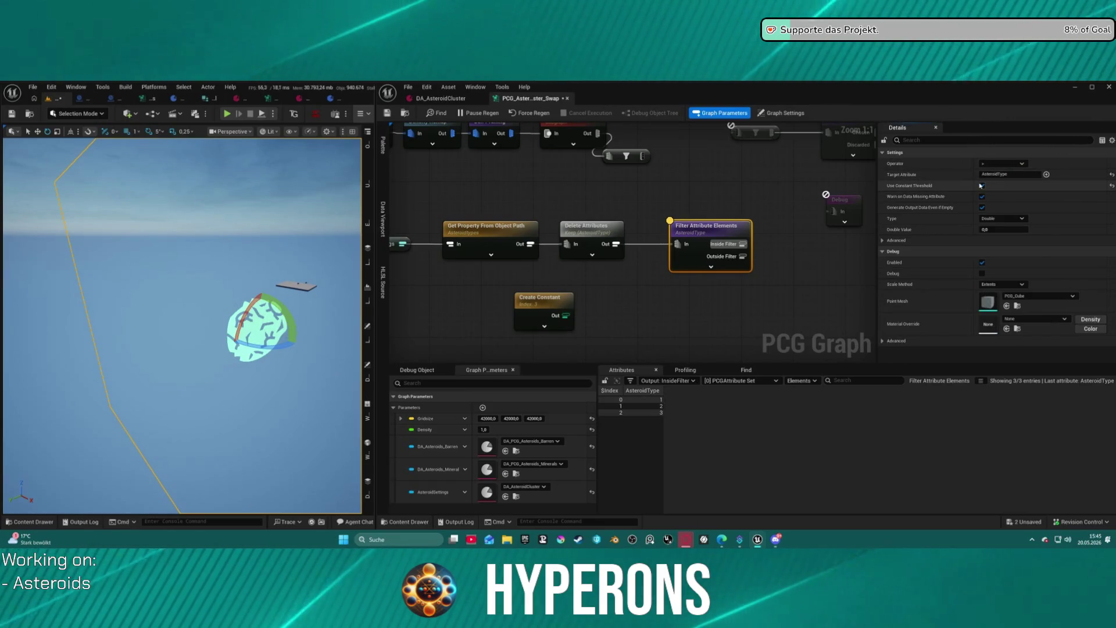
click(982, 185)
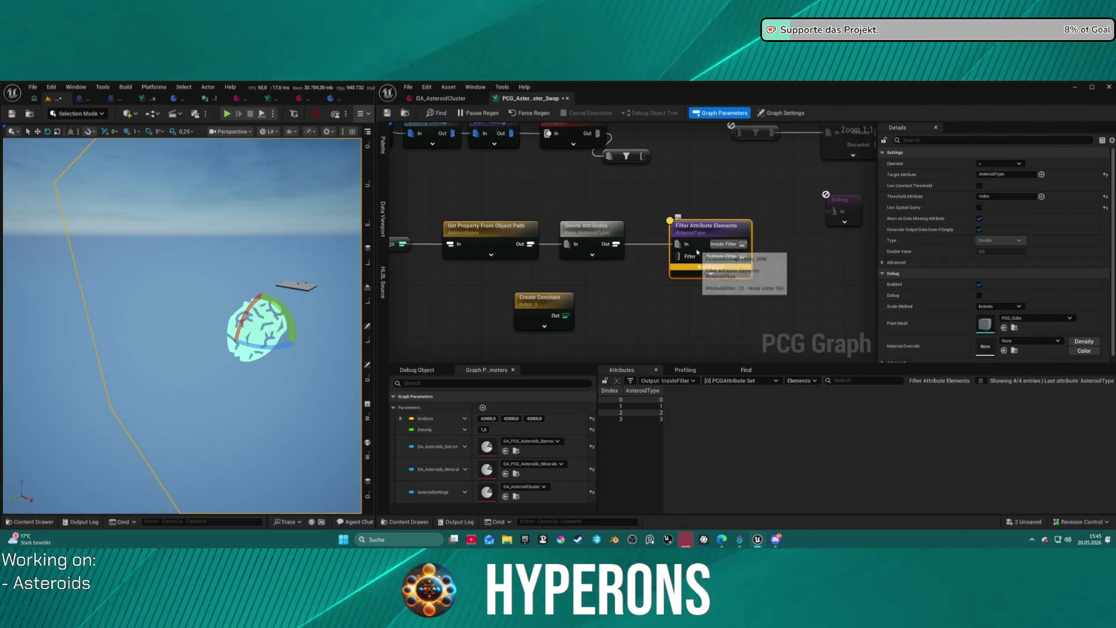
Reconnect Create Constant to the filter's Filter input and stop inspecting the filter's data.
drag(686, 261, 573, 312)
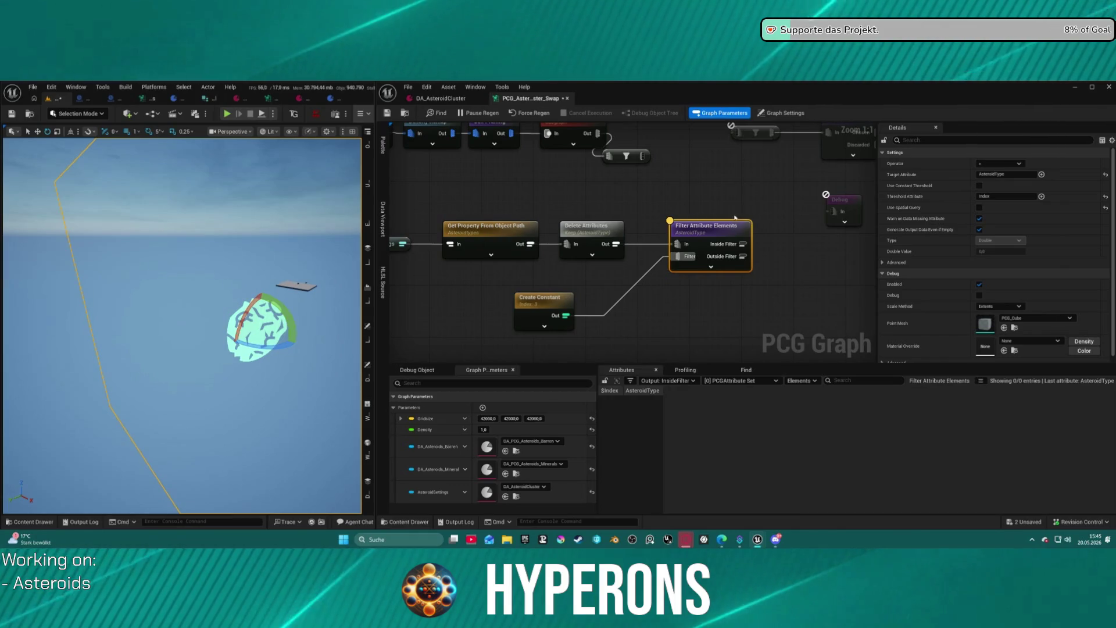
scroll(714, 215, down, 2)
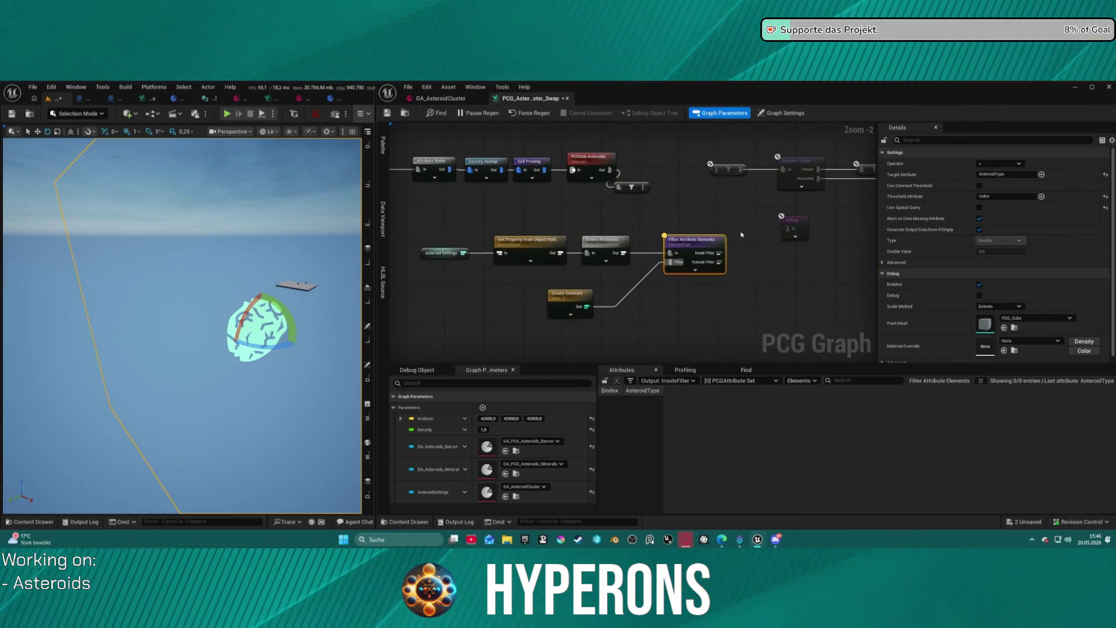
mouse_move(410, 322)
mouse_down()
mouse_move(494, 291)
mouse_move(707, 268)
mouse_up()
click(694, 246)
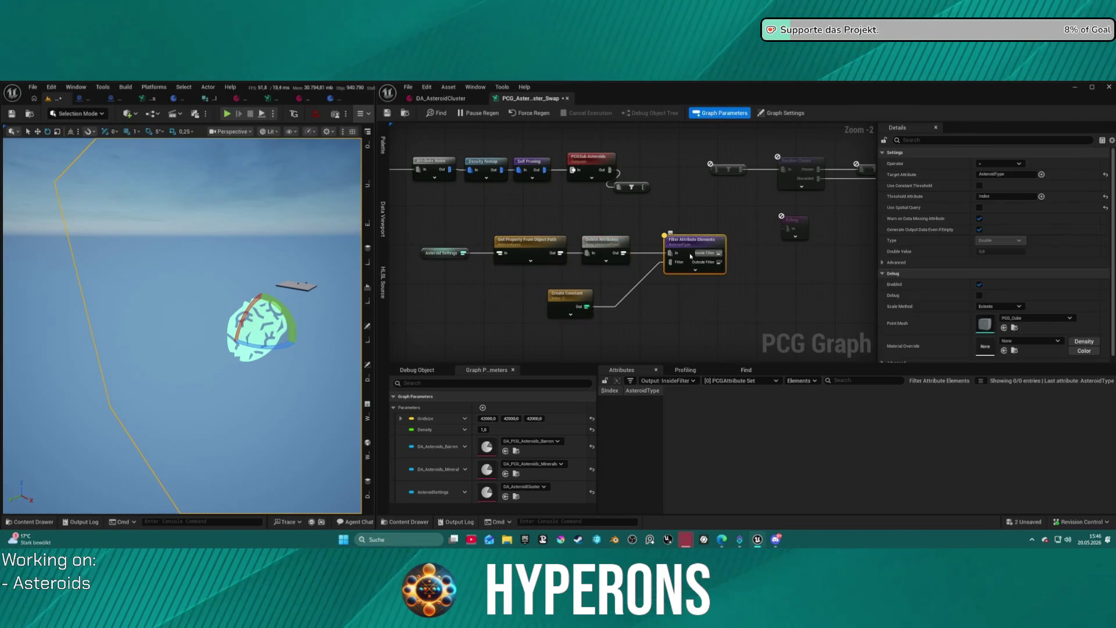
key(a)
key(a)
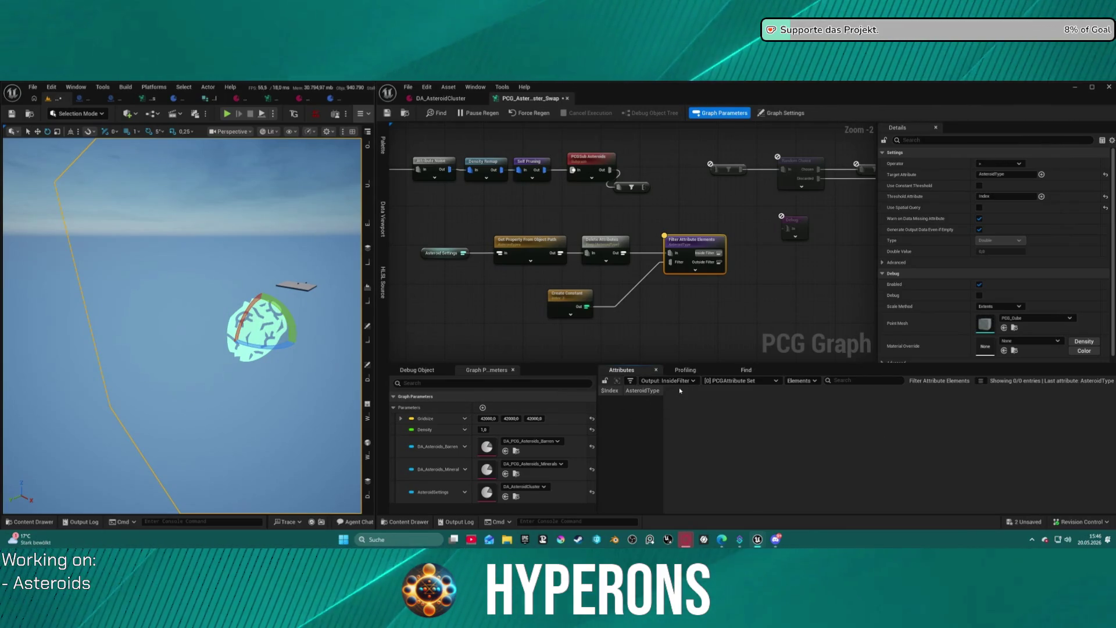
Add M_Asteroid_M_Pyrovelite as entry [4] in DA_AsteroidCluster's Asteroid Types.
click(437, 99)
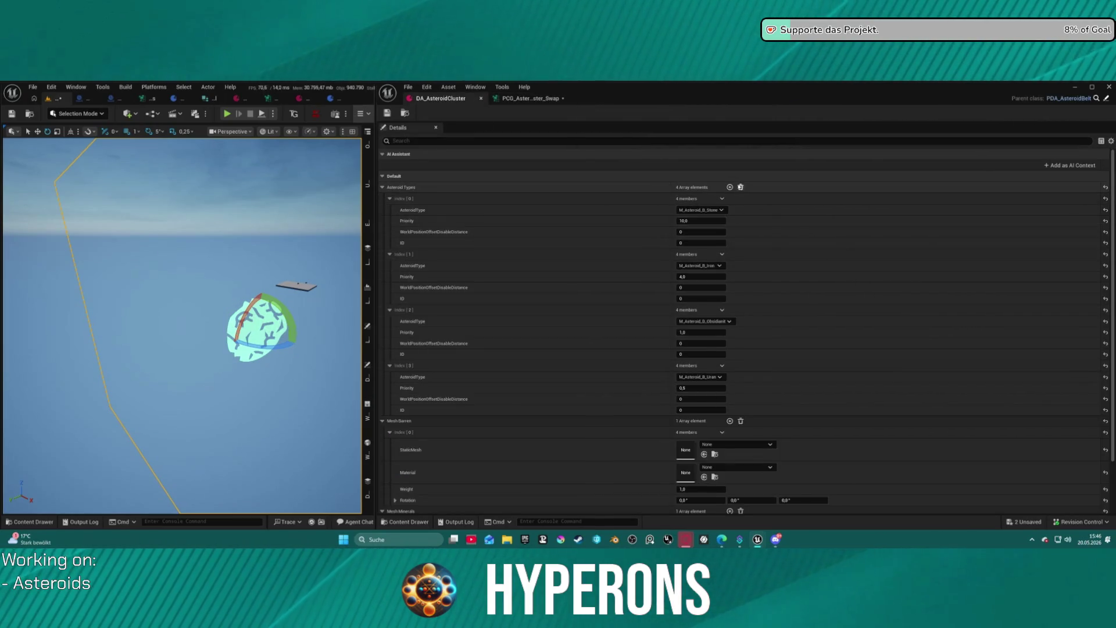
click(731, 187)
click(701, 433)
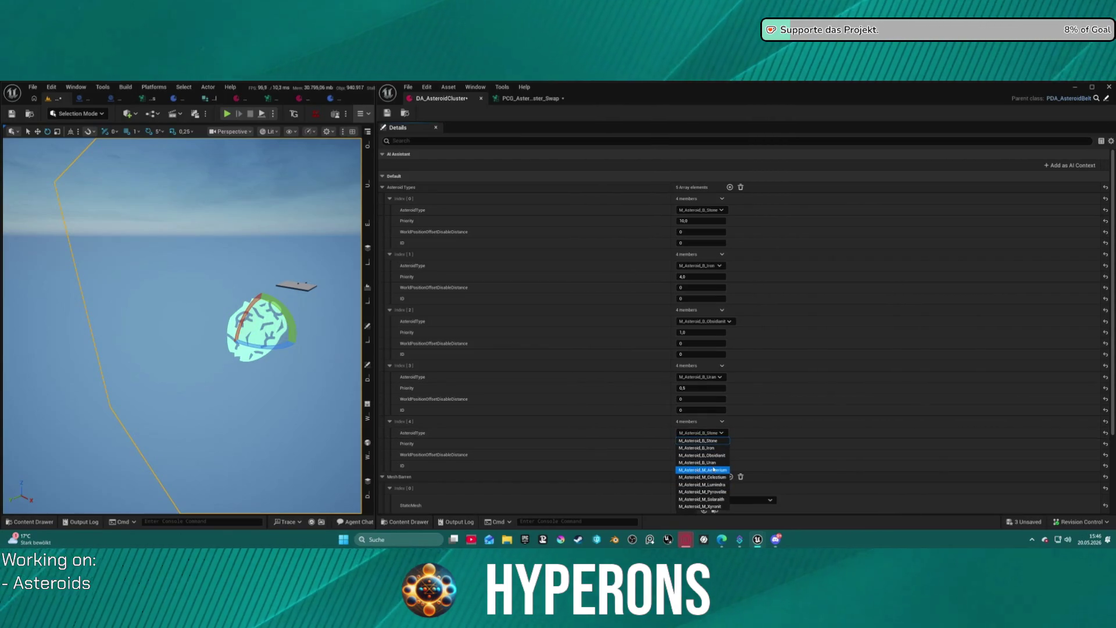
click(702, 492)
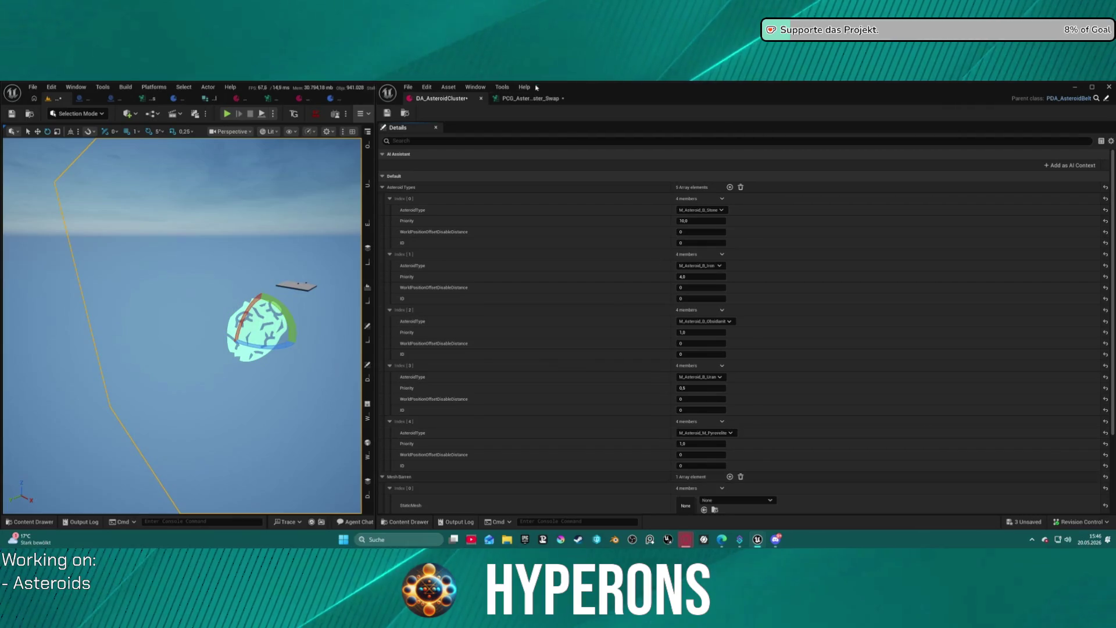
click(531, 99)
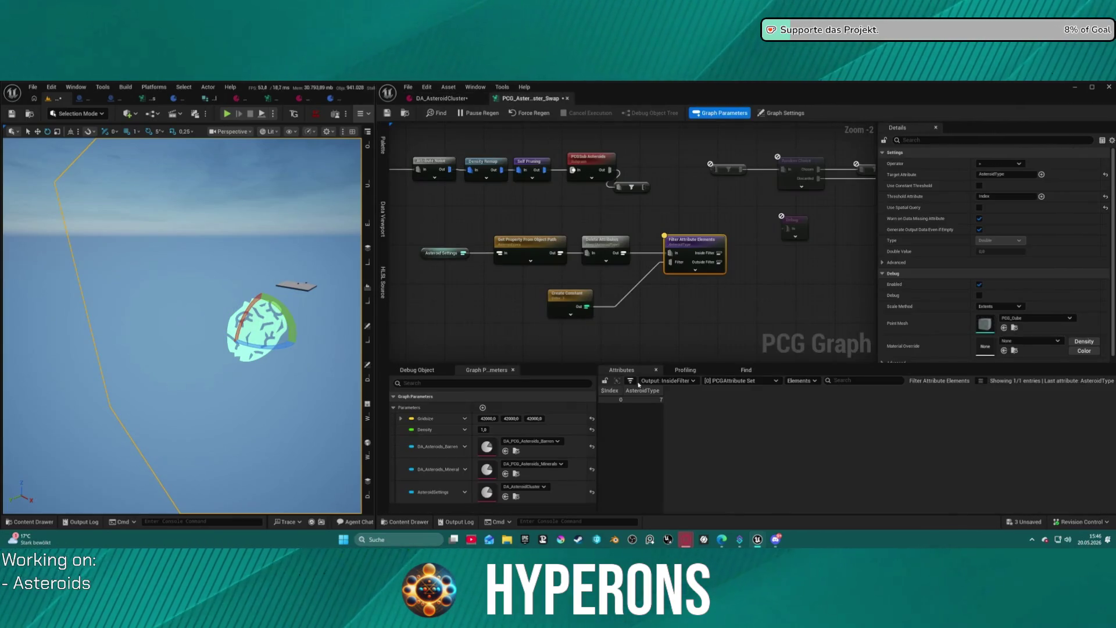